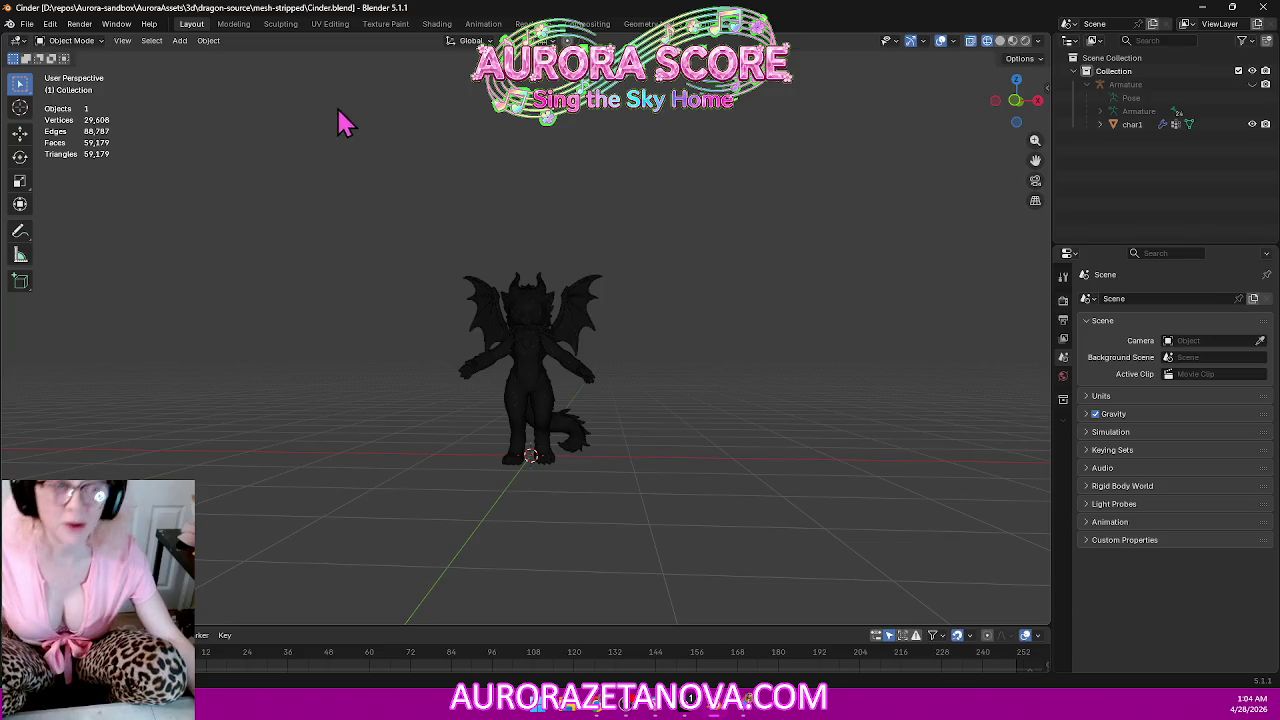
Show the Cinder dragon in Material Preview, zoomed in and viewed from slightly above.
click(1014, 42)
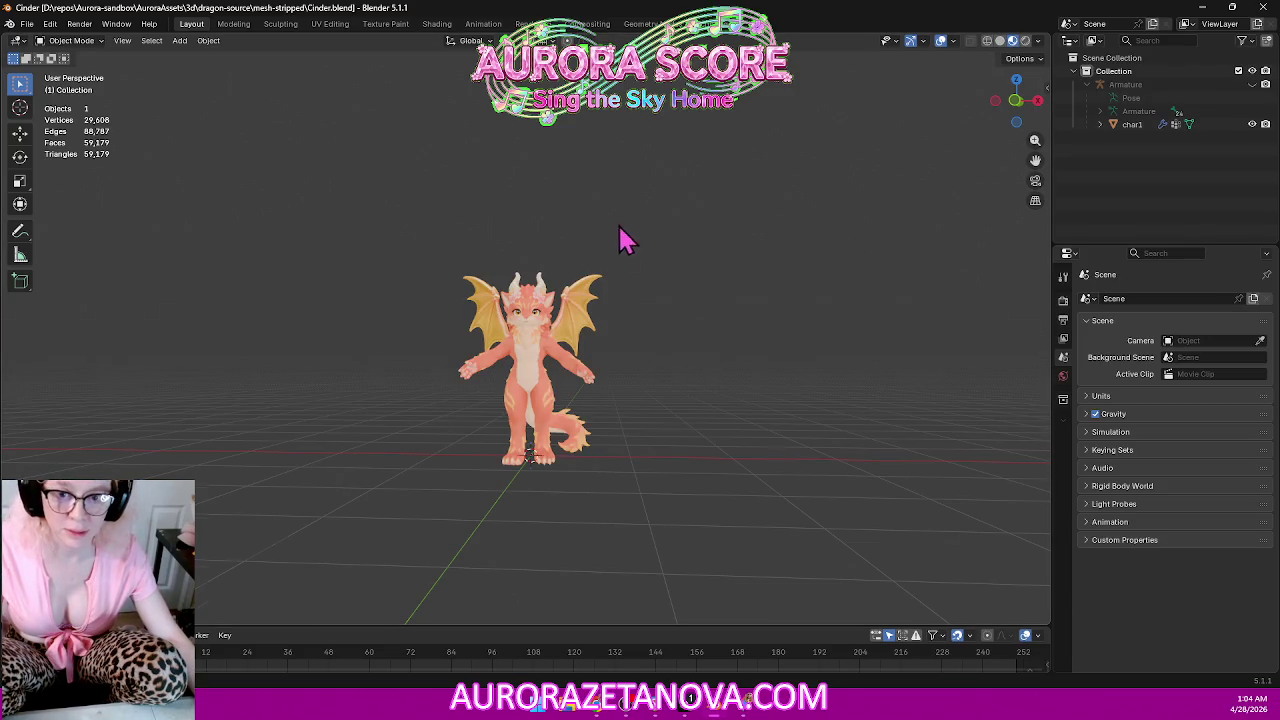
scroll(645, 250, up, 4)
mouse_move(655, 240)
middle_down()
mouse_move(720, 370)
mouse_move(714, 309)
middle_up()
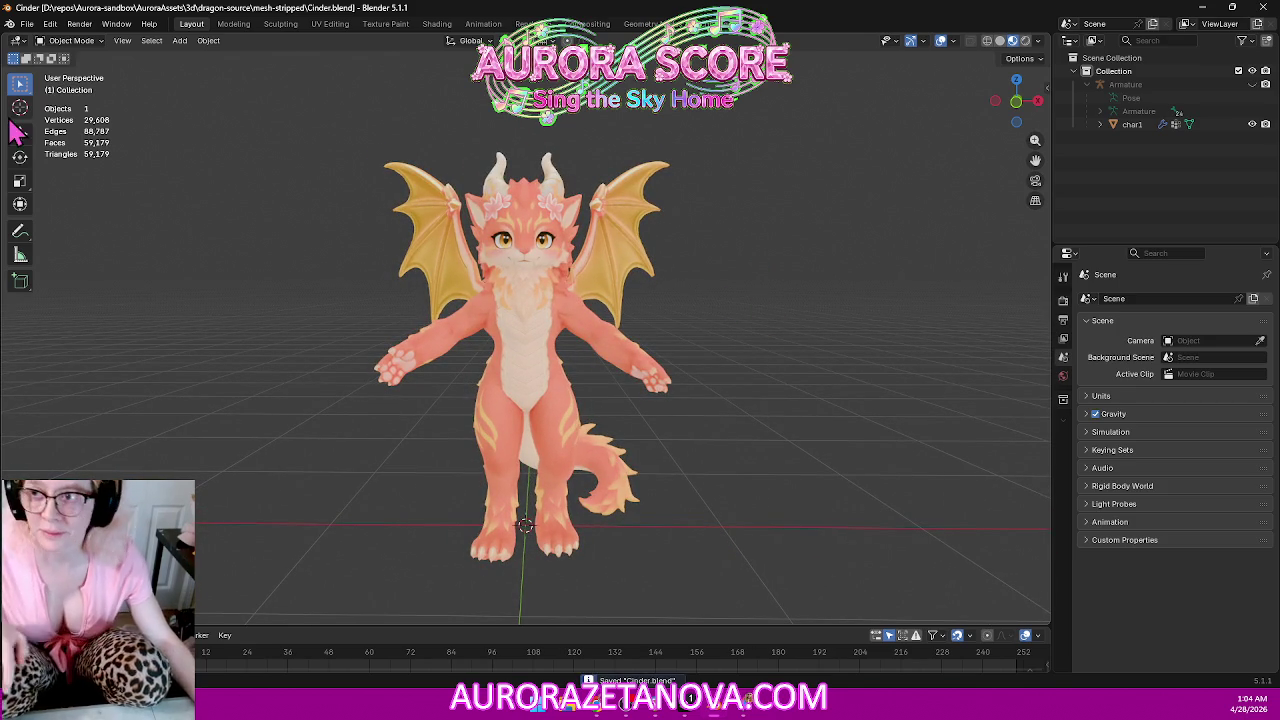
click(30, 25)
mouse_move(45, 39)
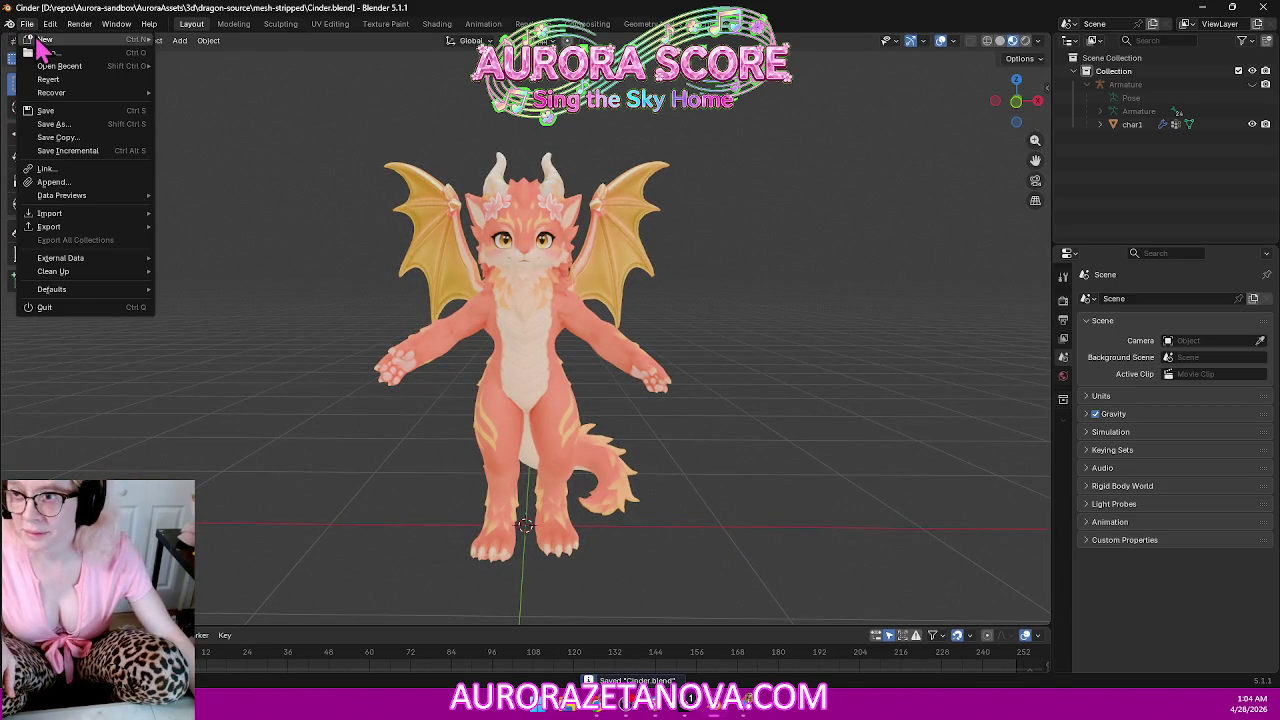
Start a new General scene and delete its default camera, cube and light.
click(192, 40)
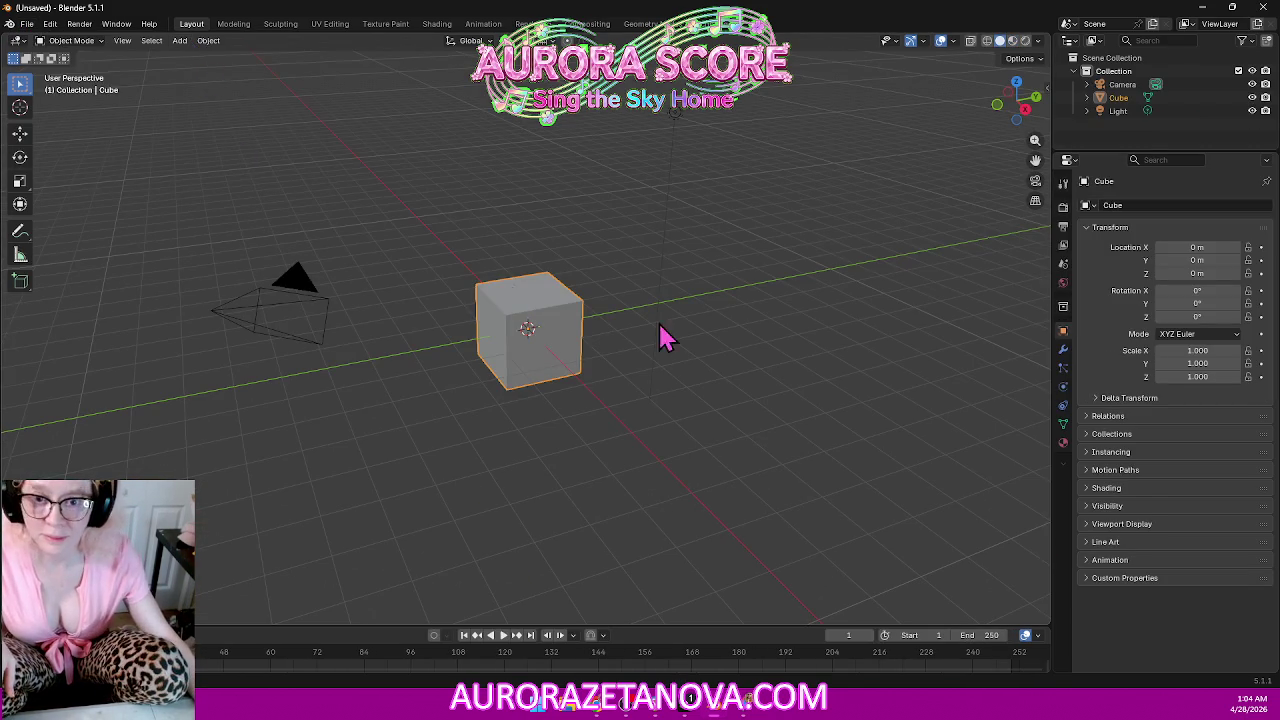
click(1125, 85)
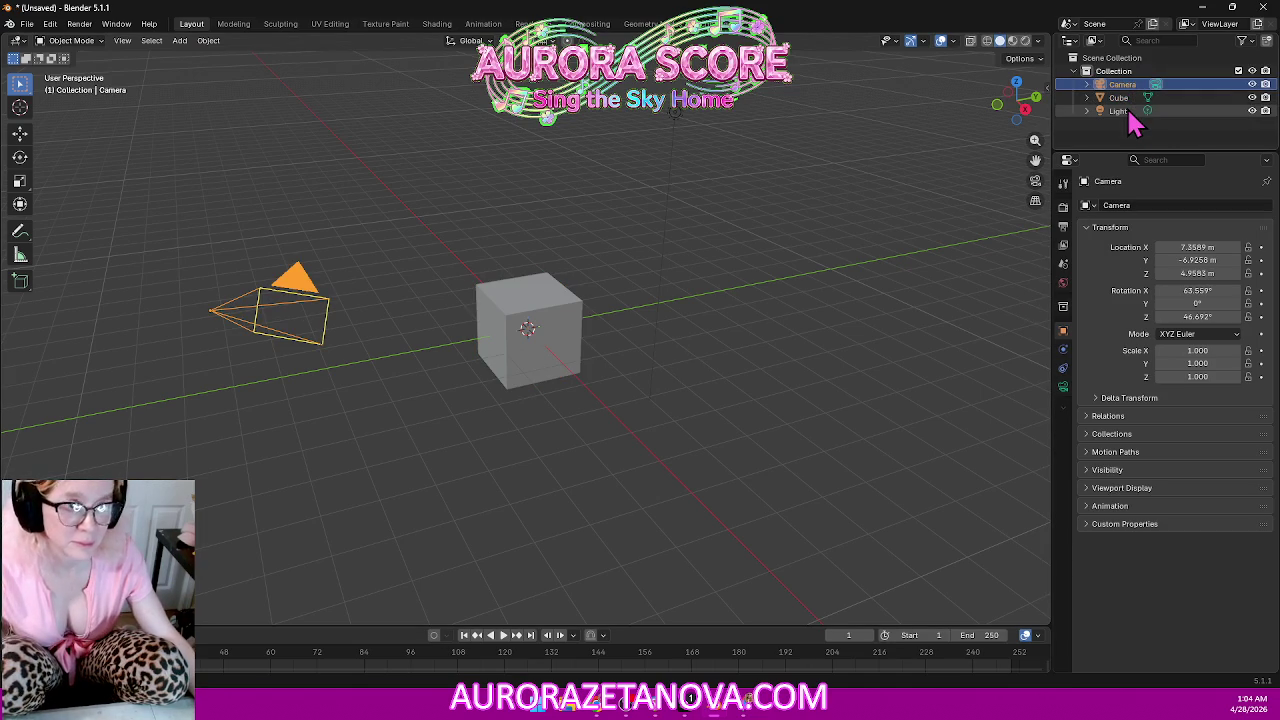
key(a)
key(Delete)
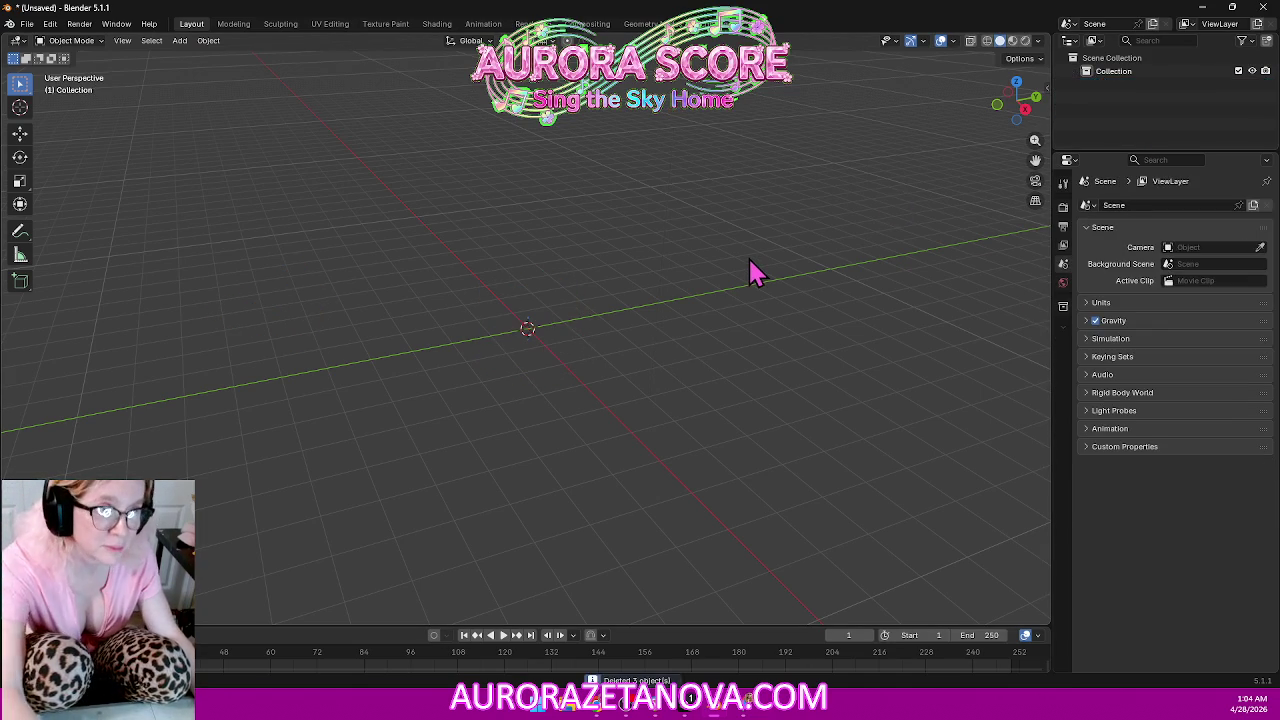
click(1204, 8)
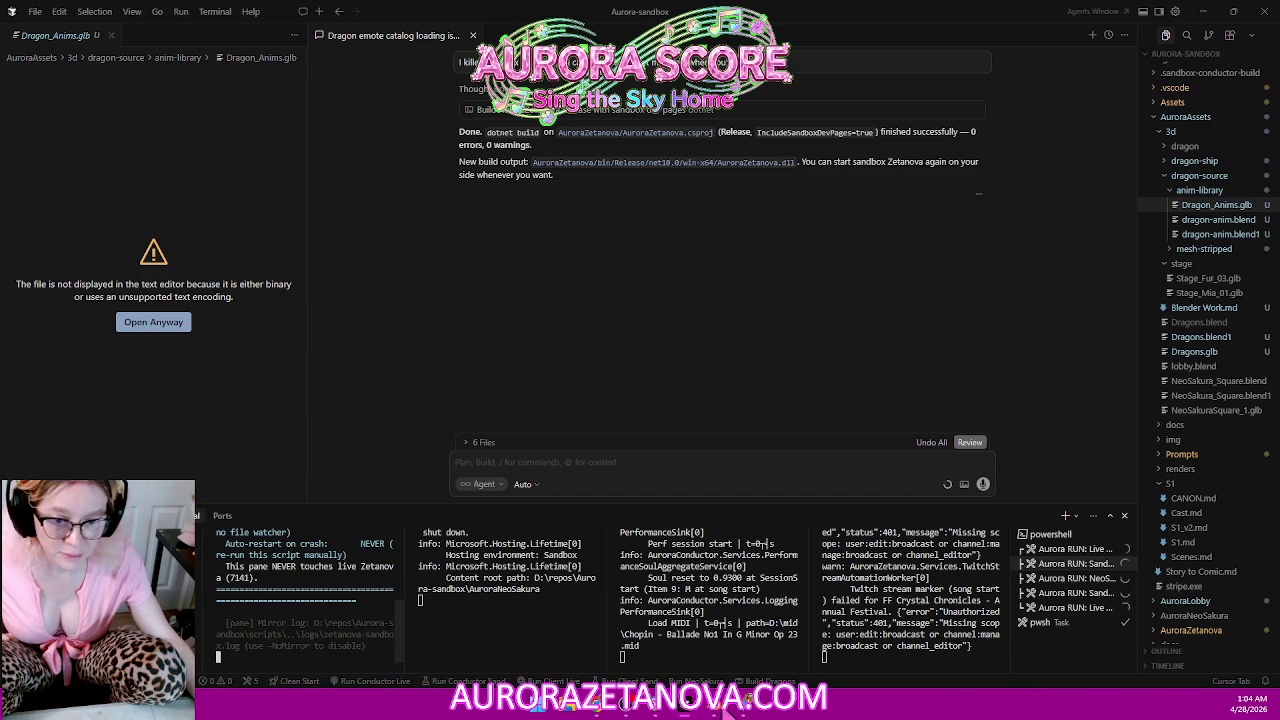
Return to the empty Blender scene and bring up the File > Import format list.
click(716, 706)
click(27, 23)
mouse_move(50, 213)
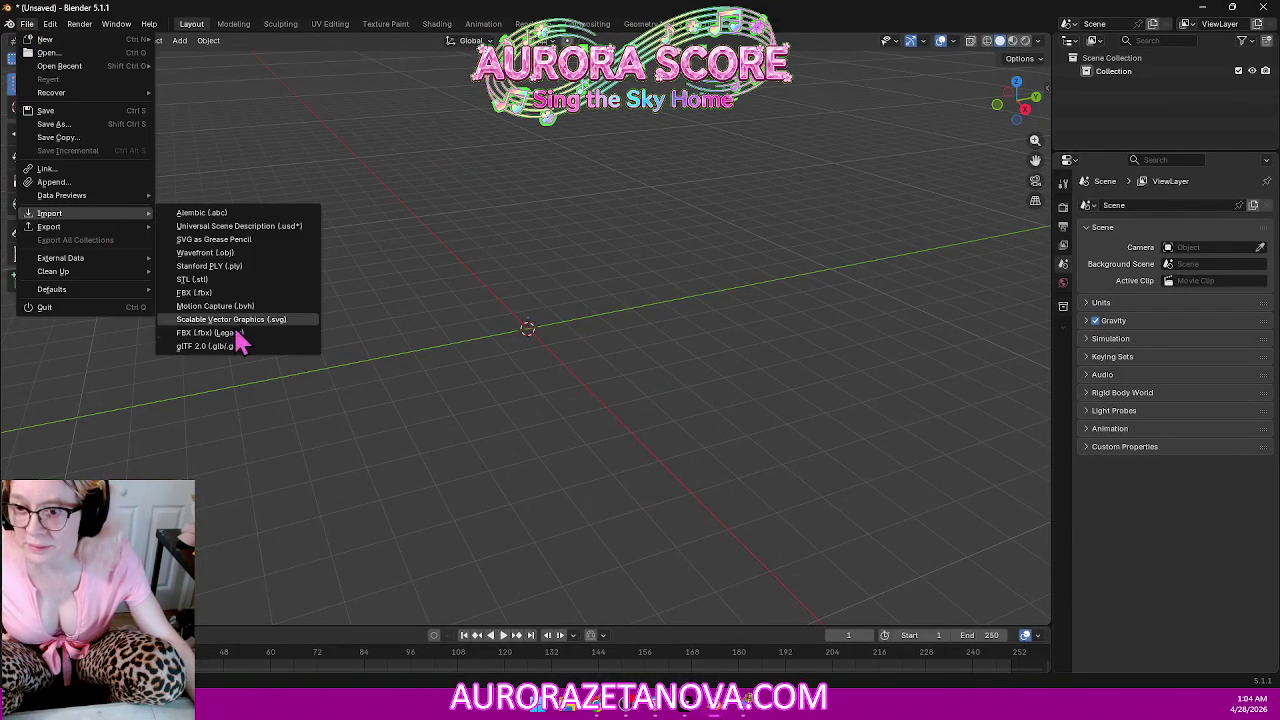
Import the walking dragon .glb from Downloads > Meshy_AI_assets_20260428_034739 as glTF 2.0.
click(215, 346)
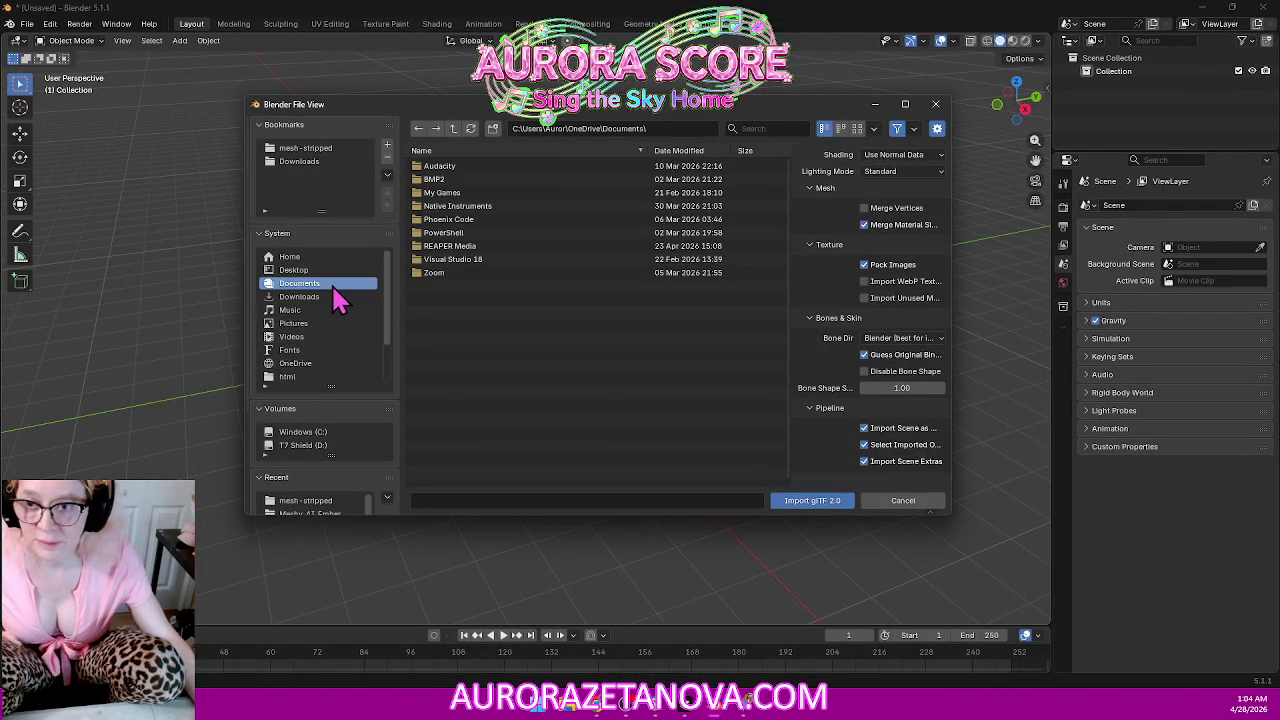
click(310, 162)
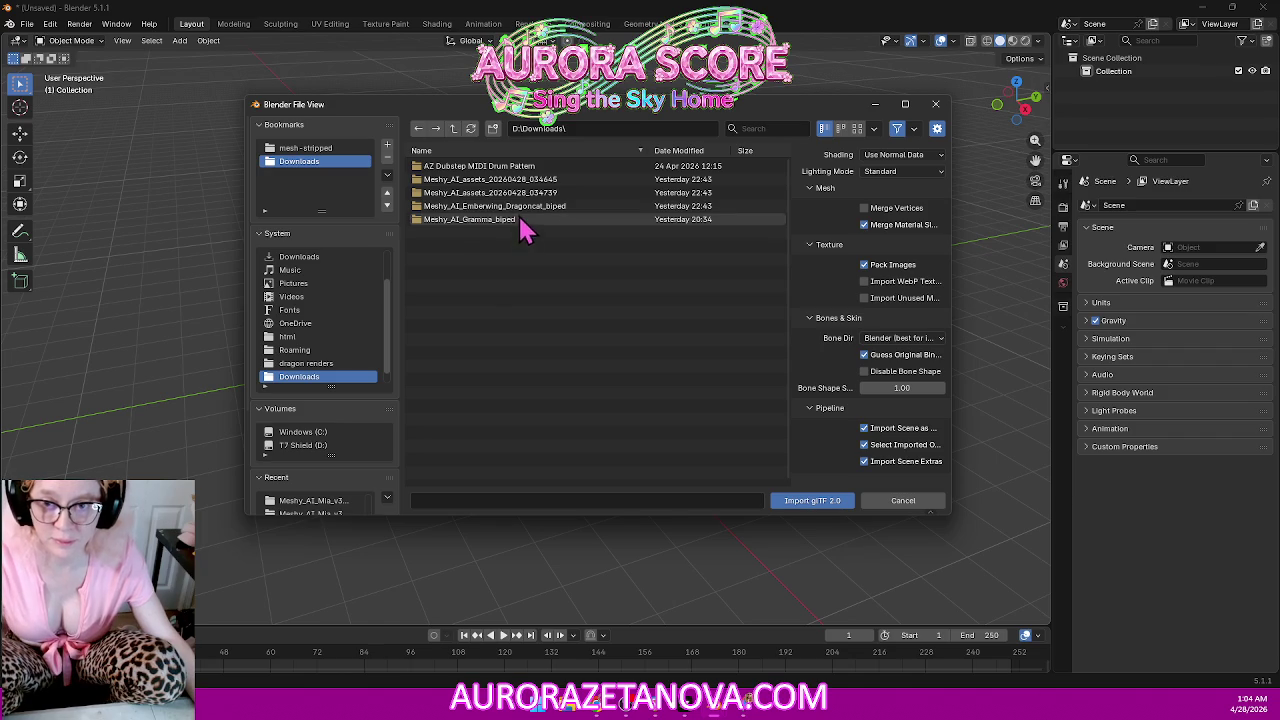
double_click(537, 193)
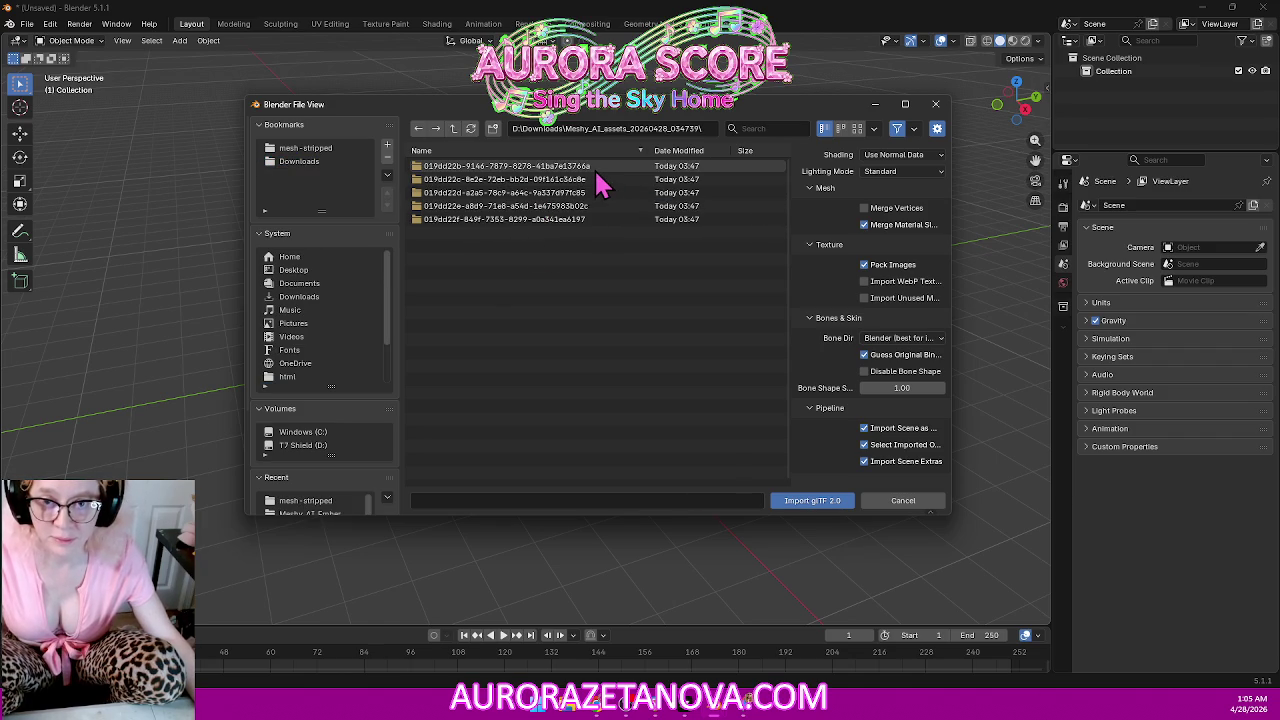
double_click(591, 168)
double_click(562, 166)
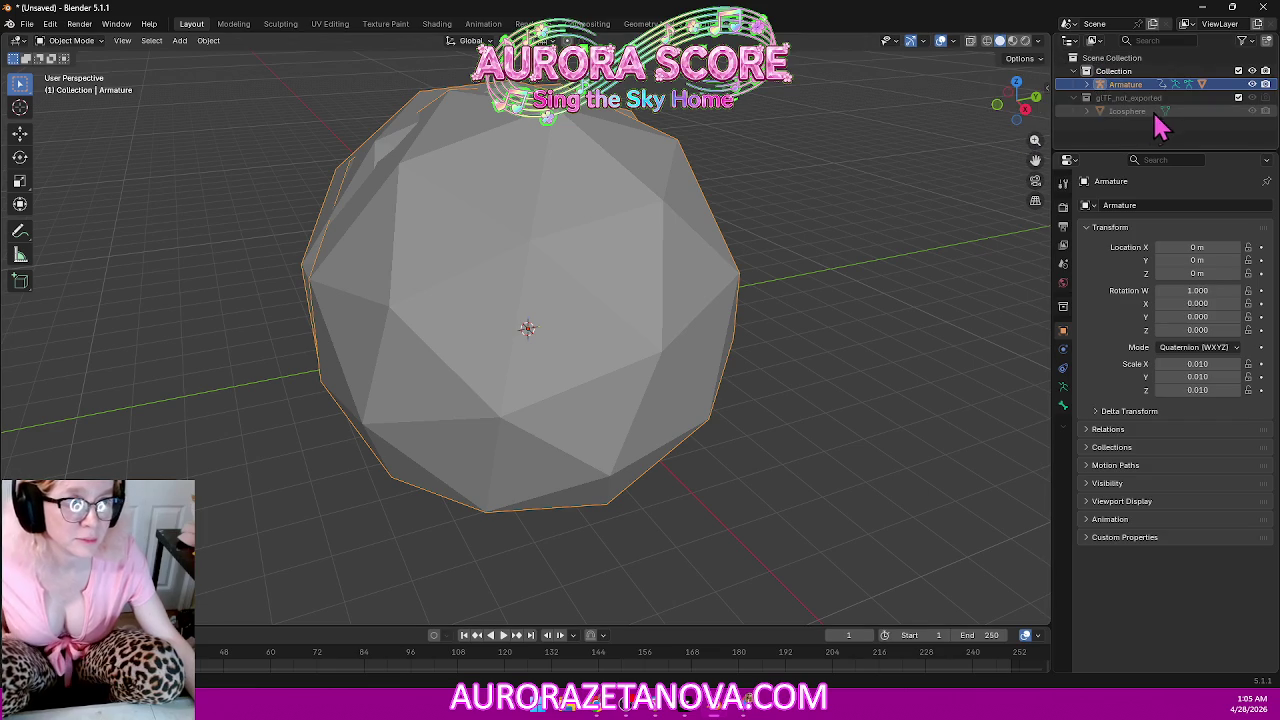
Clear the imported armature's animation data in the Outliner.
click(1087, 85)
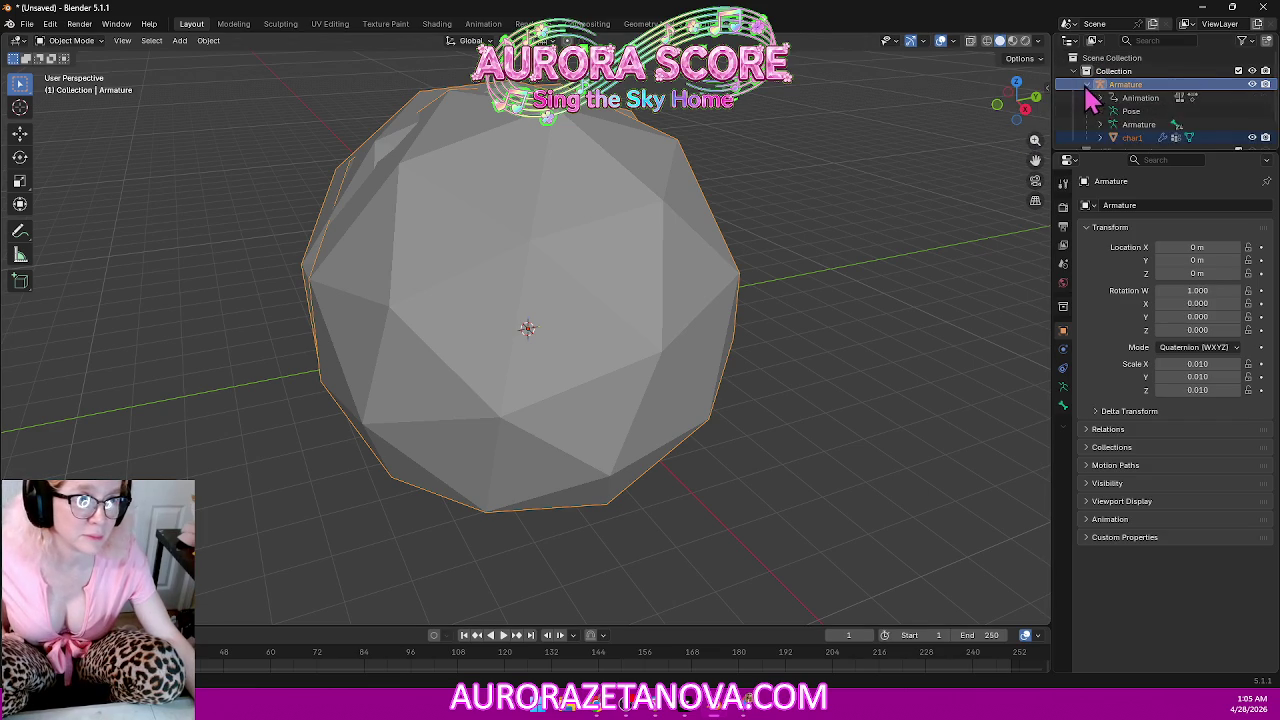
right_click(1141, 99)
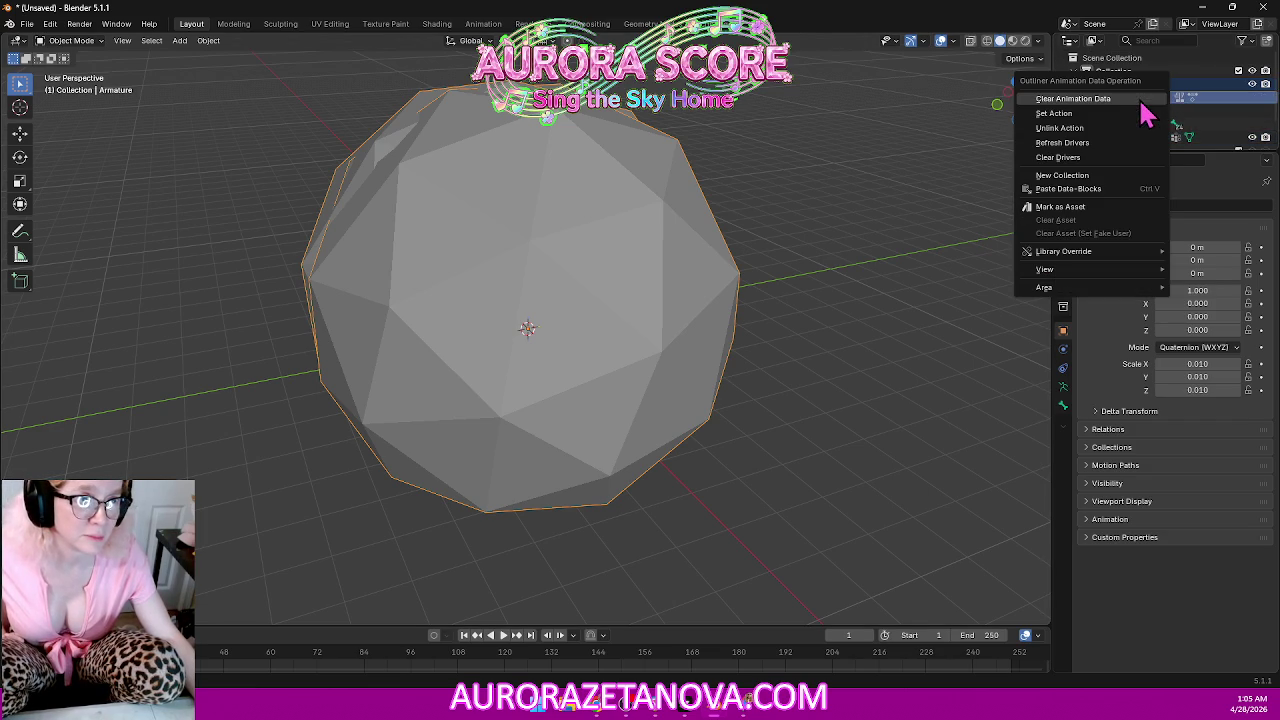
click(1074, 100)
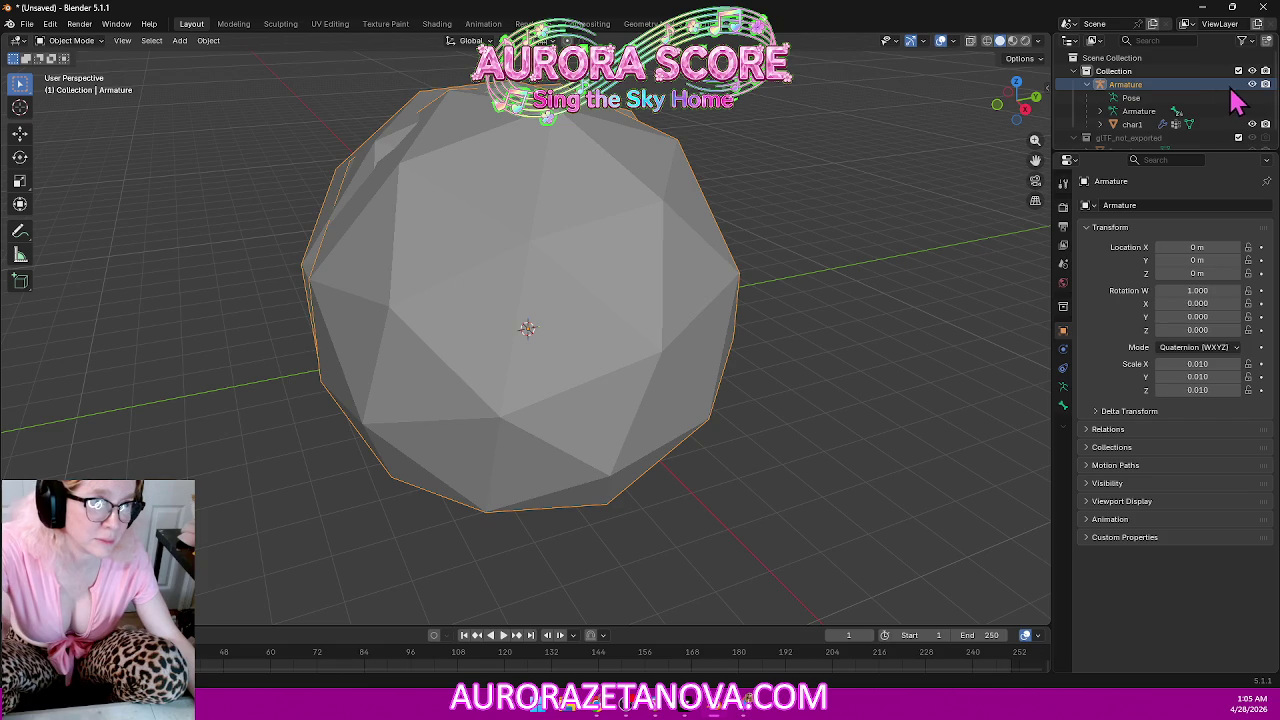
Hide the armature and Icosphere, delete the gLTF_not_exported collection, and select char1.
click(1252, 85)
click(1164, 138)
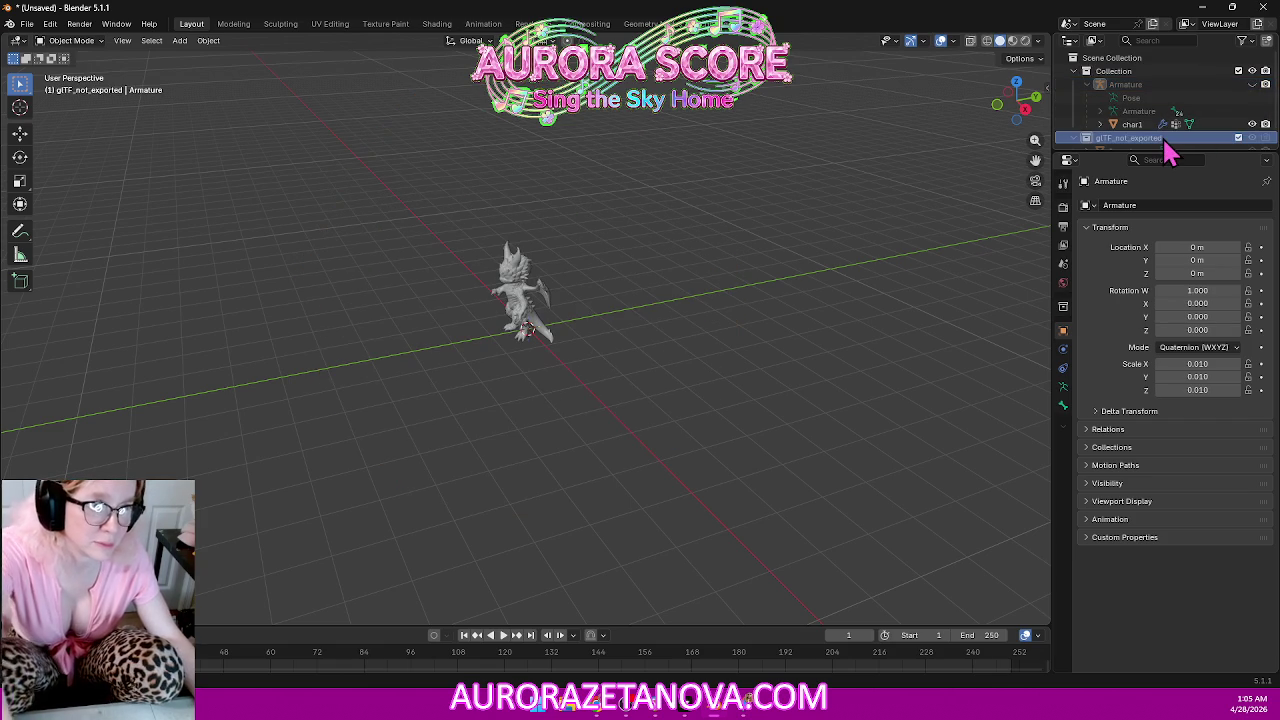
key(Delete)
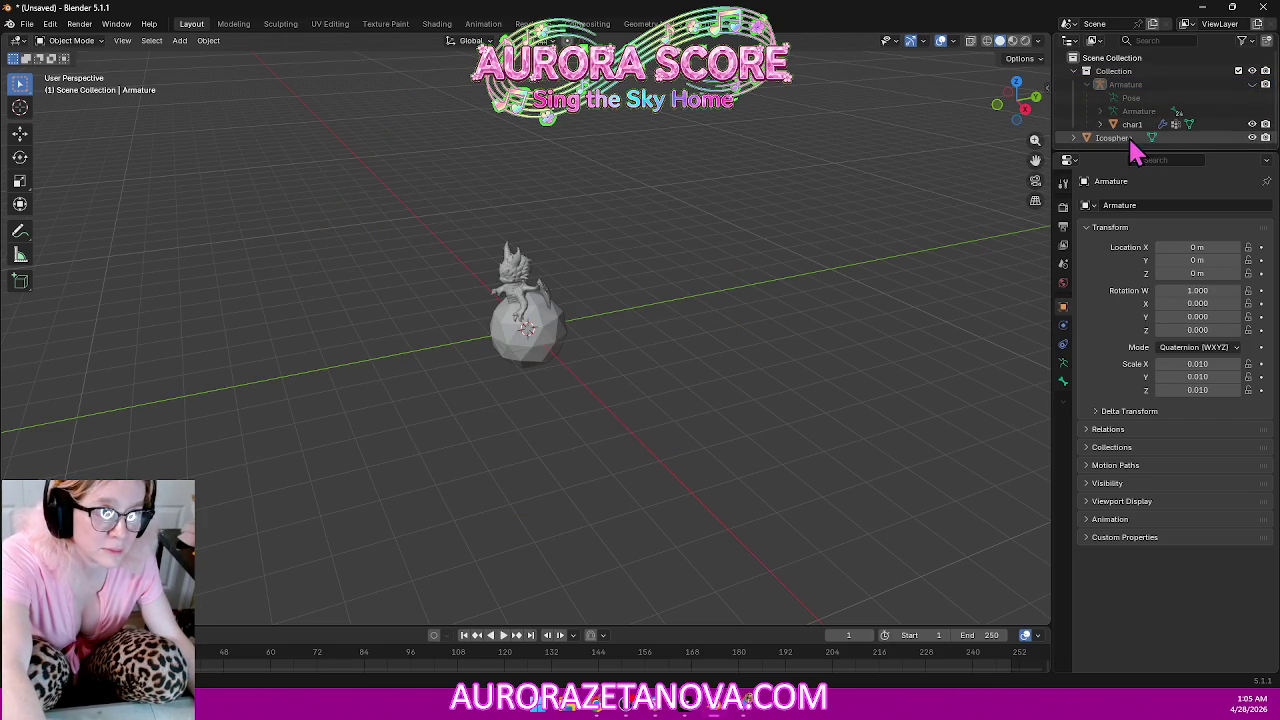
click(1130, 138)
click(1252, 137)
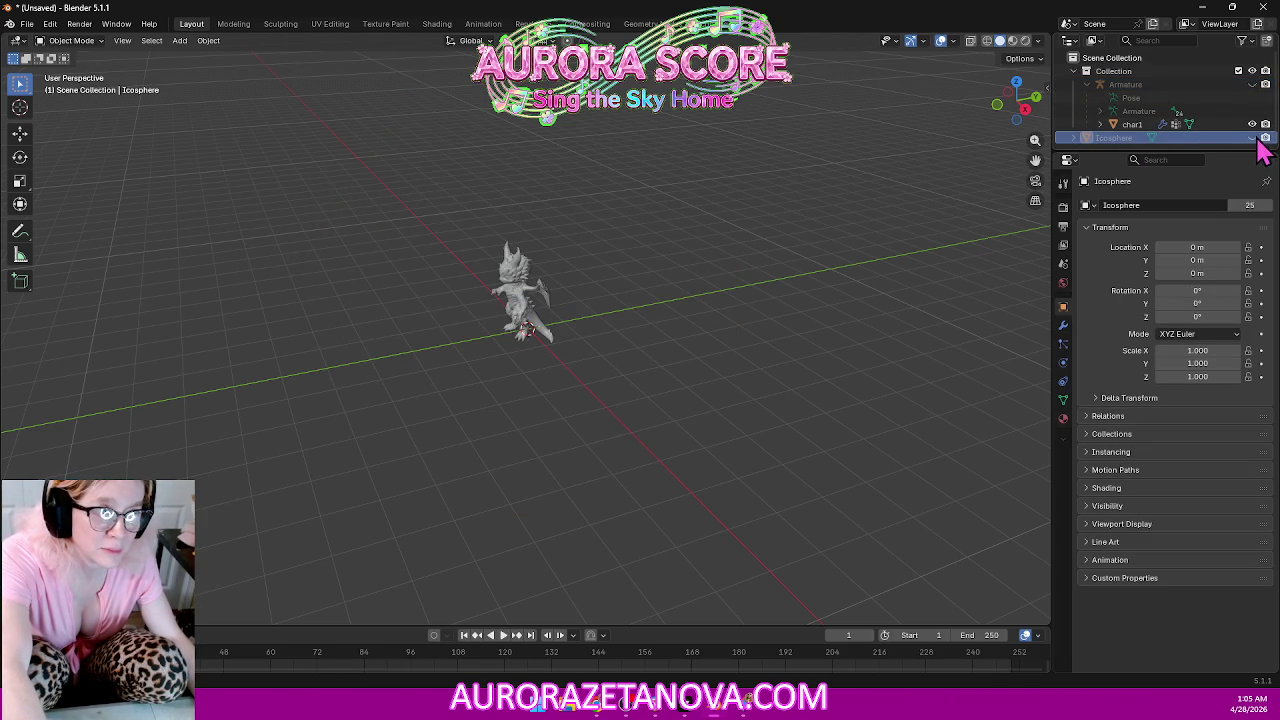
click(1146, 124)
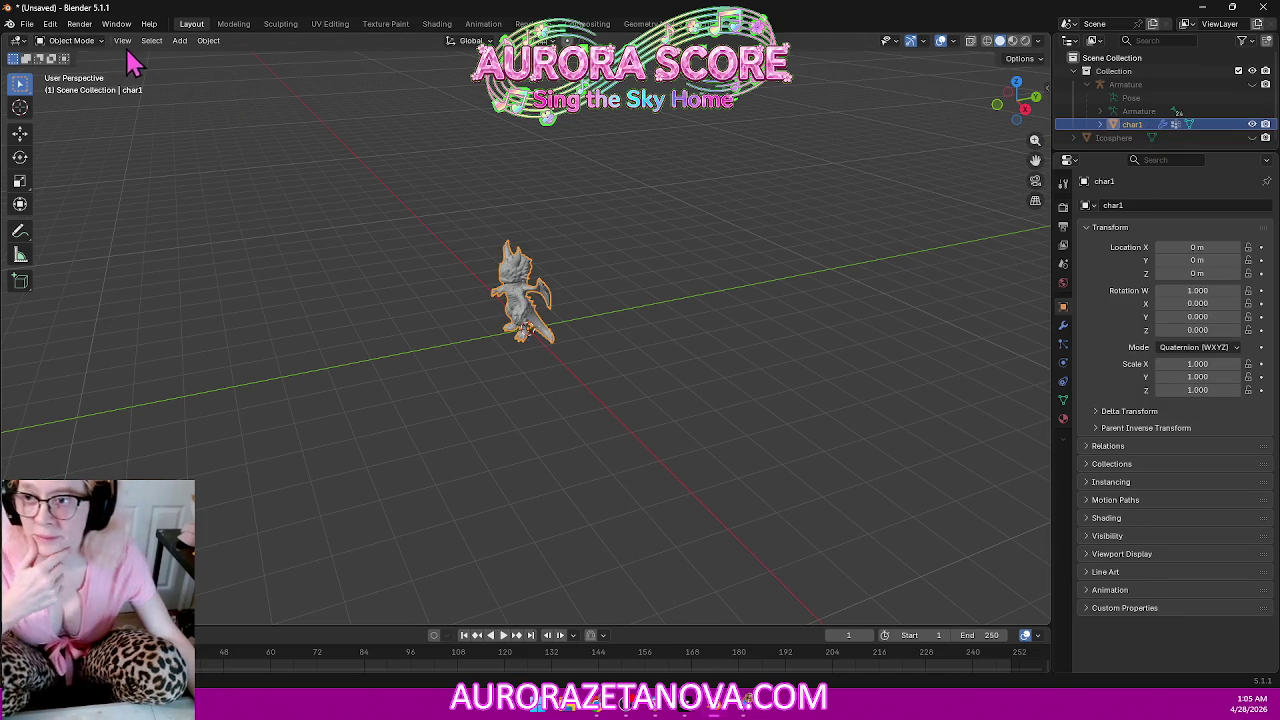
Put char1 into Edit Mode with the whole mesh selected.
click(88, 42)
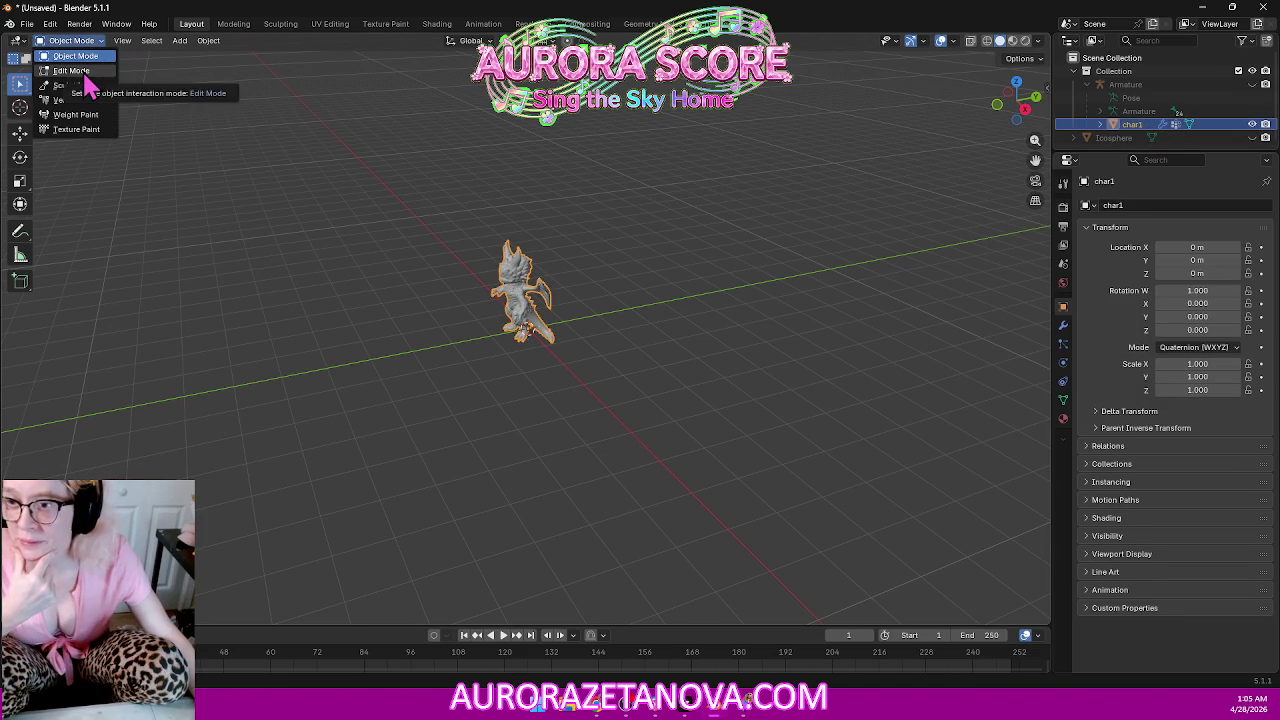
click(82, 68)
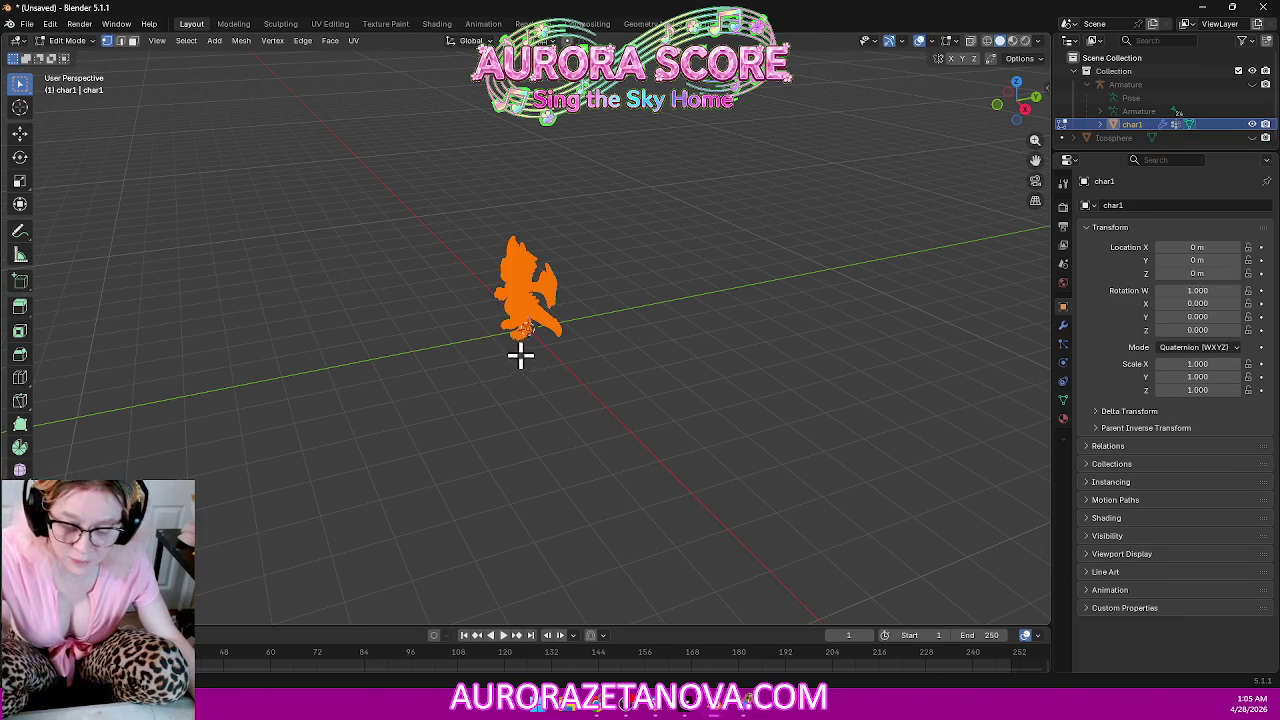
click(670, 390)
key(a)
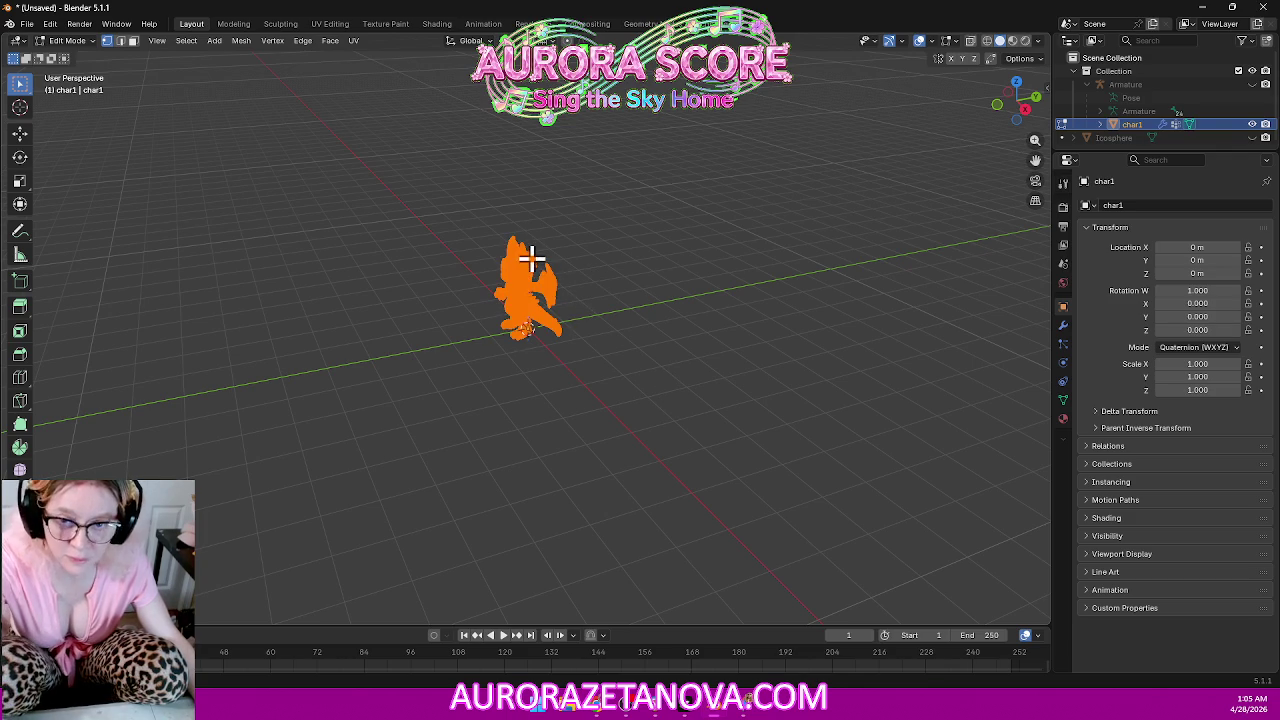
Show Statistics and Merge By Distance, reducing char1 from 114,942 to 29,621 vertices.
click(931, 41)
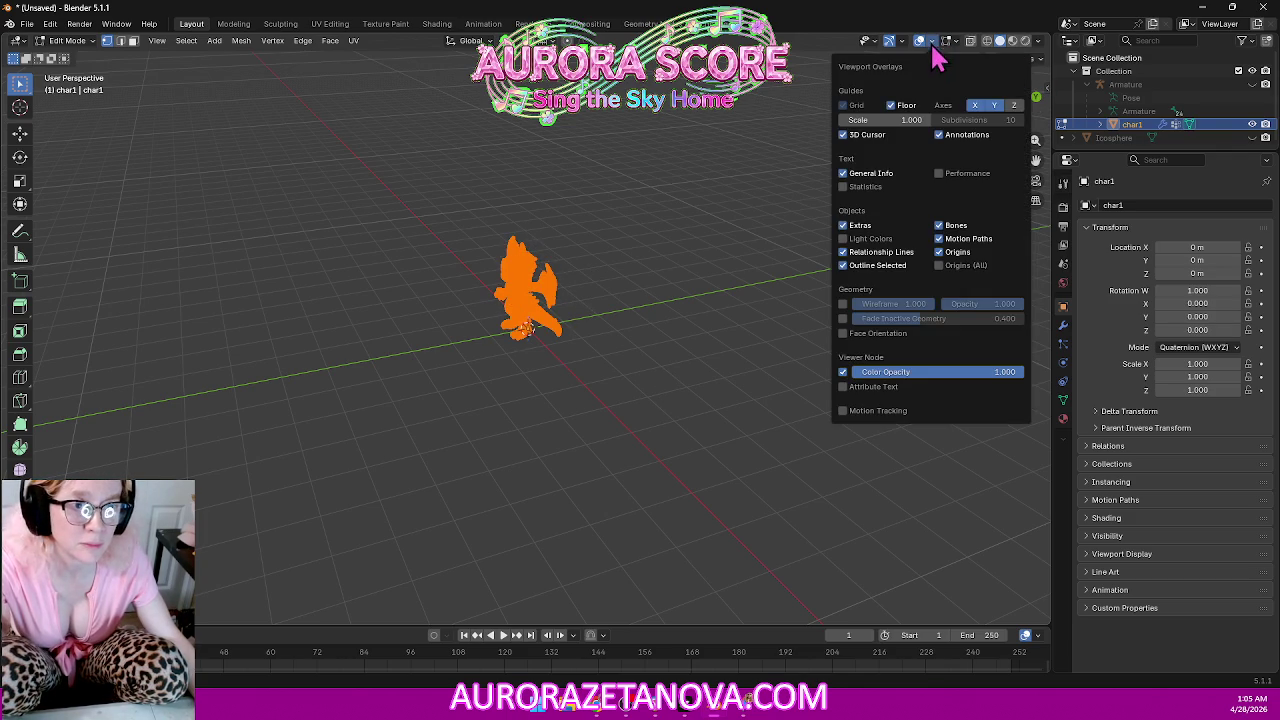
click(843, 187)
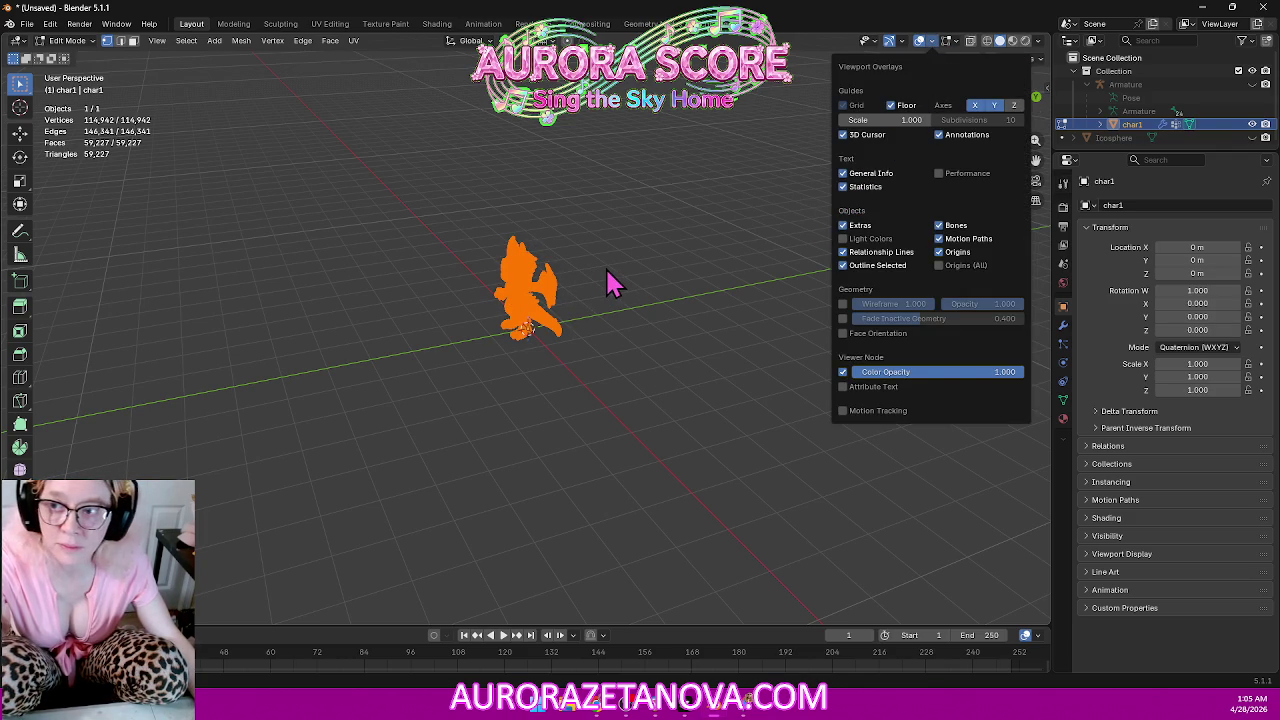
key(m)
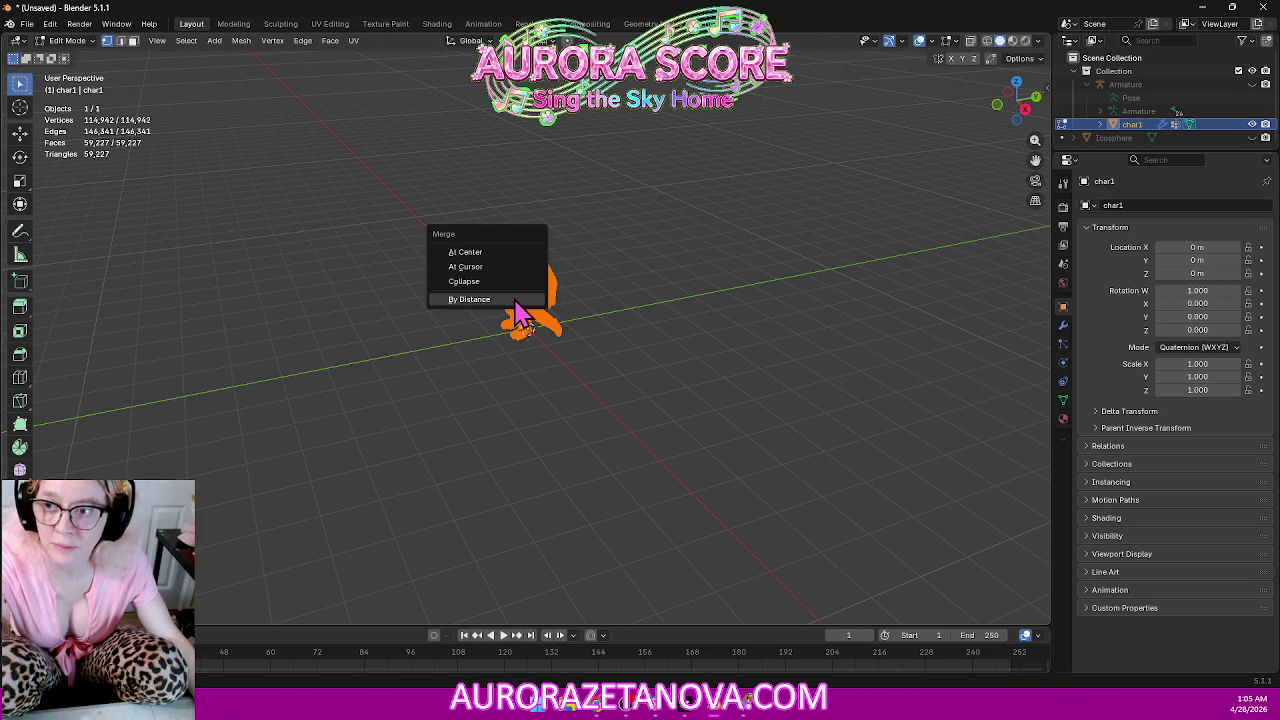
click(515, 302)
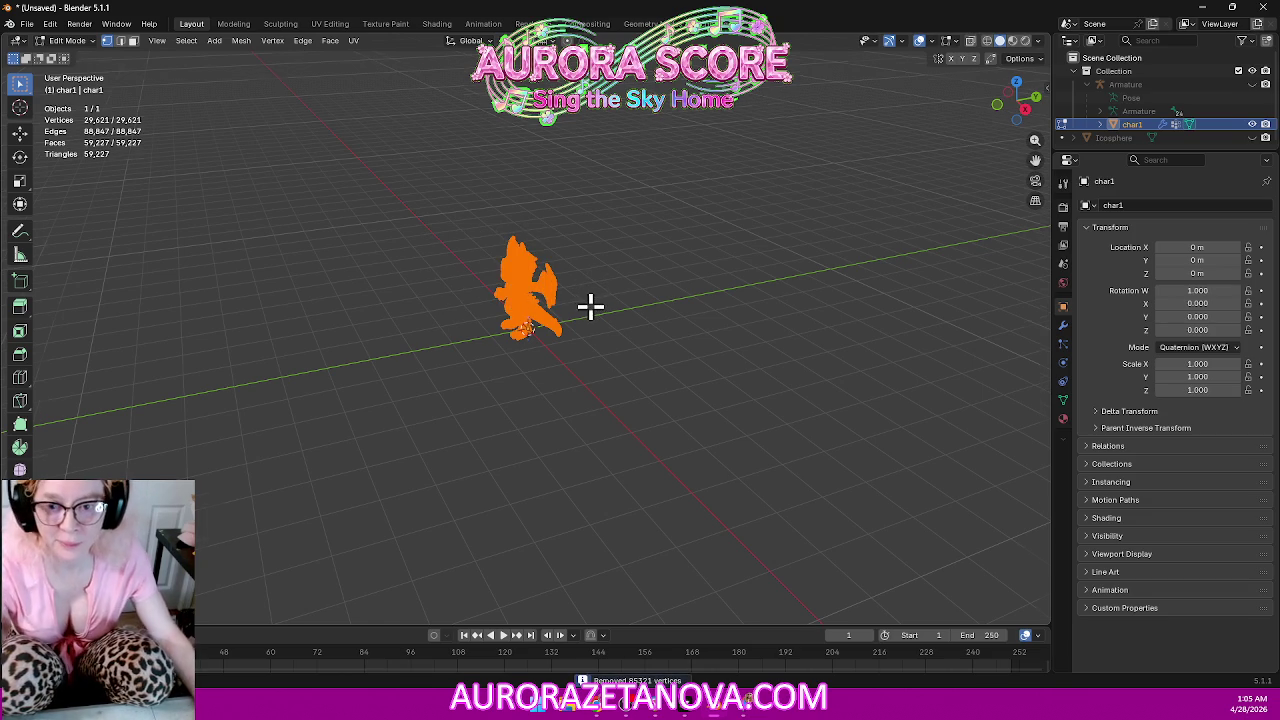
scroll(590, 306, up, 3)
scroll(589, 303, up, 4)
In Top Orthographic view, clear the selection and box-select the left wing.
mouse_move(528, 337)
middle_down()
mouse_move(409, 343)
mouse_move(474, 347)
mouse_move(509, 457)
middle_up()
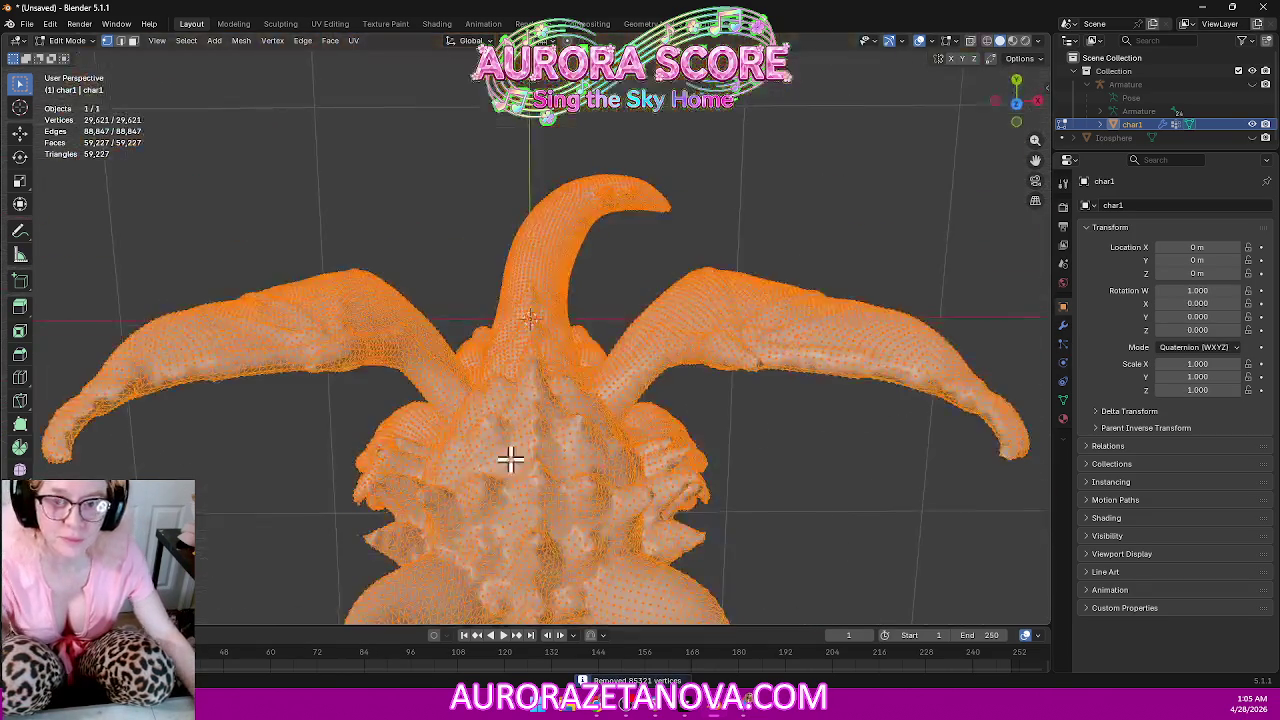
click(1016, 103)
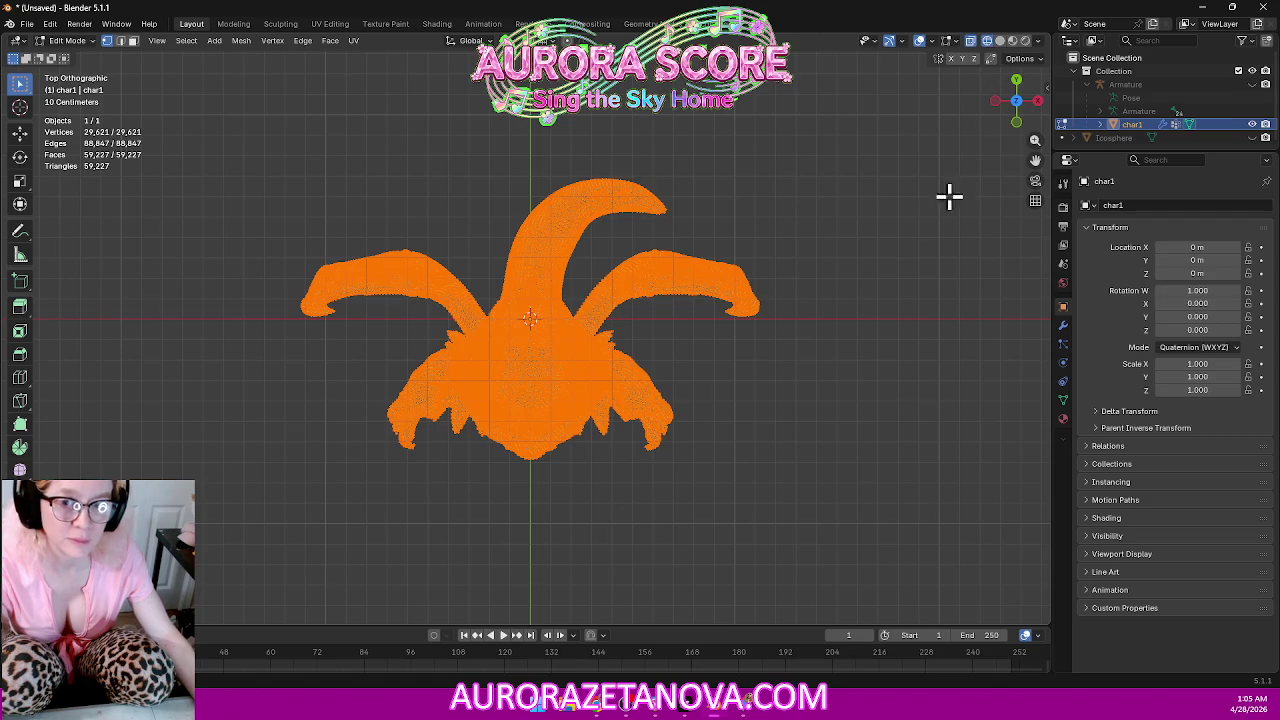
click(870, 235)
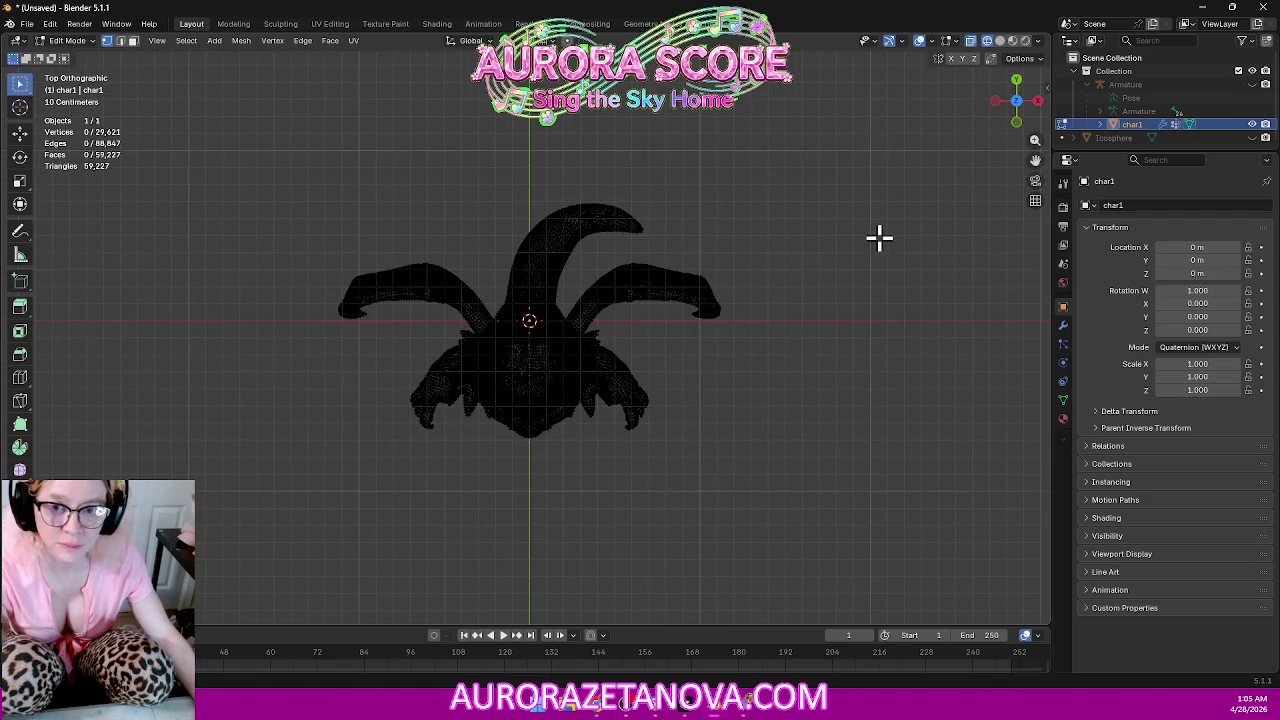
drag(188, 212, 473, 317)
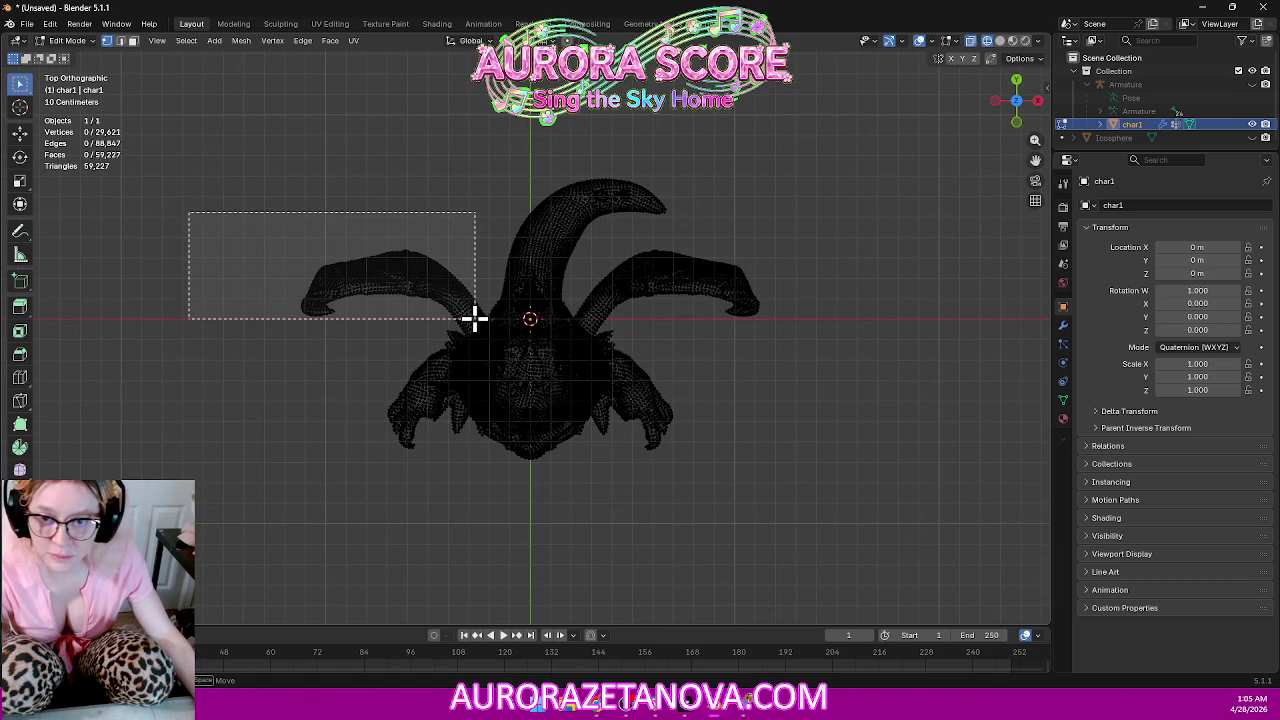
drag(475, 318, 476, 319)
Box-select the tail and right wing, then orbit to check the selection.
drag(942, 218, 275, 297)
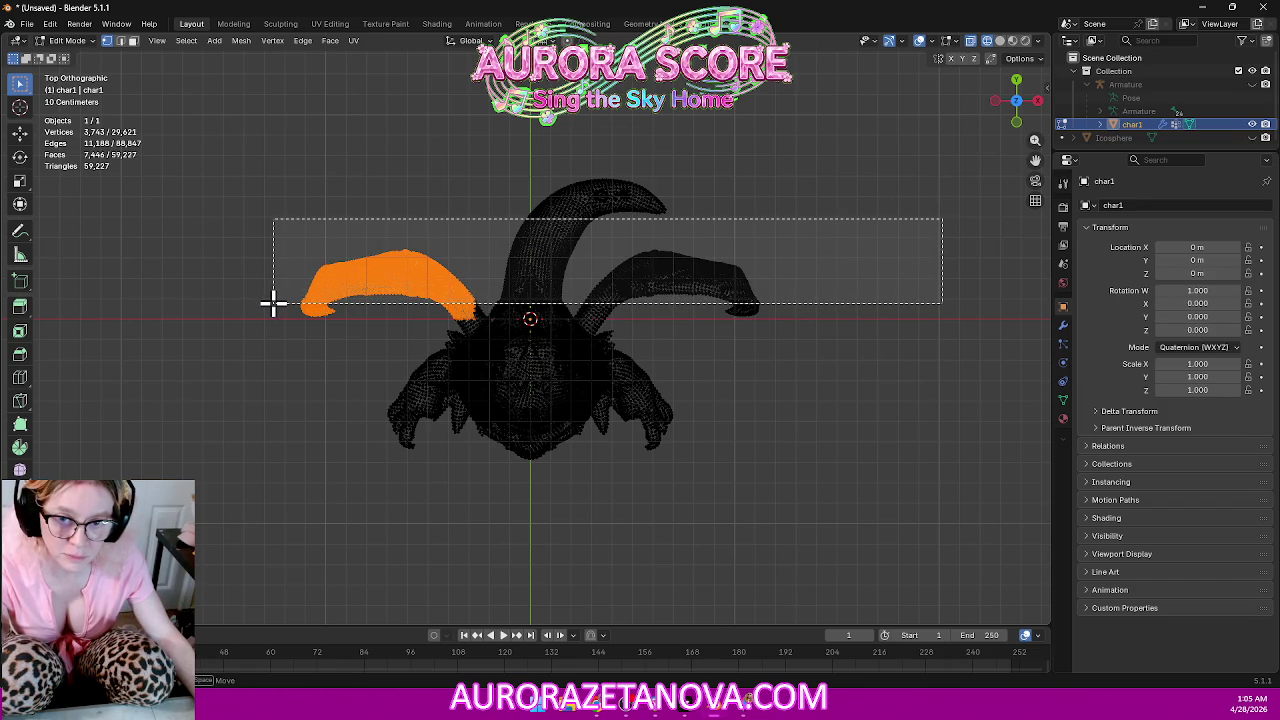
drag(275, 297, 271, 300)
drag(877, 228, 666, 329)
drag(789, 200, 585, 315)
drag(771, 106, 486, 223)
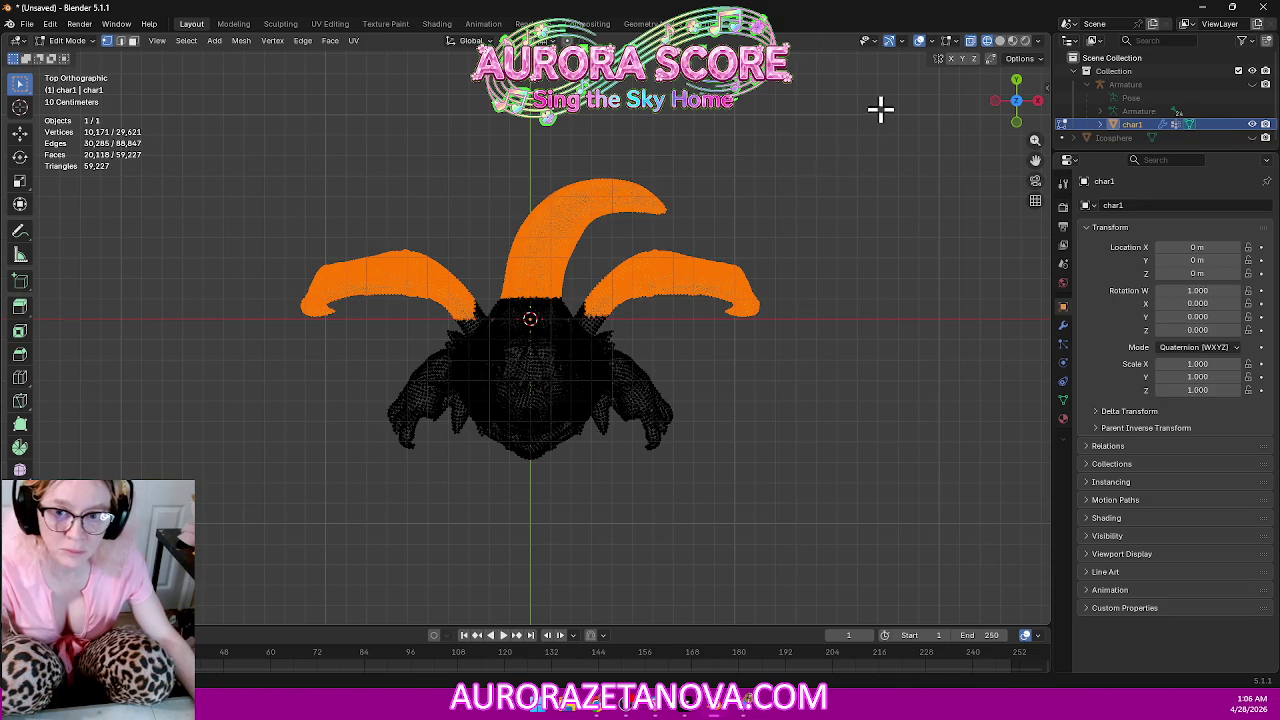
middle_drag(840, 249, 711, 125)
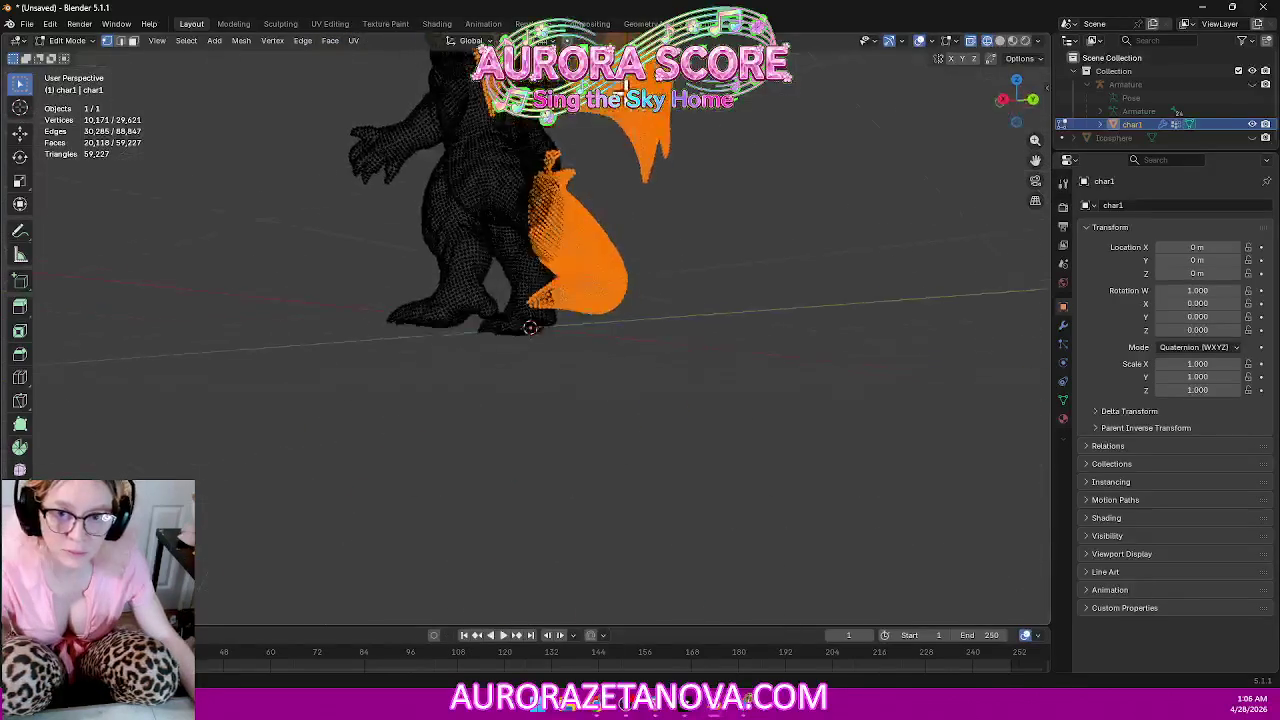
middle_drag(677, 226, 709, 200)
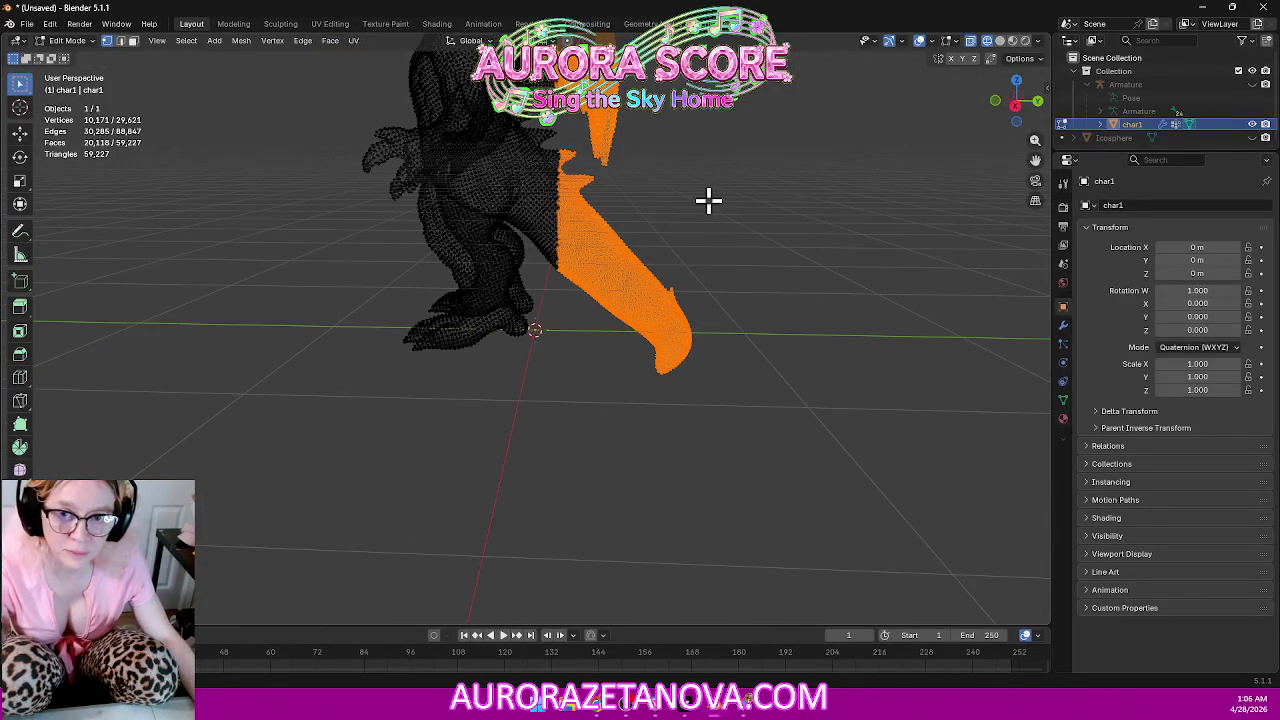
click(1040, 103)
In Left Orthographic view, select the tail's base and circle-select its boundary against the body.
click(1015, 101)
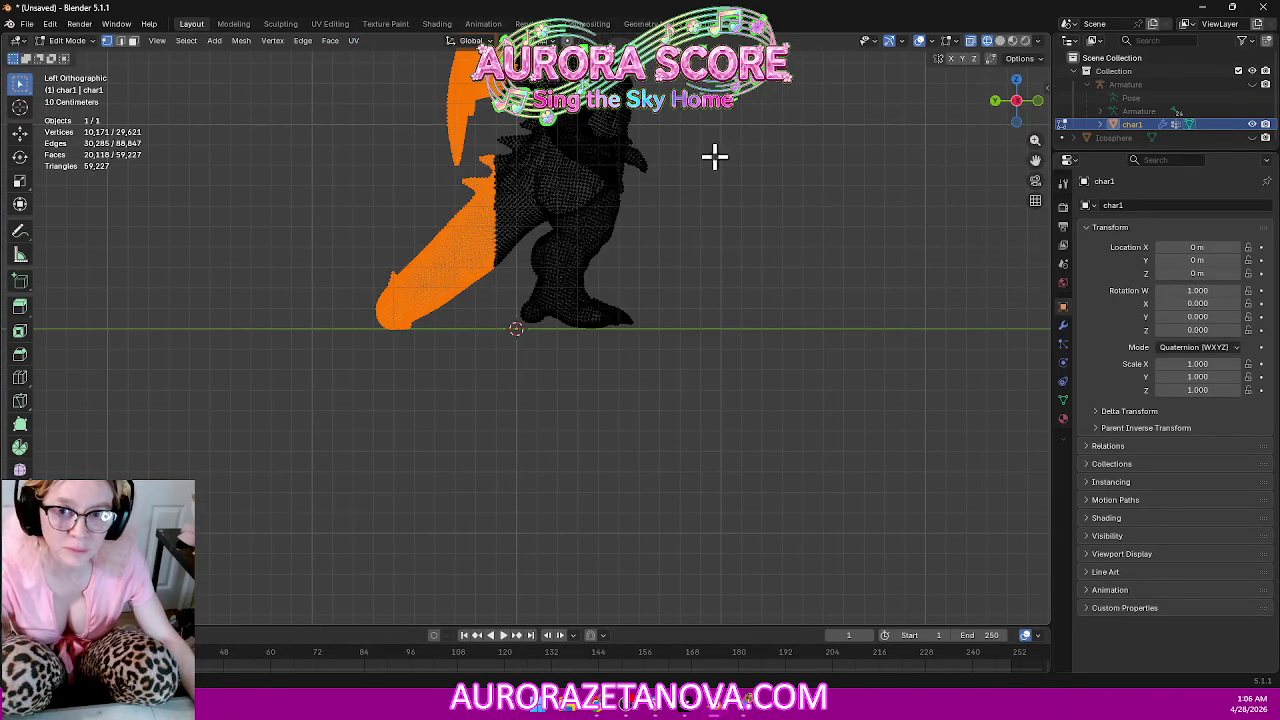
drag(465, 291, 511, 152)
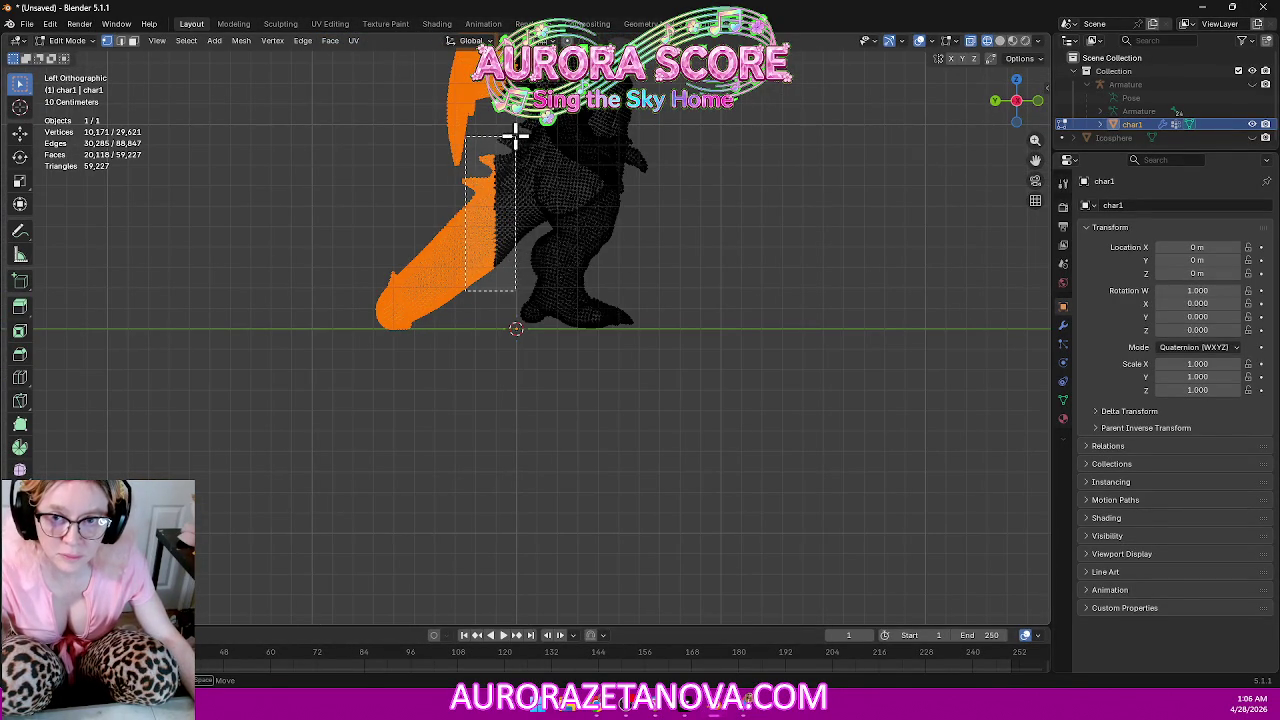
drag(511, 153, 525, 159)
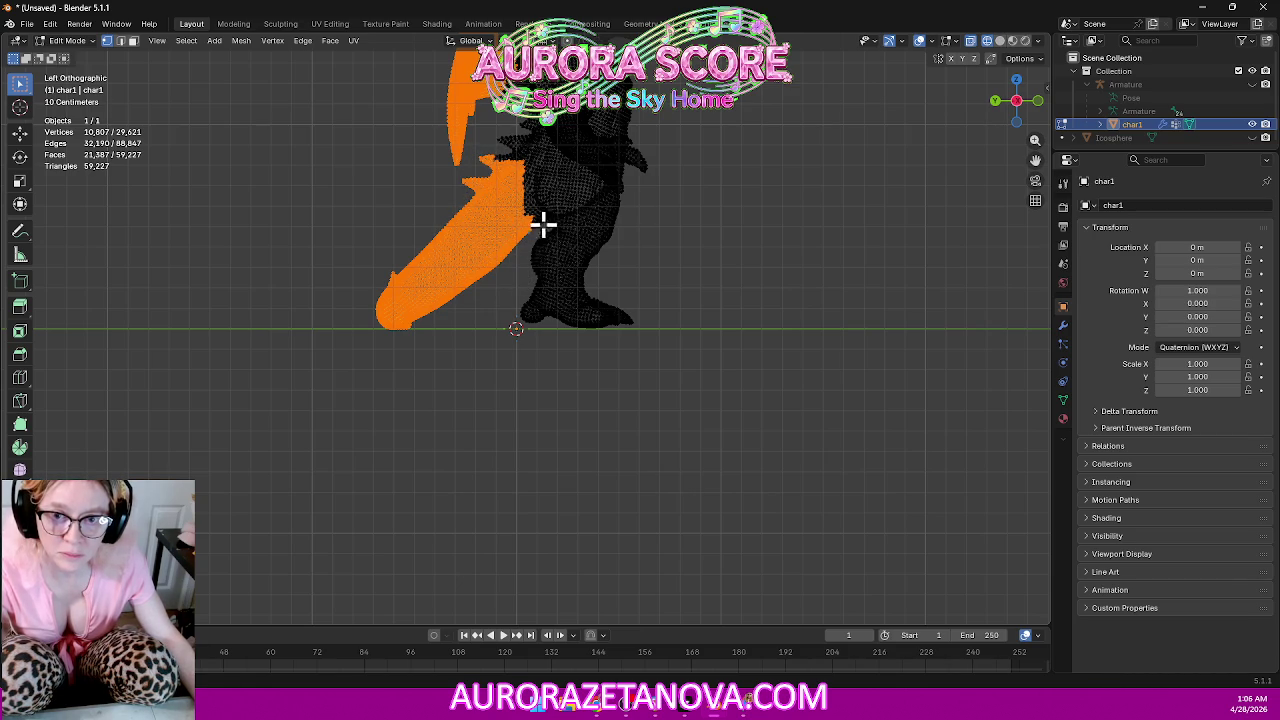
scroll(543, 230, up, 1)
scroll(537, 206, up, 4)
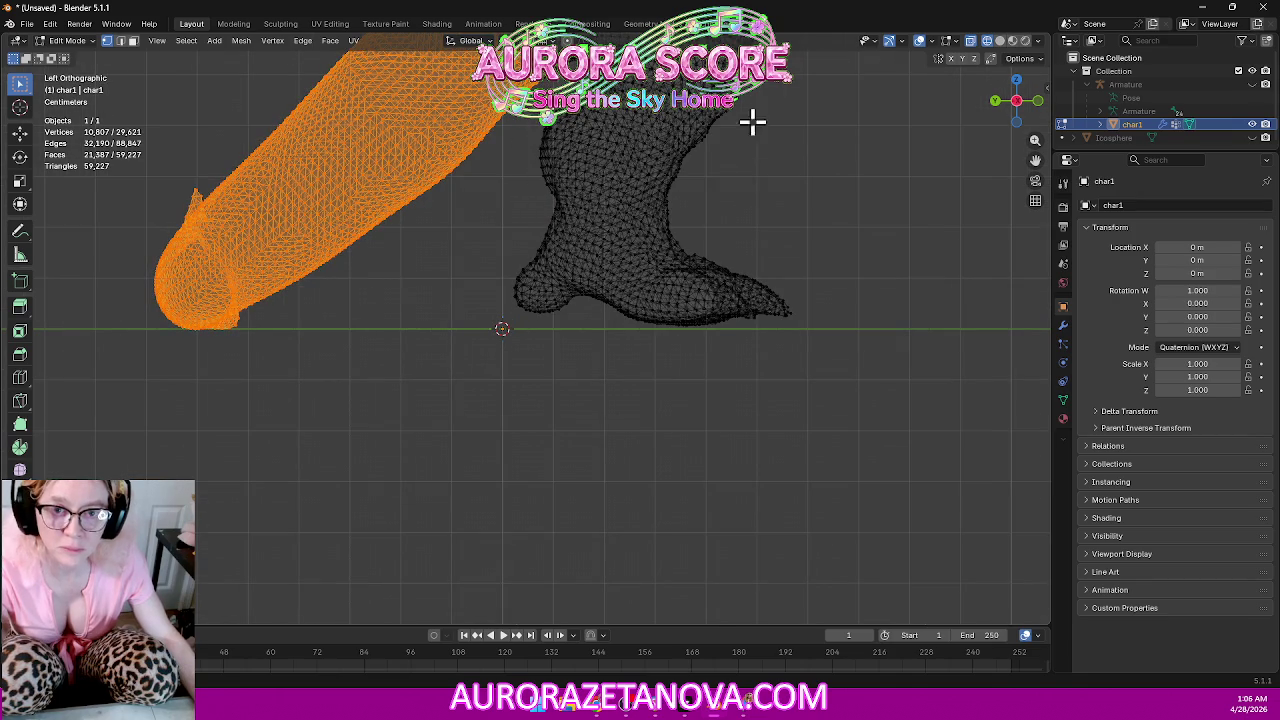
scroll(775, 126, up, 1)
scroll(766, 331, up, 2)
scroll(480, 380, up, 1)
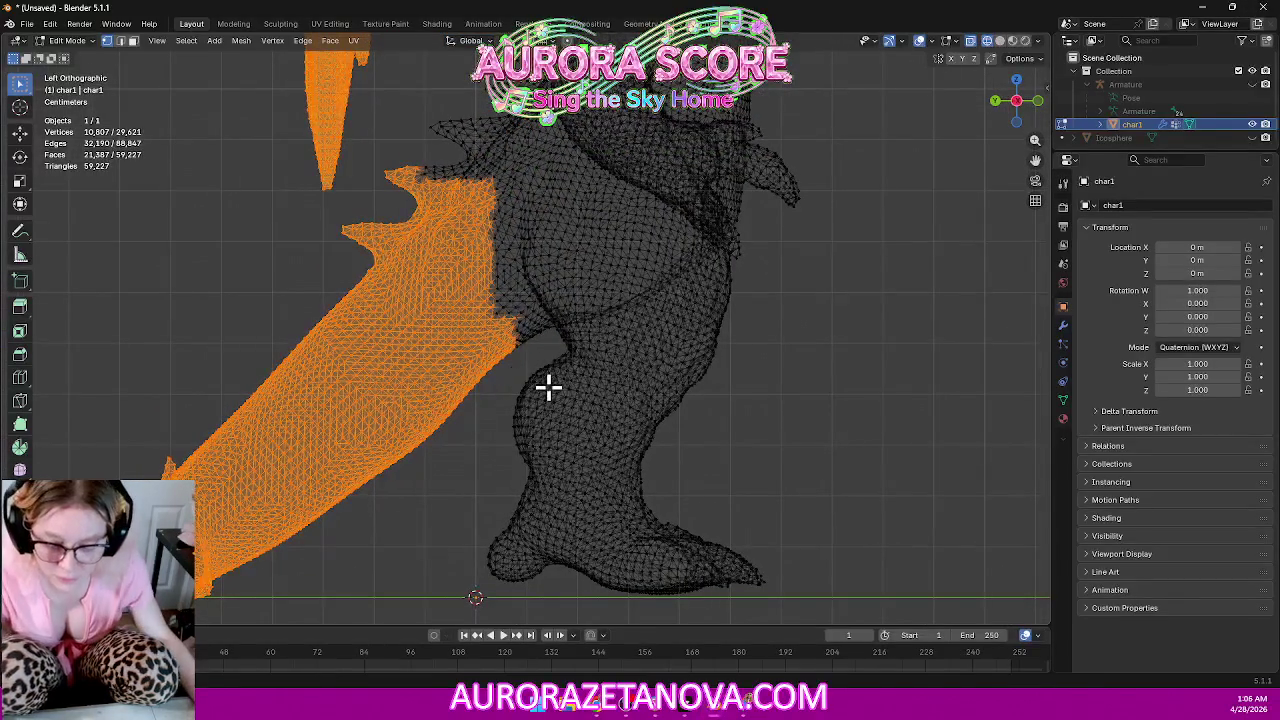
key(c)
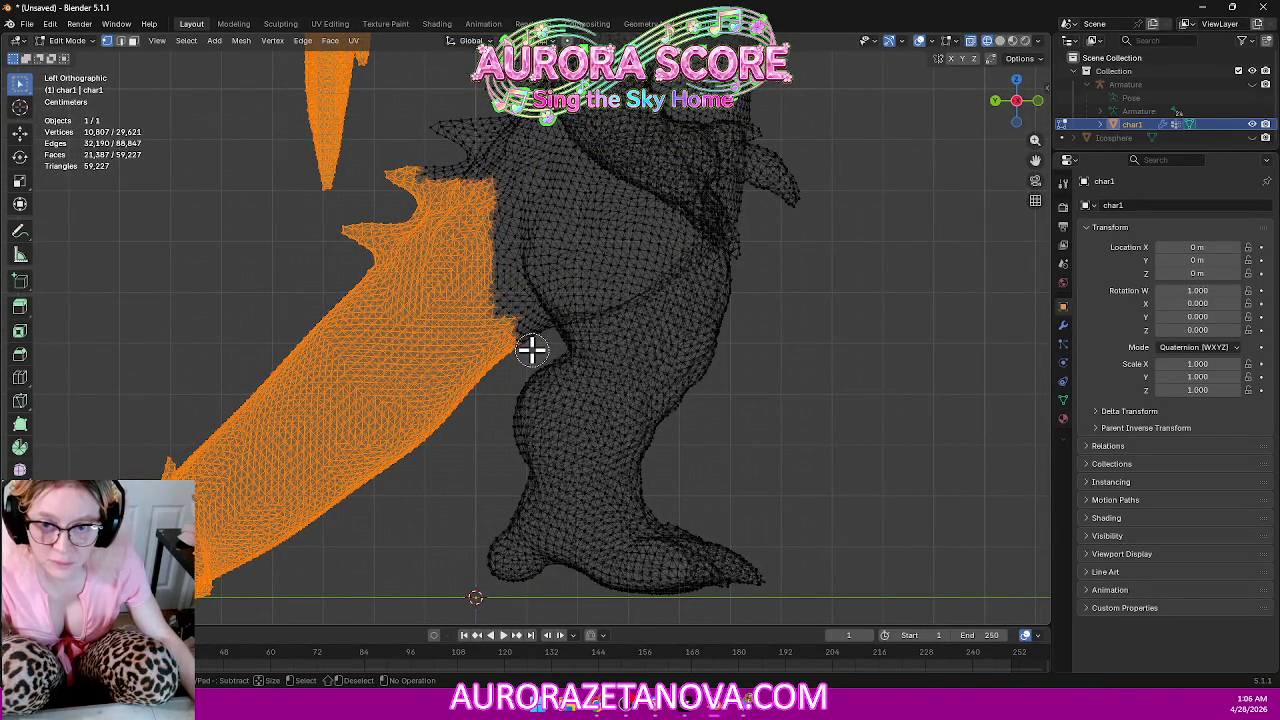
mouse_move(527, 343)
mouse_down()
mouse_move(449, 266)
mouse_move(500, 334)
mouse_move(469, 264)
mouse_move(534, 337)
mouse_move(507, 289)
mouse_up()
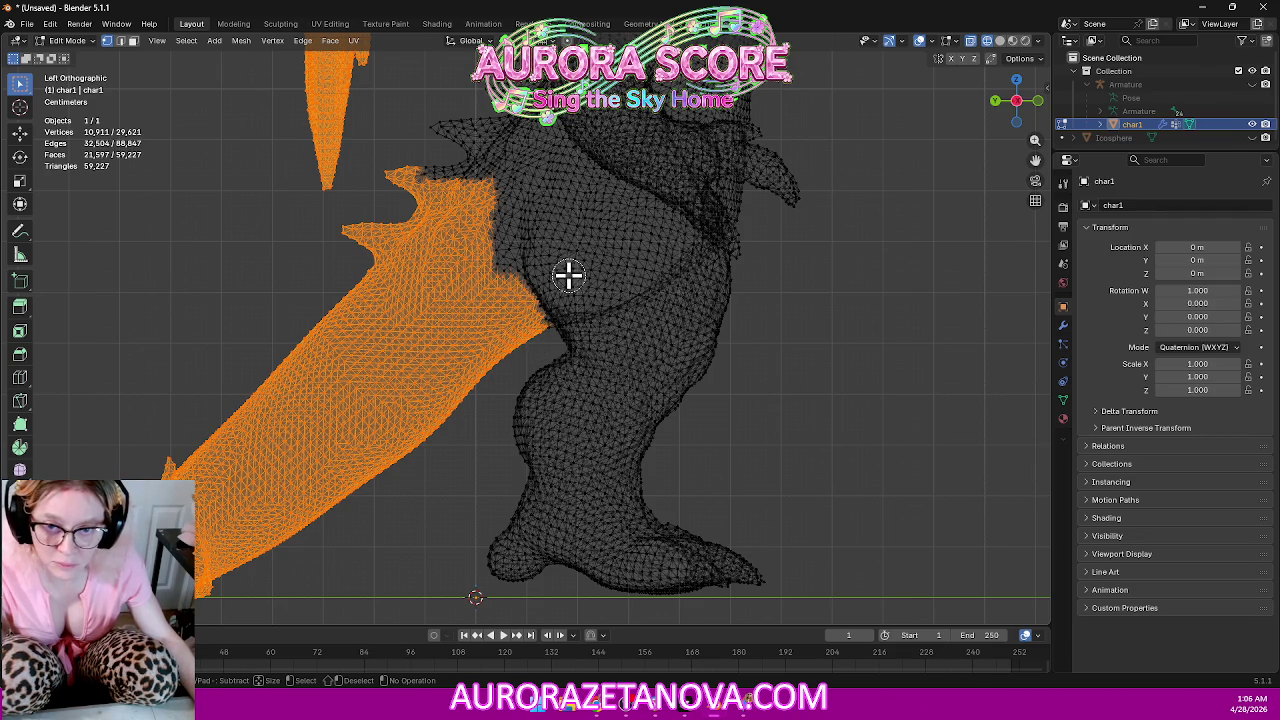
middle_drag(527, 268, 532, 281)
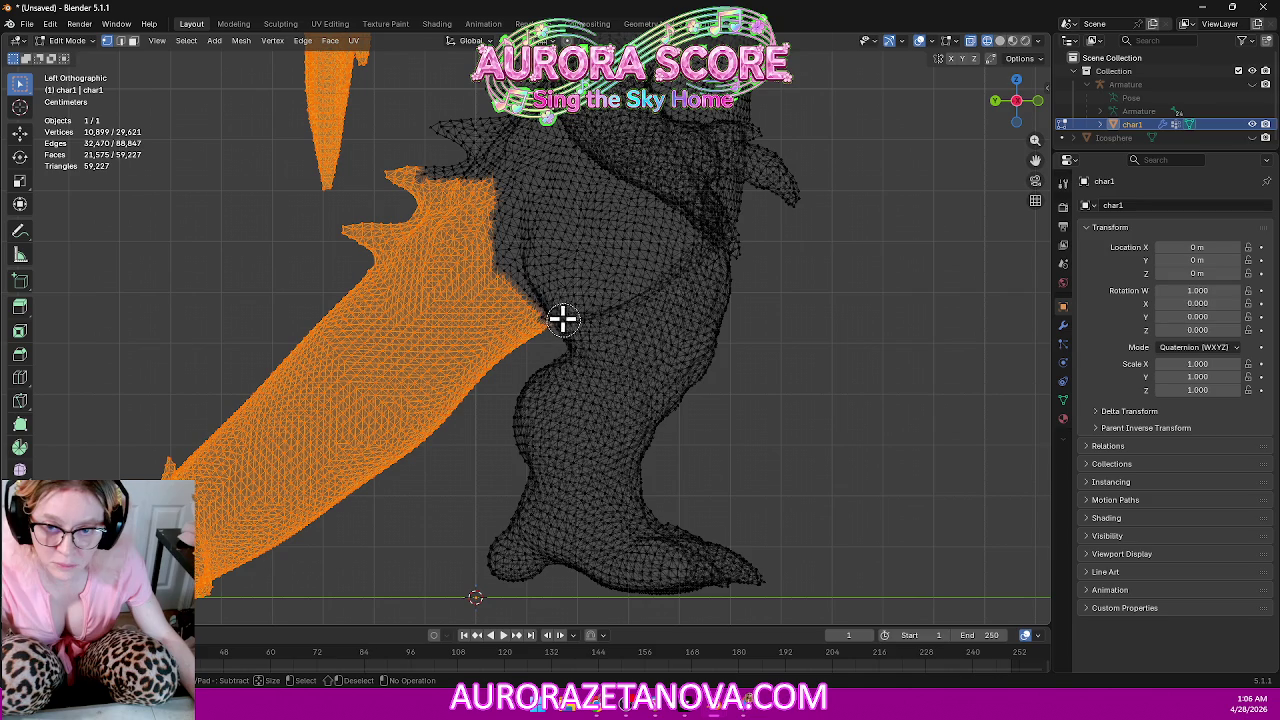
mouse_move(531, 263)
mouse_down()
mouse_move(491, 260)
mouse_move(509, 287)
mouse_up()
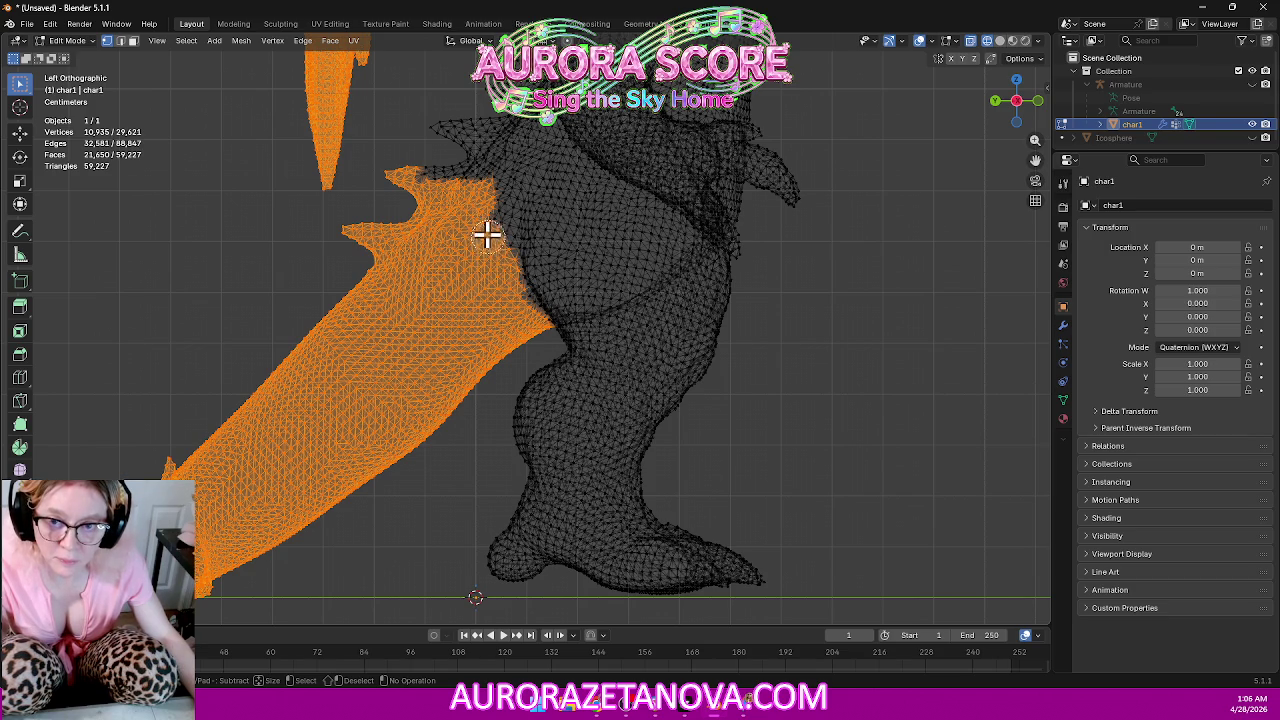
mouse_move(508, 180)
ctrl+mouse_down()
mouse_move(404, 176)
mouse_move(491, 171)
mouse_move(414, 189)
mouse_move(476, 192)
mouse_move(534, 220)
mouse_move(449, 186)
mouse_move(469, 180)
ctrl+mouse_up()
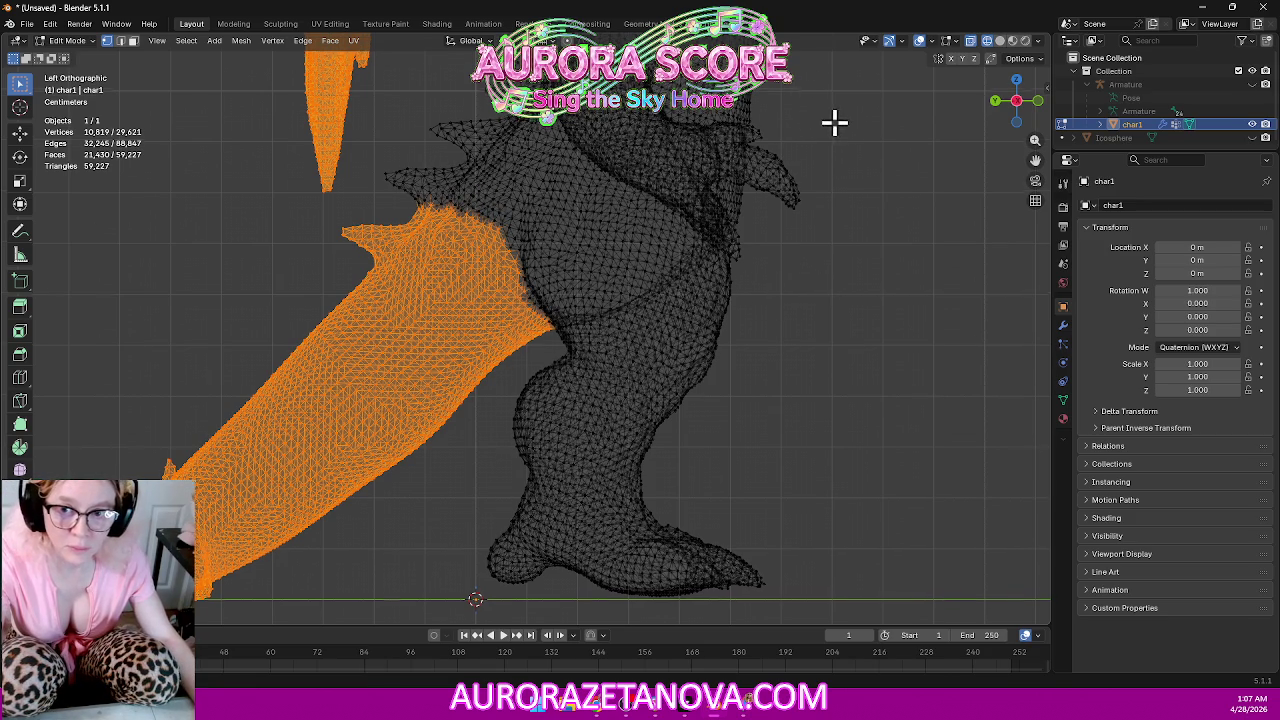
Paint the wing roots into the selection, reaching 11,456 of 29,621 vertices.
scroll(820, 309, up, 2)
scroll(831, 471, up, 2)
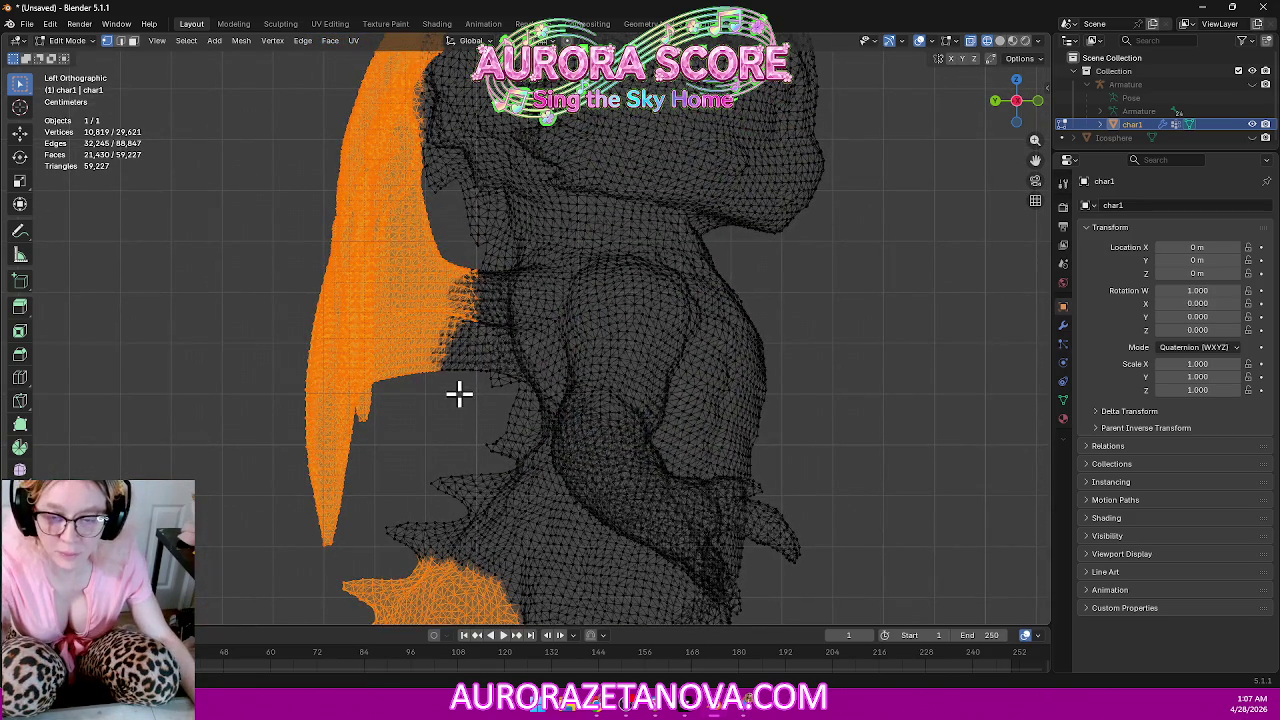
scroll(470, 395, up, 2)
scroll(425, 419, down, 2)
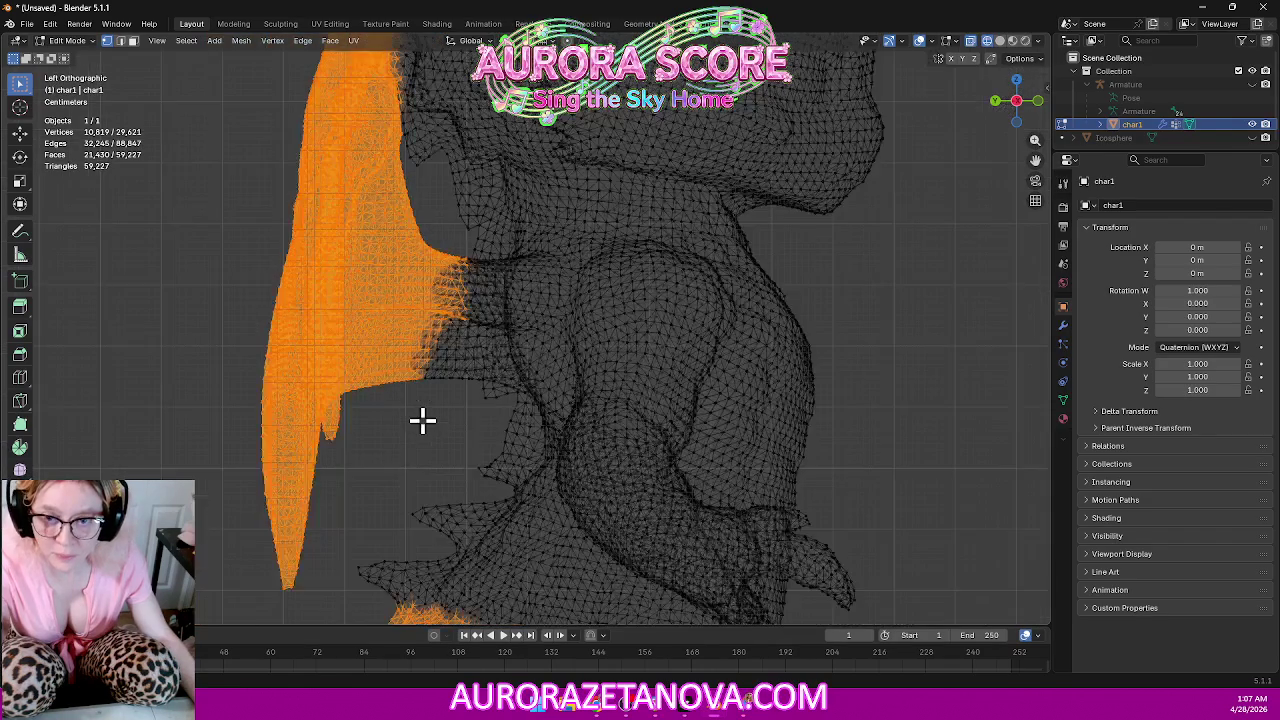
key(c)
drag(431, 420, 437, 261)
mouse_move(410, 370)
mouse_down()
mouse_move(460, 349)
mouse_move(451, 363)
mouse_move(491, 380)
mouse_move(489, 336)
mouse_move(508, 380)
mouse_move(486, 251)
mouse_move(486, 297)
mouse_move(480, 260)
mouse_up()
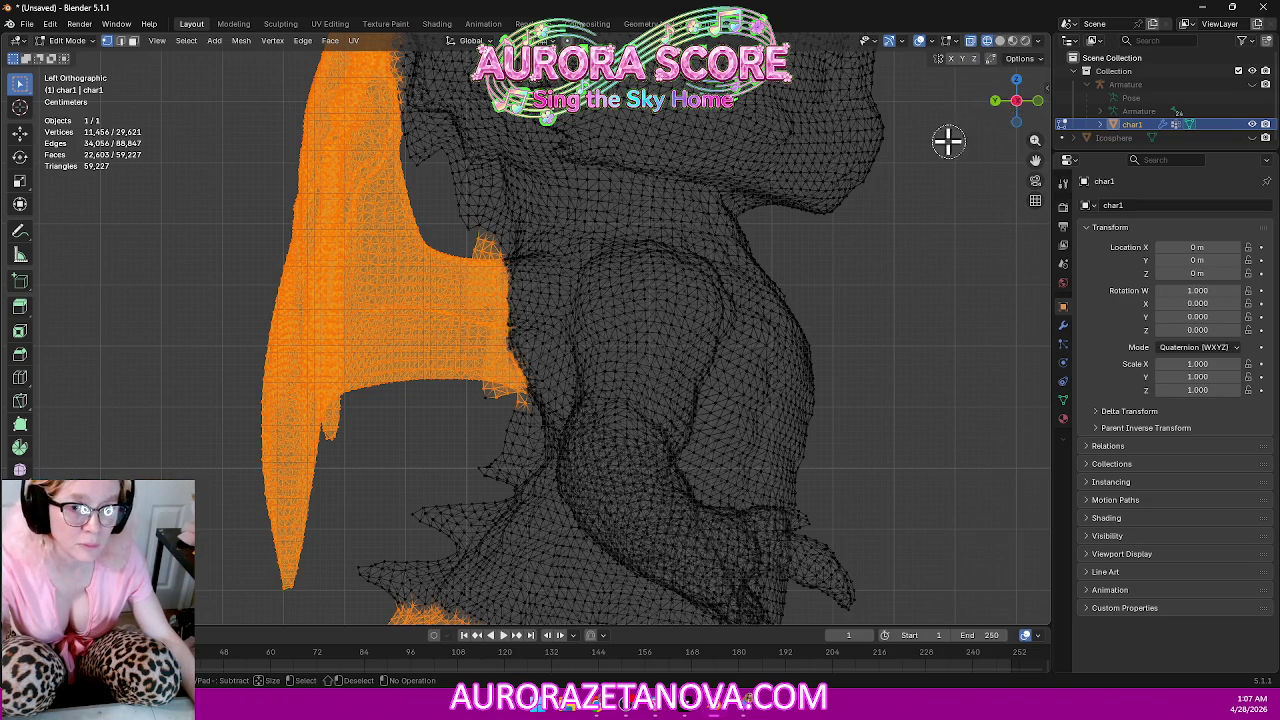
click(1014, 104)
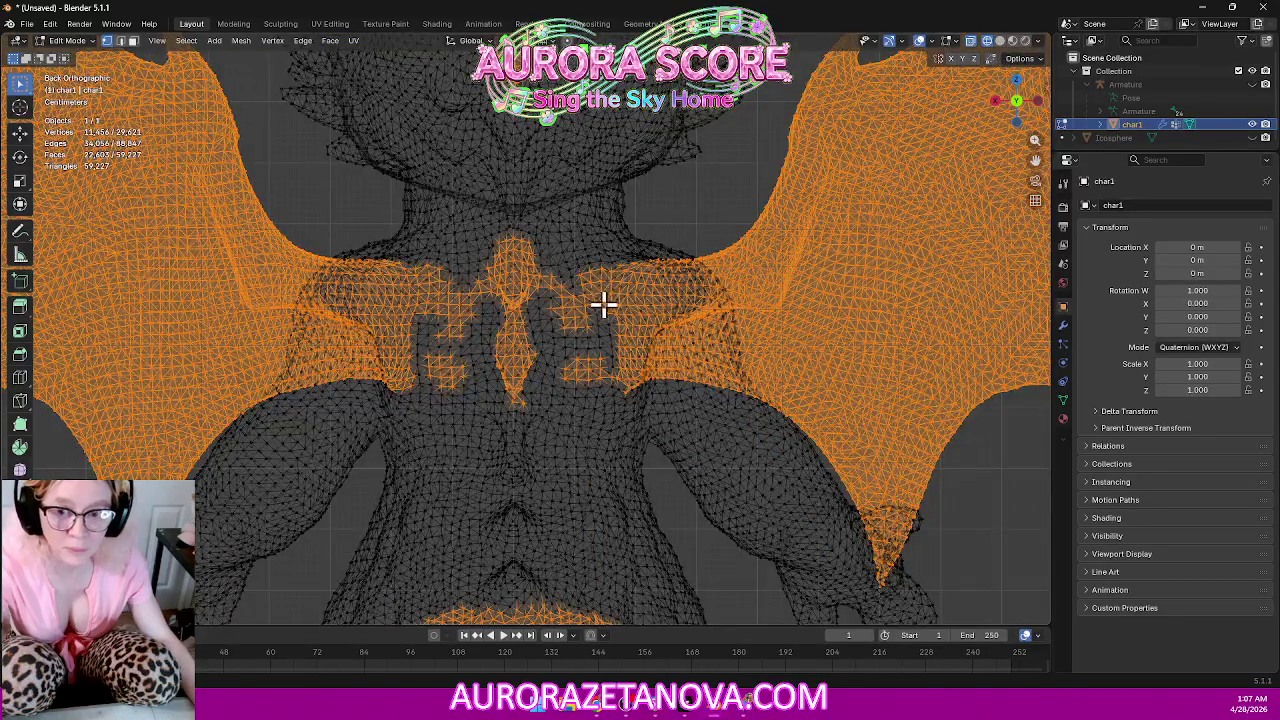
In Back Orthographic view, deselect stray back vertices, trimming the selection to 10,768 vertices.
scroll(606, 300, down, 5)
scroll(601, 320, up, 2)
scroll(601, 320, up, 2)
key(c)
mouse_move(528, 189)
middle_down()
mouse_move(517, 175)
mouse_move(545, 135)
mouse_move(483, 133)
mouse_move(563, 134)
mouse_move(507, 403)
mouse_move(508, 294)
mouse_move(490, 348)
mouse_move(466, 323)
mouse_move(471, 291)
mouse_move(555, 316)
mouse_move(567, 369)
mouse_move(574, 294)
mouse_move(603, 305)
middle_up()
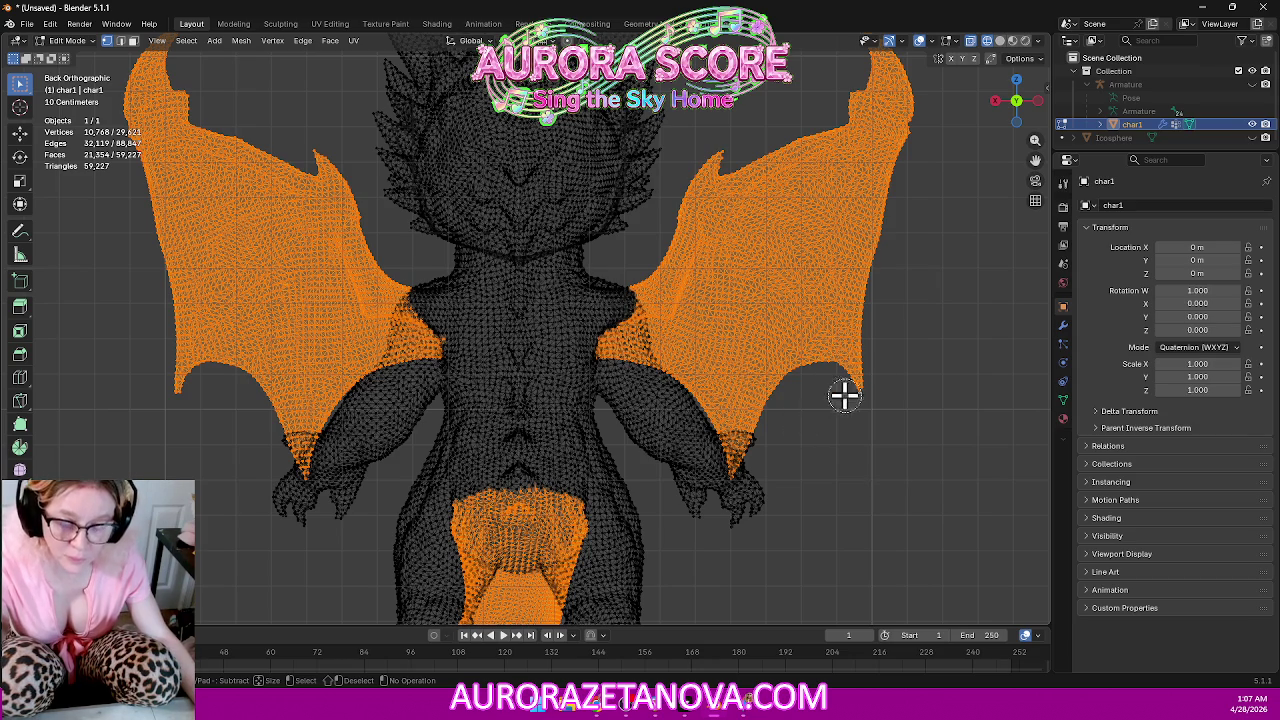
mouse_move(920, 337)
middle_down()
mouse_move(940, 317)
mouse_move(851, 414)
mouse_move(731, 360)
mouse_move(720, 300)
mouse_move(851, 274)
mouse_move(1014, 297)
mouse_move(22, 352)
mouse_move(46, 420)
mouse_move(77, 443)
mouse_move(48, 473)
middle_up()
mouse_move(315, 288)
middle_down()
mouse_move(149, 200)
mouse_move(177, 157)
mouse_move(883, 46)
middle_up()
click(1019, 84)
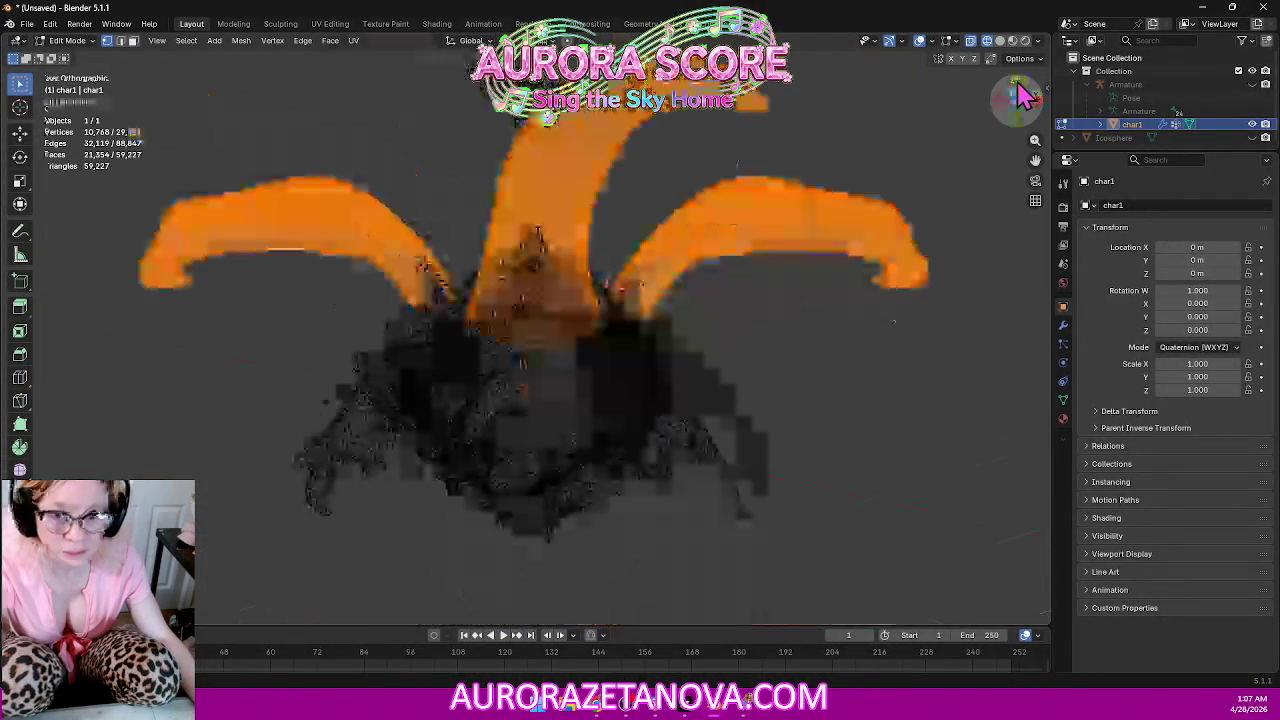
Circle-select both wing roots in Top view and drop stray right-arm vertices, reaching 10,954 vertices.
key(c)
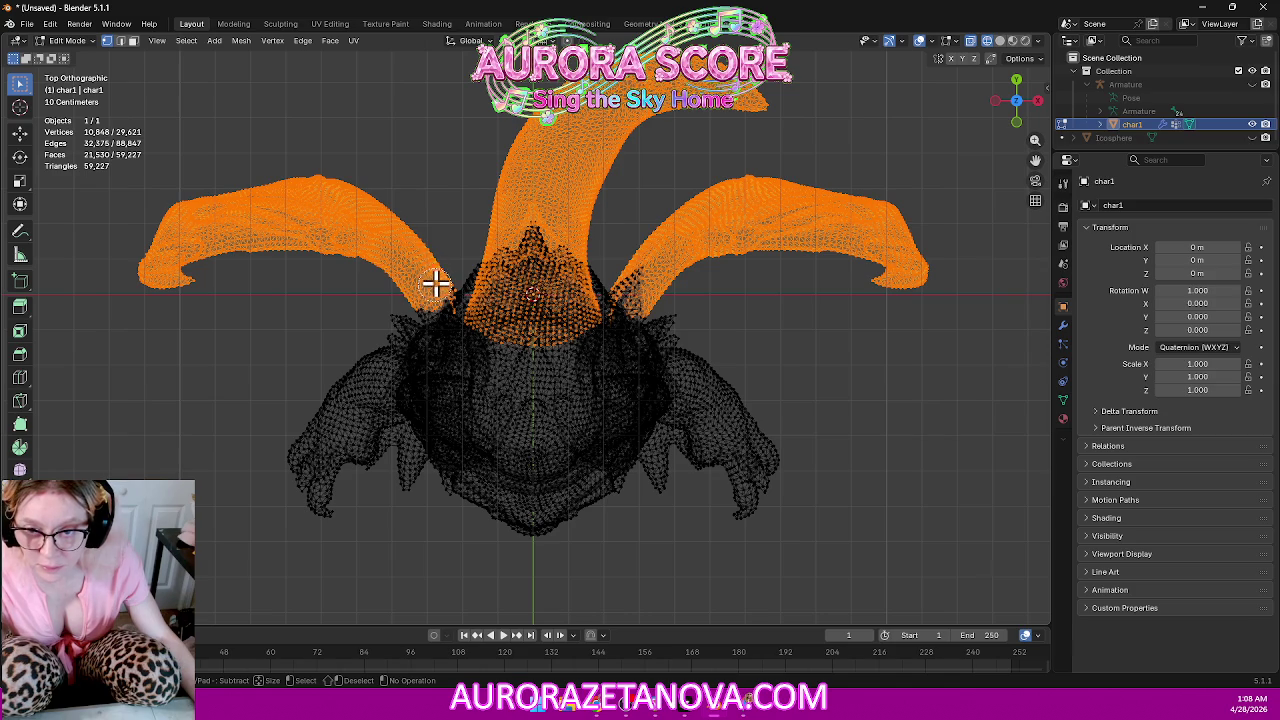
right_click(435, 275)
scroll(434, 274, up, 1)
scroll(434, 274, up, 2)
scroll(380, 250, up, 2)
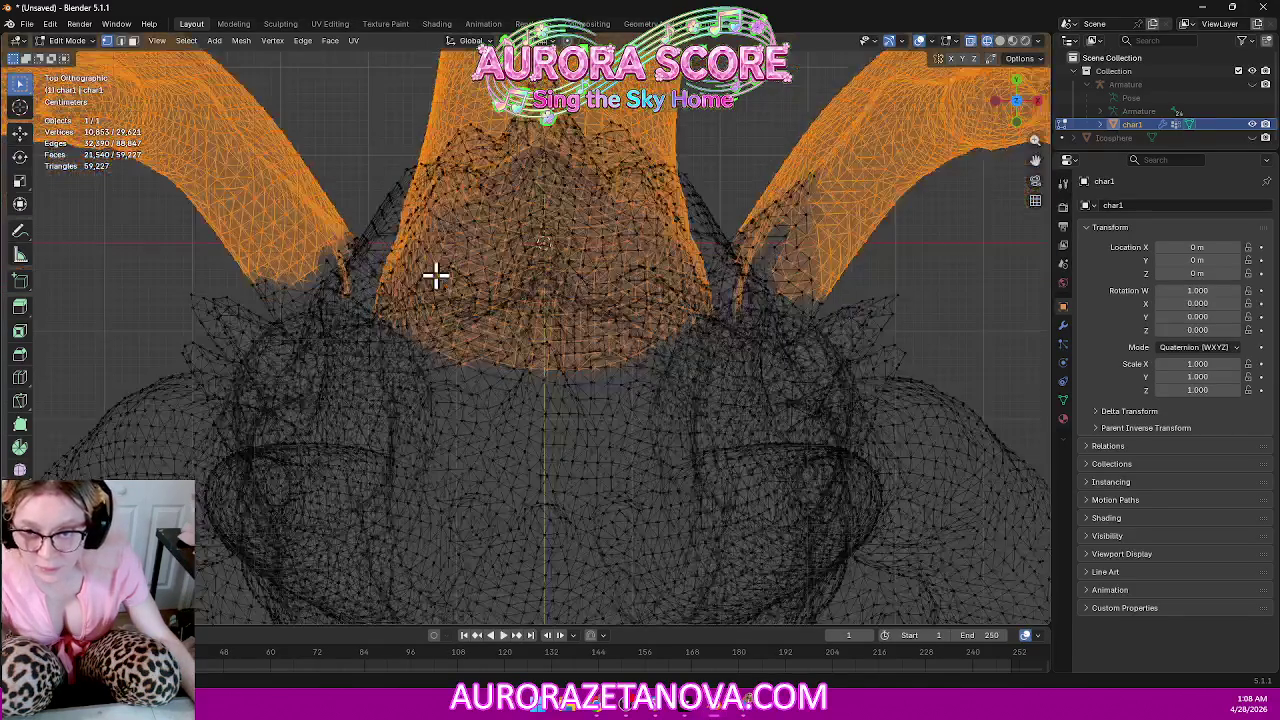
key(c)
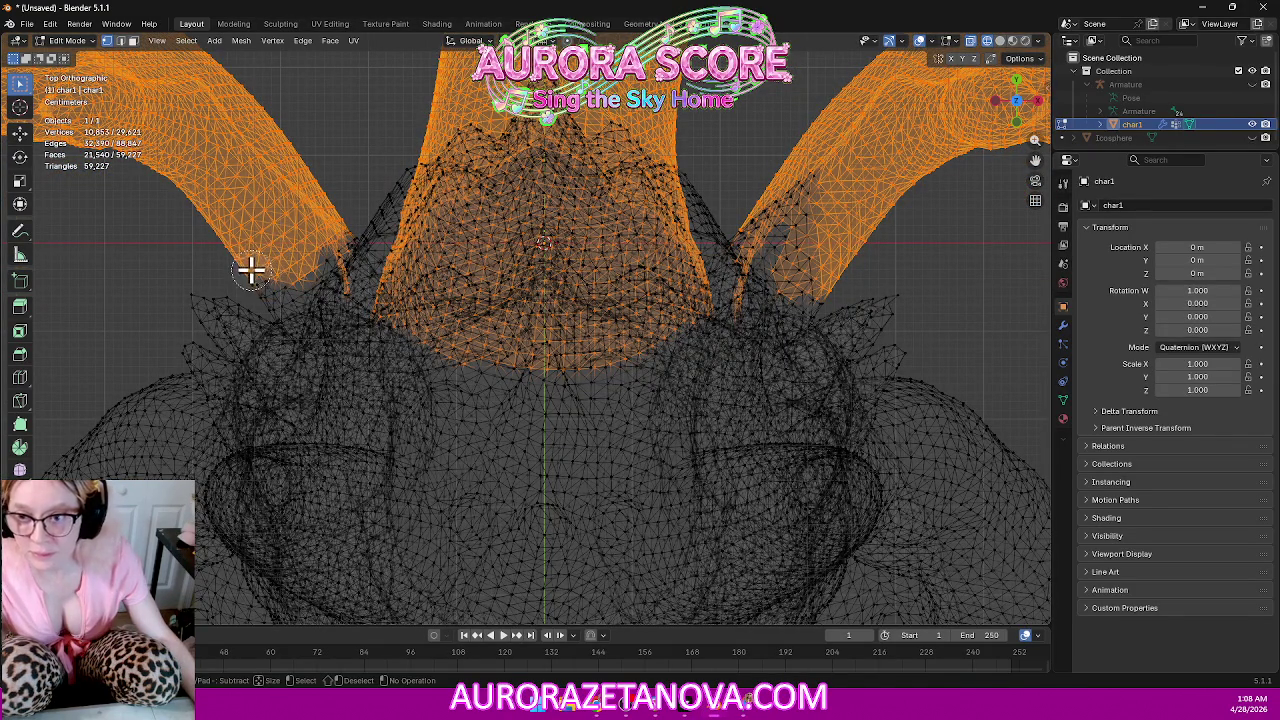
drag(265, 287, 315, 249)
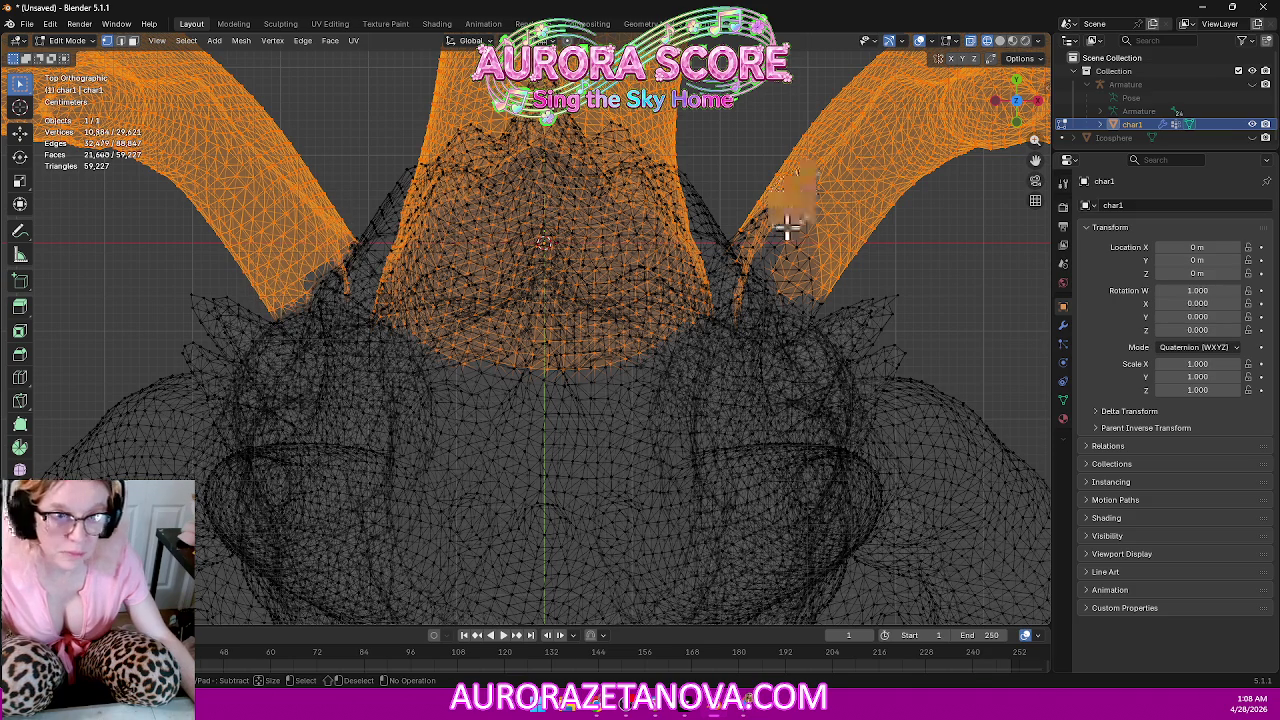
mouse_move(760, 229)
mouse_down()
mouse_move(808, 266)
mouse_move(771, 257)
mouse_move(834, 300)
mouse_move(812, 254)
mouse_up()
scroll(865, 320, down, 5)
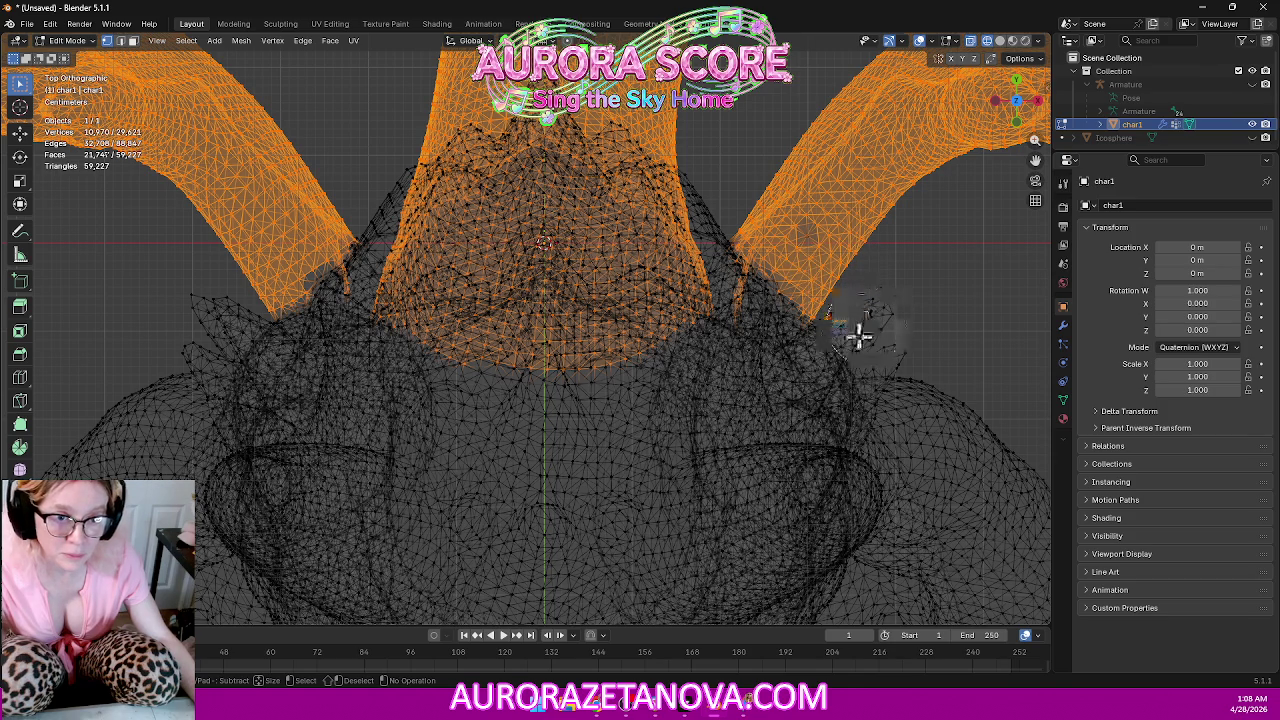
mouse_move(845, 343)
middle_down()
mouse_move(843, 363)
mouse_move(743, 366)
mouse_move(529, 291)
mouse_move(603, 271)
mouse_move(660, 230)
middle_up()
key(Escape)
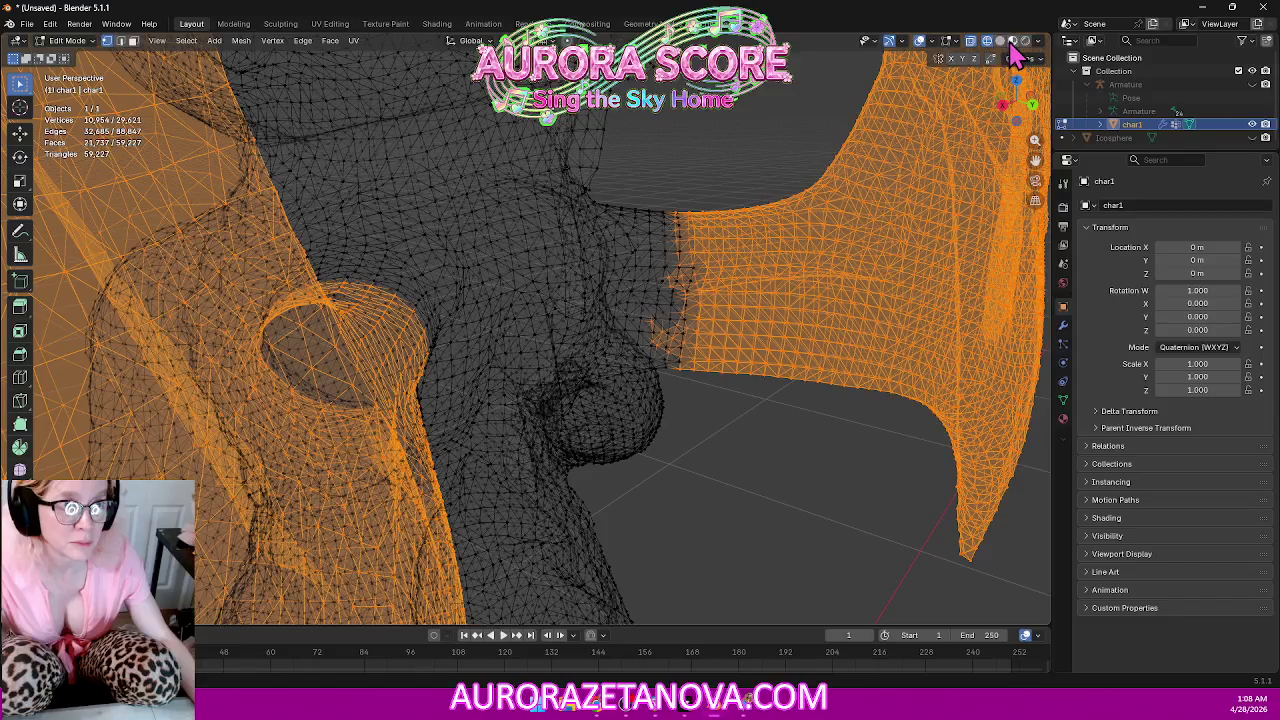
click(1001, 42)
Circle-select wing-root and shoulder vertices with C to extend the wing selection.
scroll(700, 330, up, 1)
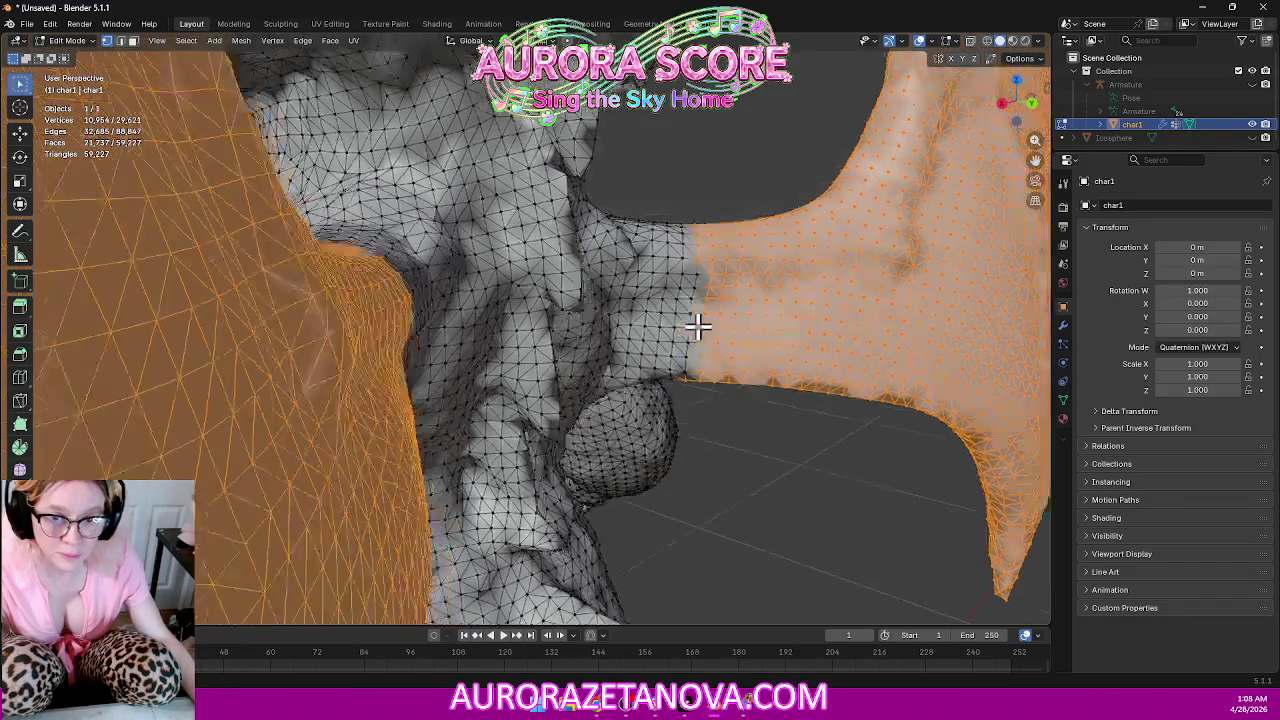
scroll(690, 310, up, 3)
key(c)
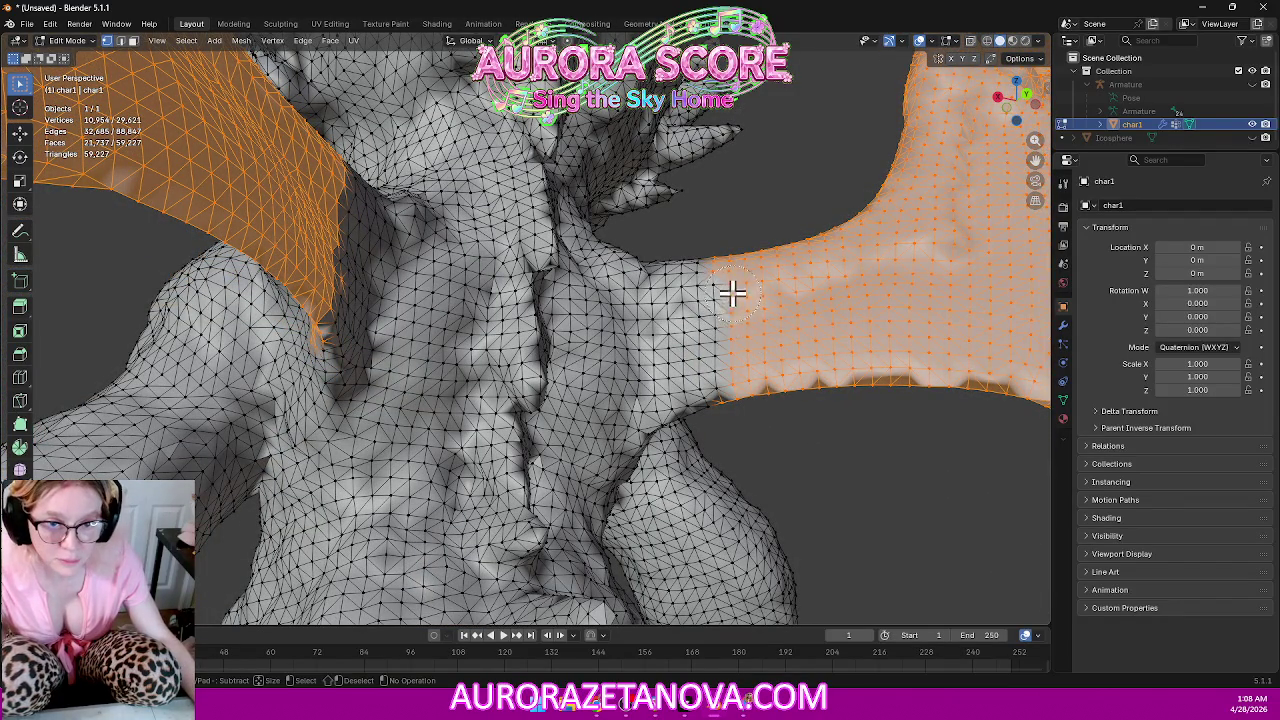
mouse_move(707, 358)
mouse_down()
mouse_move(679, 376)
mouse_move(708, 271)
mouse_move(677, 306)
mouse_move(666, 266)
mouse_move(651, 390)
mouse_move(674, 423)
mouse_up()
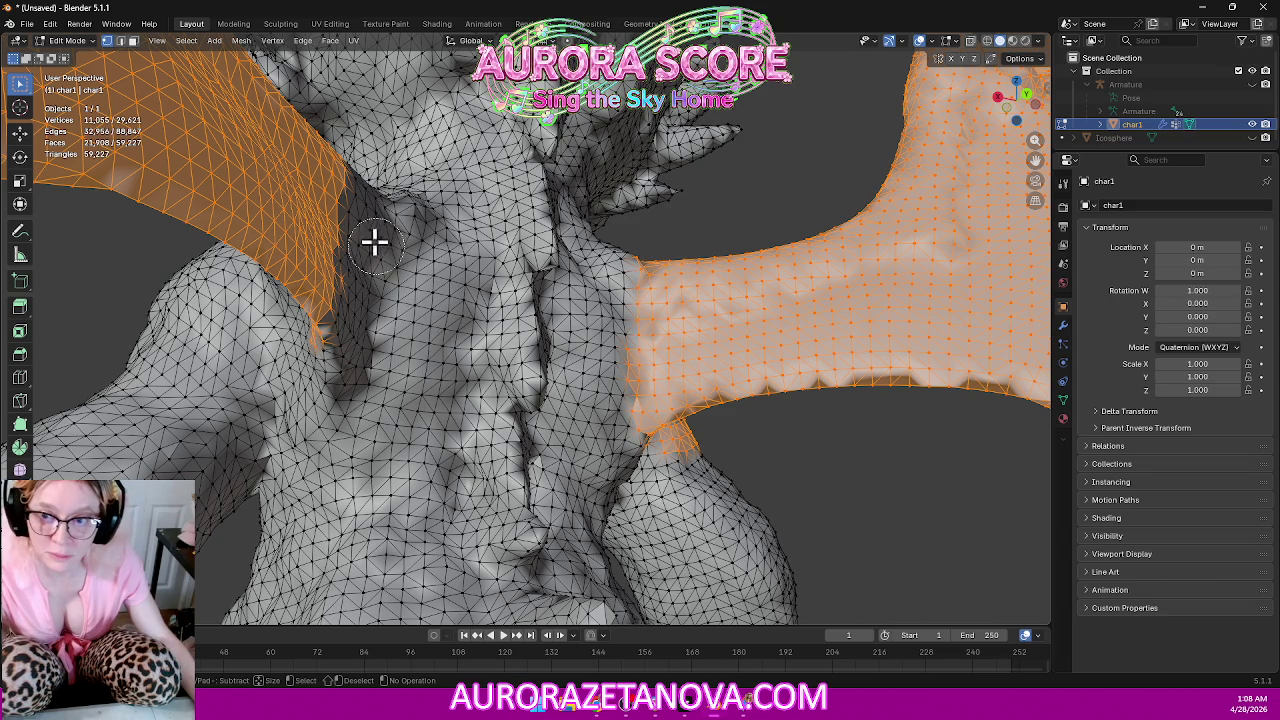
drag(346, 213, 338, 367)
mouse_move(889, 451)
middle_down()
mouse_move(777, 437)
mouse_move(686, 466)
middle_up()
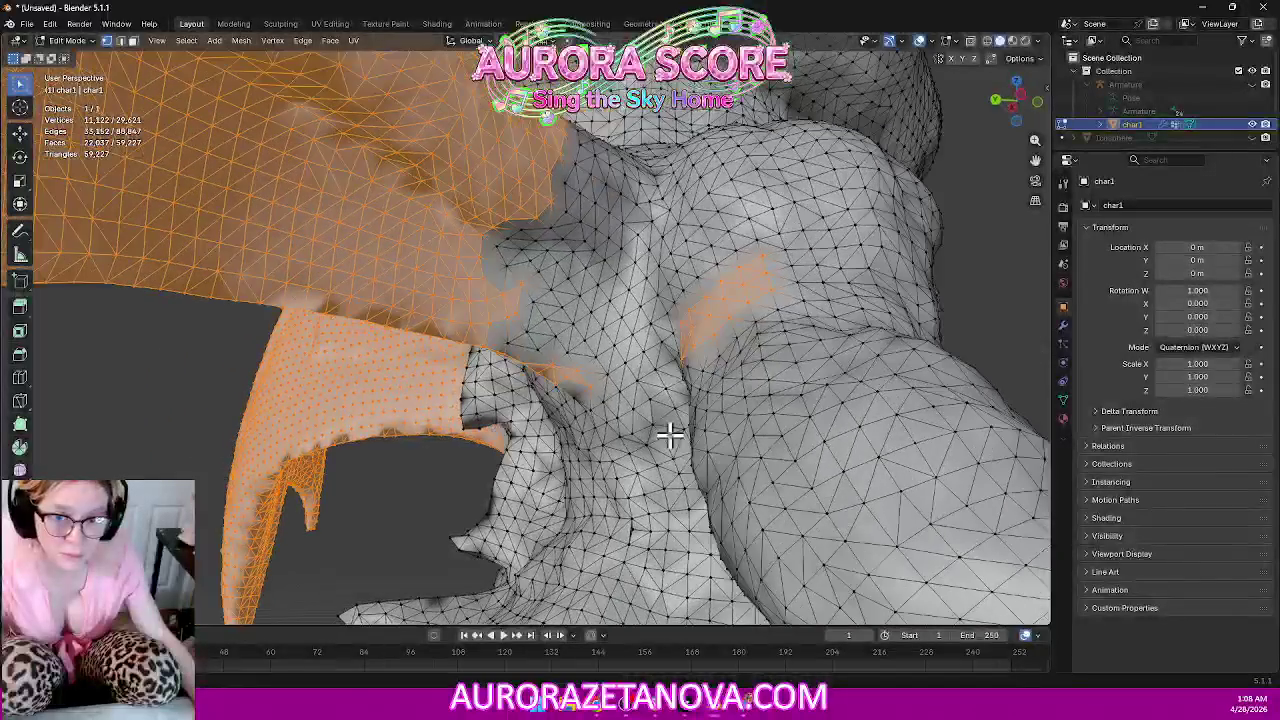
key(c)
mouse_move(552, 277)
mouse_down()
mouse_move(483, 274)
mouse_move(534, 343)
mouse_move(580, 346)
mouse_move(577, 370)
mouse_move(600, 274)
mouse_move(543, 217)
mouse_move(583, 203)
mouse_move(588, 152)
mouse_move(635, 181)
mouse_up()
Trim the lower selection edge and add remaining wing-root vertices from back and side views.
mouse_move(769, 289)
middle_down()
mouse_move(743, 280)
mouse_move(766, 274)
mouse_move(803, 295)
middle_up()
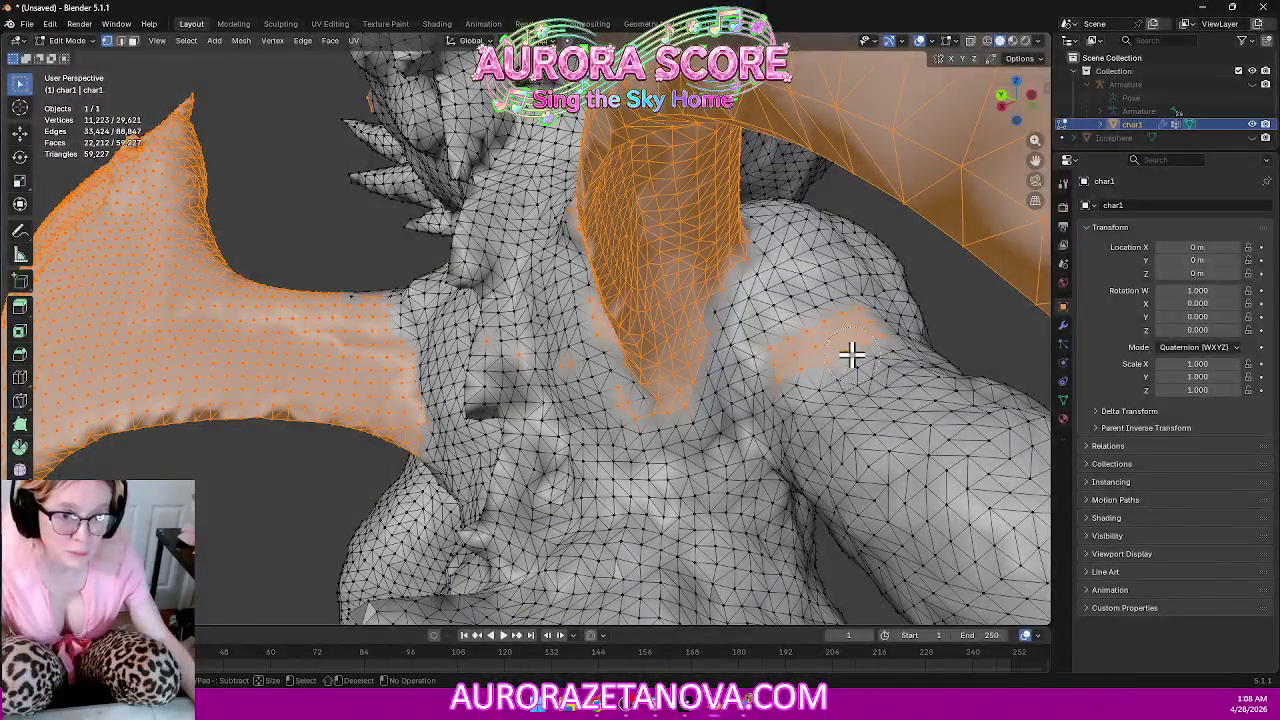
key(c)
middle_drag(779, 393, 595, 432)
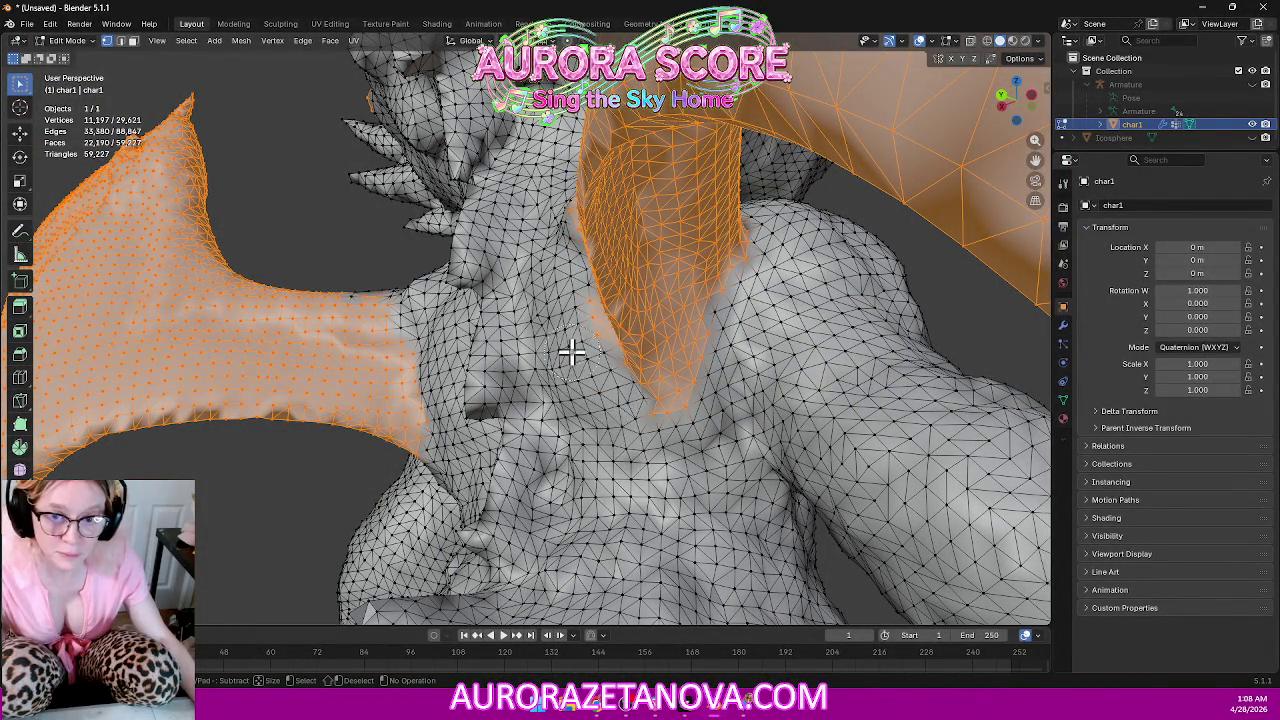
key(c)
right_click(668, 335)
mouse_move(666, 334)
middle_down()
mouse_move(580, 414)
mouse_move(659, 405)
mouse_move(671, 423)
mouse_move(657, 434)
middle_up()
key(c)
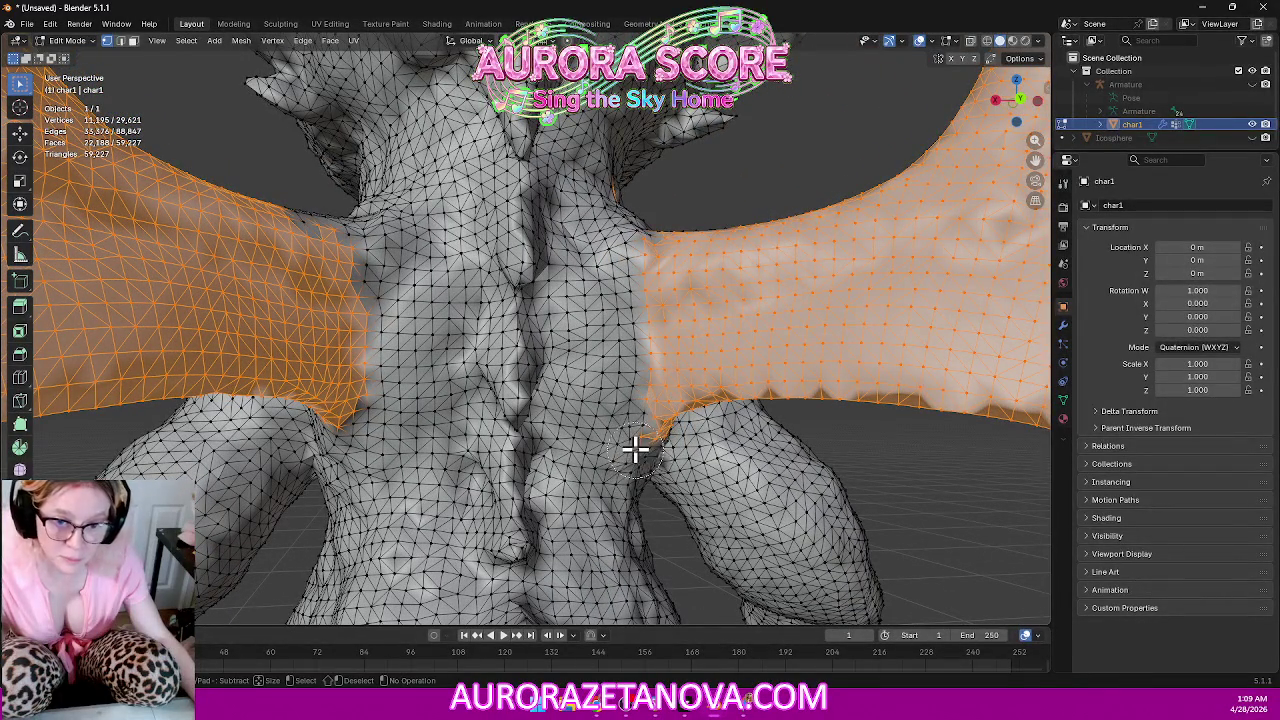
right_click(591, 429)
mouse_move(591, 429)
middle_down()
mouse_move(583, 286)
mouse_move(471, 320)
mouse_move(426, 316)
mouse_move(534, 334)
mouse_move(500, 323)
mouse_move(583, 403)
middle_up()
key(c)
mouse_move(583, 403)
mouse_down()
mouse_move(552, 453)
mouse_move(480, 429)
mouse_move(526, 380)
mouse_move(586, 409)
mouse_move(602, 373)
mouse_up()
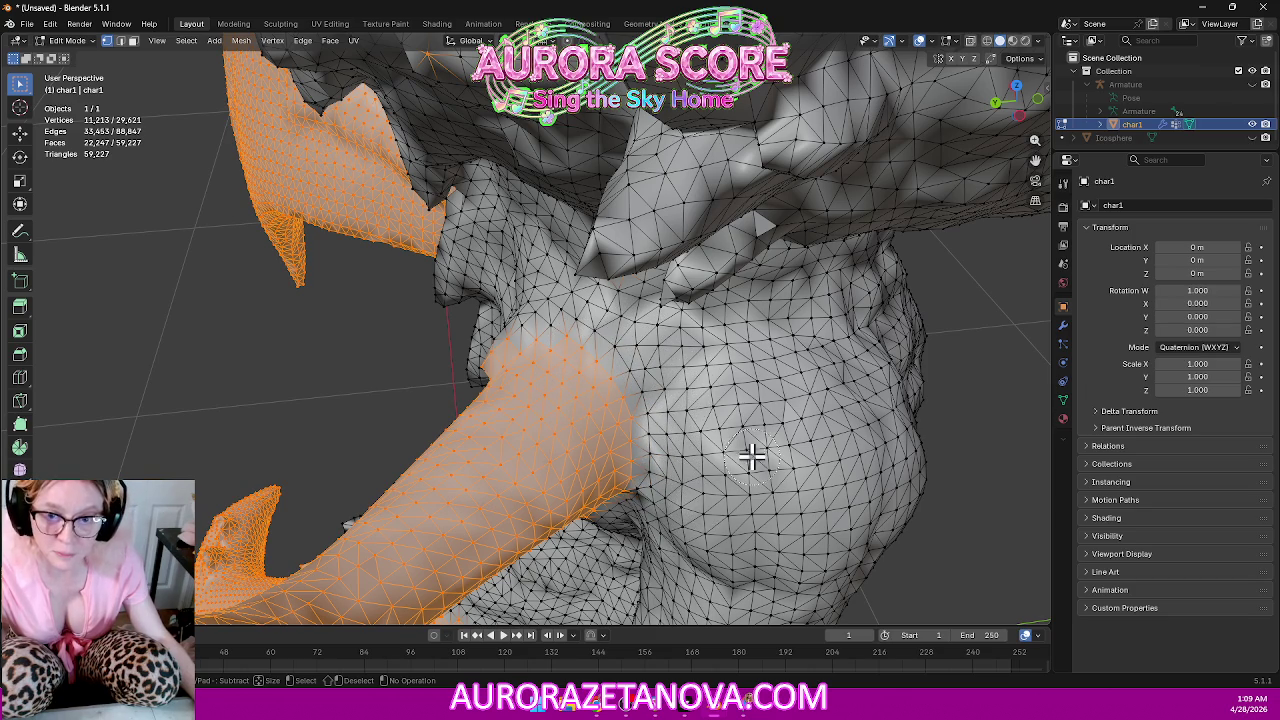
mouse_move(689, 409)
middle_down()
mouse_move(694, 346)
mouse_move(749, 331)
mouse_move(668, 131)
middle_up()
Paint more vertices along the wing root and upper-left wing area into the selection.
key(c)
mouse_move(457, 251)
middle_down()
mouse_move(491, 283)
mouse_move(563, 309)
mouse_move(480, 432)
middle_up()
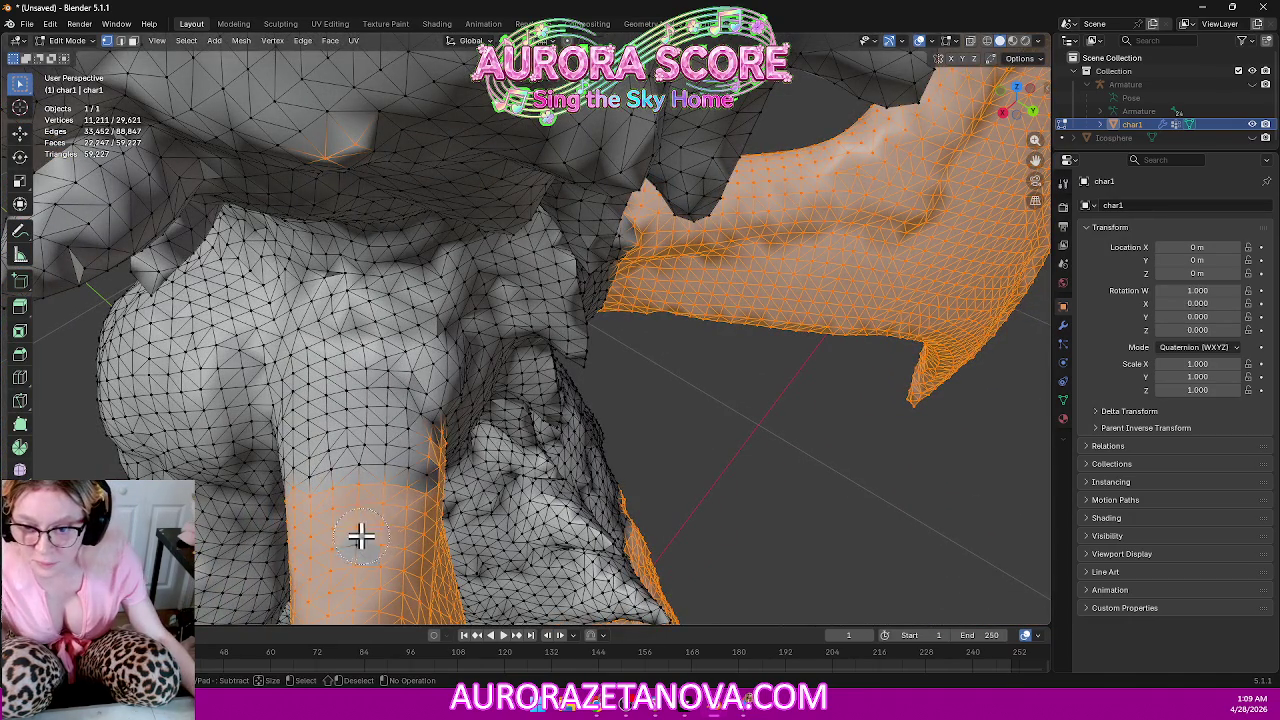
mouse_move(369, 506)
mouse_down()
mouse_move(399, 477)
mouse_move(384, 407)
mouse_move(306, 443)
mouse_move(371, 459)
mouse_up()
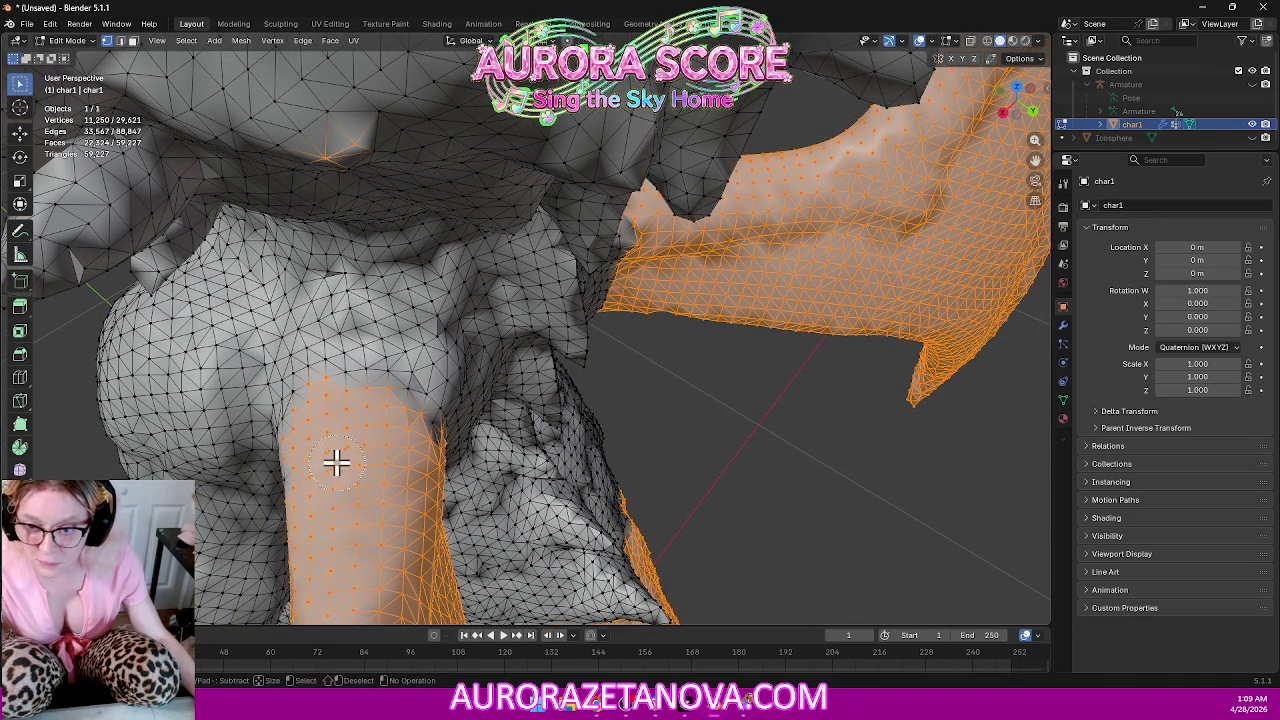
mouse_move(326, 466)
middle_down()
mouse_move(391, 414)
mouse_move(371, 357)
mouse_move(337, 338)
middle_up()
key(c)
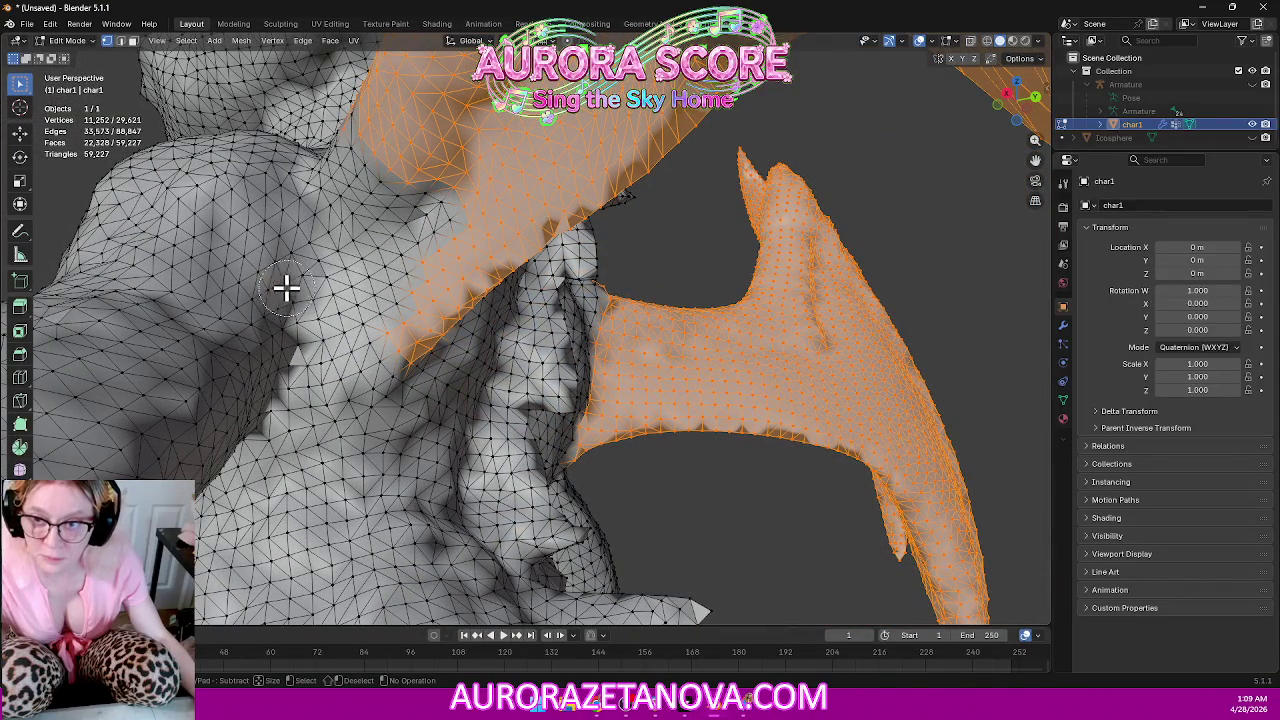
drag(457, 211, 418, 250)
mouse_move(390, 348)
mouse_down()
mouse_move(380, 234)
mouse_move(363, 257)
mouse_move(354, 346)
mouse_move(365, 314)
mouse_up()
key(Escape)
mouse_move(365, 314)
middle_down()
mouse_move(414, 226)
mouse_move(446, 266)
mouse_move(603, 286)
middle_up()
key(c)
click(556, 320)
mouse_move(556, 320)
mouse_down()
mouse_move(511, 297)
mouse_move(574, 240)
mouse_move(497, 360)
mouse_move(499, 444)
mouse_up()
Add the last wing-root vertices, reaching 11,322 selected, and check both wings from behind.
mouse_move(640, 457)
middle_down()
mouse_move(563, 411)
mouse_move(526, 406)
mouse_move(540, 392)
mouse_move(549, 286)
mouse_move(503, 300)
mouse_move(557, 294)
mouse_move(449, 420)
mouse_move(523, 409)
mouse_move(465, 403)
middle_up()
key(c)
right_click(428, 403)
key(c)
drag(450, 385, 433, 367)
right_click(404, 304)
mouse_move(320, 282)
middle_down()
mouse_move(337, 337)
mouse_move(421, 336)
mouse_move(366, 380)
mouse_move(266, 380)
mouse_move(266, 391)
middle_up()
key(c)
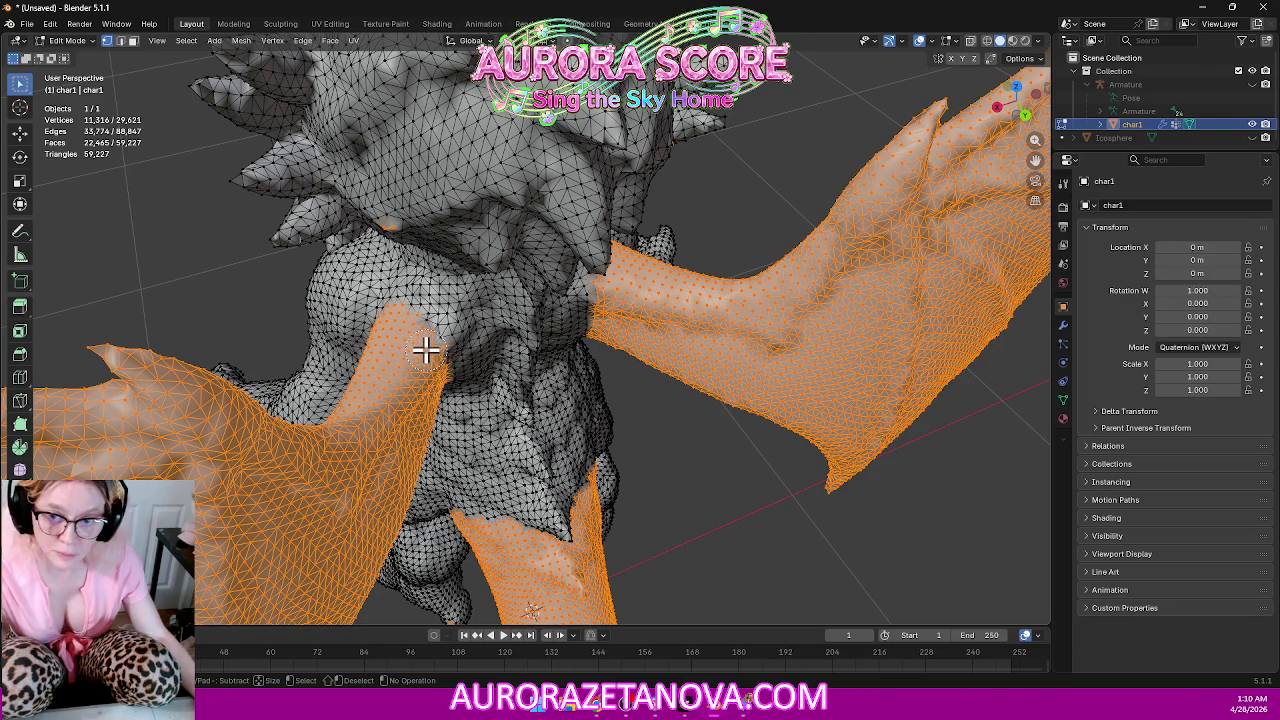
mouse_move(486, 423)
middle_down()
mouse_move(551, 397)
mouse_move(543, 331)
mouse_move(404, 122)
middle_up()
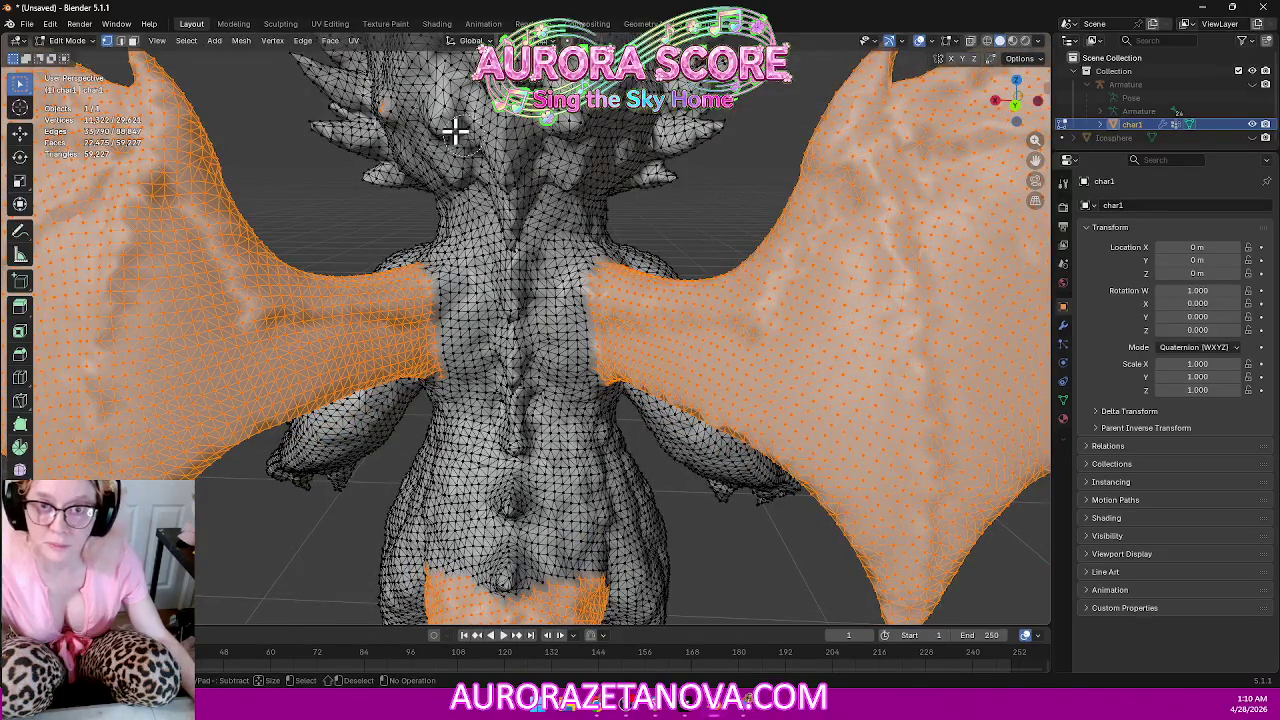
mouse_move(571, 220)
middle_down()
mouse_move(589, 197)
mouse_move(551, 220)
mouse_move(626, 371)
mouse_move(649, 509)
mouse_move(543, 449)
mouse_move(747, 490)
mouse_move(1004, 276)
middle_up()
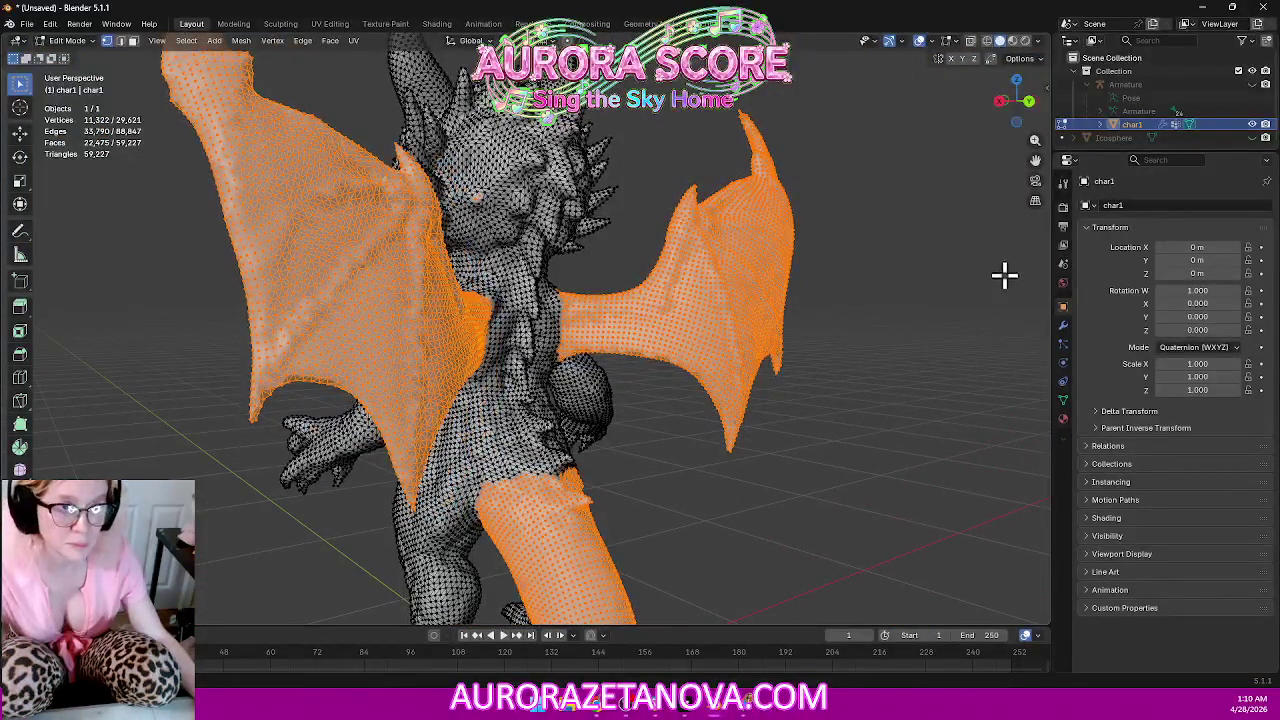
Switch the viewport to see-through wireframe X-ray and view the character from behind.
click(987, 41)
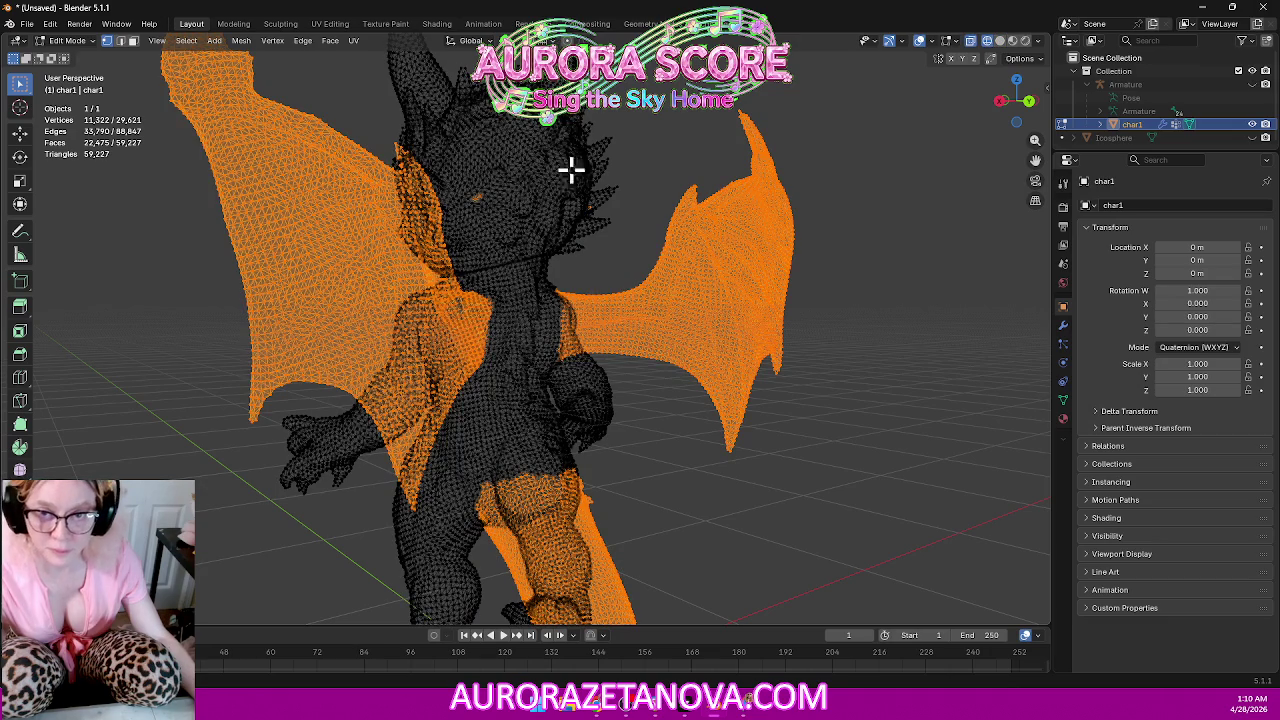
middle_drag(527, 180, 534, 171)
mouse_move(443, 173)
middle_down()
mouse_move(449, 203)
mouse_move(454, 191)
mouse_move(431, 180)
mouse_move(493, 193)
middle_up()
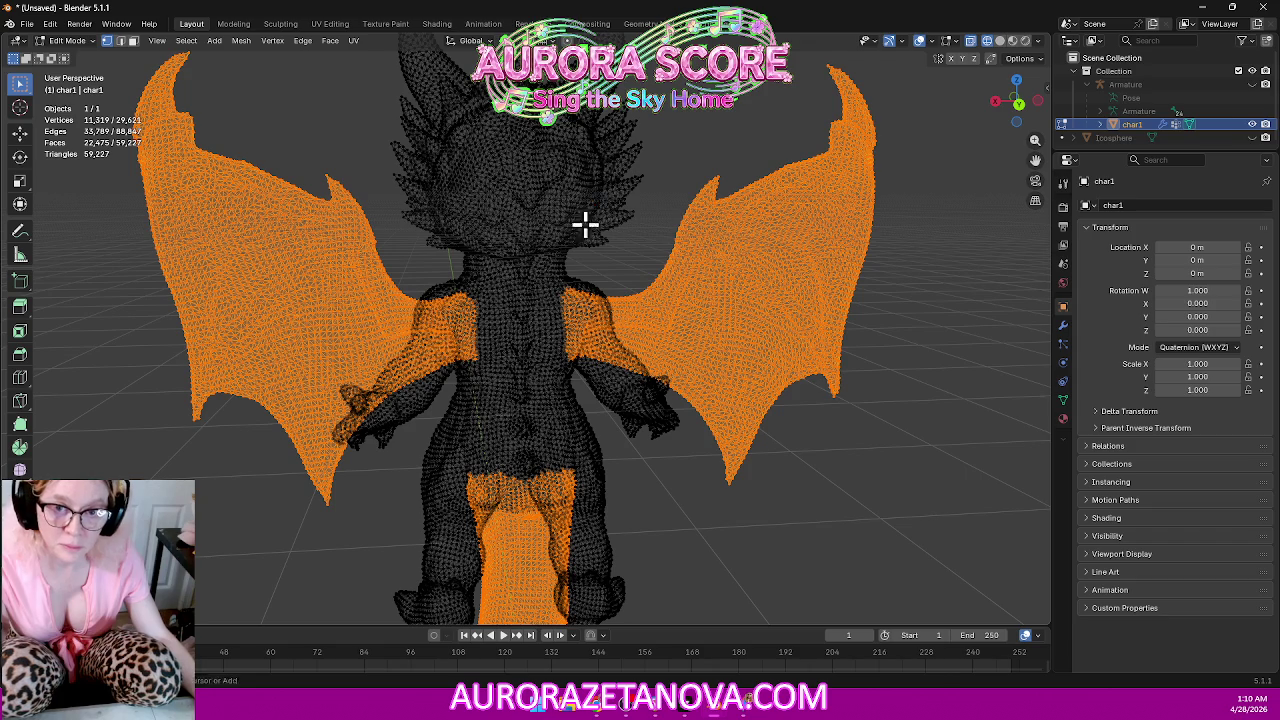
mouse_move(873, 456)
middle_down()
mouse_move(763, 403)
mouse_move(511, 411)
mouse_move(586, 400)
mouse_move(497, 434)
mouse_move(454, 431)
mouse_move(515, 481)
mouse_move(520, 534)
mouse_move(486, 466)
mouse_move(526, 266)
middle_up()
scroll(541, 405, down, 4)
scroll(485, 478, up, 5)
Deselect the stray foot vertices, leaving 11,315 vertices selected.
mouse_move(474, 403)
middle_down()
mouse_move(537, 391)
mouse_move(509, 423)
mouse_move(523, 420)
middle_up()
drag(533, 414, 599, 347)
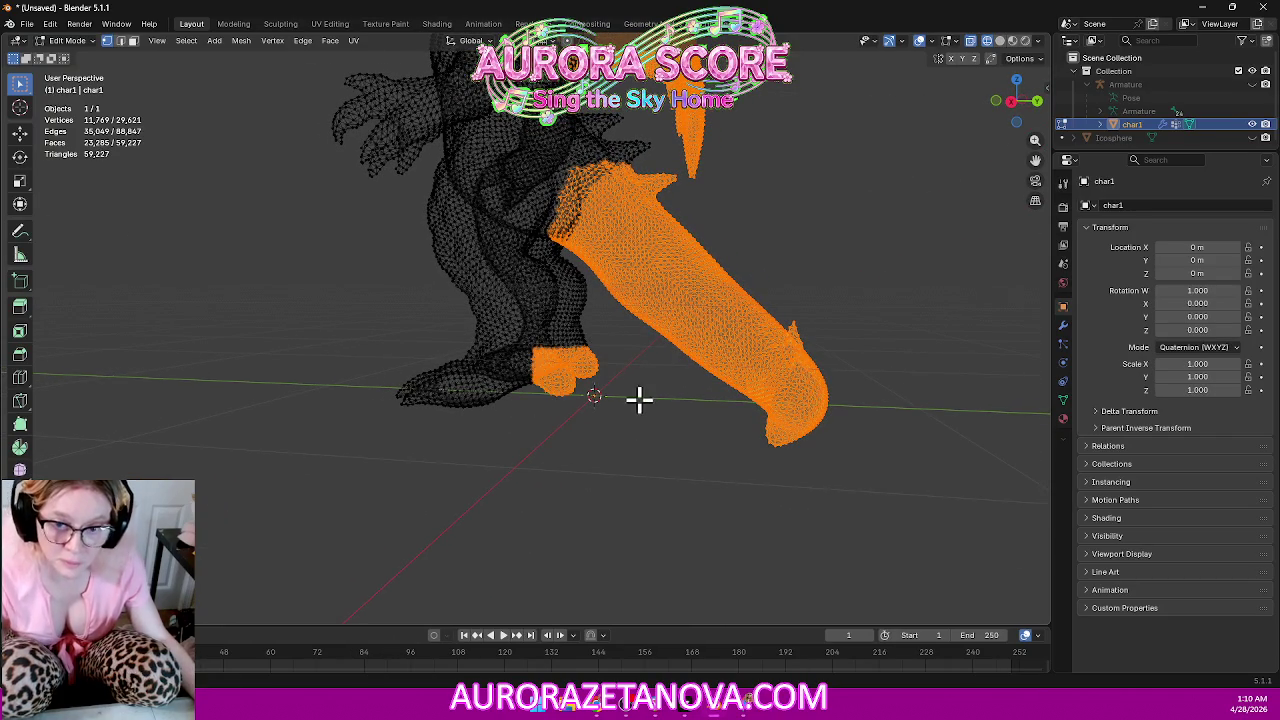
ctrl+drag(476, 434, 614, 345)
mouse_move(698, 403)
middle_down()
mouse_move(766, 280)
mouse_move(763, 200)
mouse_move(329, 217)
mouse_move(591, 240)
middle_up()
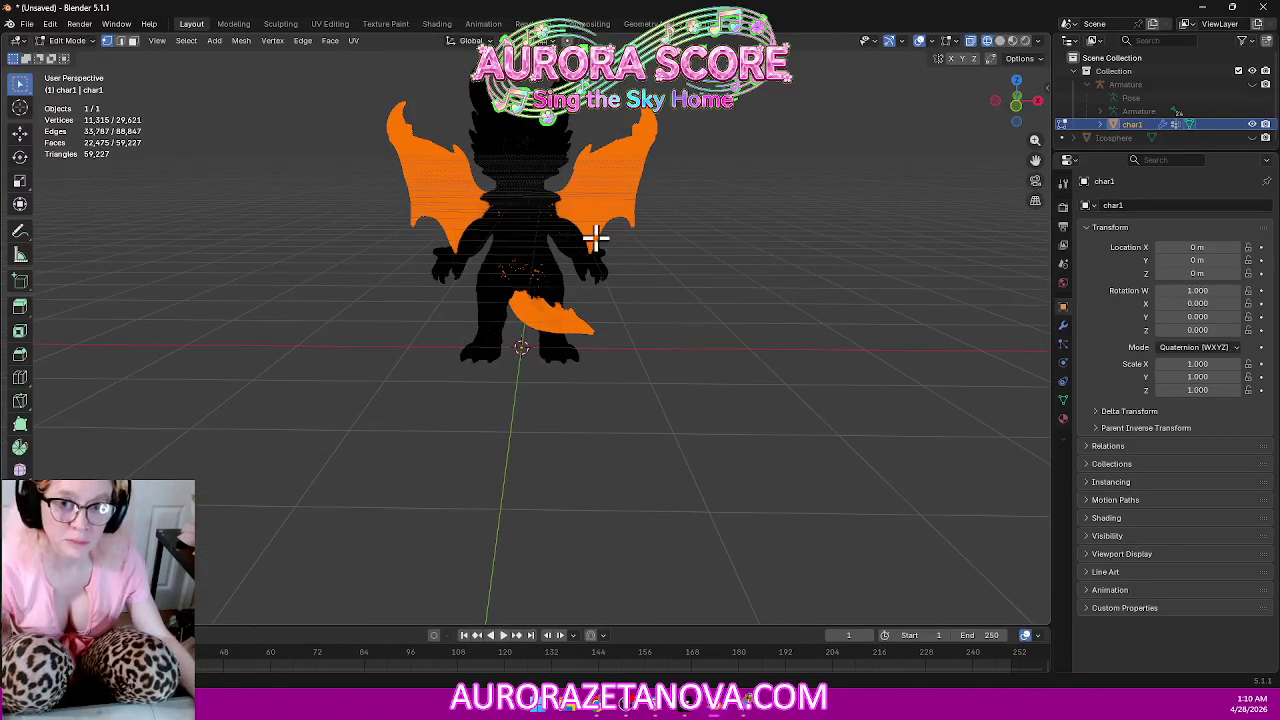
Step through the leg vertex groups, LeftUpLeg through RightToeBase, in Object Data properties.
click(1063, 400)
scroll(1185, 265, up, 2)
scroll(1182, 265, up, 2)
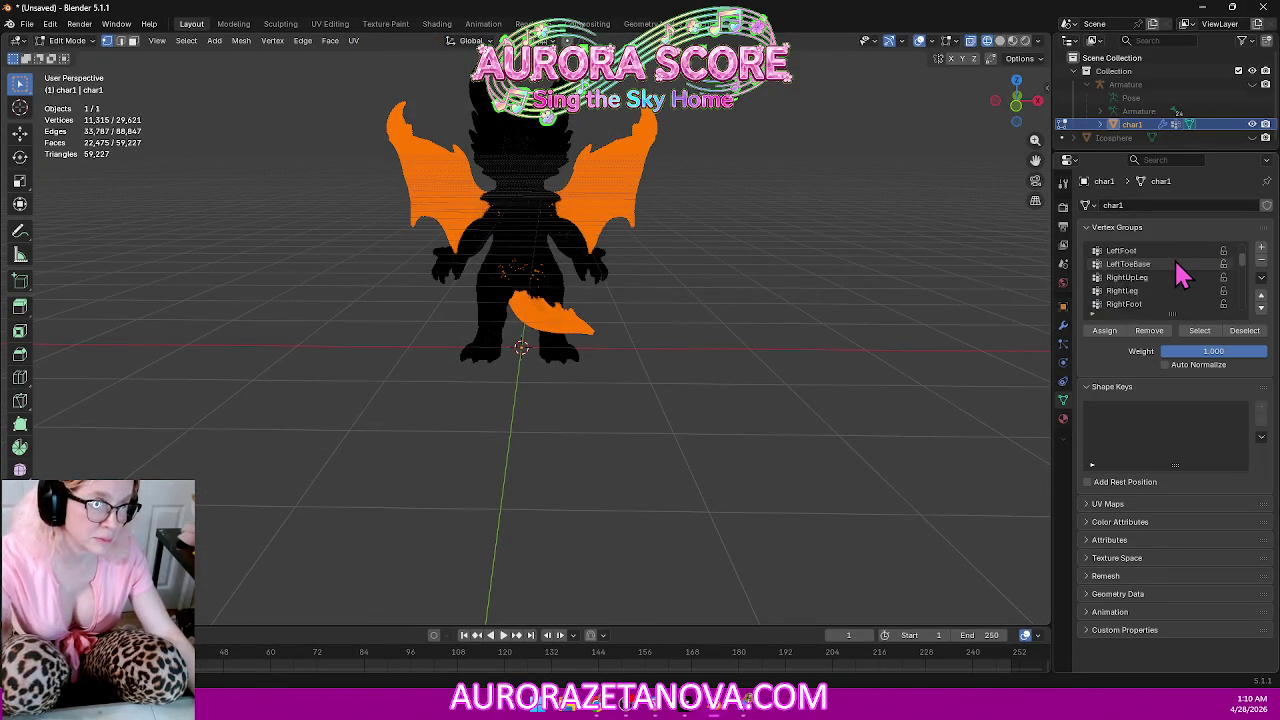
scroll(1182, 265, up, 2)
scroll(1180, 262, up, 2)
click(1146, 265)
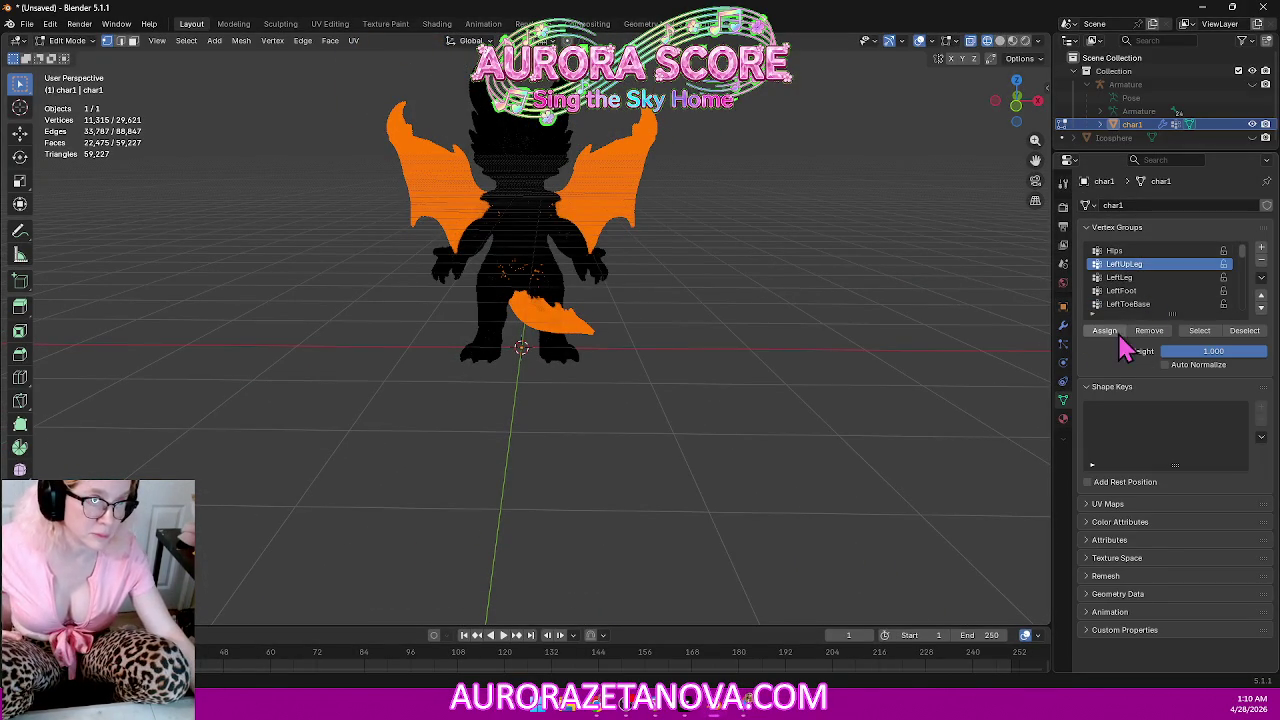
click(1163, 278)
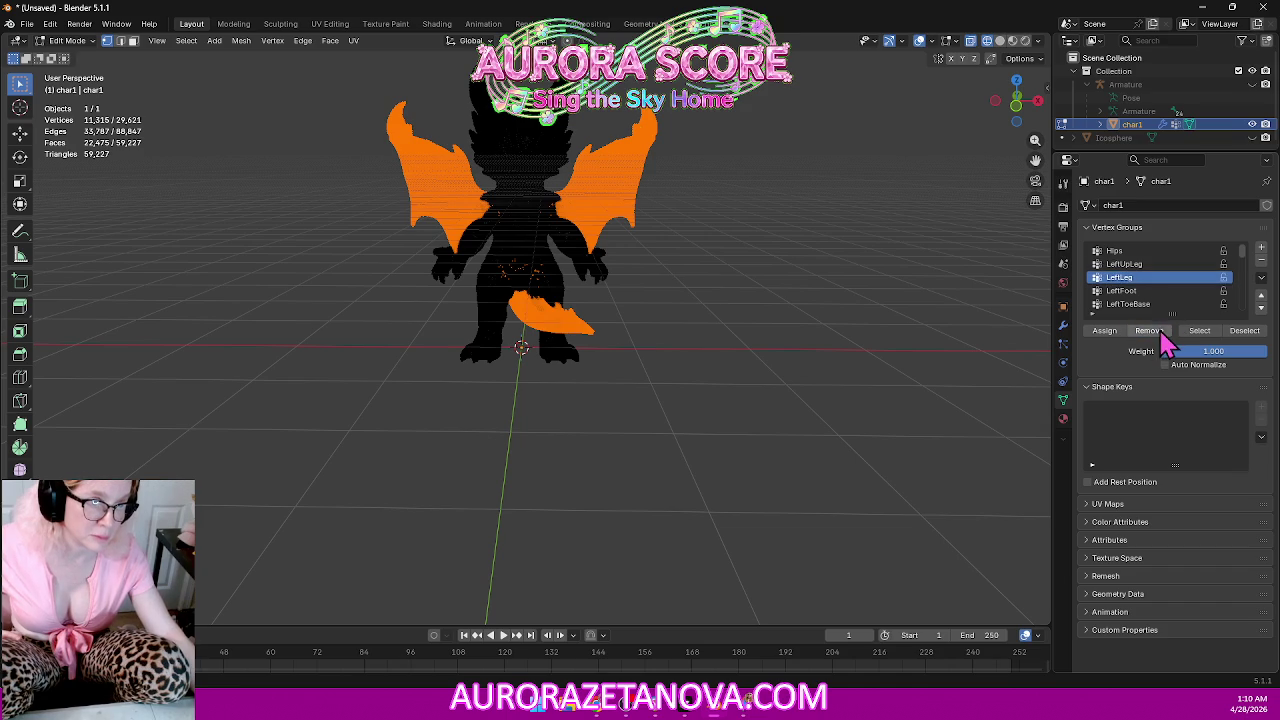
click(1150, 292)
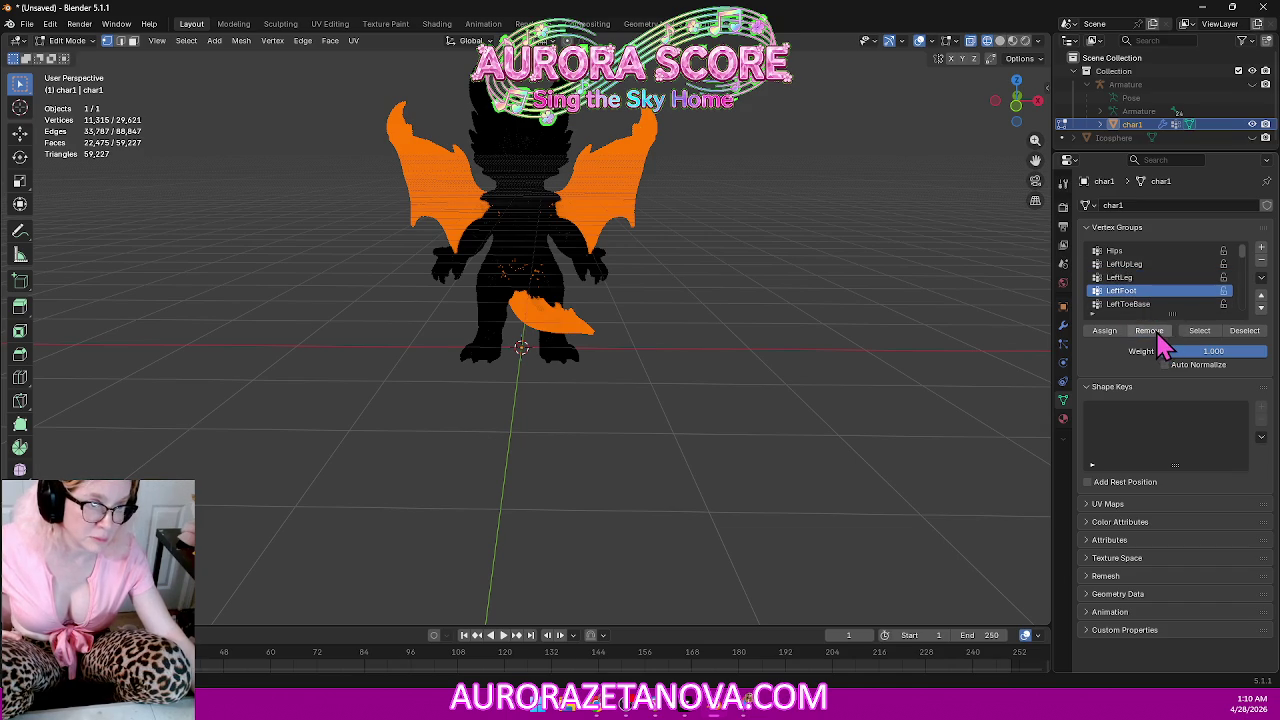
click(1150, 304)
scroll(1154, 306, down, 1)
scroll(1154, 306, down, 1)
click(1152, 291)
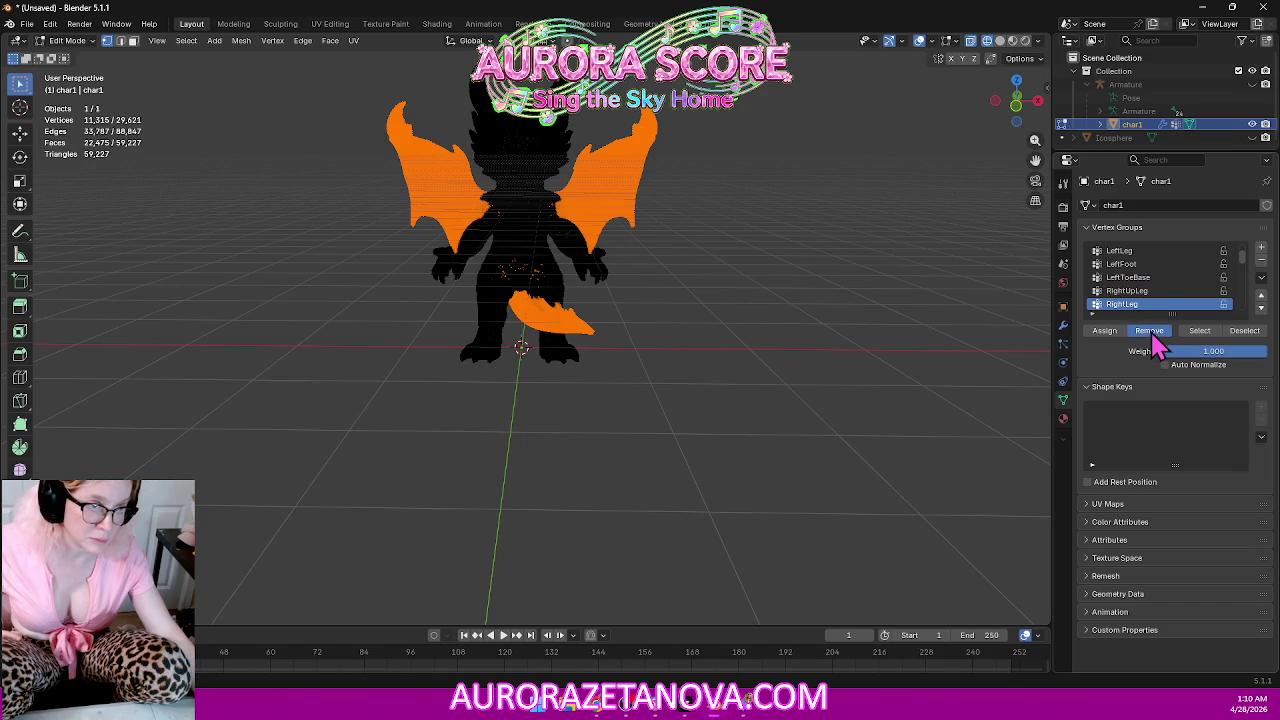
scroll(1166, 308, down, 1)
scroll(1170, 310, down, 1)
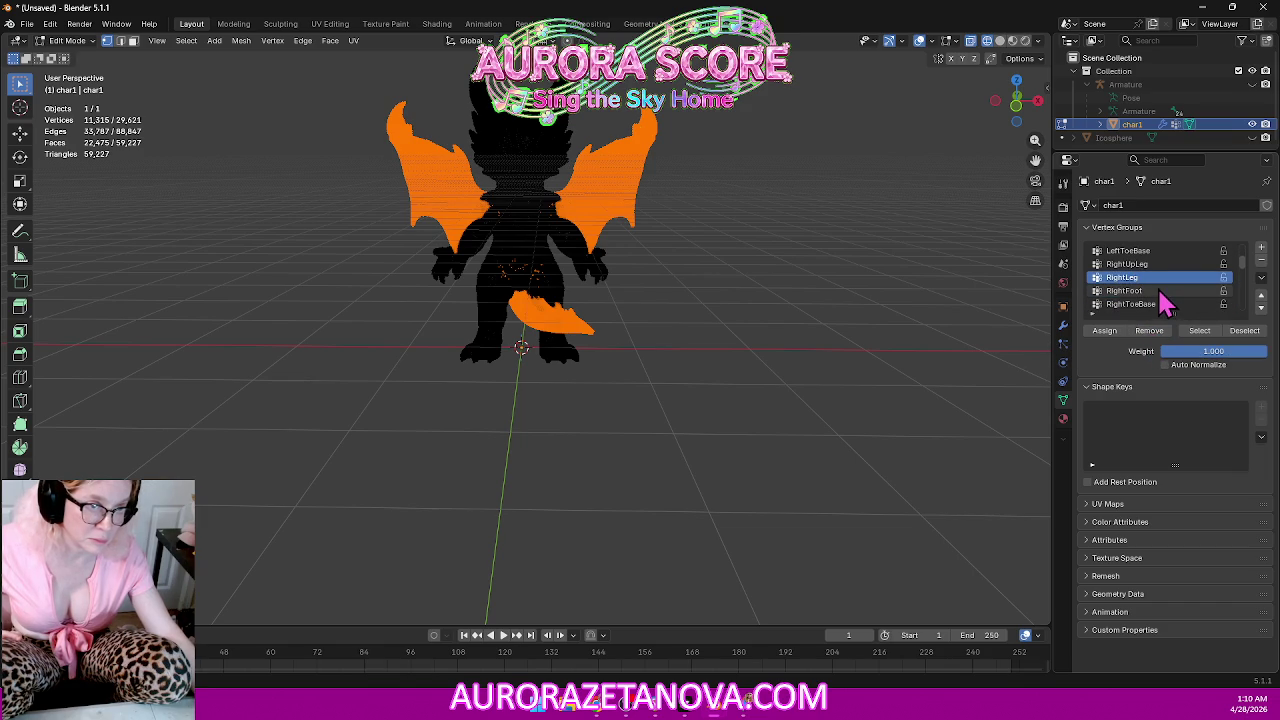
click(1160, 291)
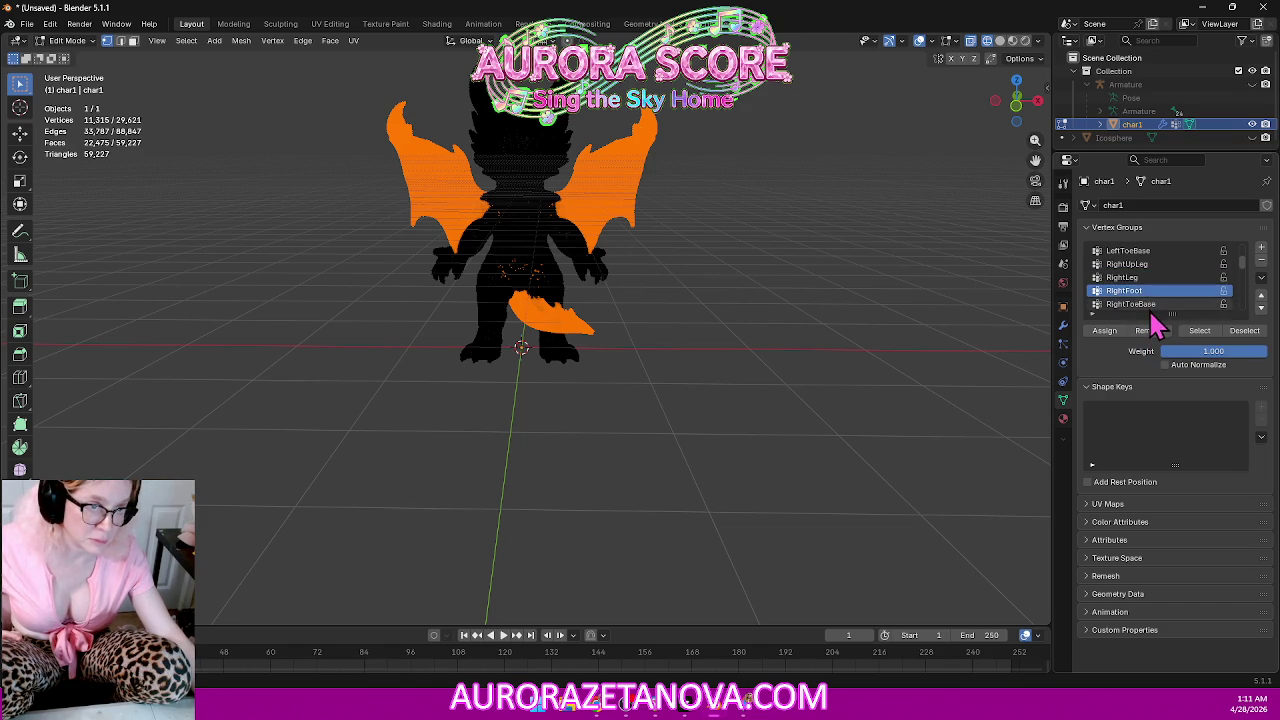
click(1145, 304)
Step through the LeftArm, LeftForeArm, LeftHand, RightArm, RightForeArm and RightHand vertex groups.
scroll(1165, 290, down, 1)
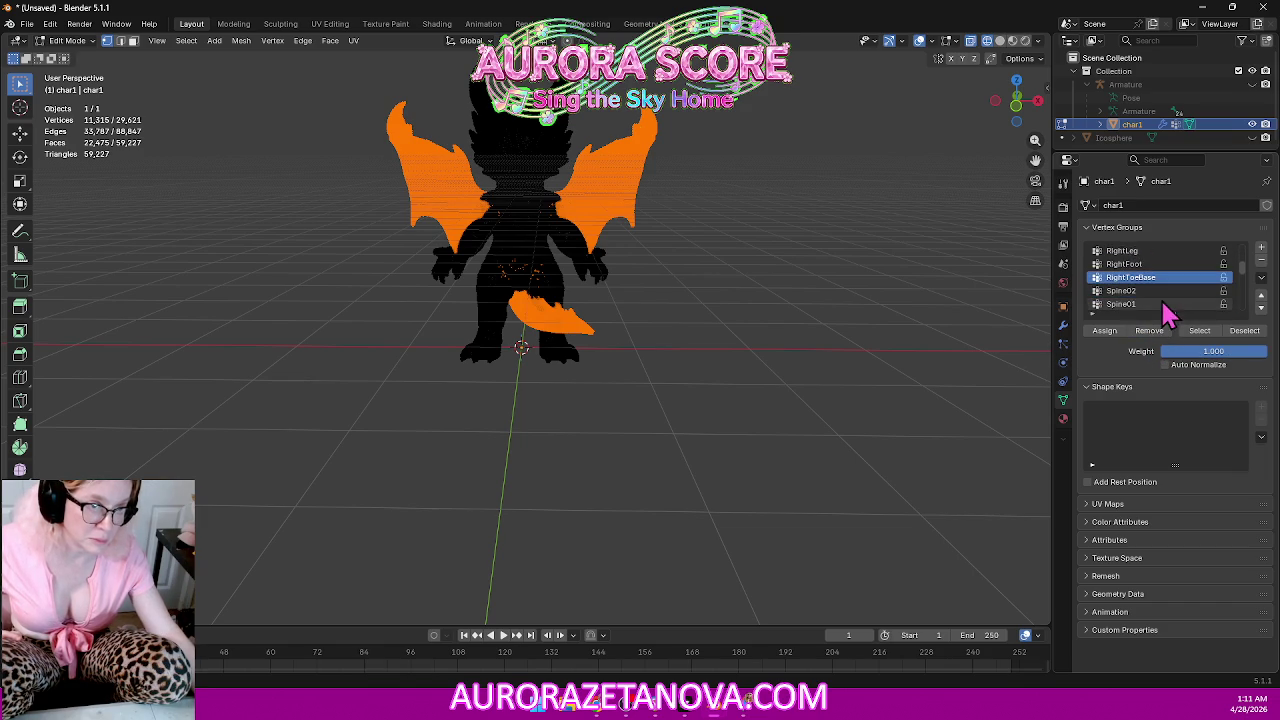
scroll(1165, 290, down, 1)
scroll(1165, 290, down, 1)
scroll(1170, 295, down, 2)
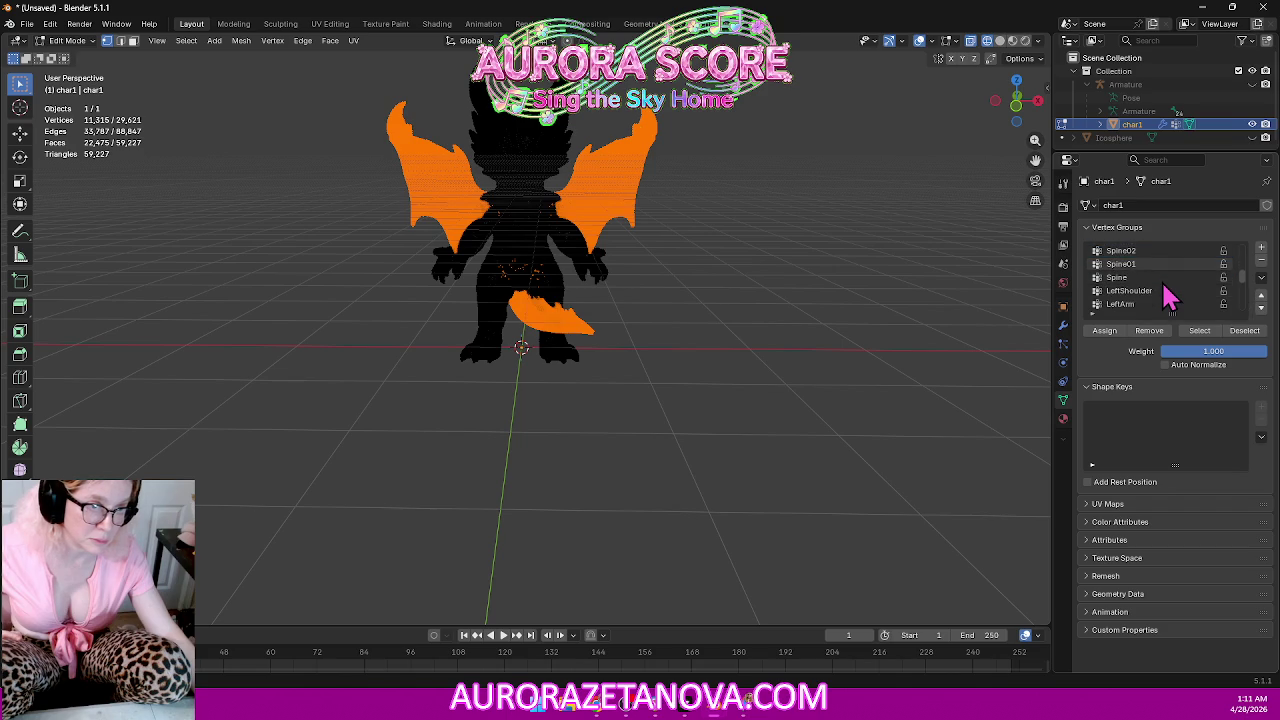
scroll(1170, 295, down, 1)
click(1160, 278)
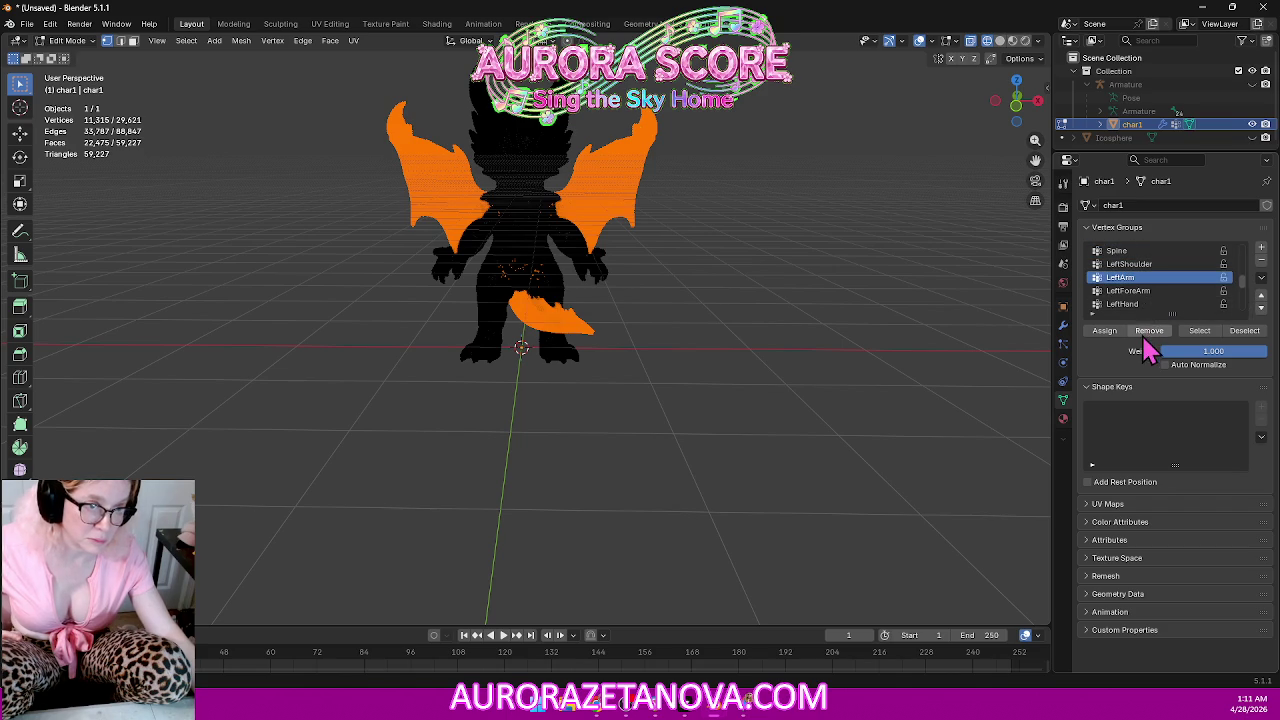
click(1150, 290)
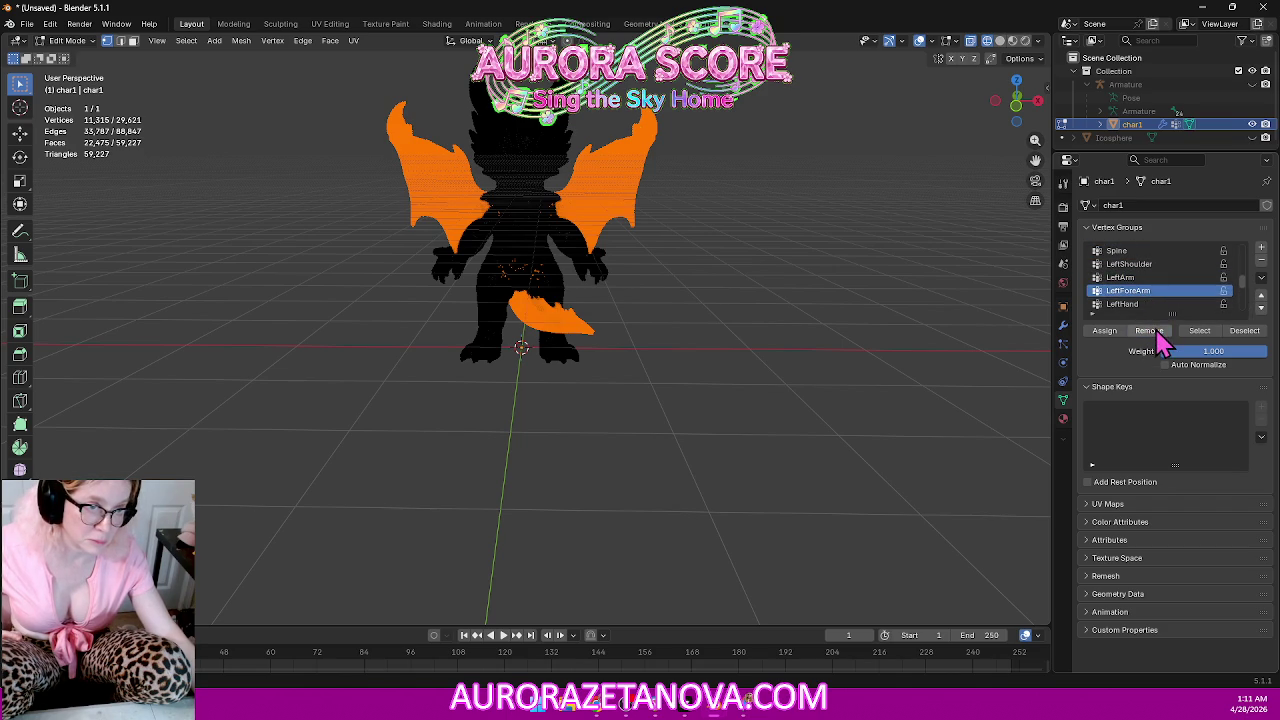
click(1152, 305)
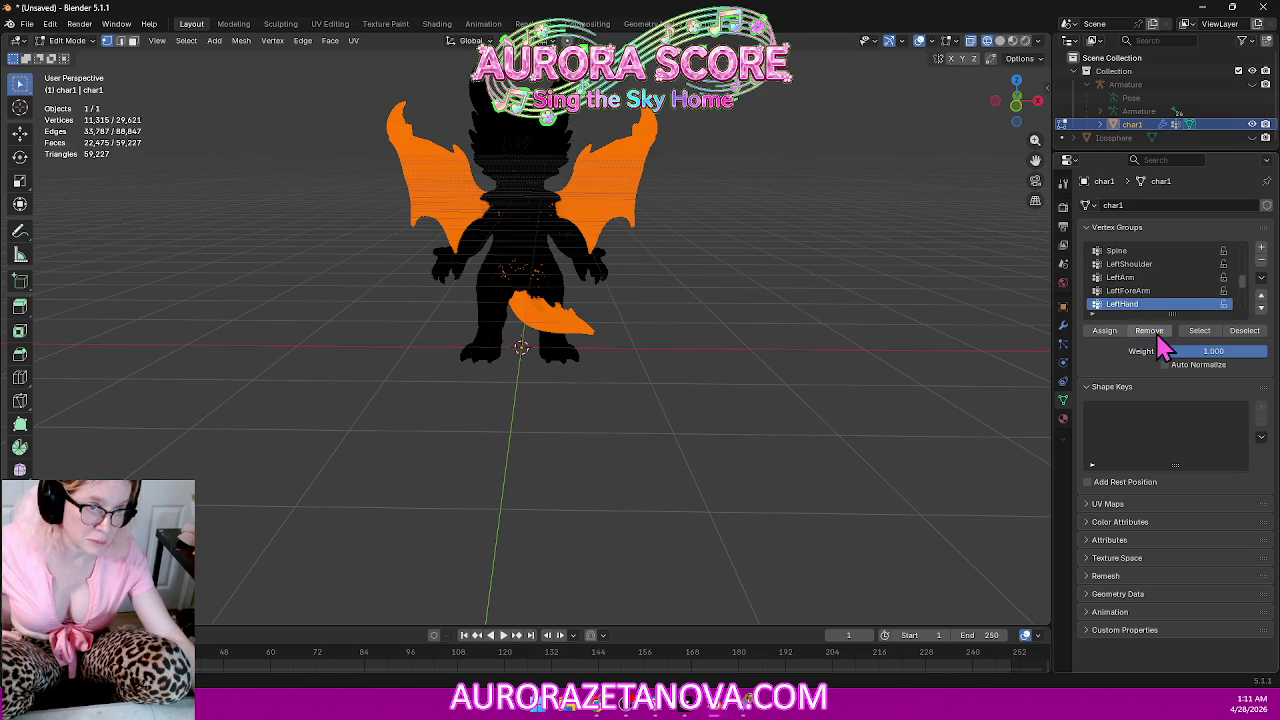
scroll(1163, 305, down, 2)
scroll(1163, 308, down, 1)
click(1160, 290)
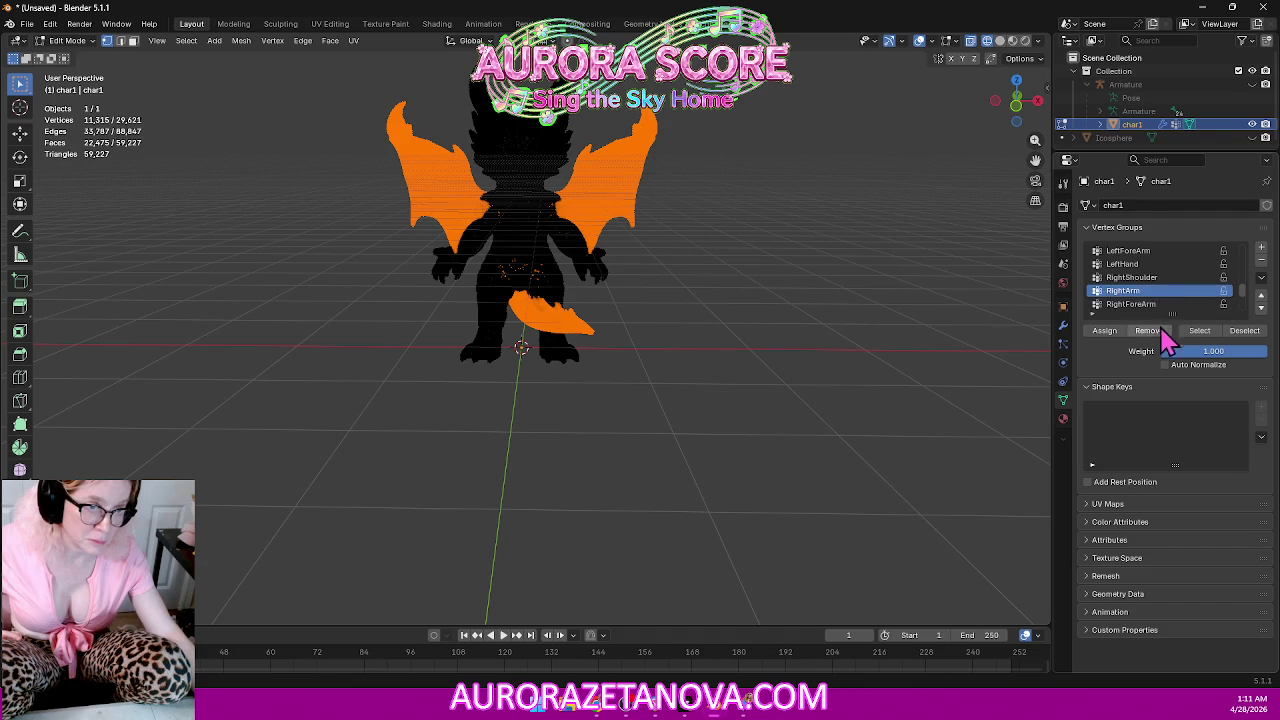
scroll(1160, 320, down, 3)
click(1160, 264)
click(1158, 280)
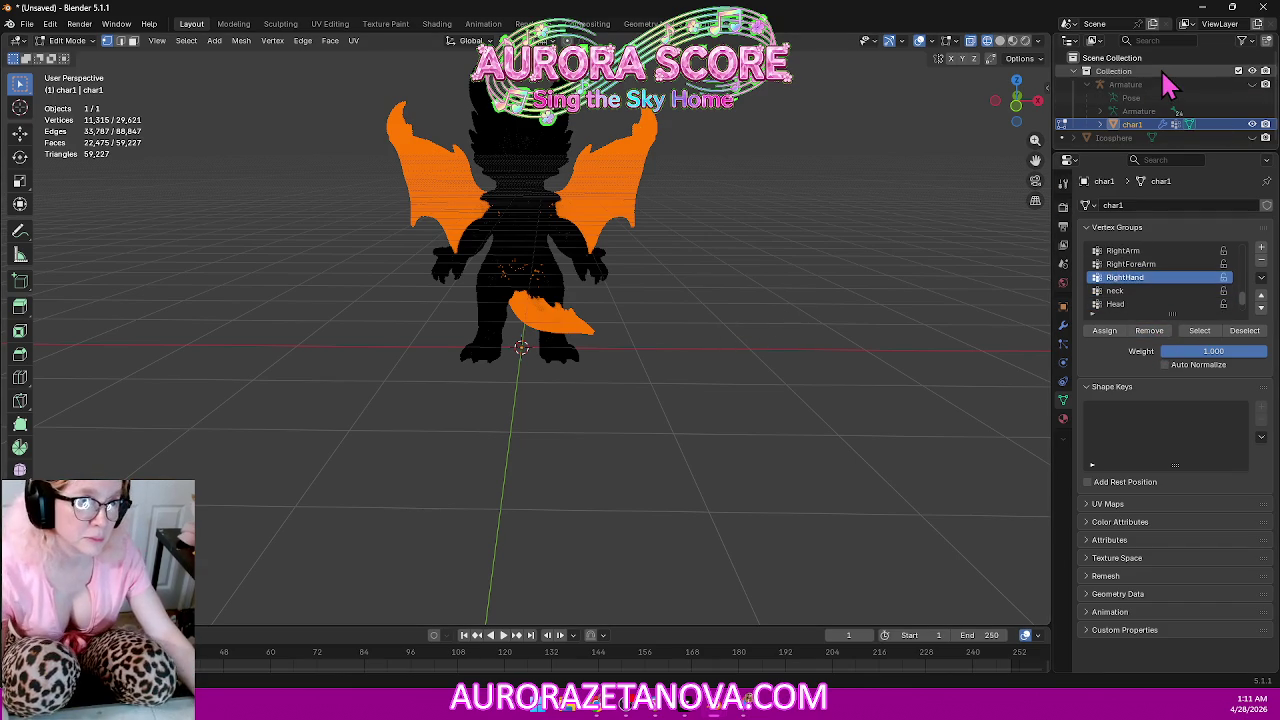
Return to Object Mode and delete the Icosphere object.
click(68, 40)
click(78, 52)
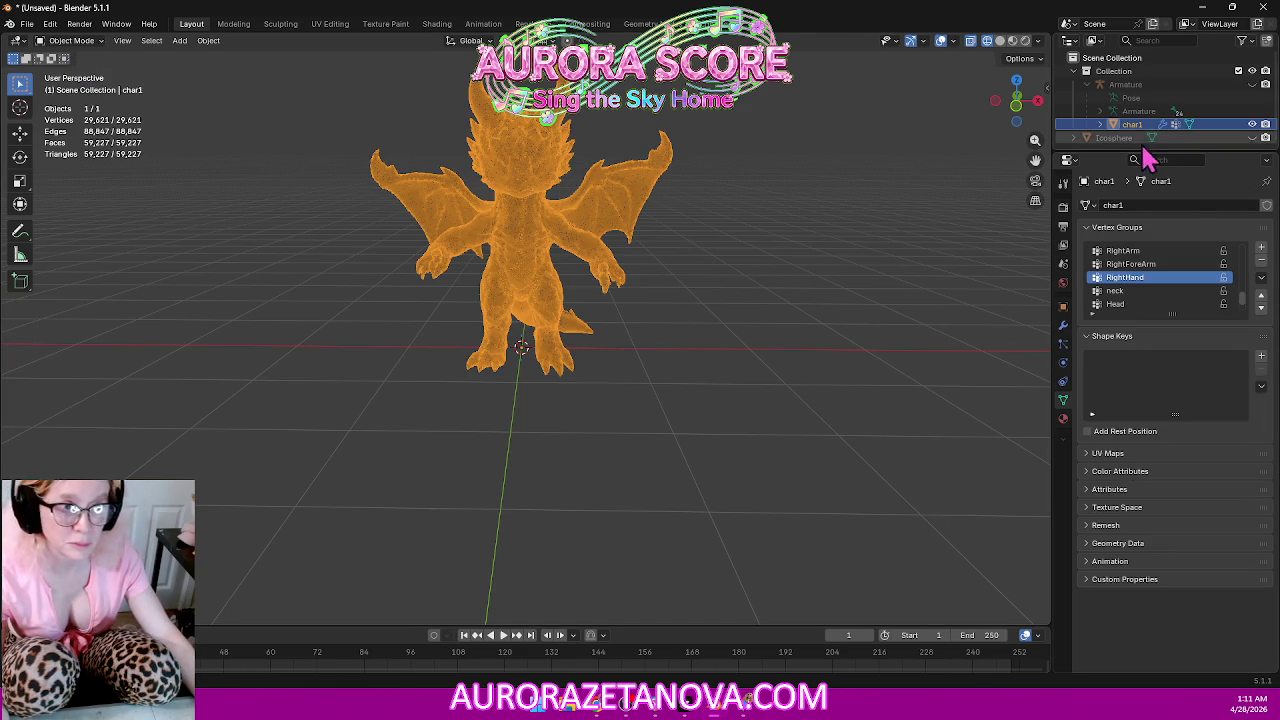
click(1111, 138)
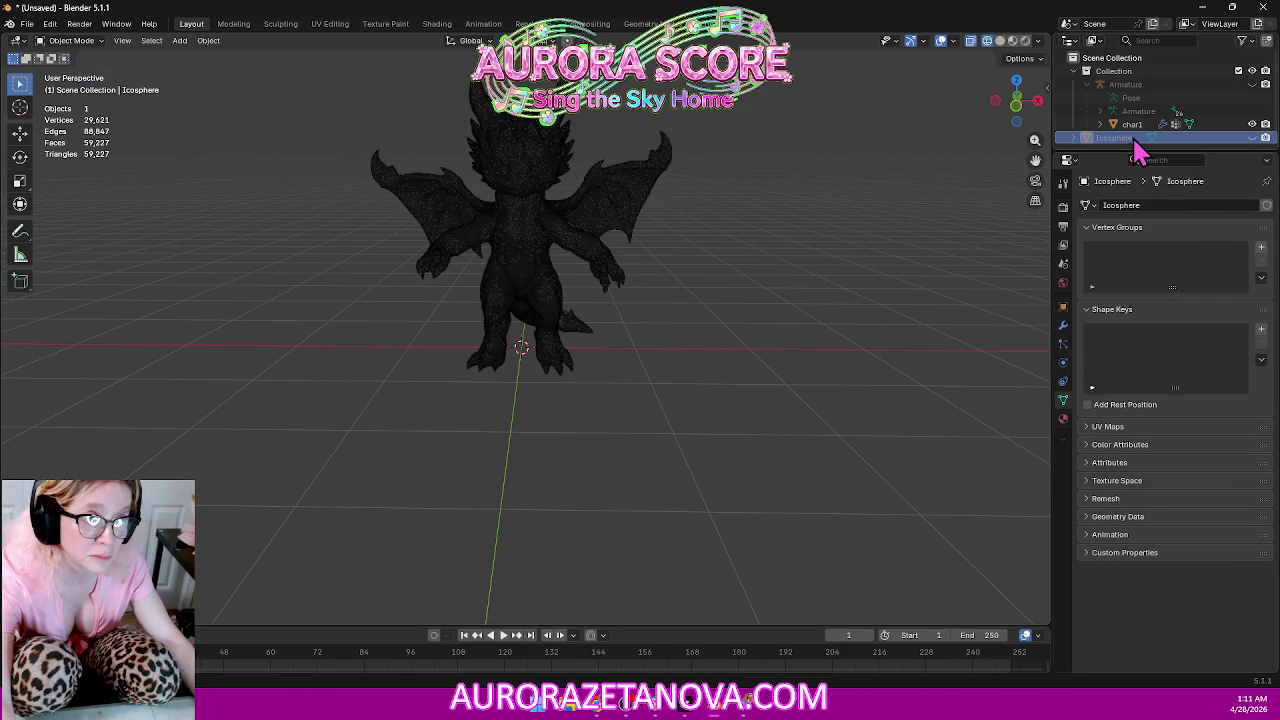
click(1131, 126)
click(1127, 136)
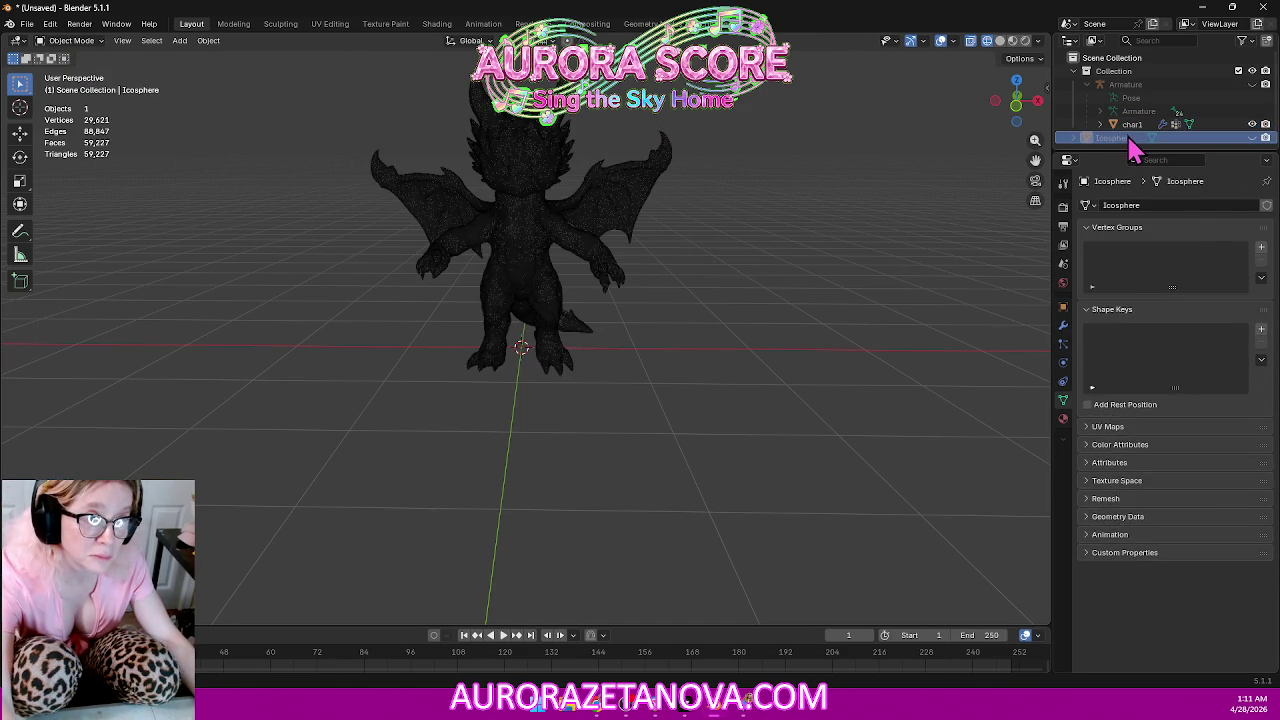
key(Delete)
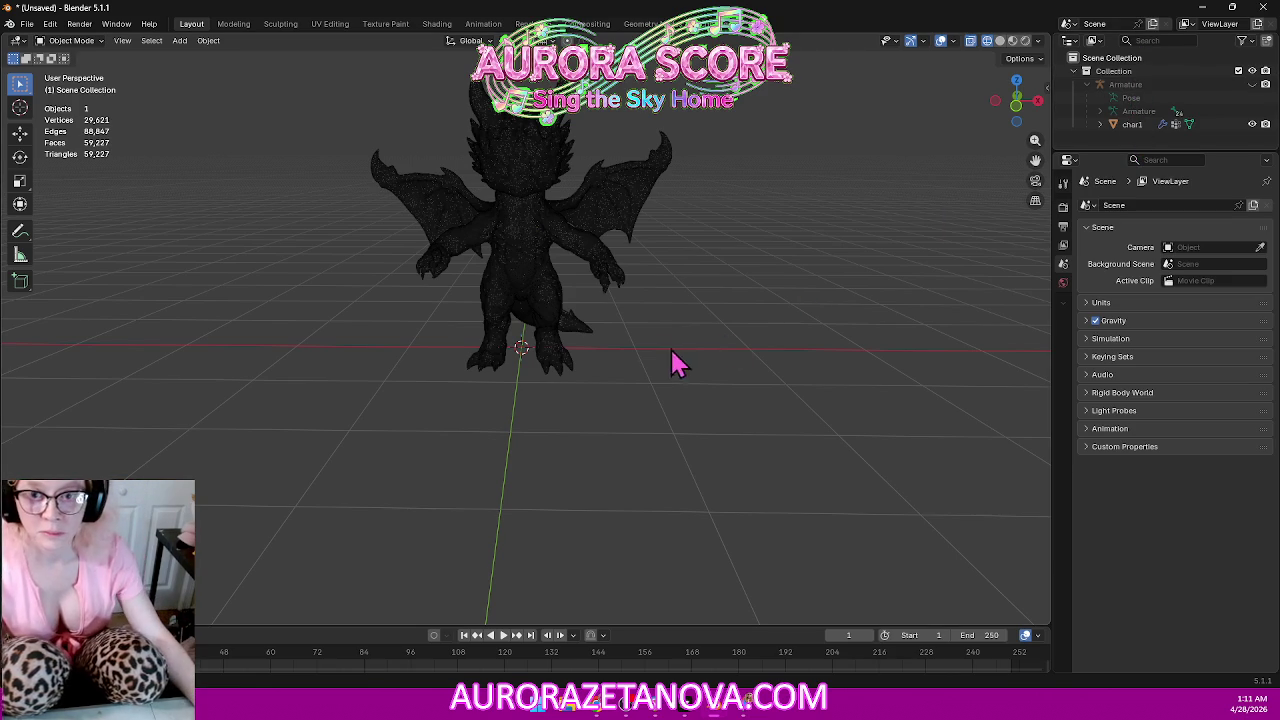
Show the dragon in Material Preview with its red textures from a low frontal view.
middle_drag(686, 349, 810, 262)
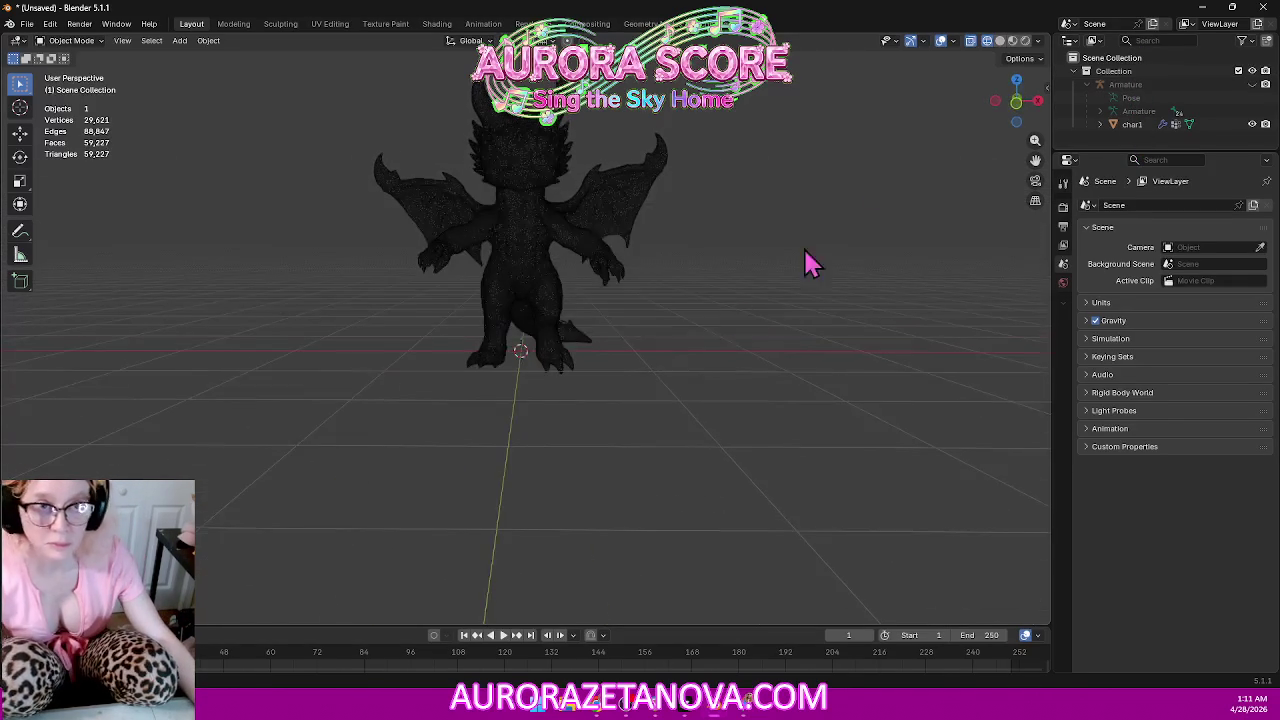
click(1012, 42)
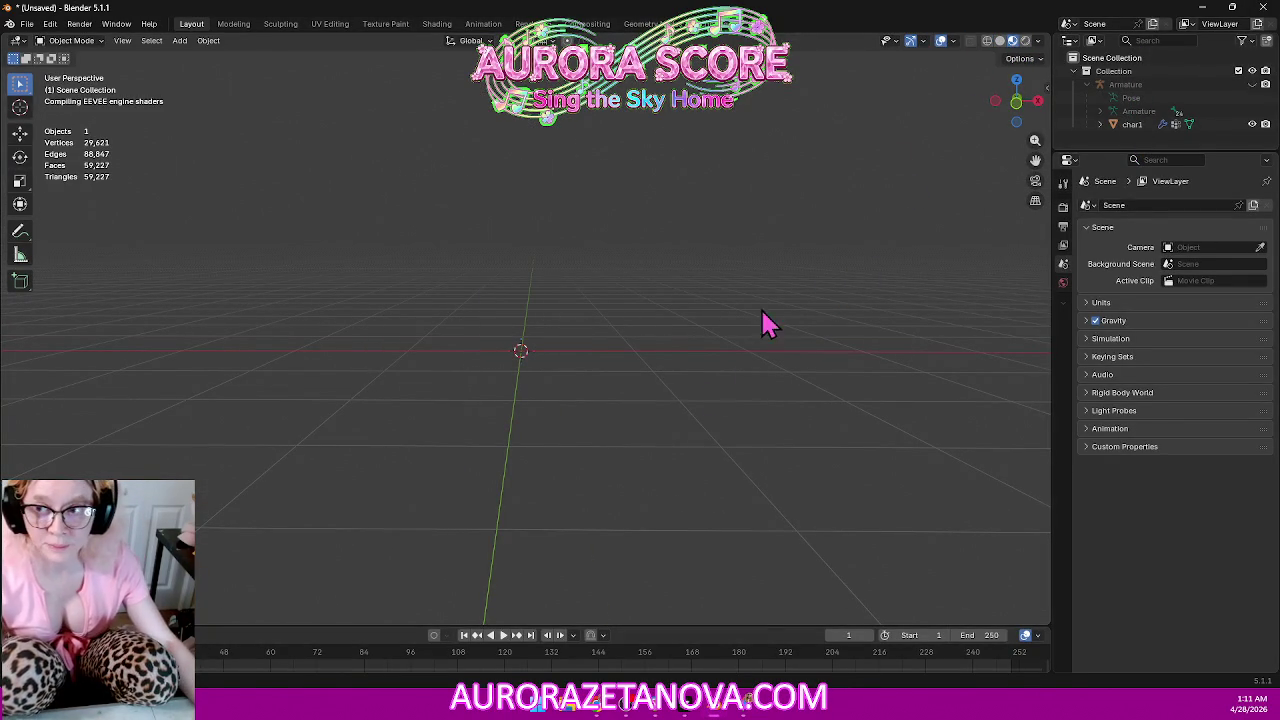
mouse_move(818, 207)
middle_down()
mouse_move(777, 223)
mouse_move(751, 166)
mouse_move(729, 209)
mouse_move(766, 243)
mouse_move(723, 271)
mouse_move(768, 260)
middle_up()
scroll(743, 258, up, 2)
scroll(743, 251, up, 2)
middle_drag(768, 213, 757, 216)
click(27, 23)
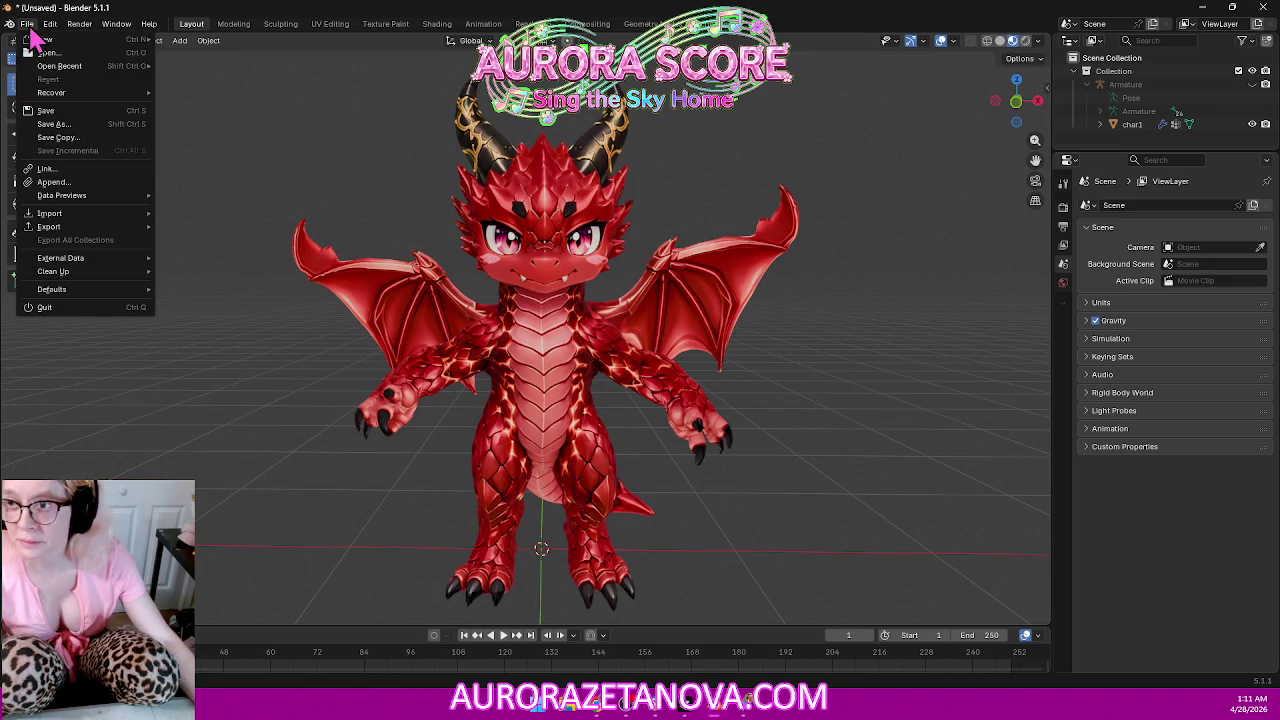
Start File > Save As, move the save window aside, and switch to Cursor.
click(75, 124)
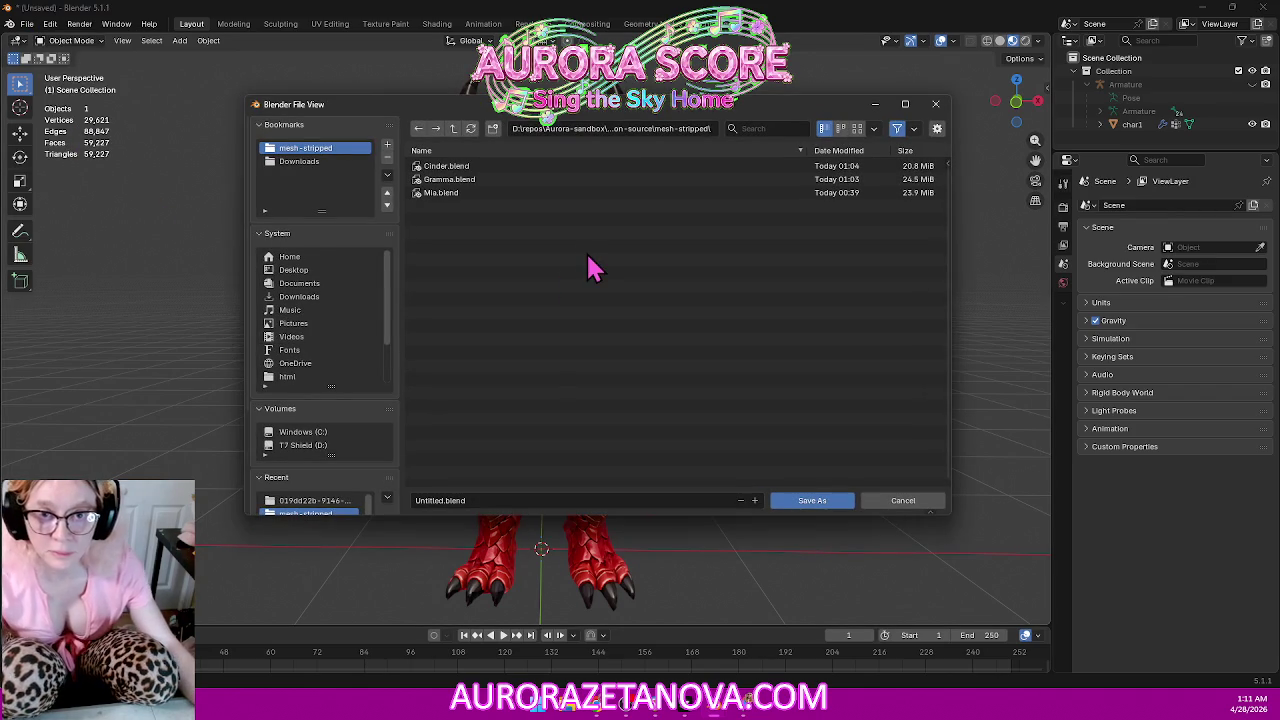
mouse_move(640, 120)
mouse_down()
mouse_move(530, 590)
mouse_move(923, 153)
mouse_up()
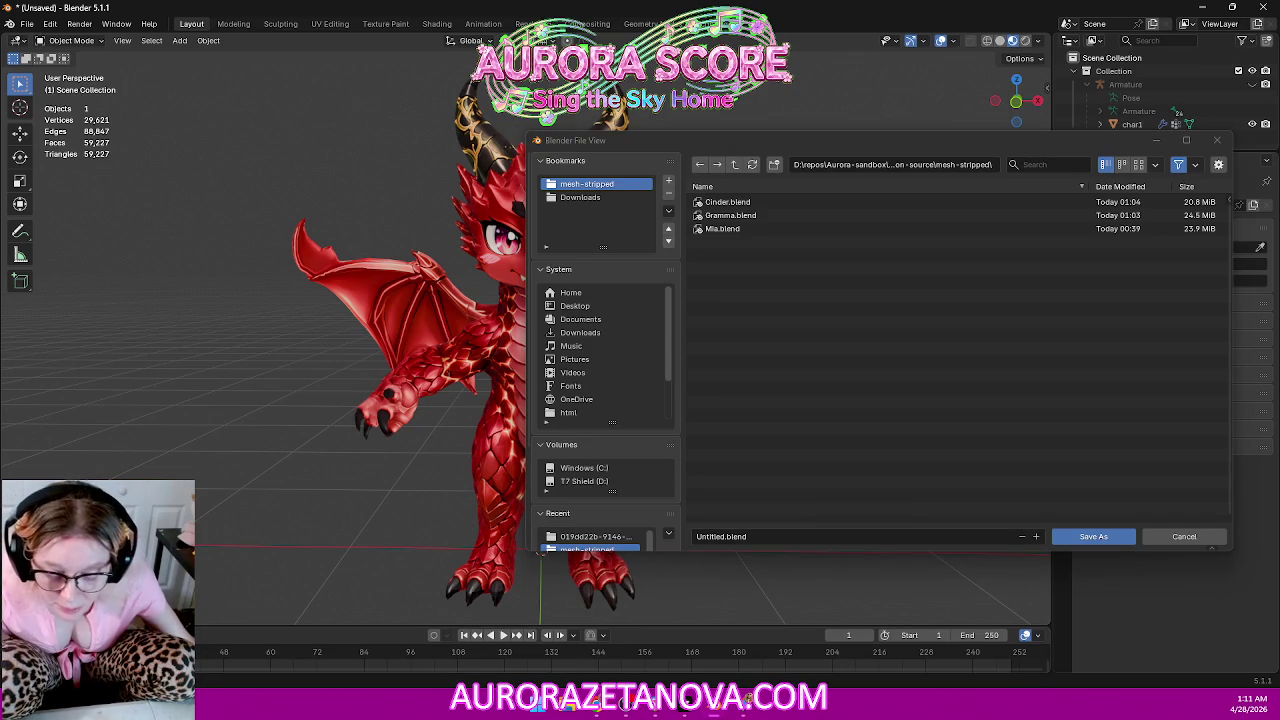
key(alt+Tab)
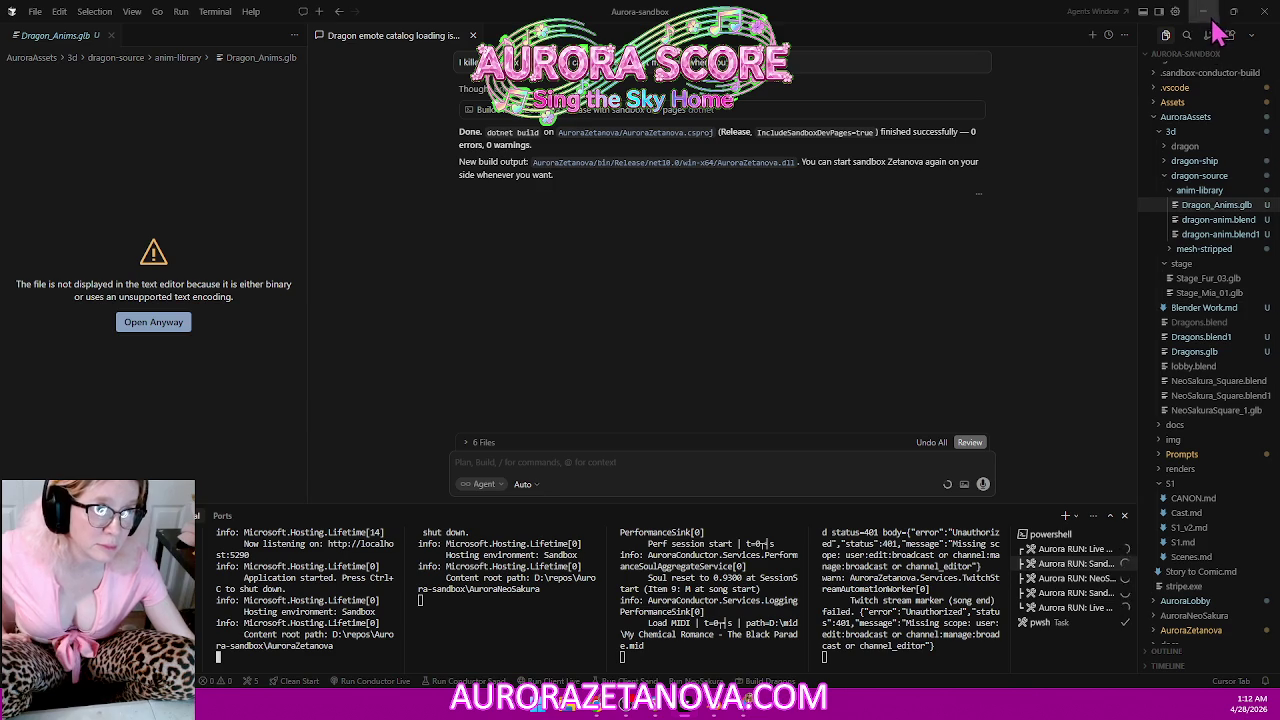
Collapse AuroraAssets and reveal the Assets folder in File Explorer.
scroll(1215, 170, up, 1)
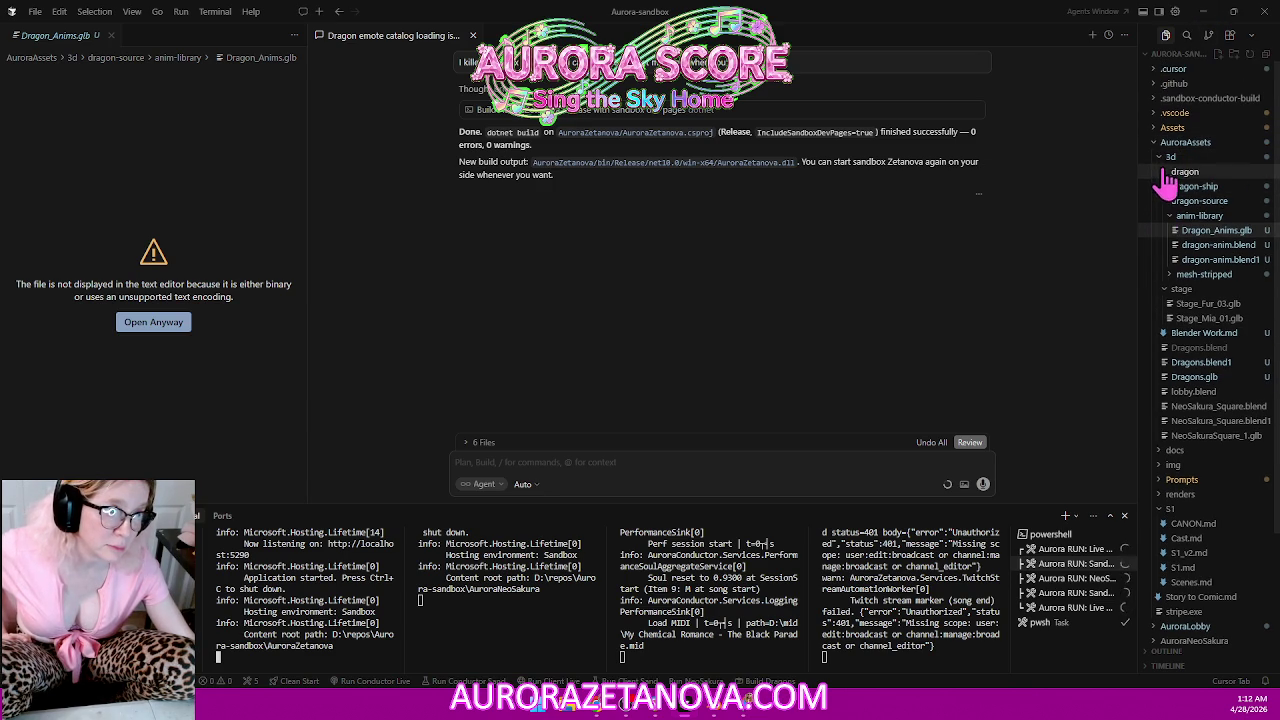
click(1155, 143)
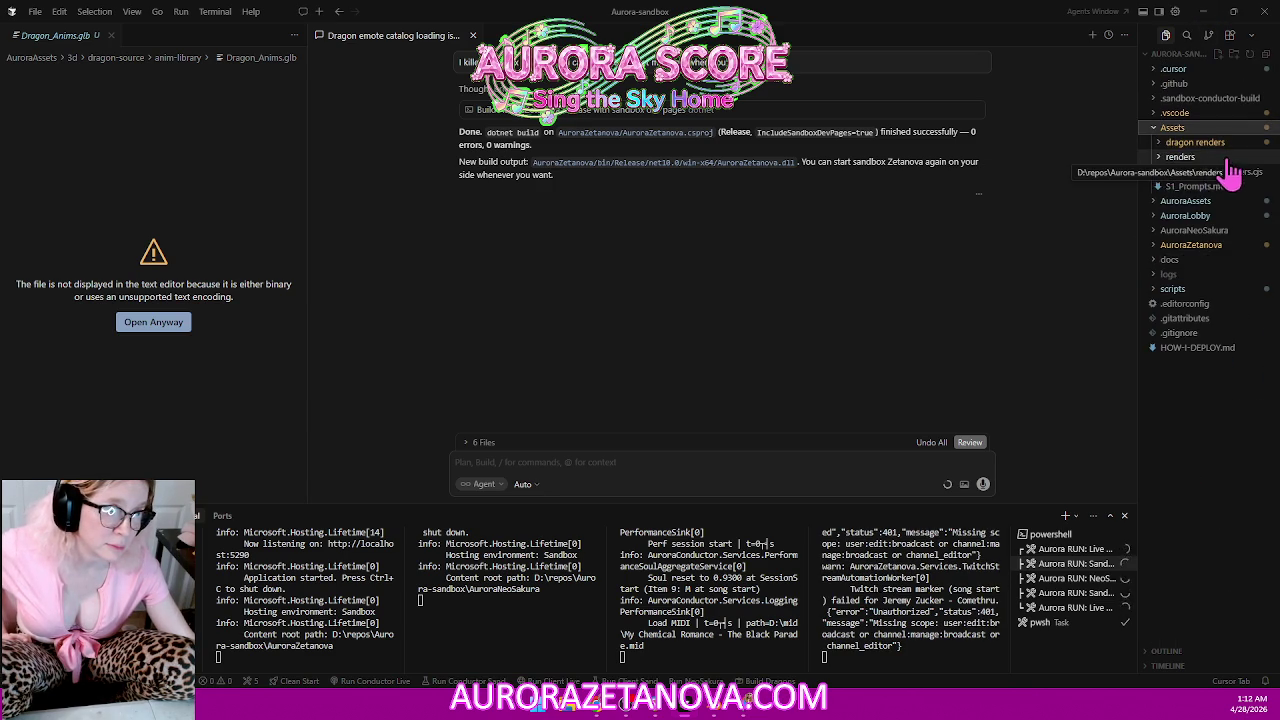
right_click(1177, 150)
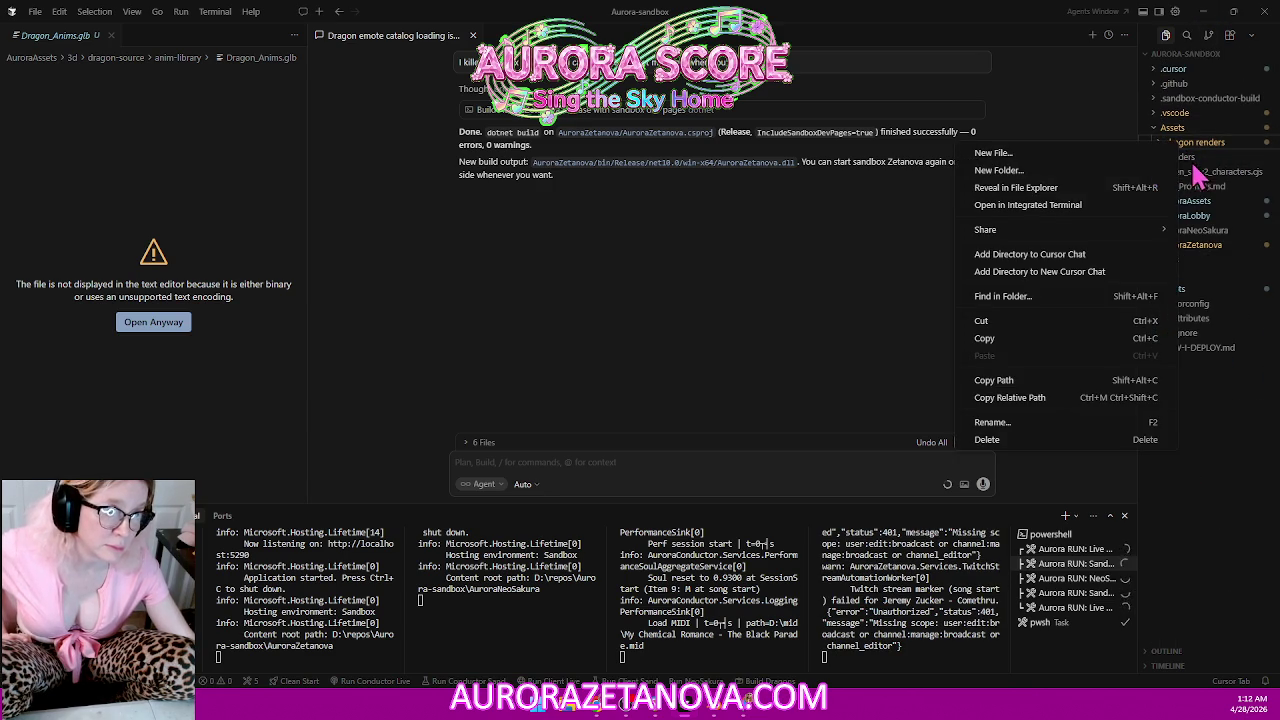
click(1040, 188)
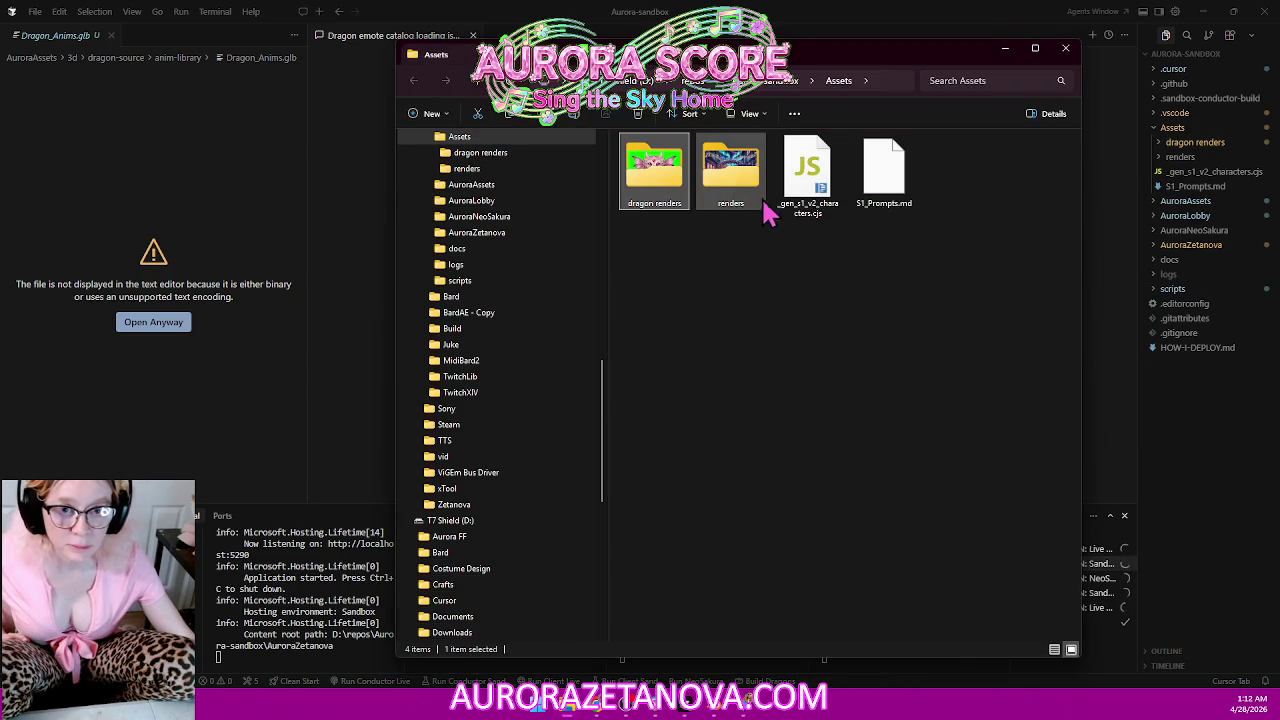
View RivenF.png in dragon renders, then close it and minimize Explorer and Cursor.
double_click(660, 175)
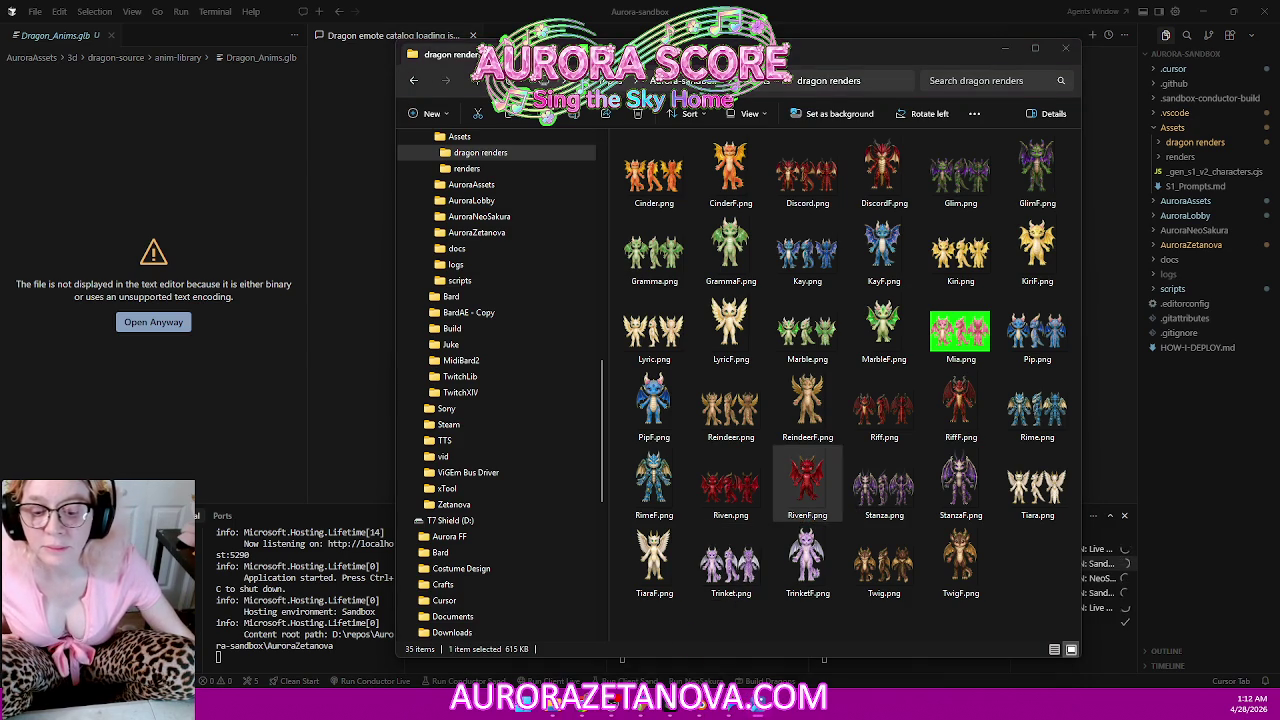
double_click(807, 480)
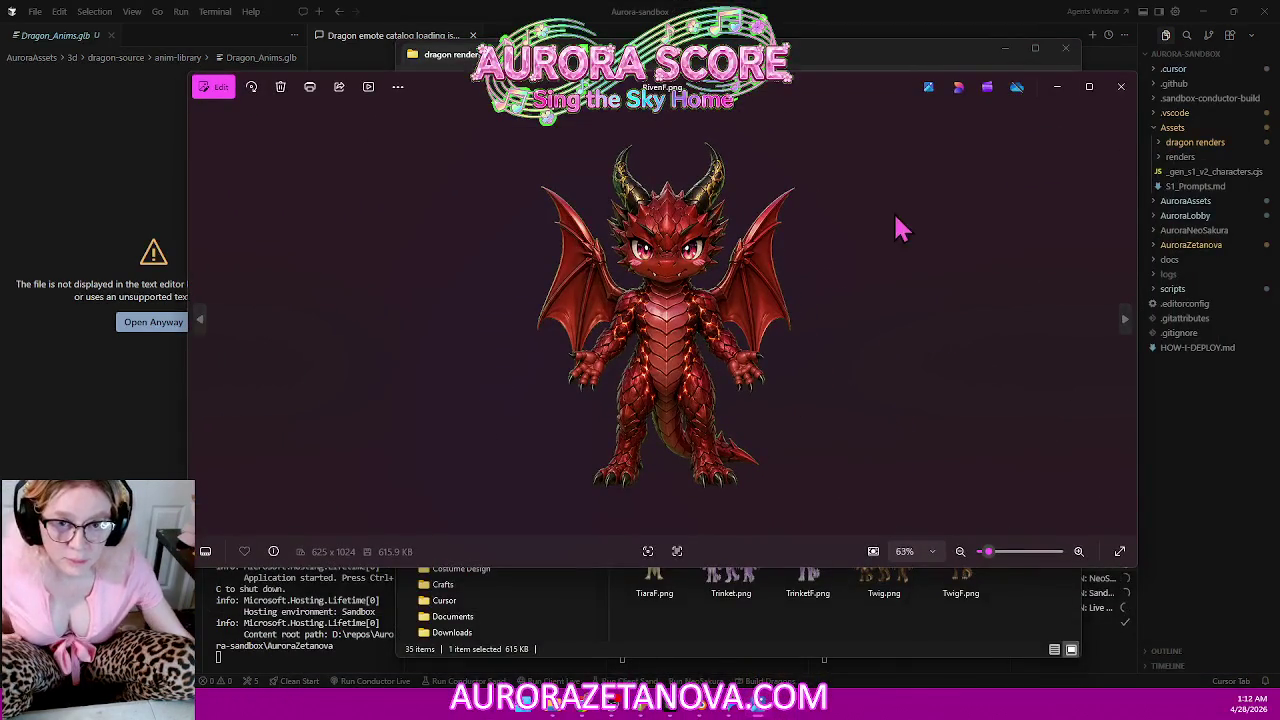
click(1121, 86)
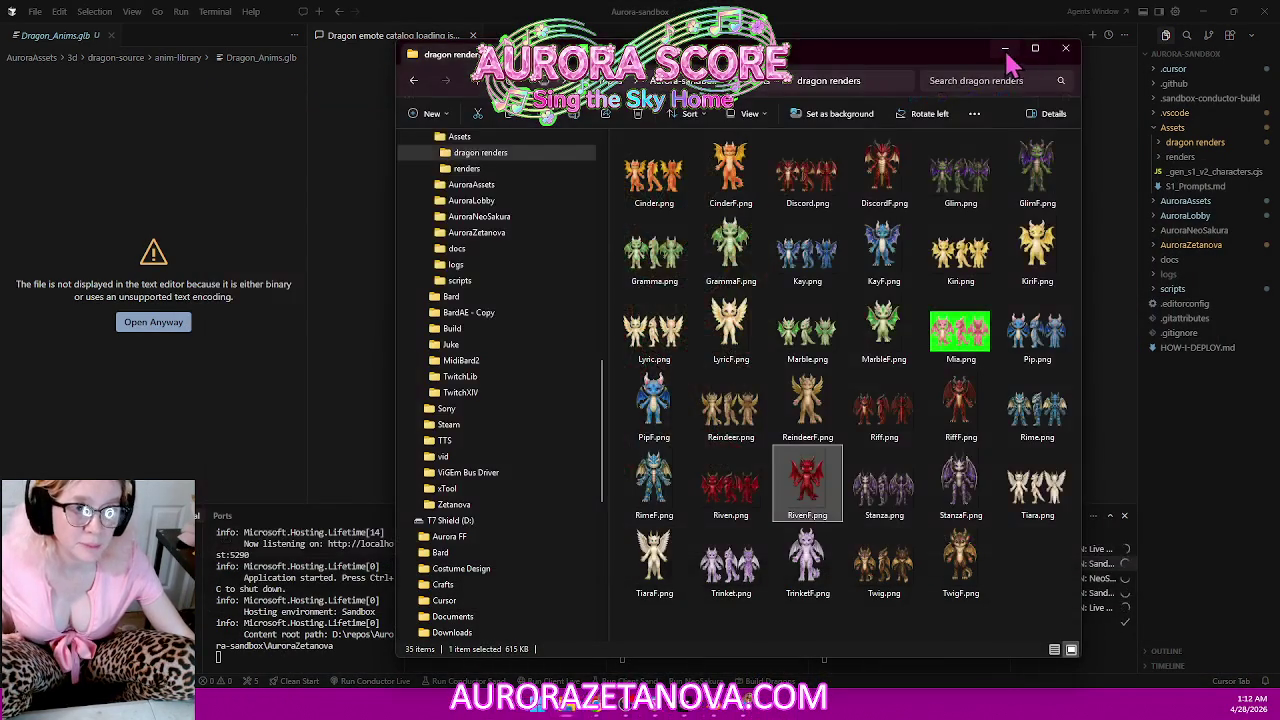
click(1005, 48)
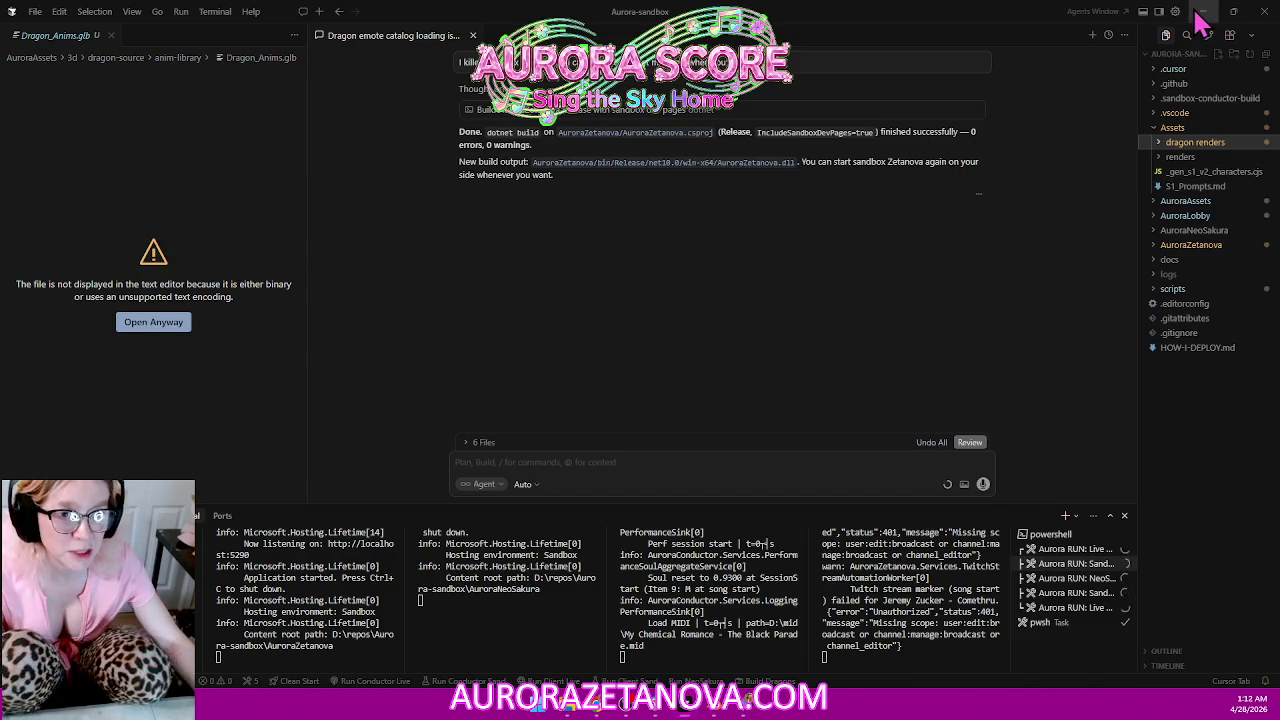
click(1200, 12)
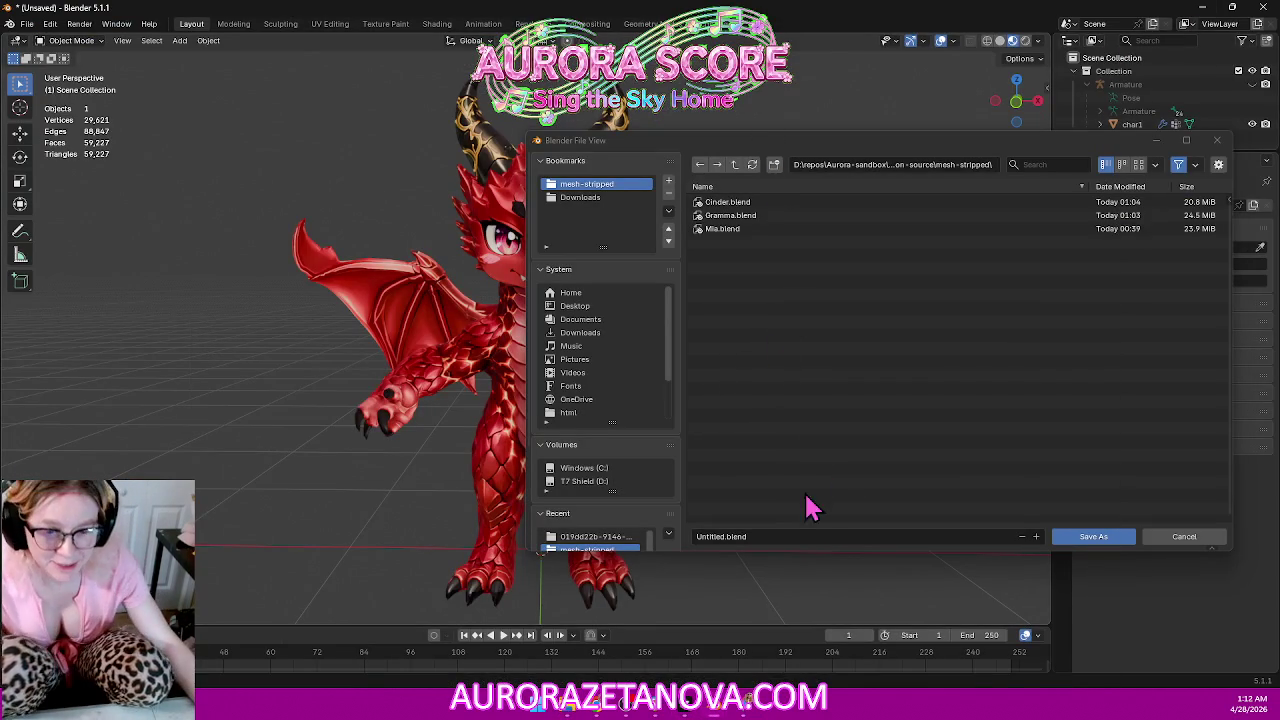
Save the scene as Riven.blend in the mesh-stripped folder.
click(779, 536)
text(River)
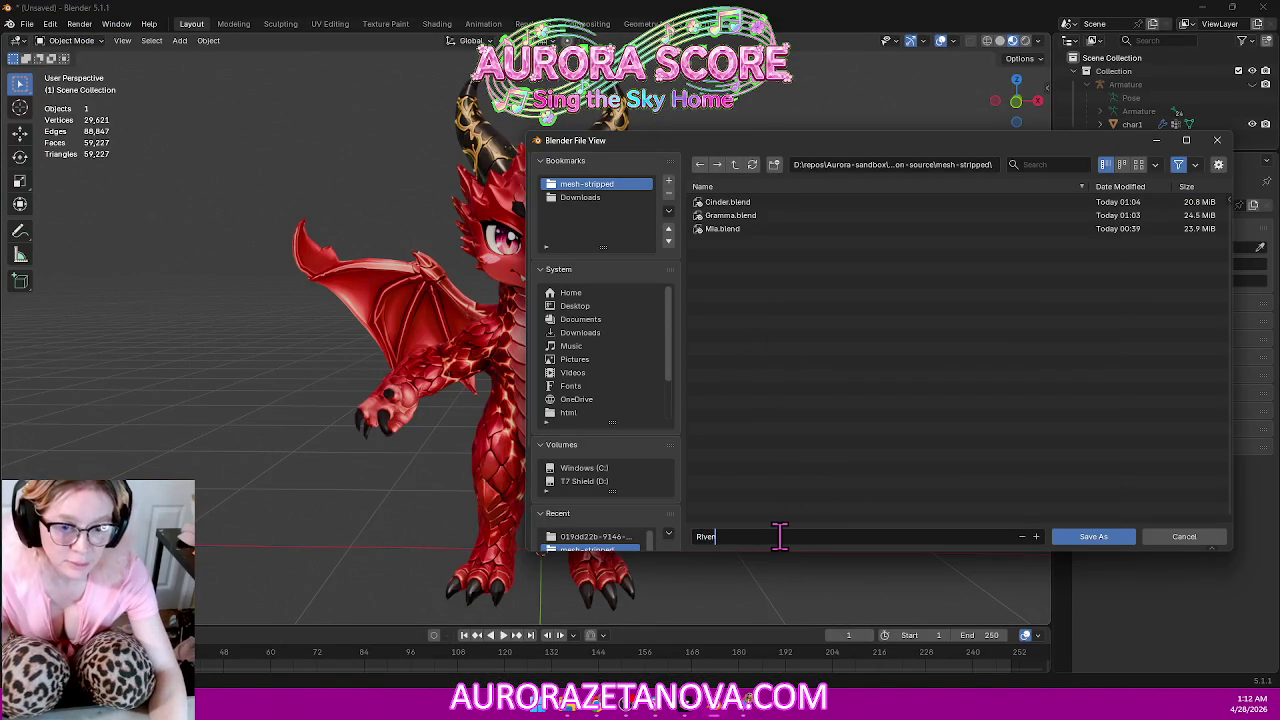
key(Return)
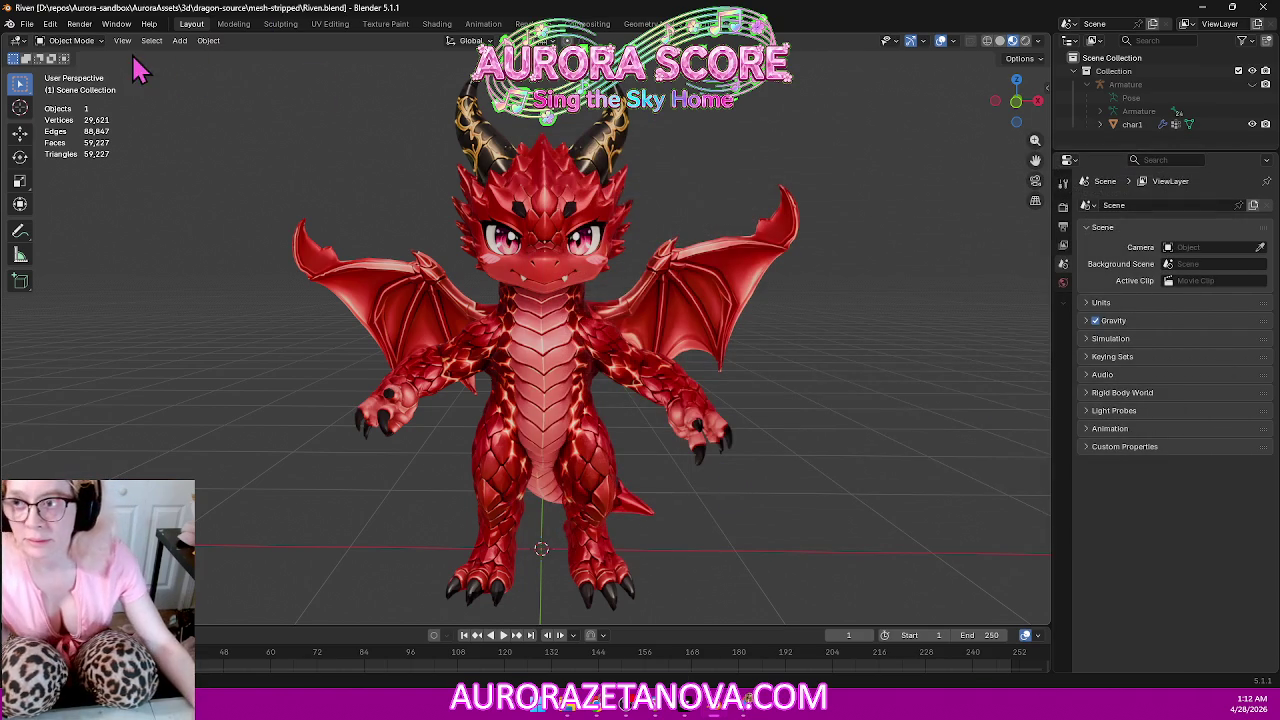
Purge the file's unused data-blocks via Clean Up > Purge Unused Data.
click(28, 24)
mouse_move(62, 258)
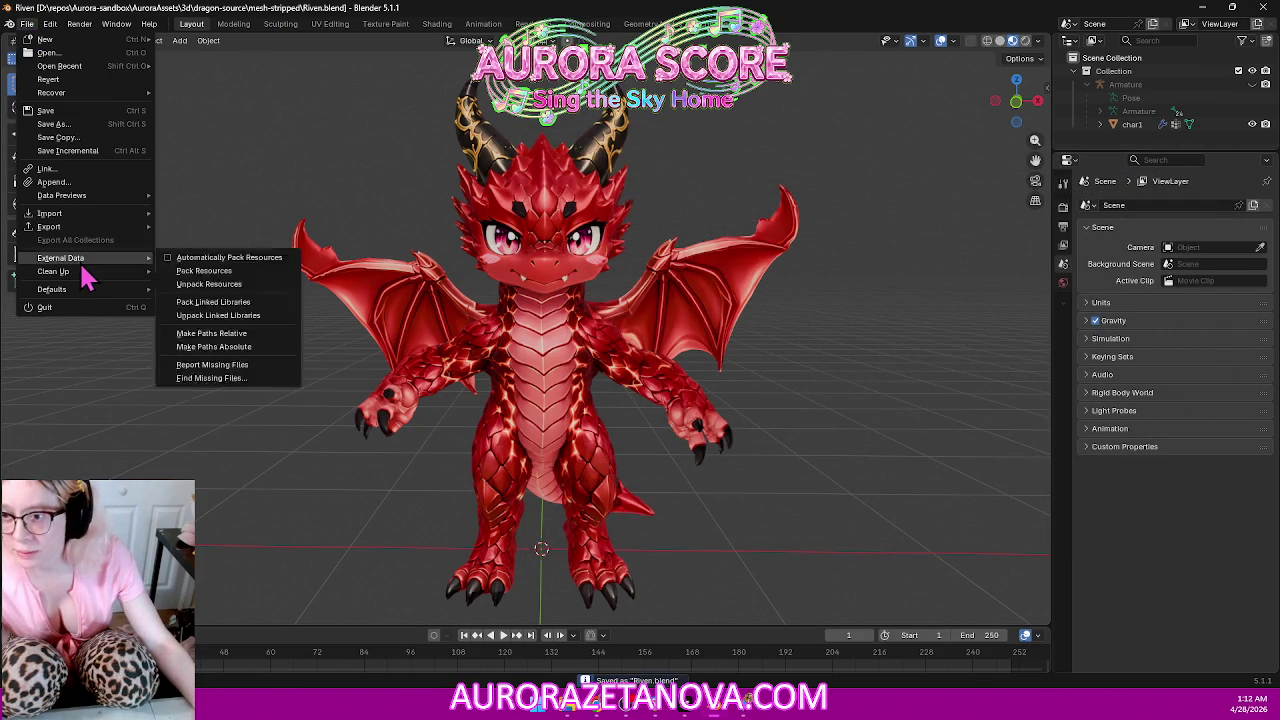
click(200, 271)
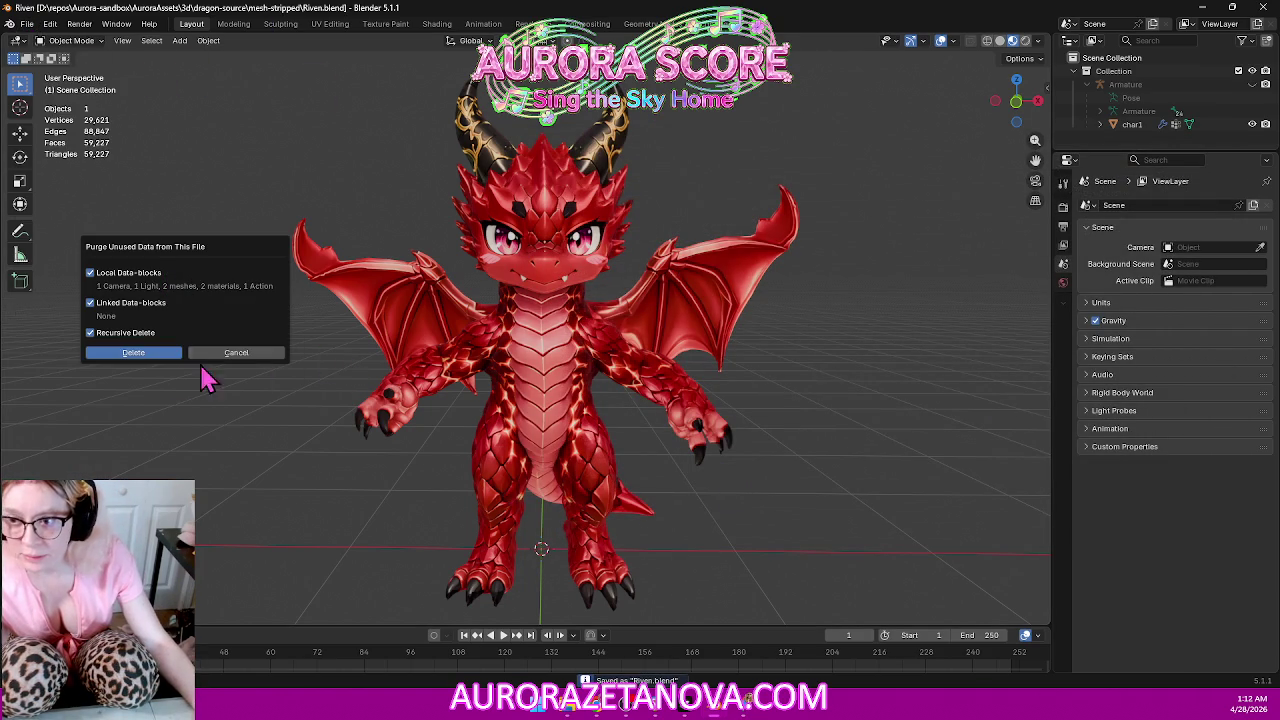
click(148, 353)
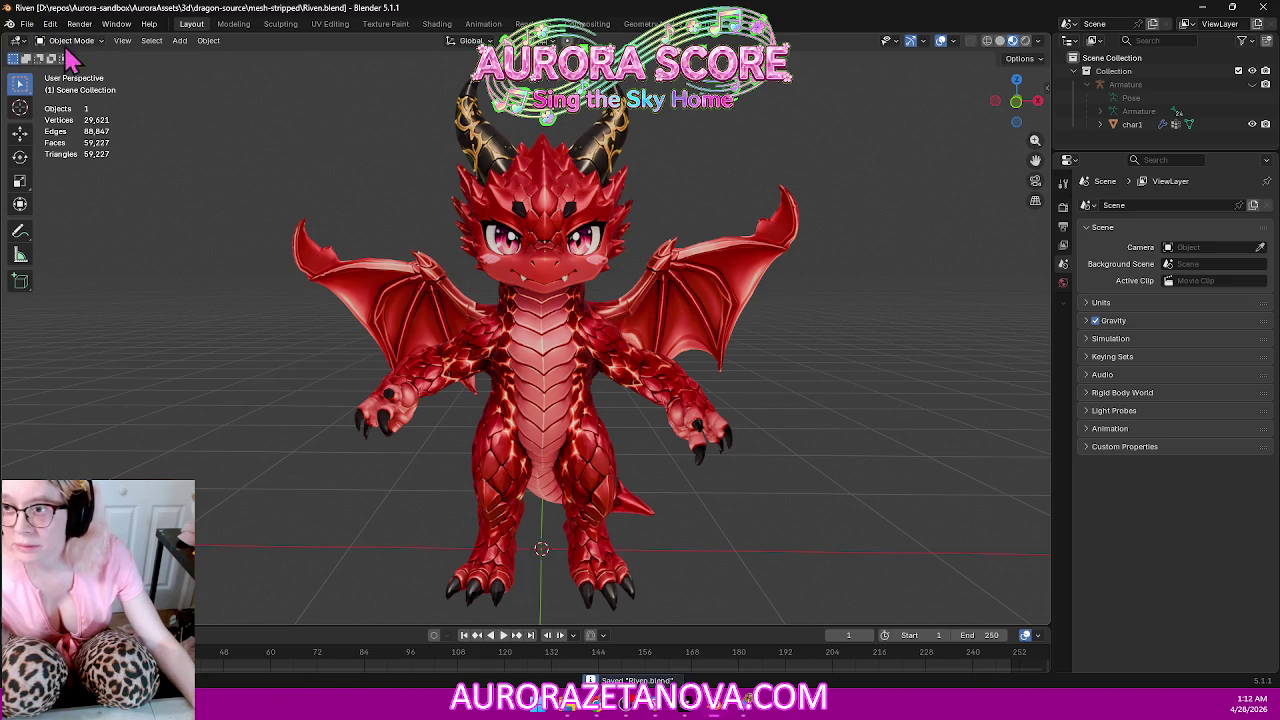
click(27, 24)
mouse_move(49, 227)
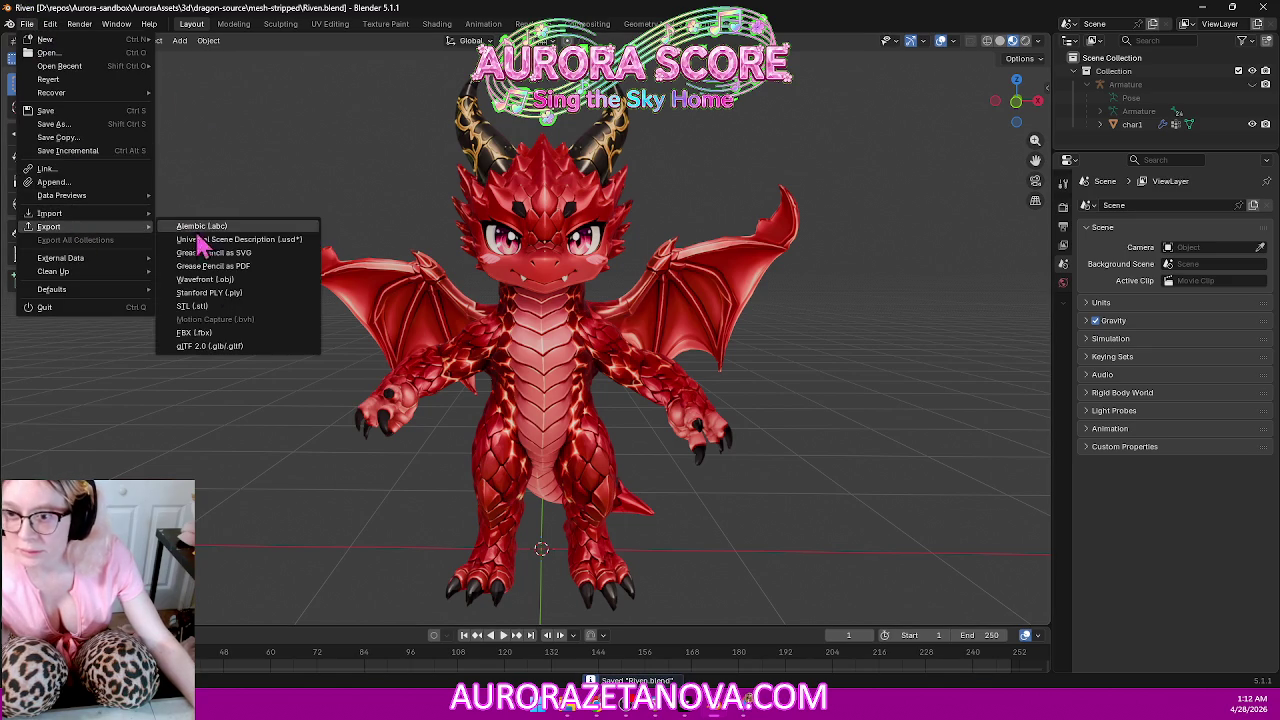
Export the dragon as glTF 2.0 named Mesh_Riven.glb into mesh-stripped.
click(214, 346)
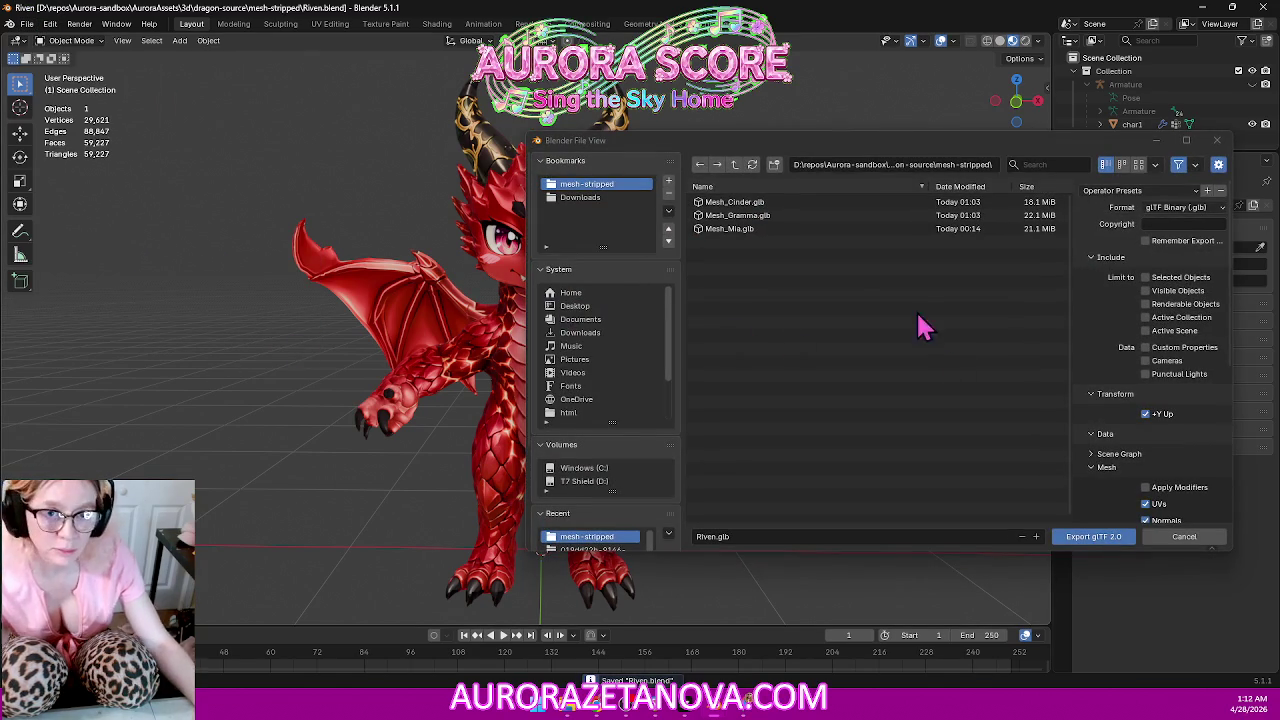
click(779, 541)
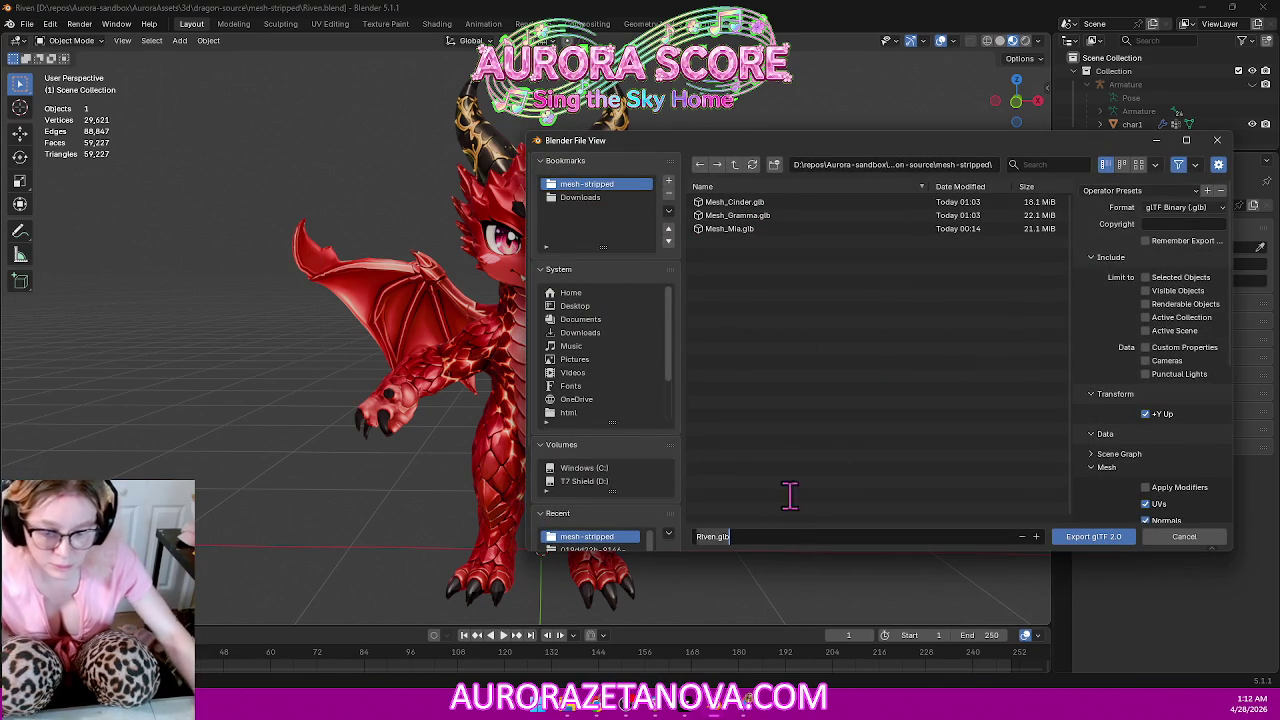
text(Mesh_)
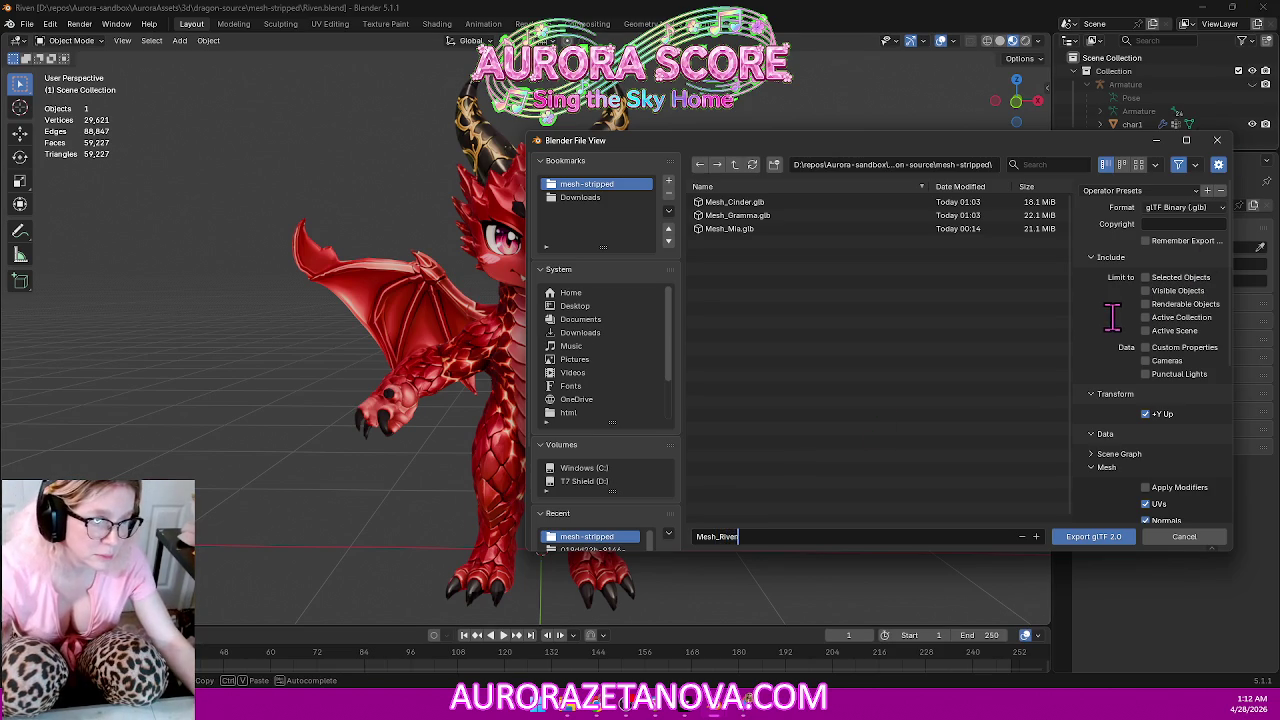
scroll(1117, 513, down, 3)
scroll(1117, 510, down, 2)
scroll(1093, 388, down, 4)
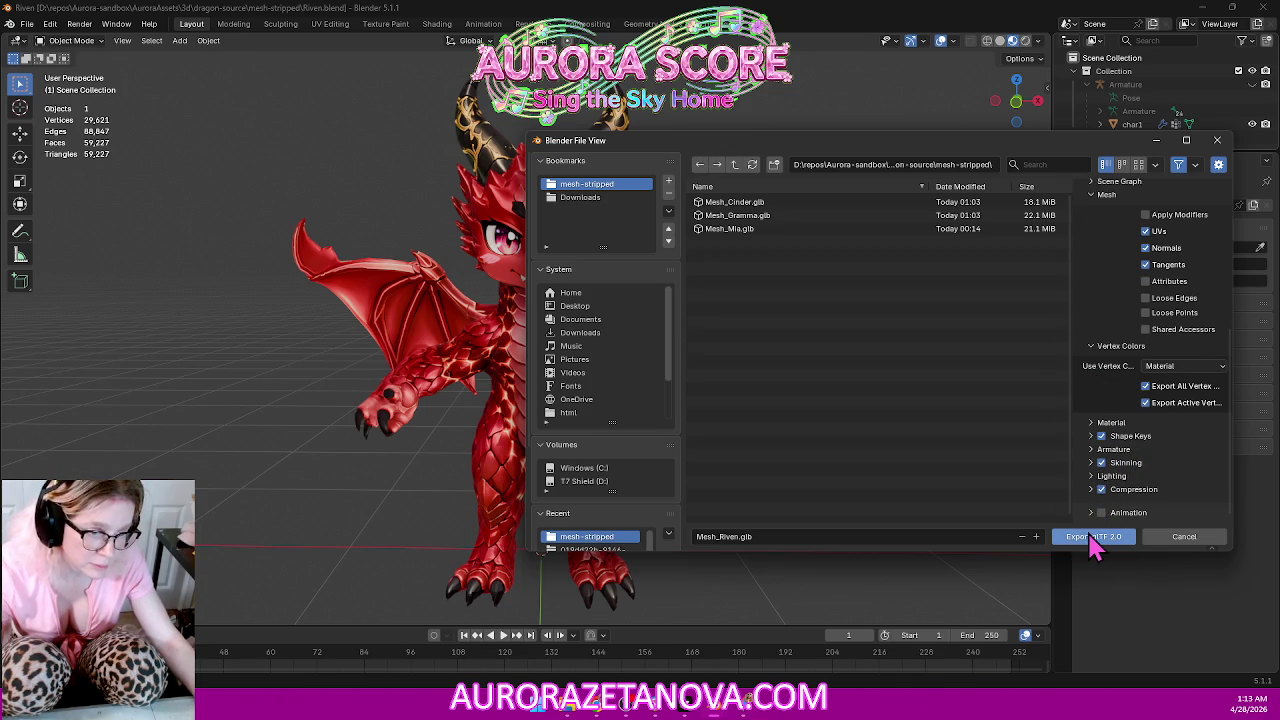
click(1093, 537)
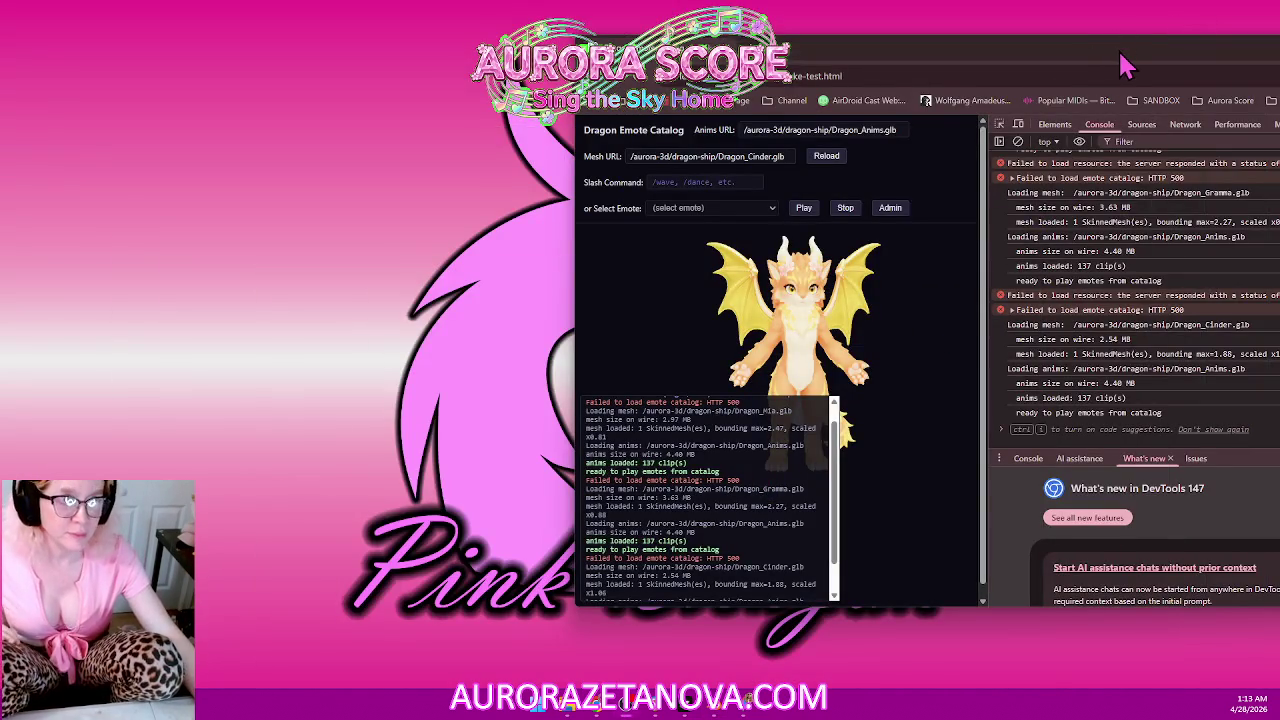
Clear the catalog page's stored localhost site data from DevTools' Application storage panel.
drag(1125, 65, 645, 68)
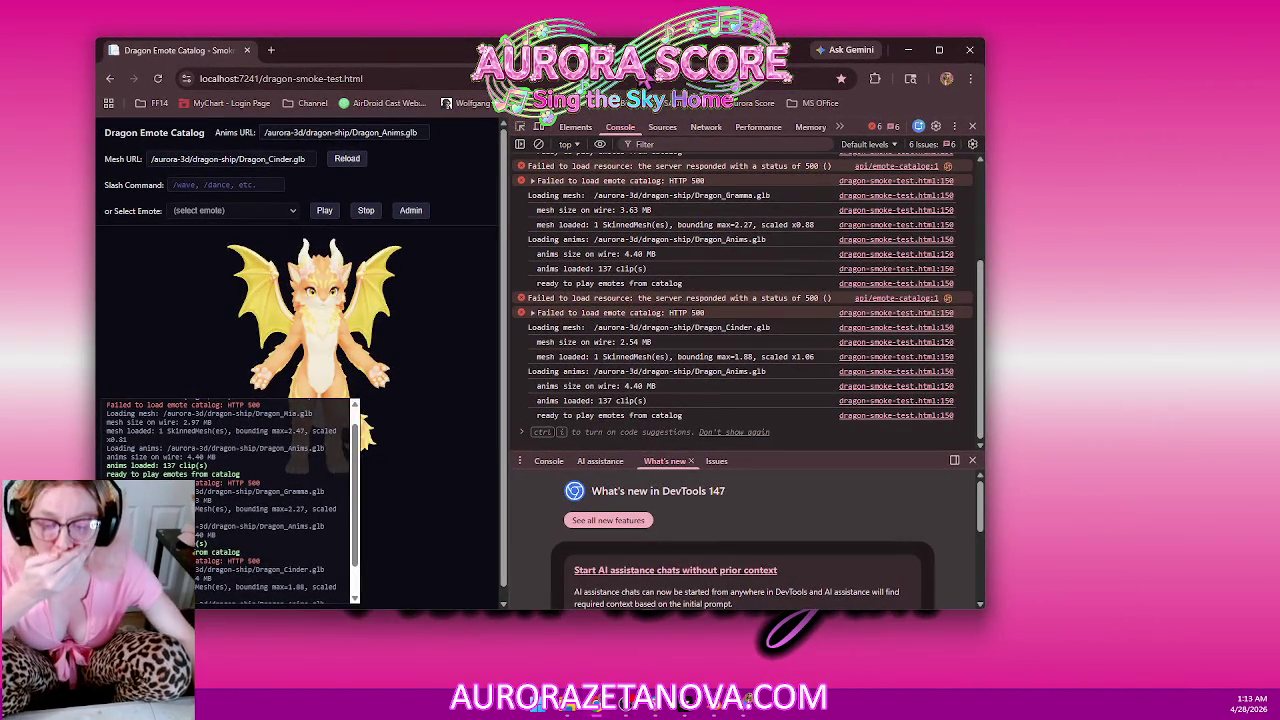
drag(600, 50, 716, 59)
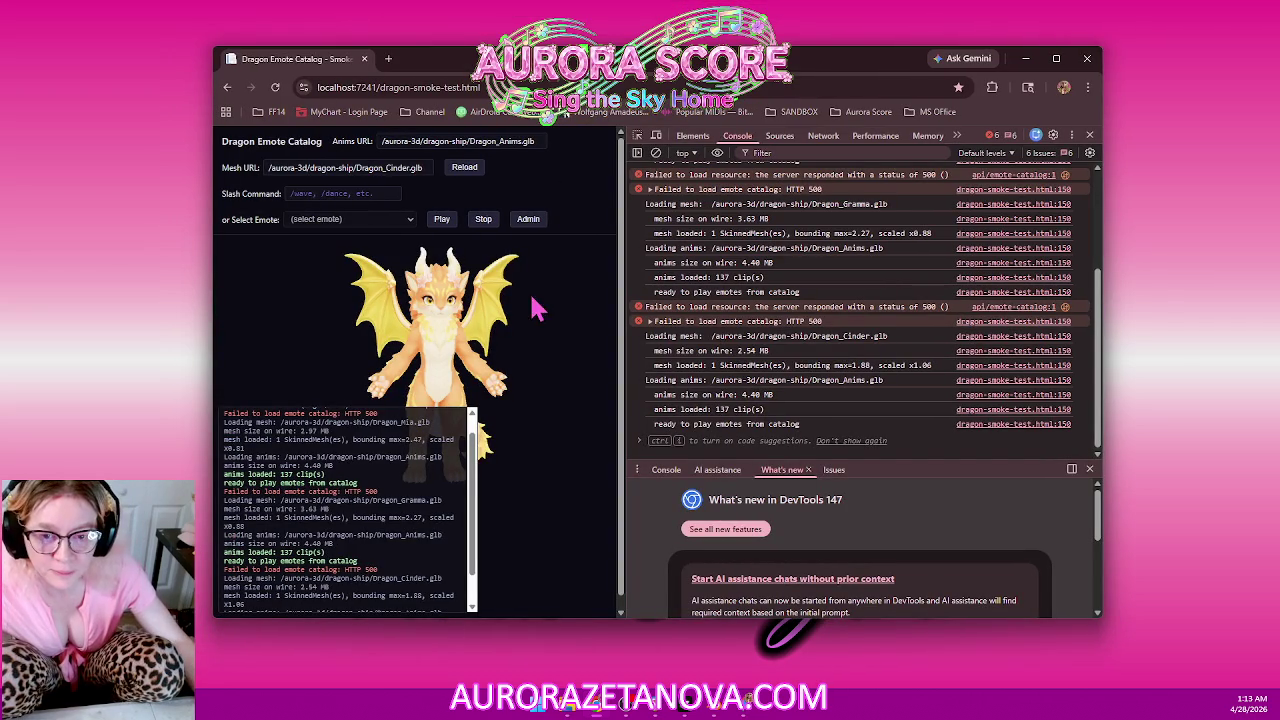
click(957, 137)
click(980, 162)
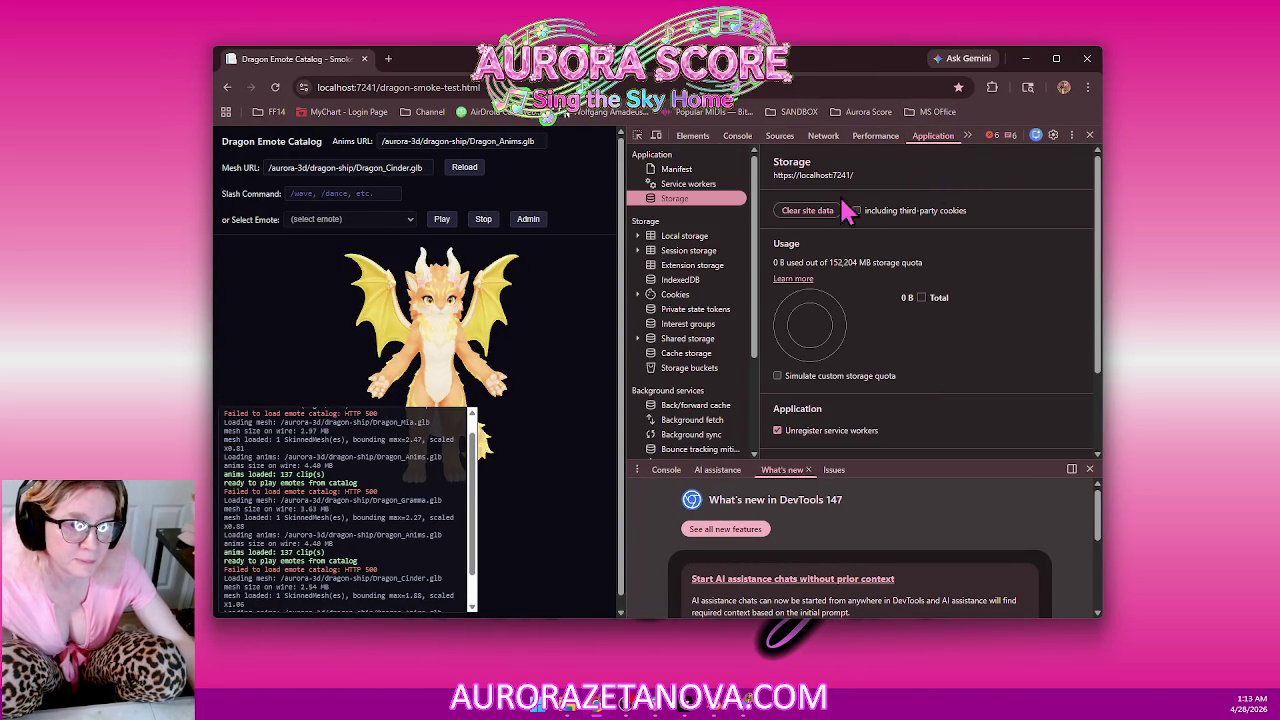
click(808, 216)
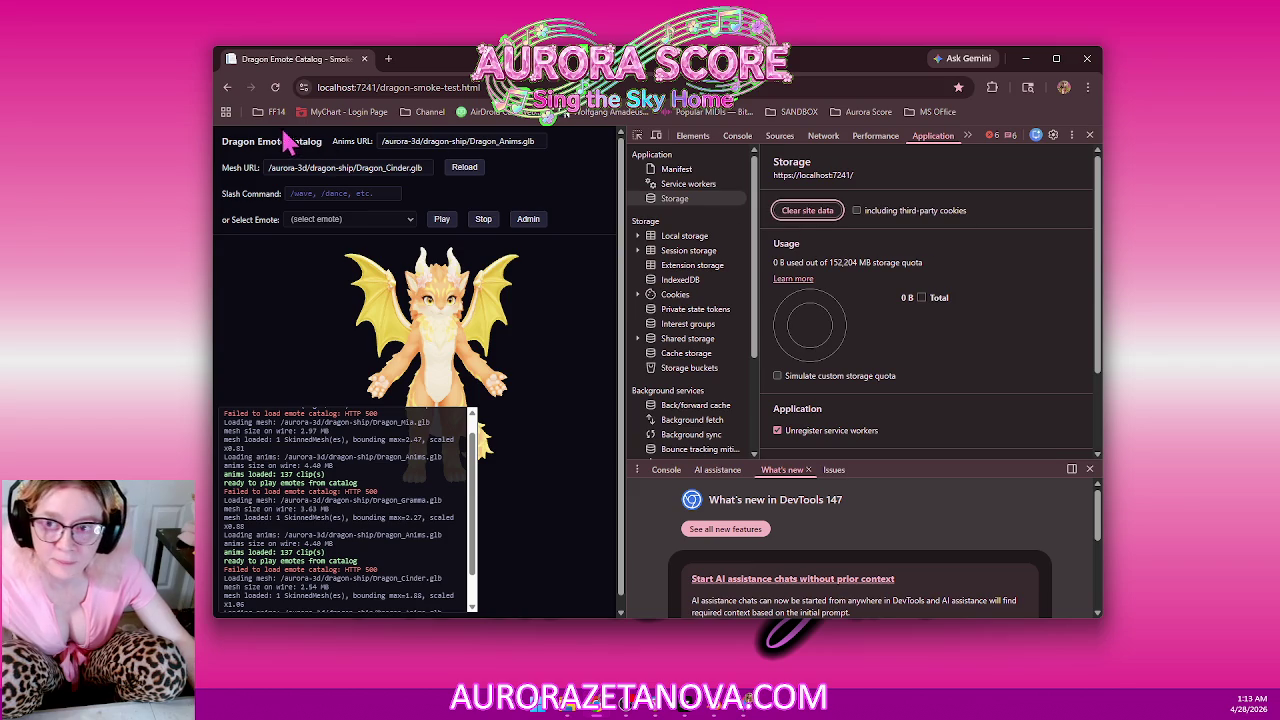
Empty the cache and hard-reload the catalog page, then close DevTools.
right_click(275, 89)
click(314, 168)
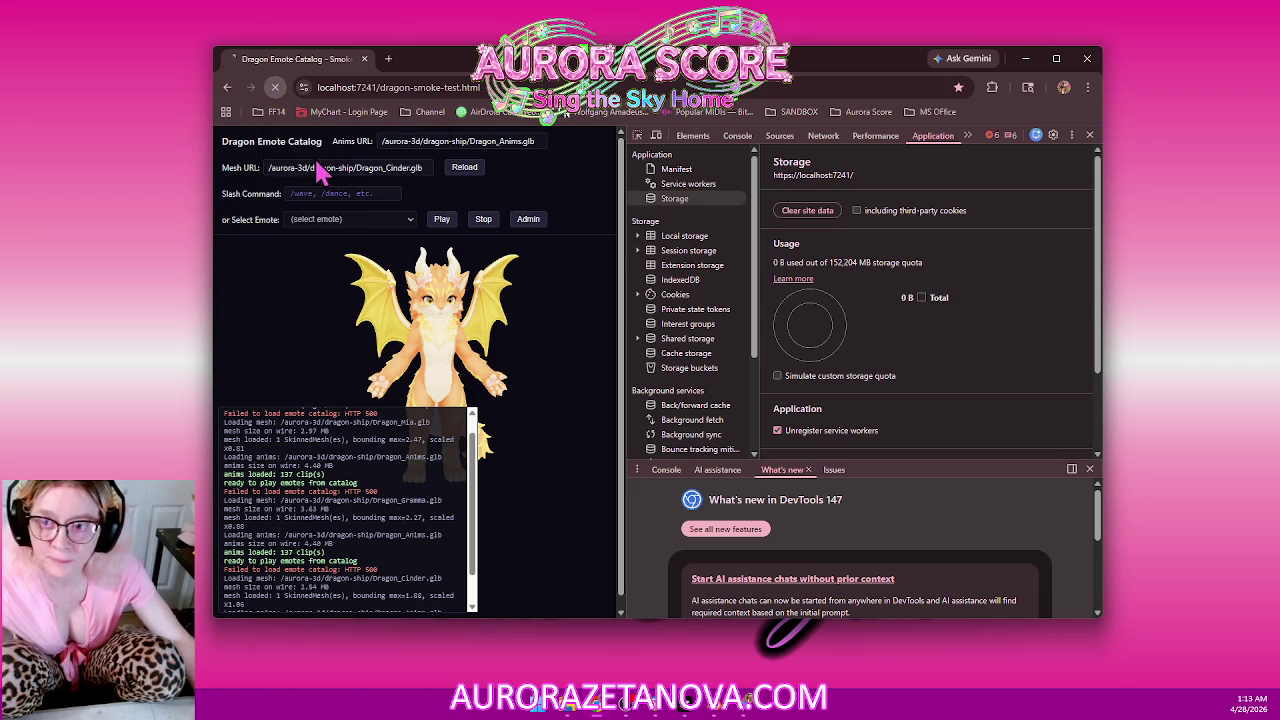
click(1089, 136)
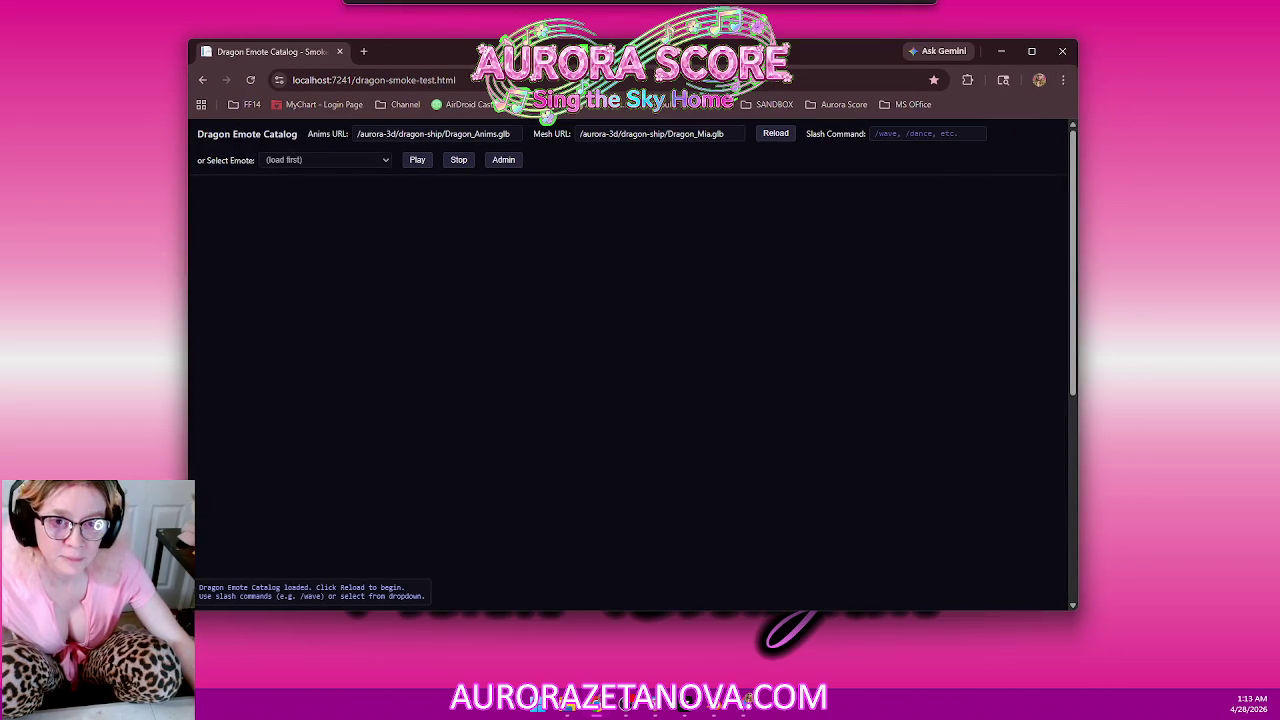
Load the pink Dragon_Mia into the catalog with its 137 emotes.
click(803, 134)
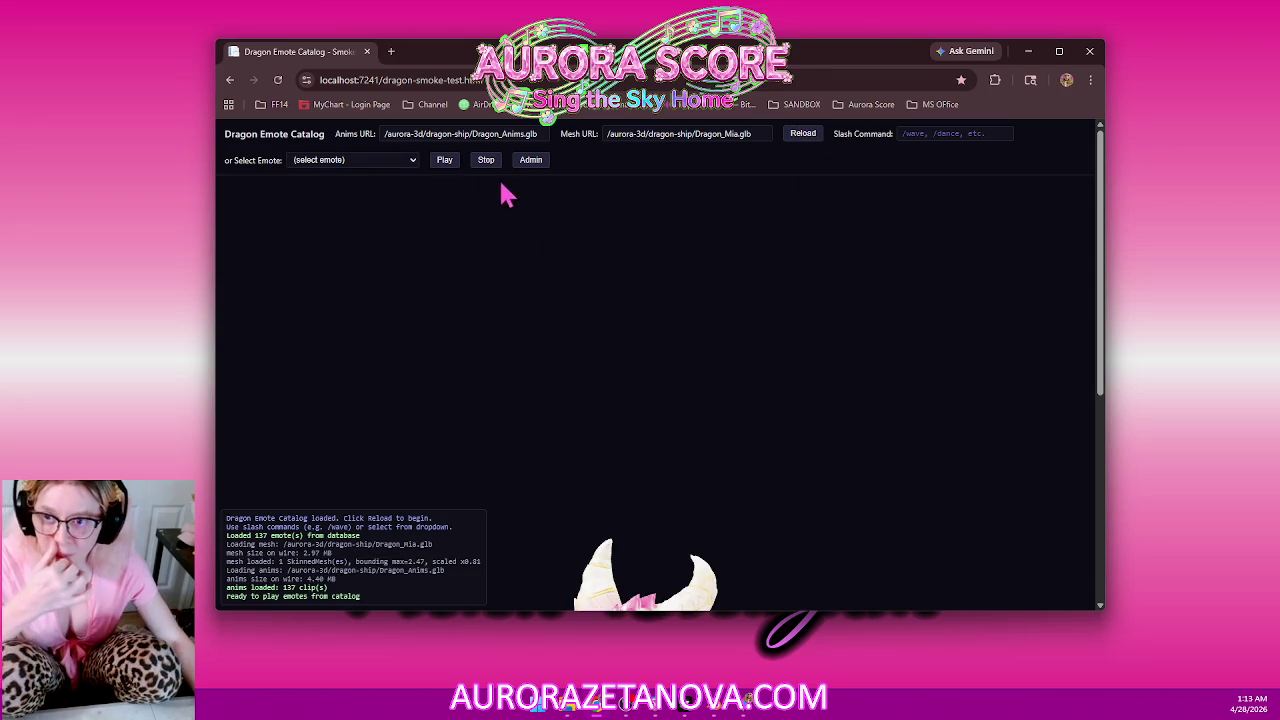
click(405, 165)
click(405, 167)
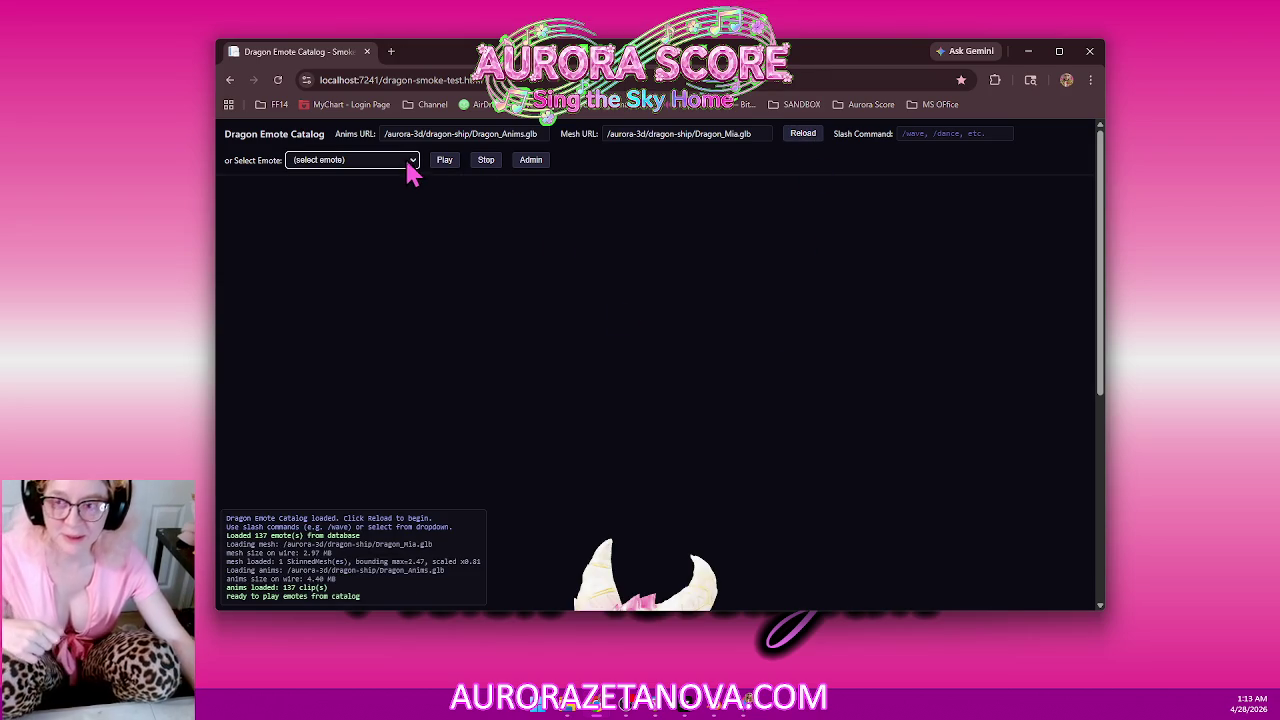
click(666, 380)
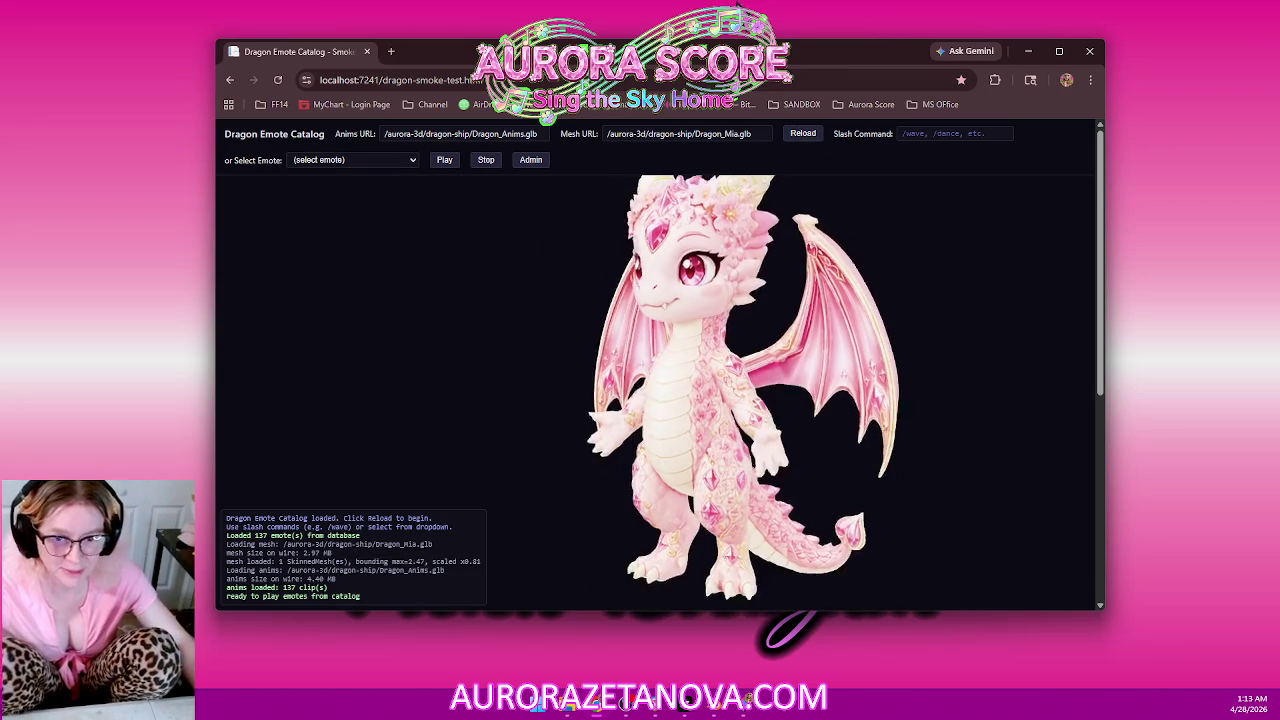
right_click(726, 46)
Play Mia's Alert emote, then reload the viewer with the Dragon_Cinder mesh.
click(405, 168)
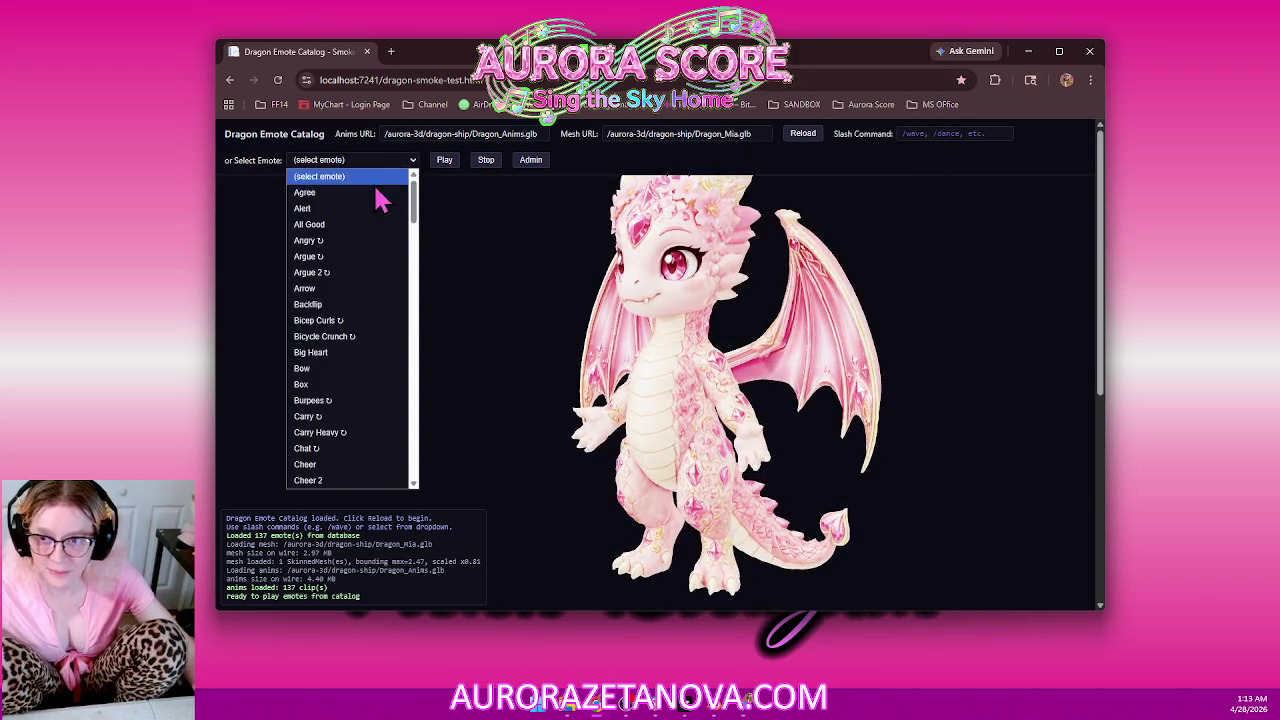
click(352, 210)
click(441, 163)
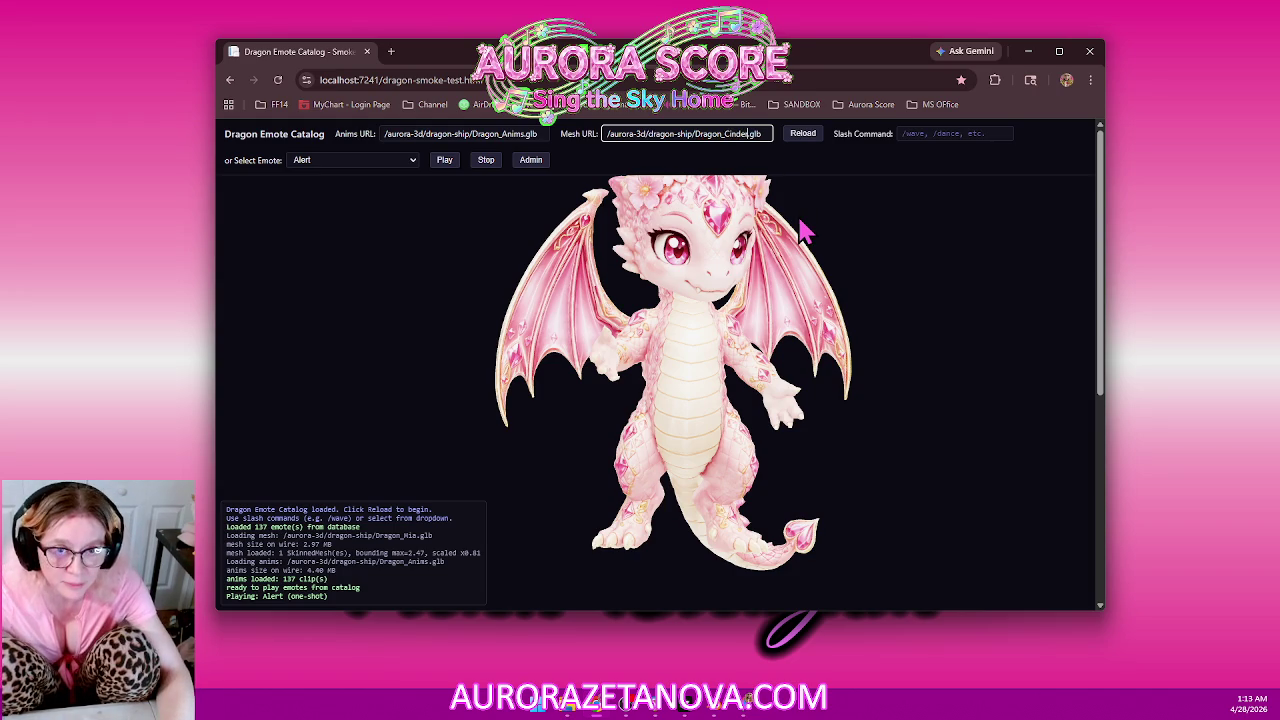
click(799, 138)
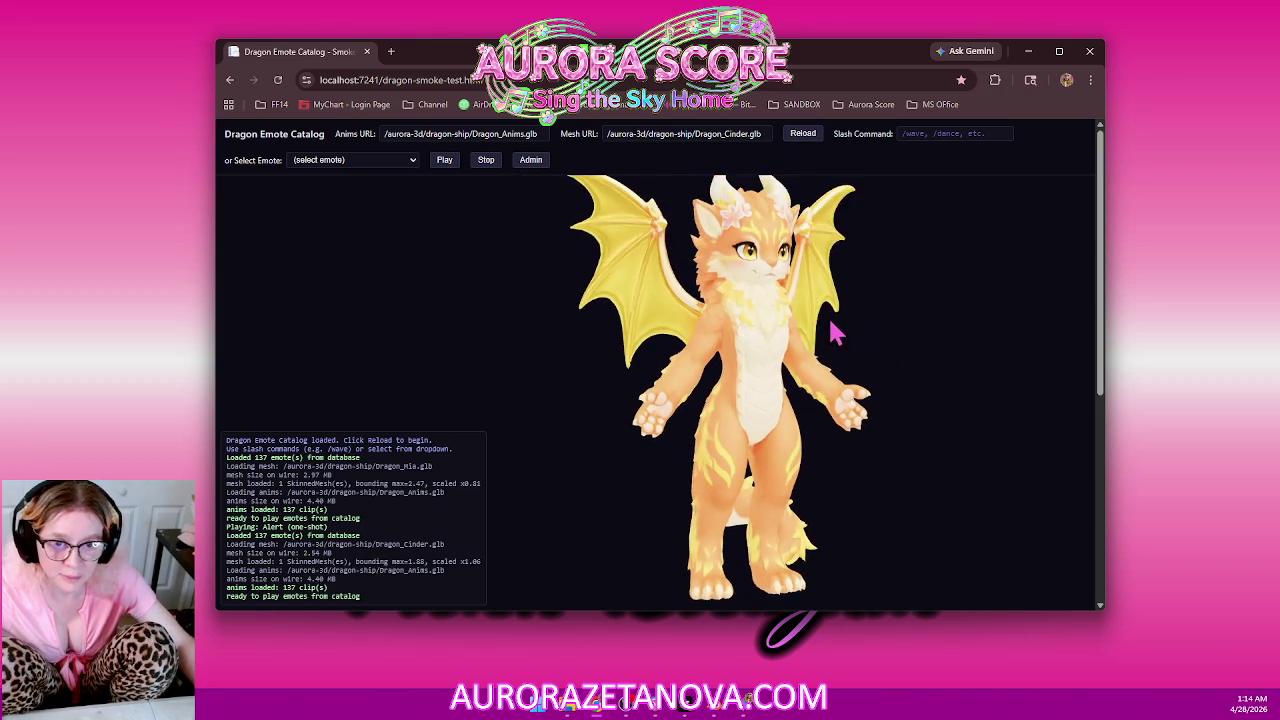
Play the Alert emote on the orange Cinder dragon and orbit to a closer side view.
click(362, 162)
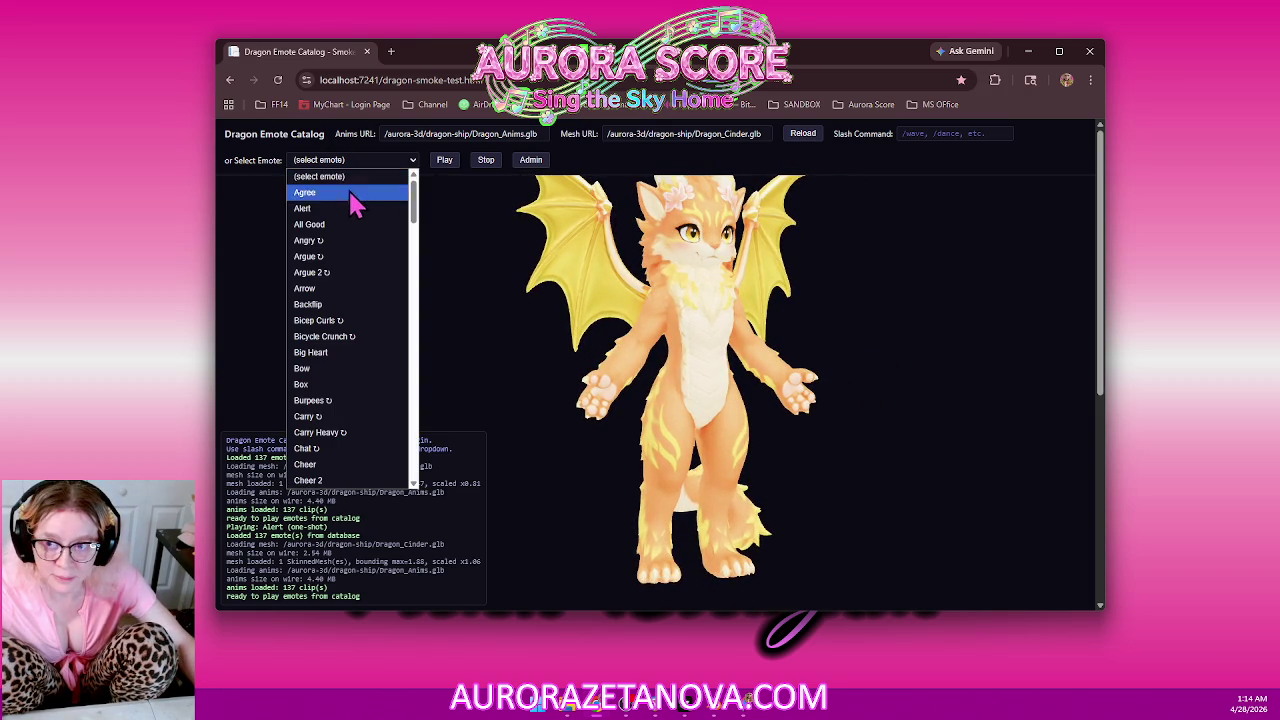
click(442, 165)
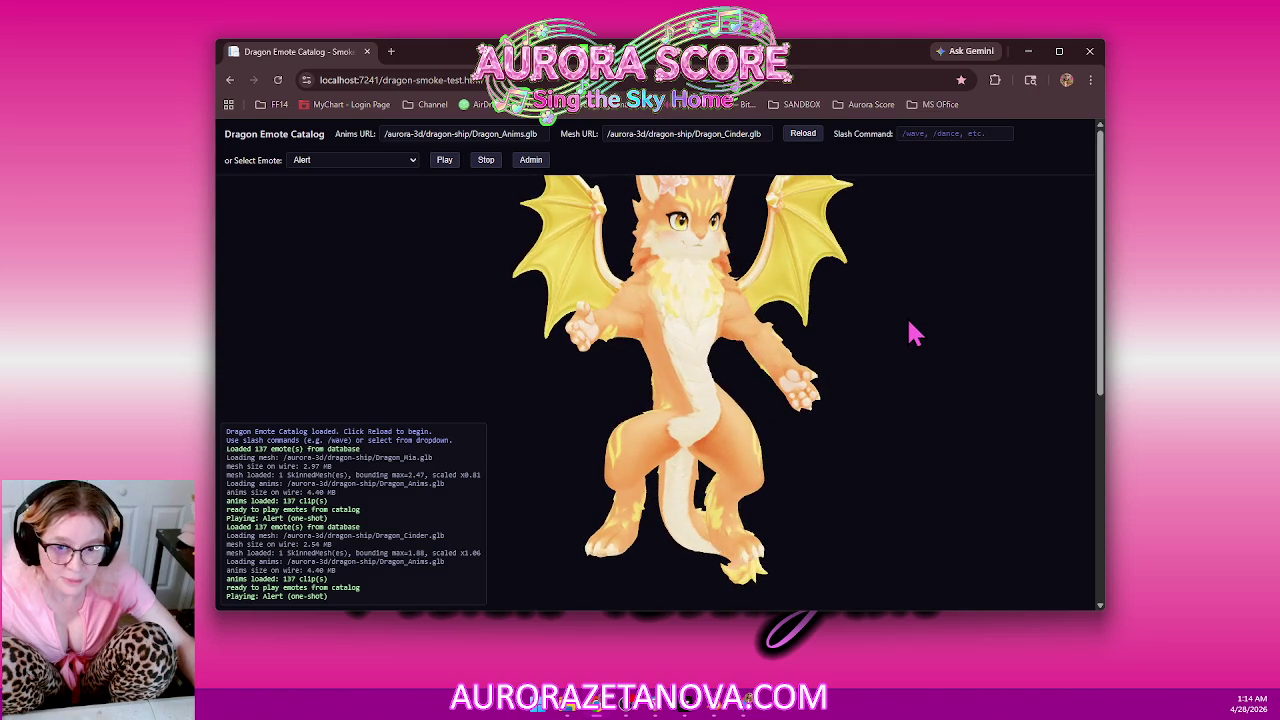
mouse_move(931, 357)
mouse_down()
mouse_move(678, 335)
mouse_move(817, 343)
mouse_move(894, 366)
mouse_up()
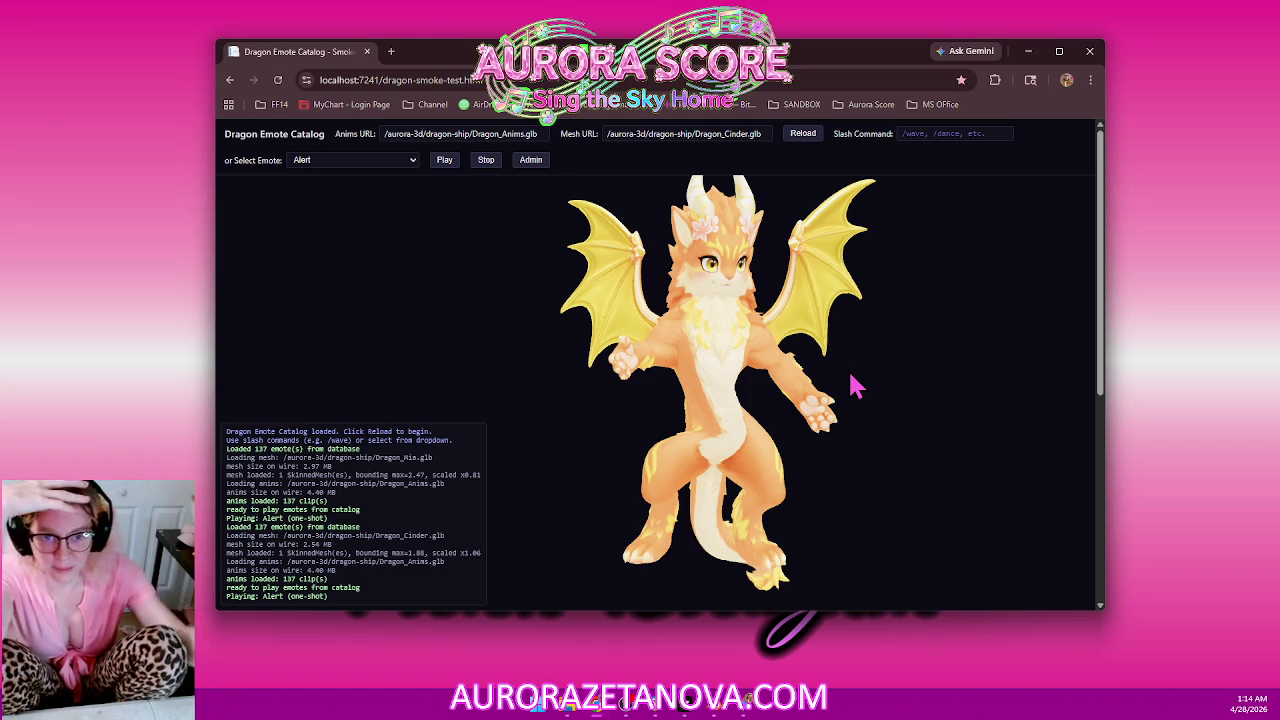
Choose and play the All Good emote on the Cinder dragon.
click(412, 164)
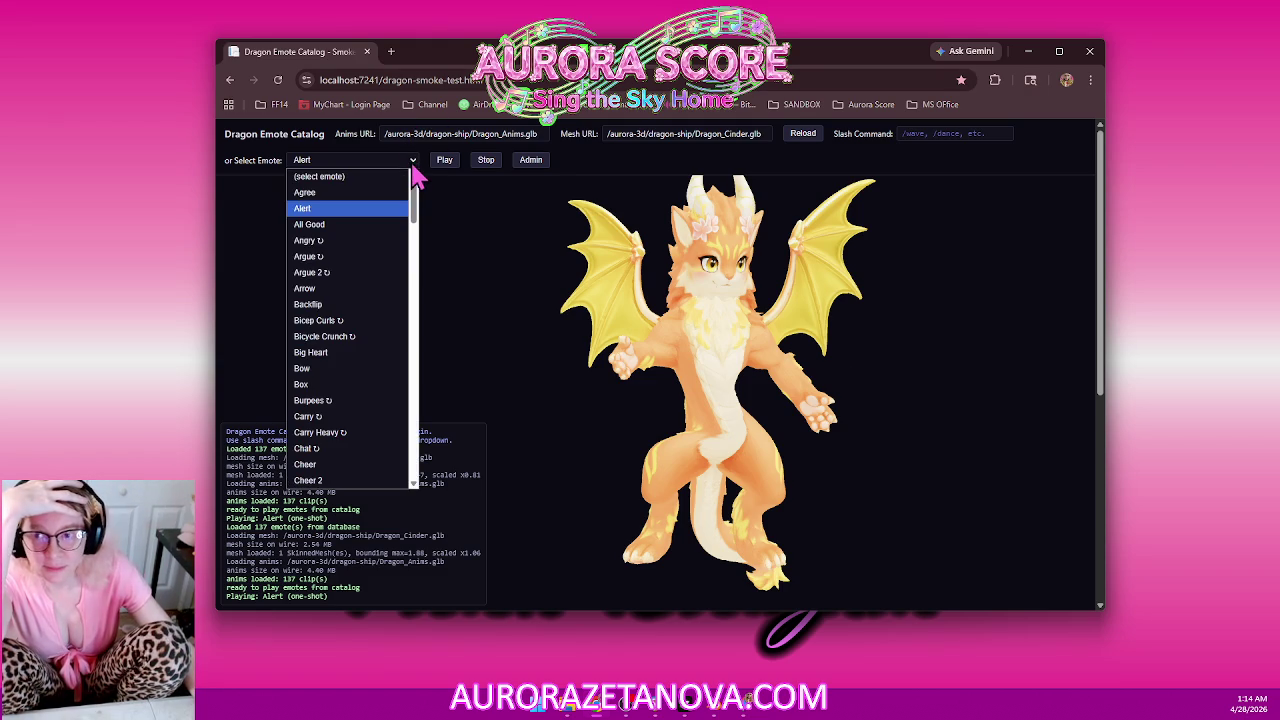
click(355, 225)
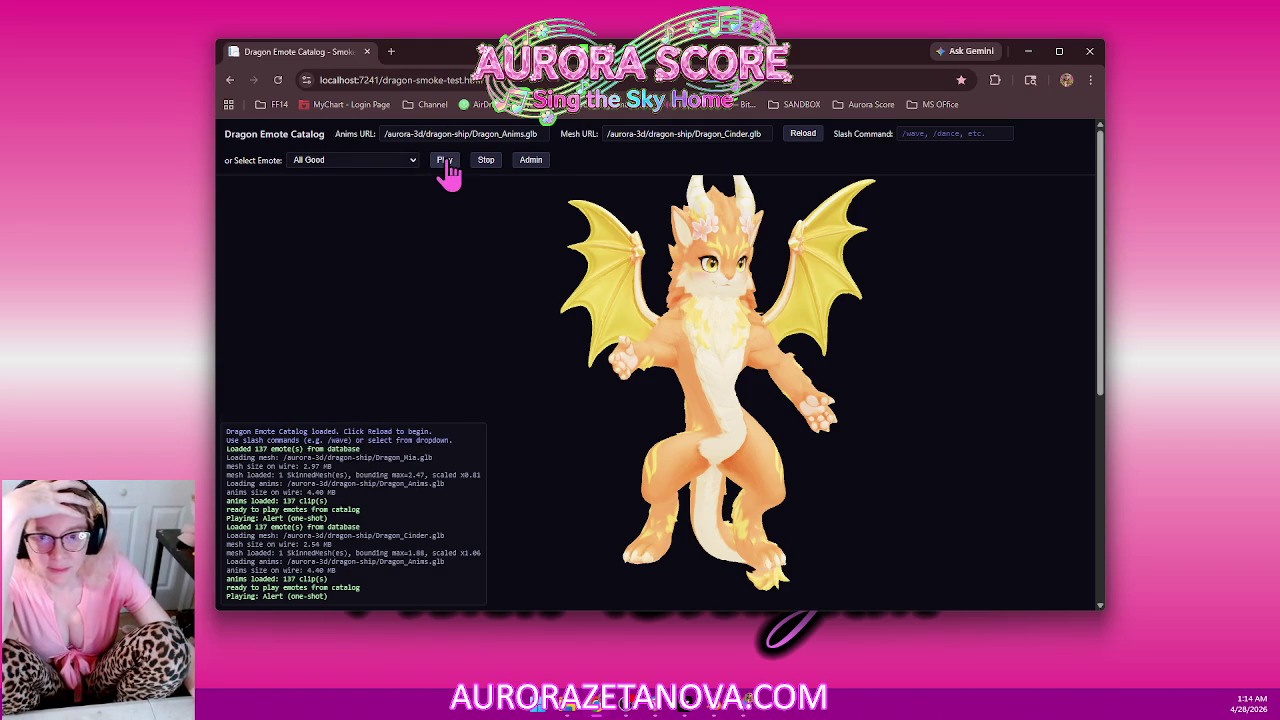
click(445, 162)
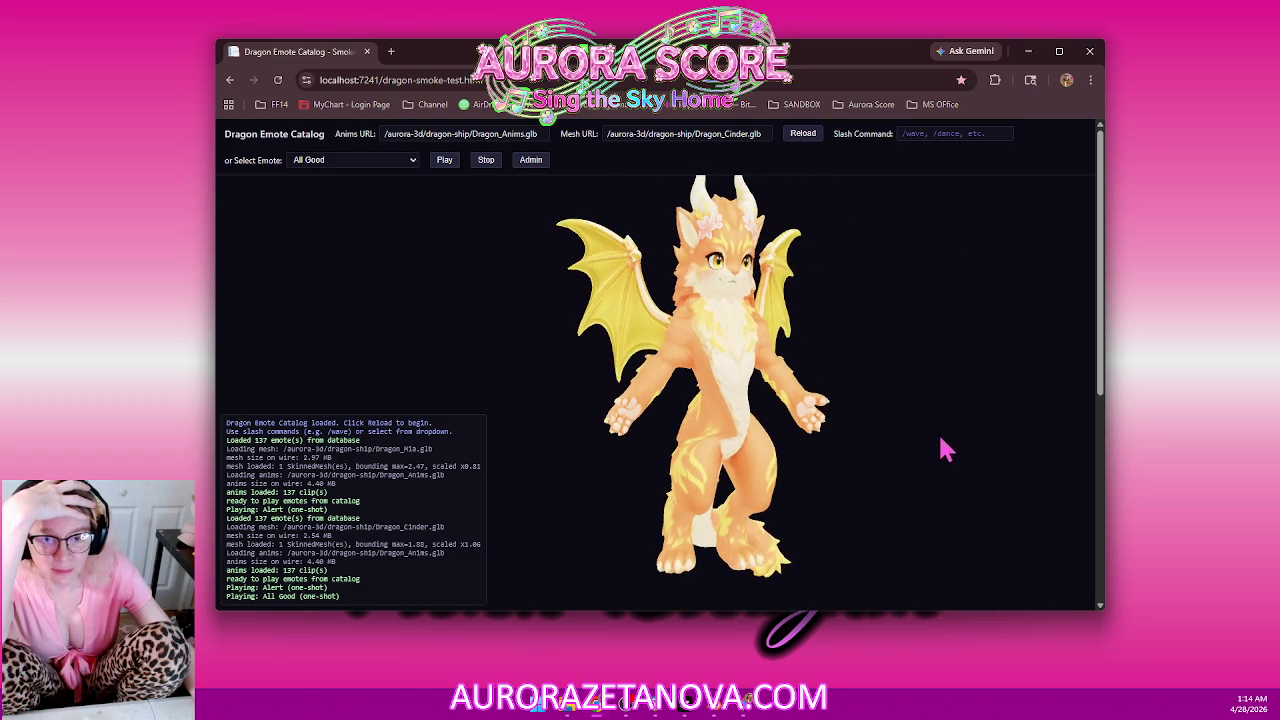
middle_click(805, 456)
click(846, 437)
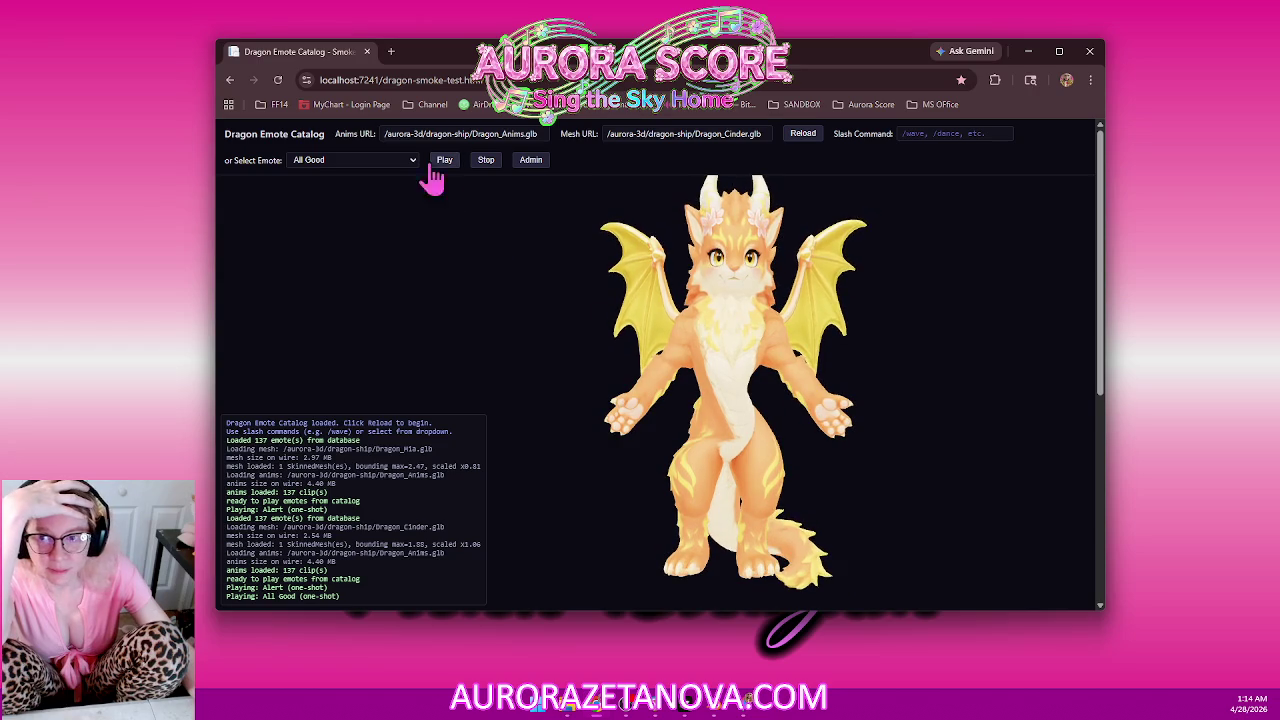
click(755, 133)
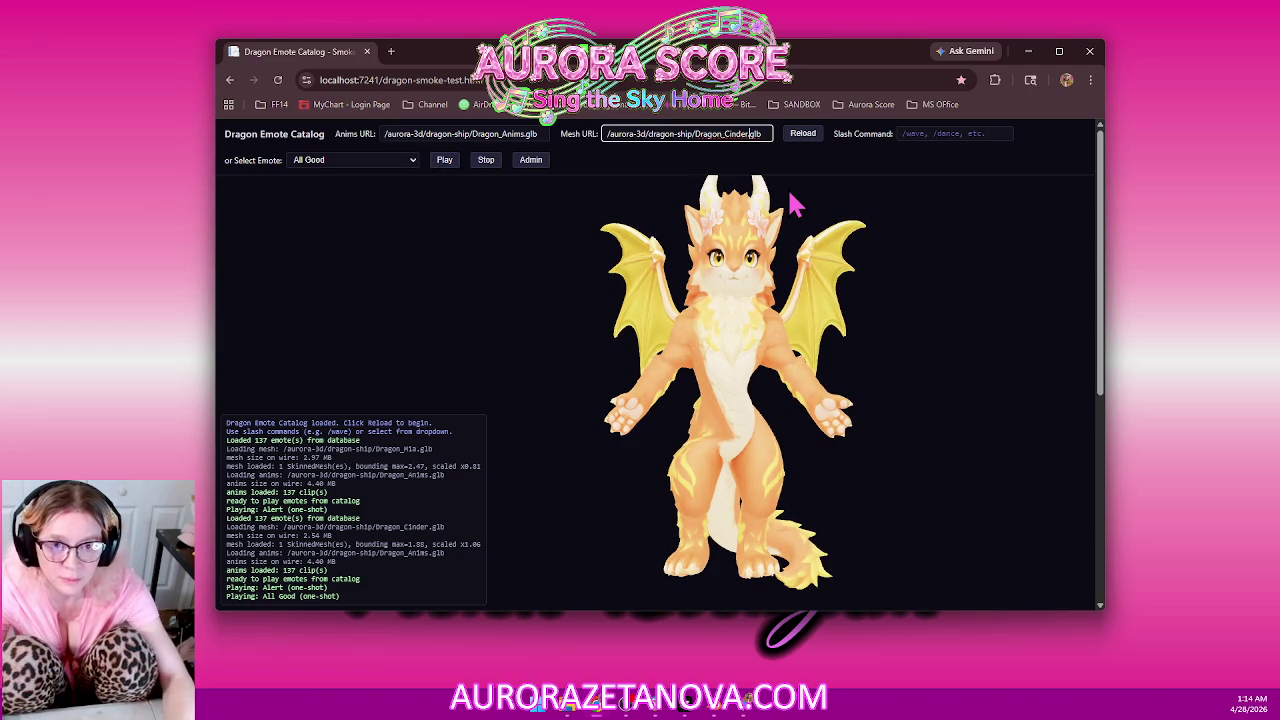
Change the mesh URL to Dragon_Gramma.glb and reload the viewer.
key(BackSpace)
key(BackSpace)
key(BackSpace)
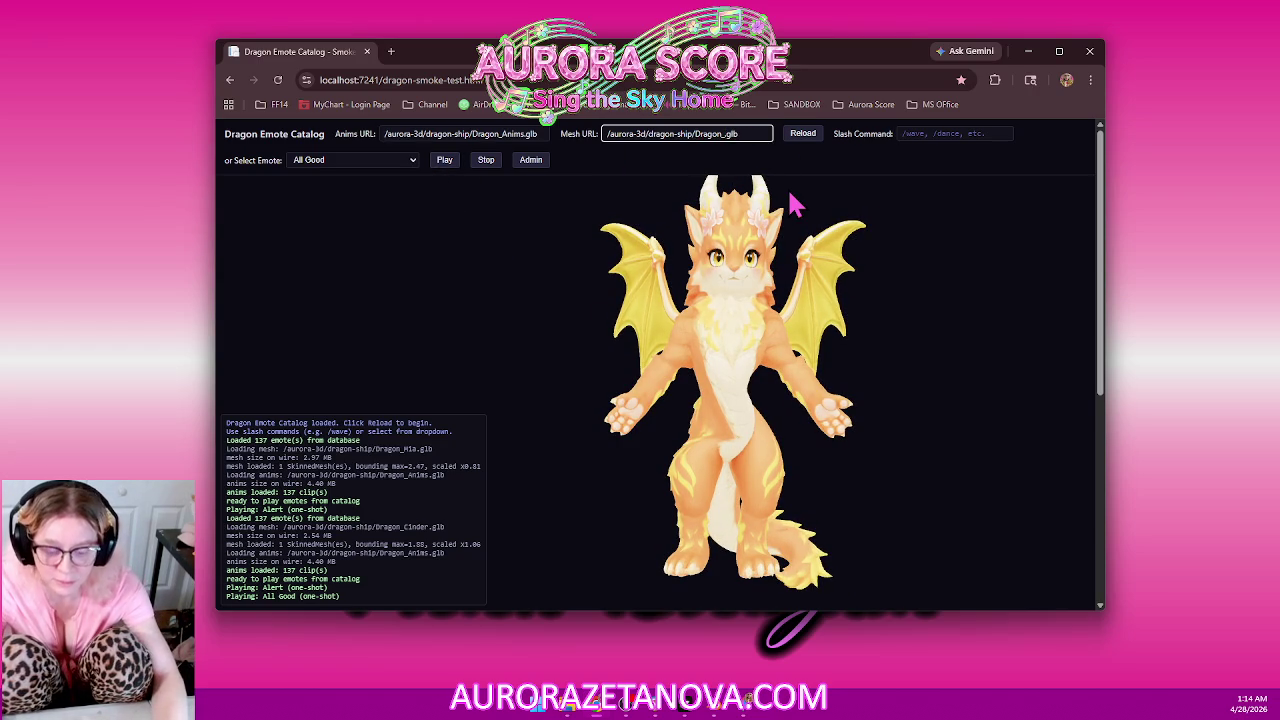
text(Gramma)
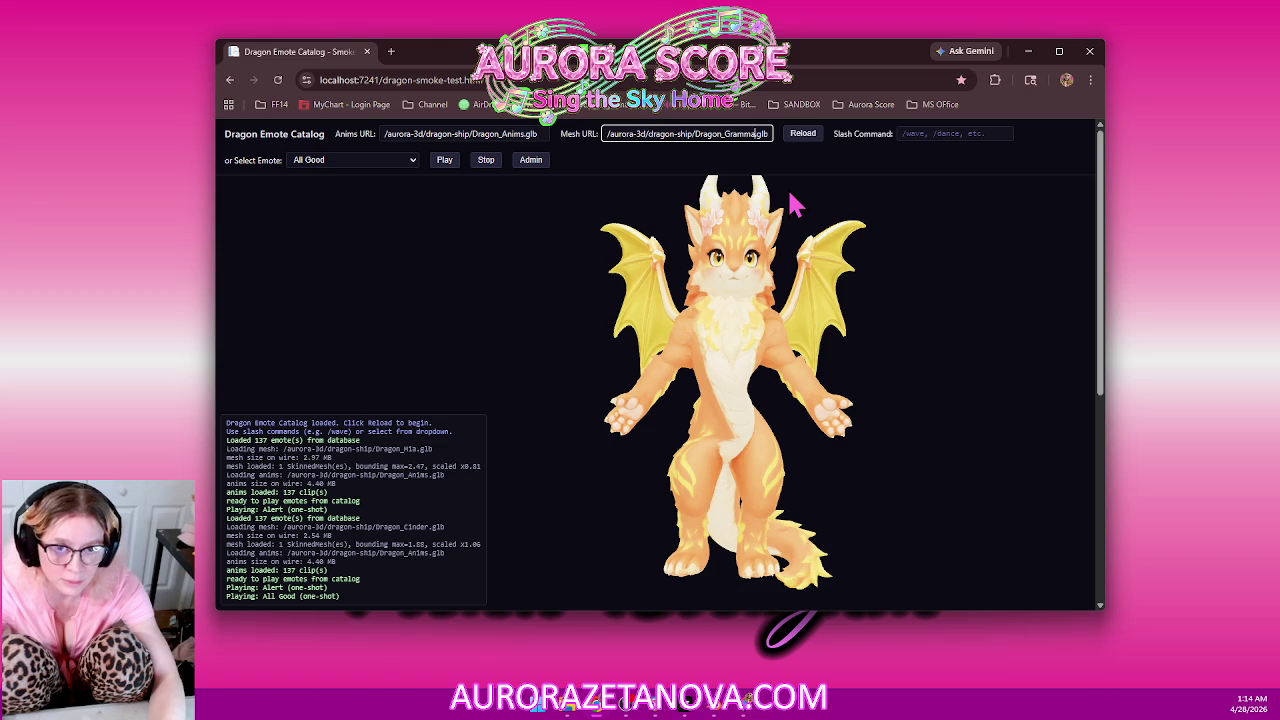
click(806, 137)
click(806, 140)
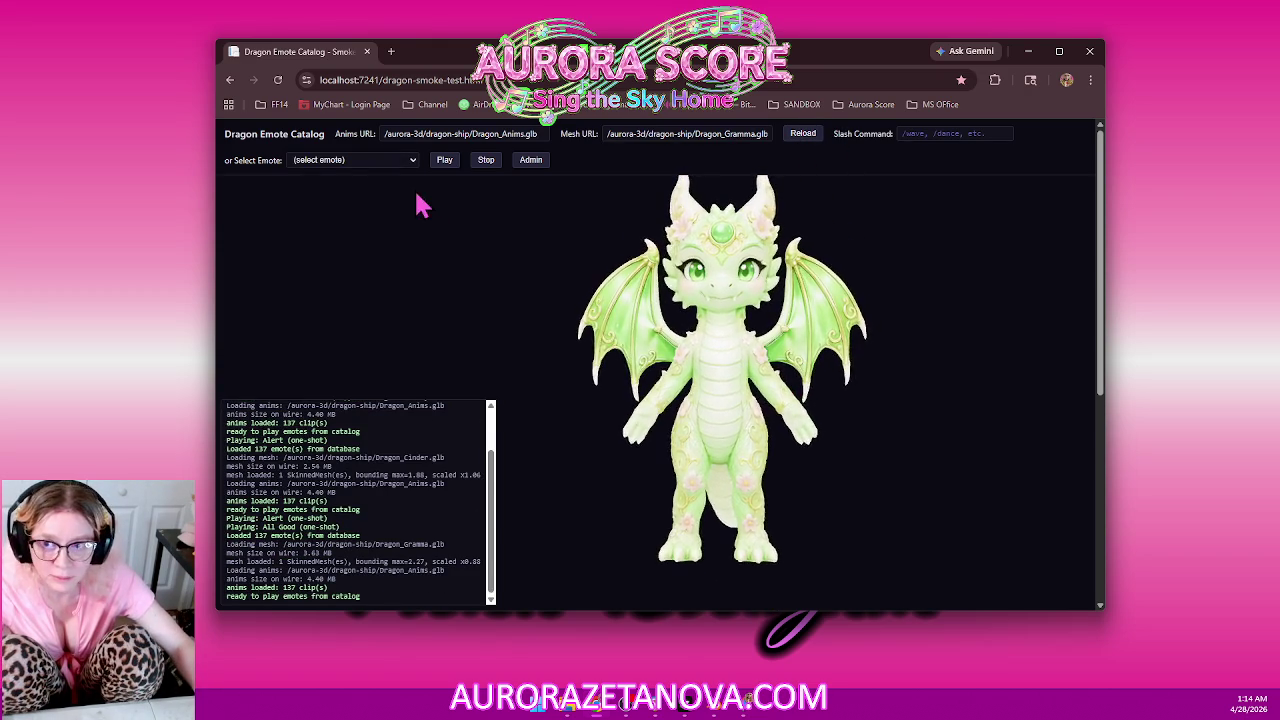
Play the Agree emote on the green Gramma dragon.
click(408, 161)
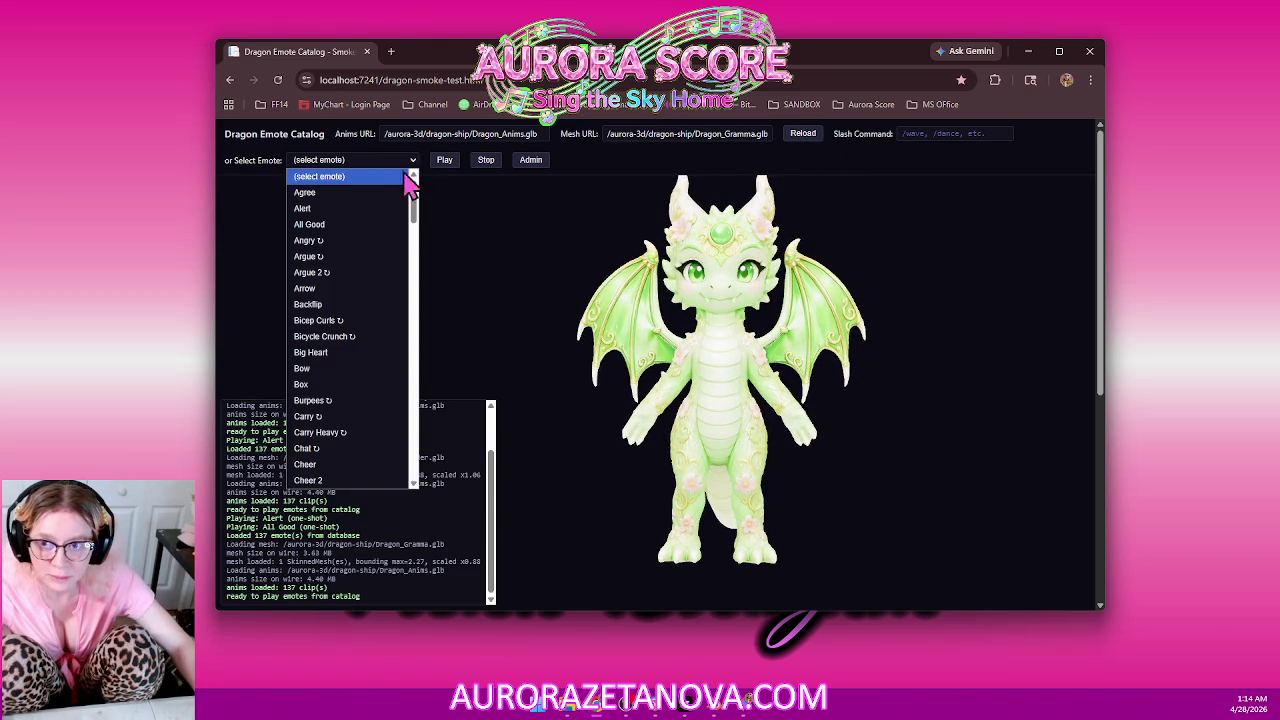
click(359, 194)
click(443, 163)
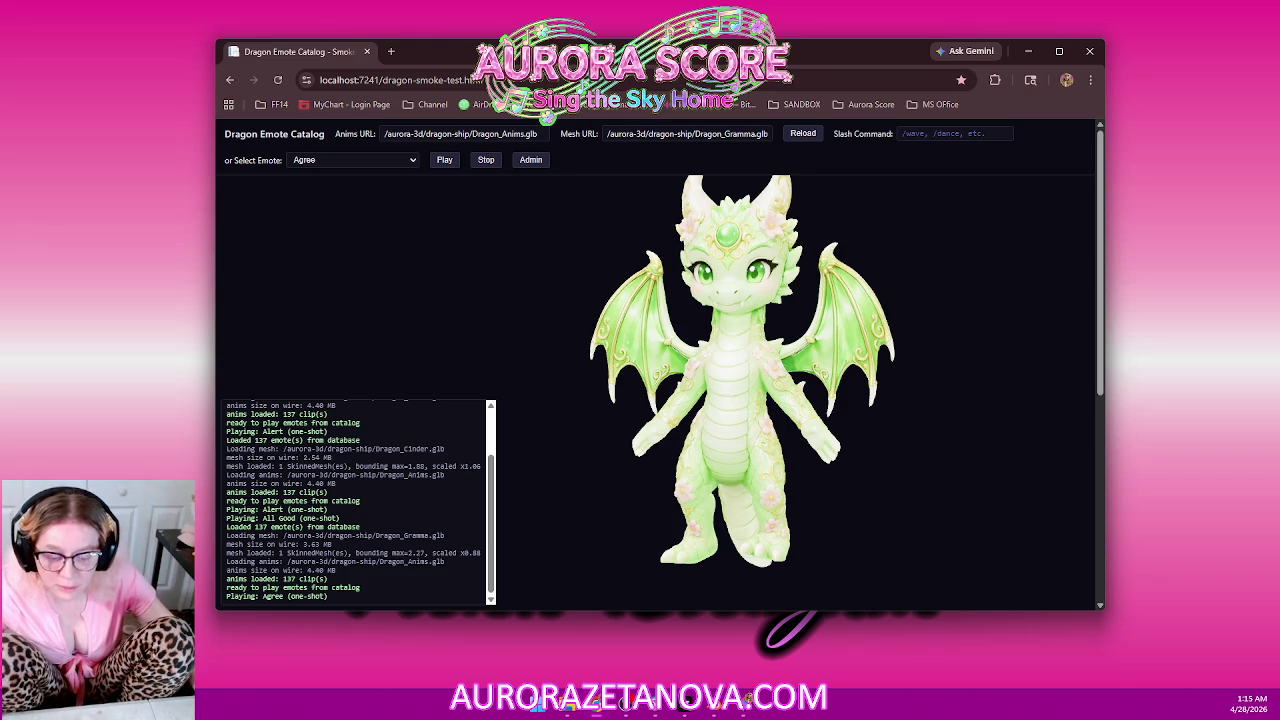
click(700, 708)
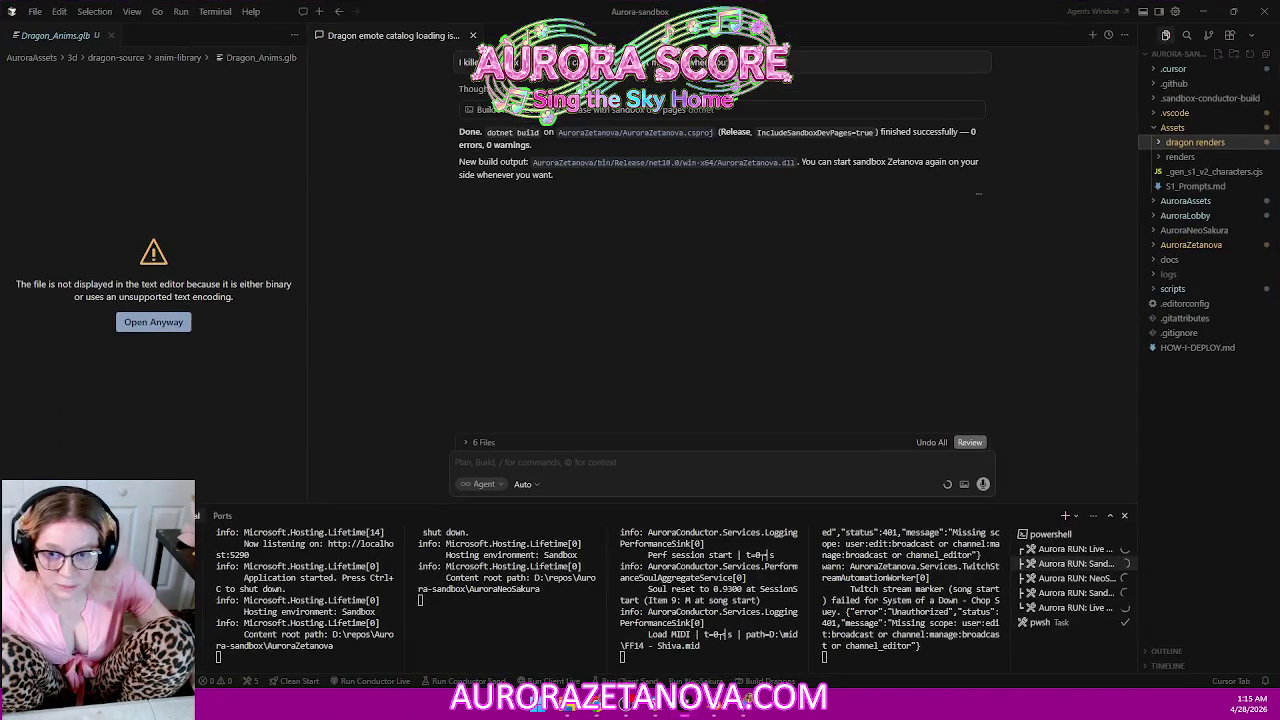
Ask the Cursor agent why animations distort non-Mia dragons and how to share one skeleton.
click(631, 458)
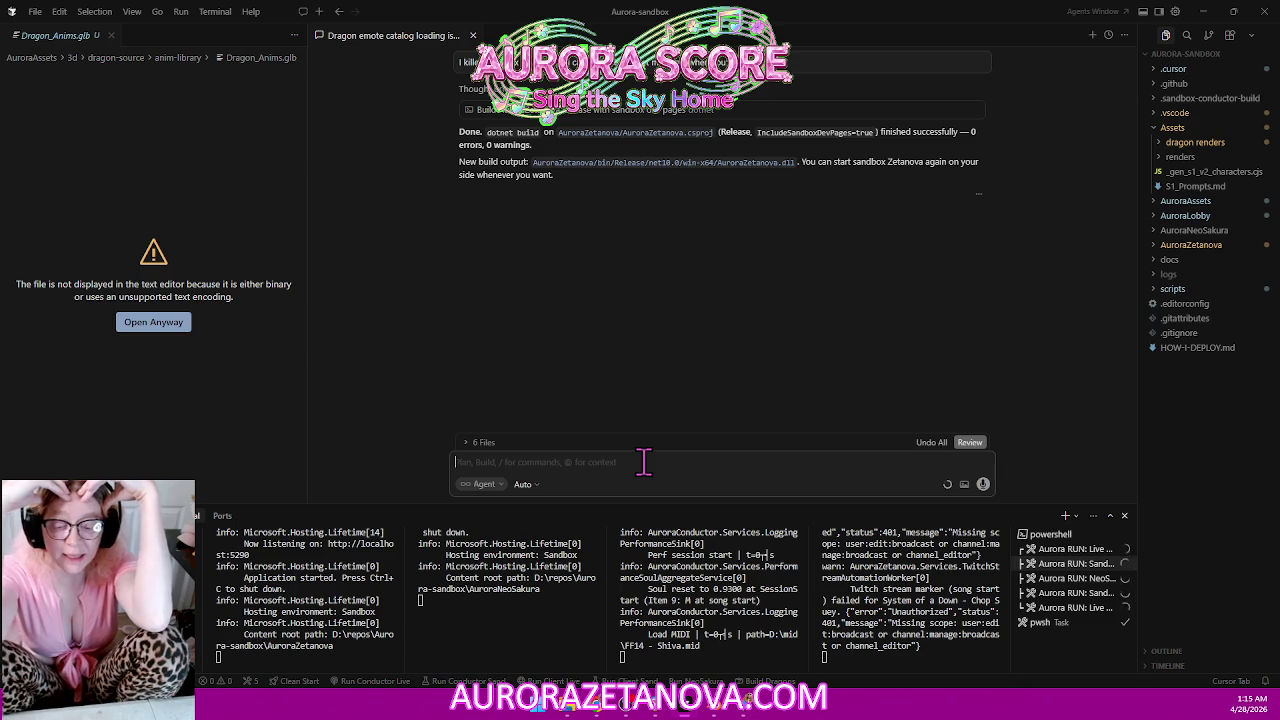
text(Well everything seems to be working at least)
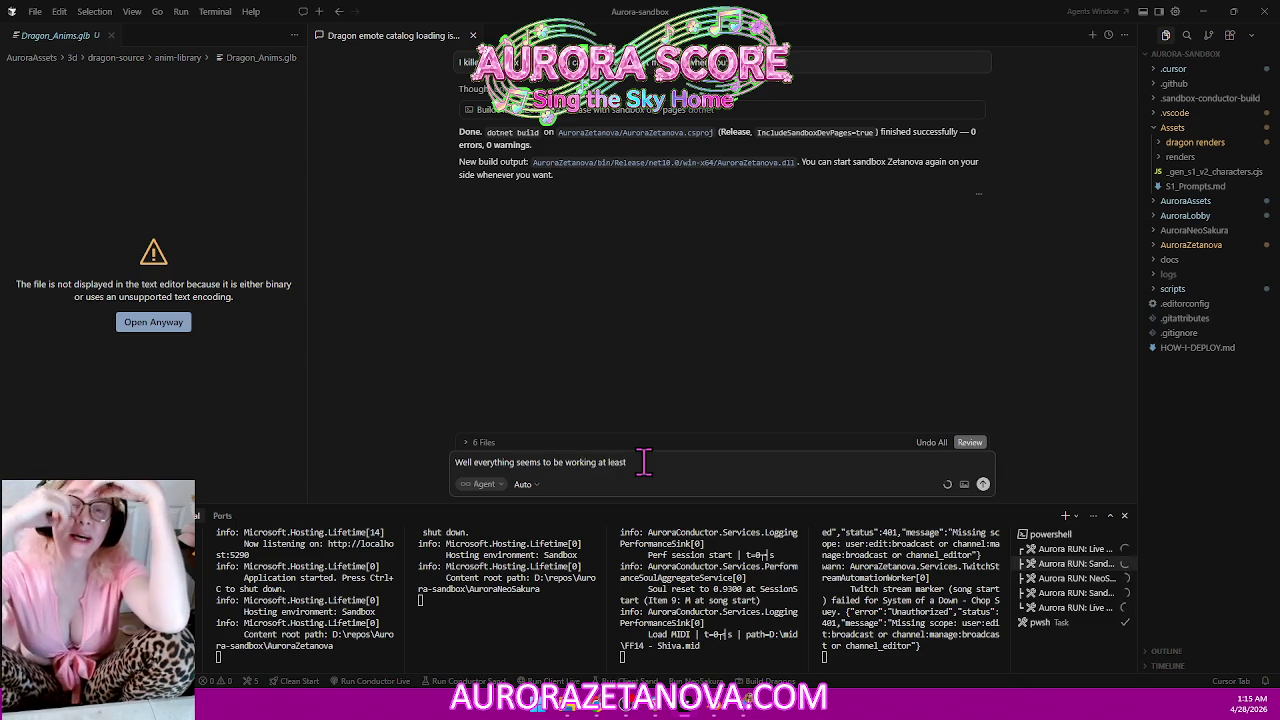
text( from the code end)
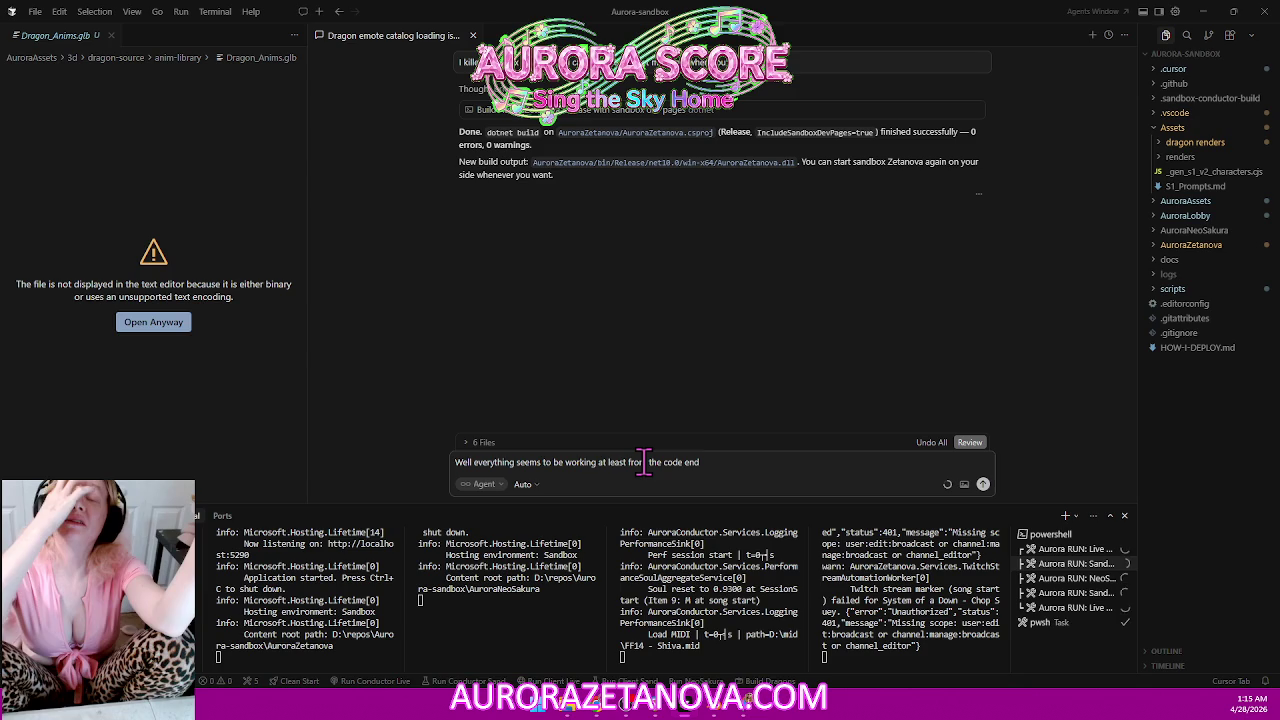
text( it's functional....  The)
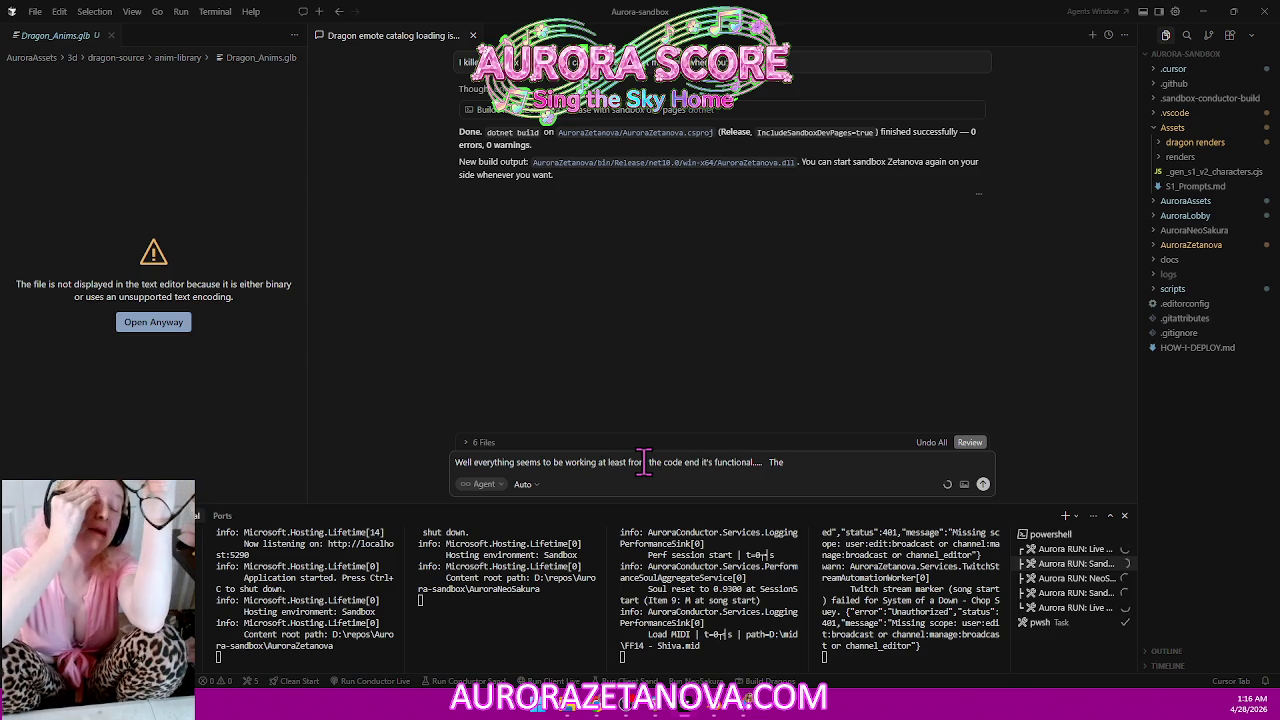
text( animations when I play them with)
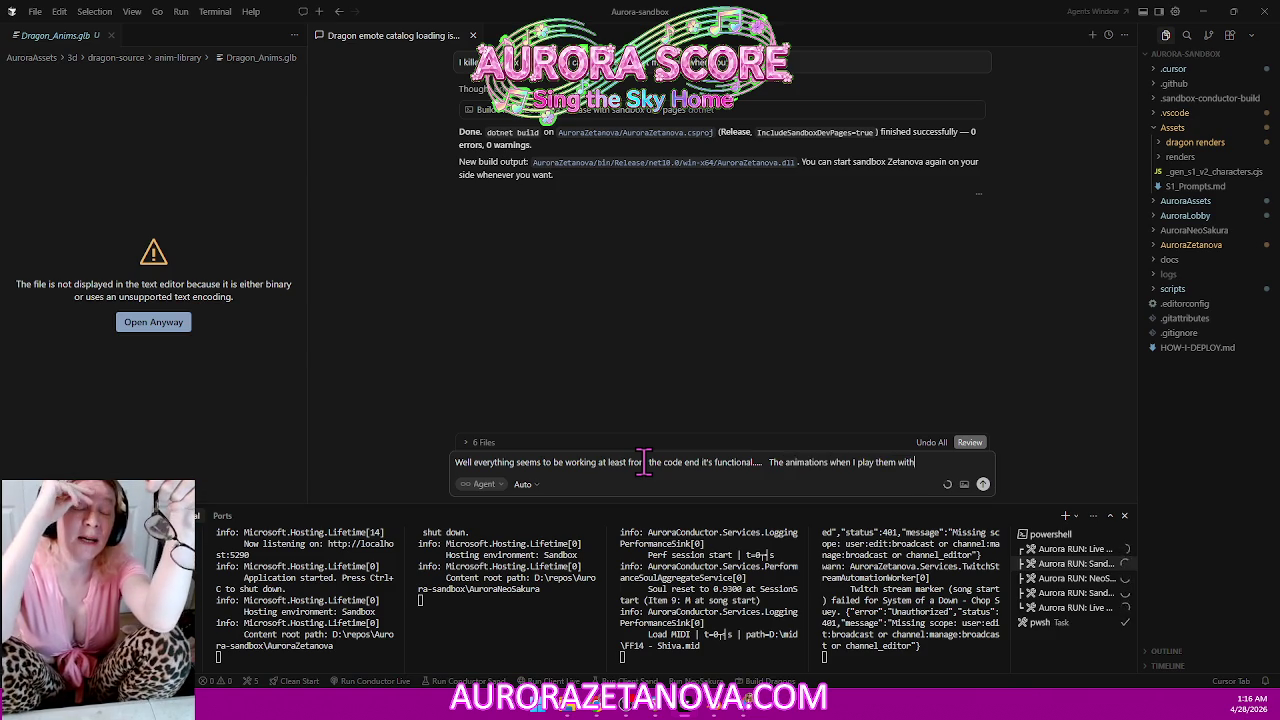
text( any of the dragons other than mia)
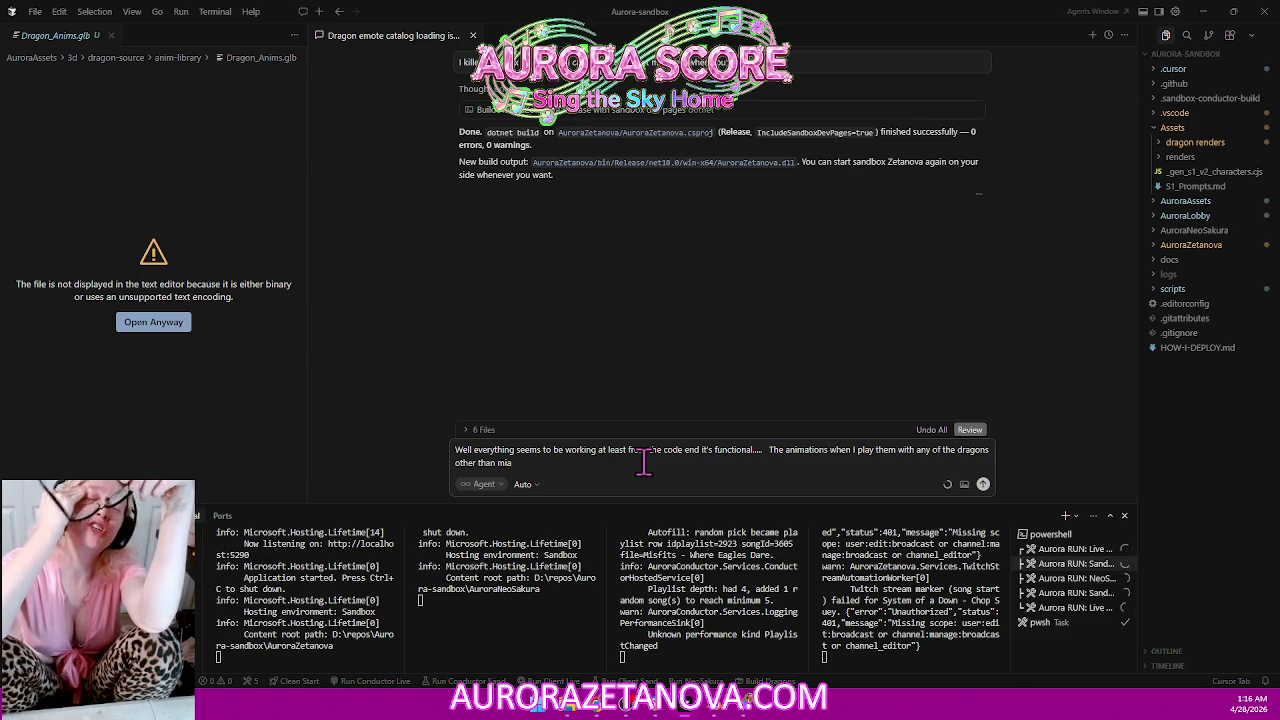
text( it distorts the the dragons mesh)
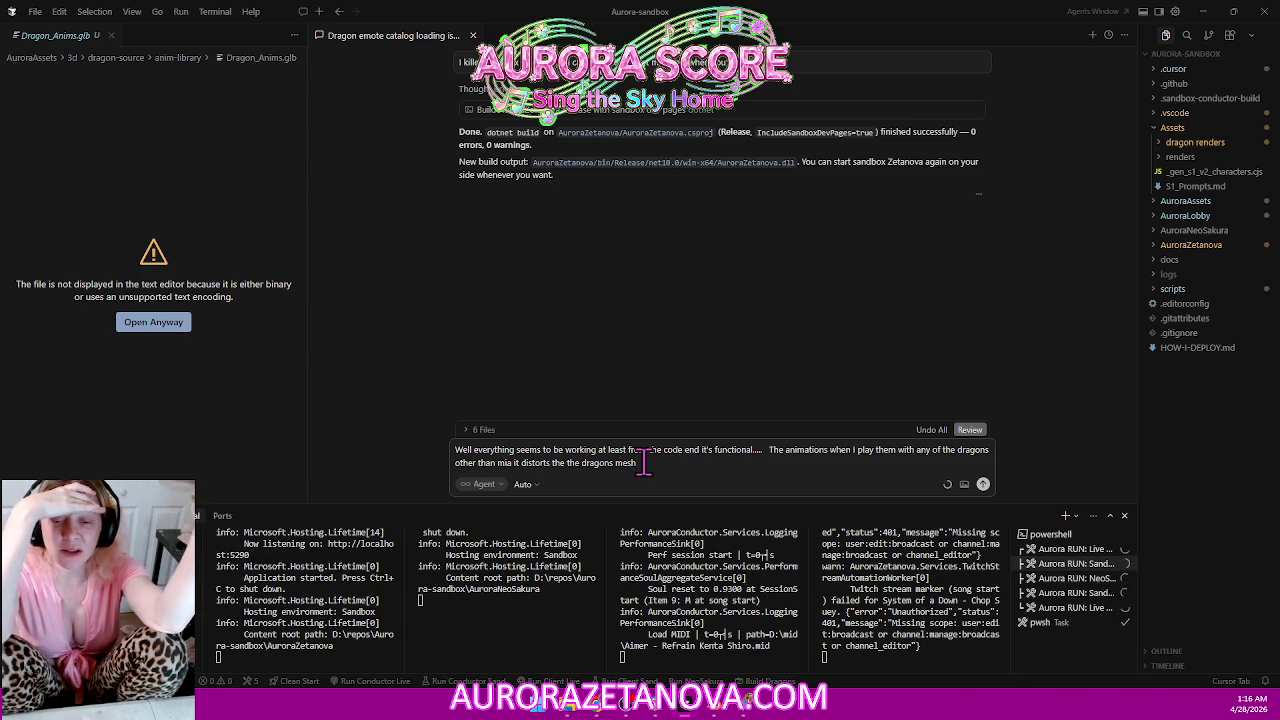
text( - the skeletons do have the same structure the same bone names but there's got to be something else like there)
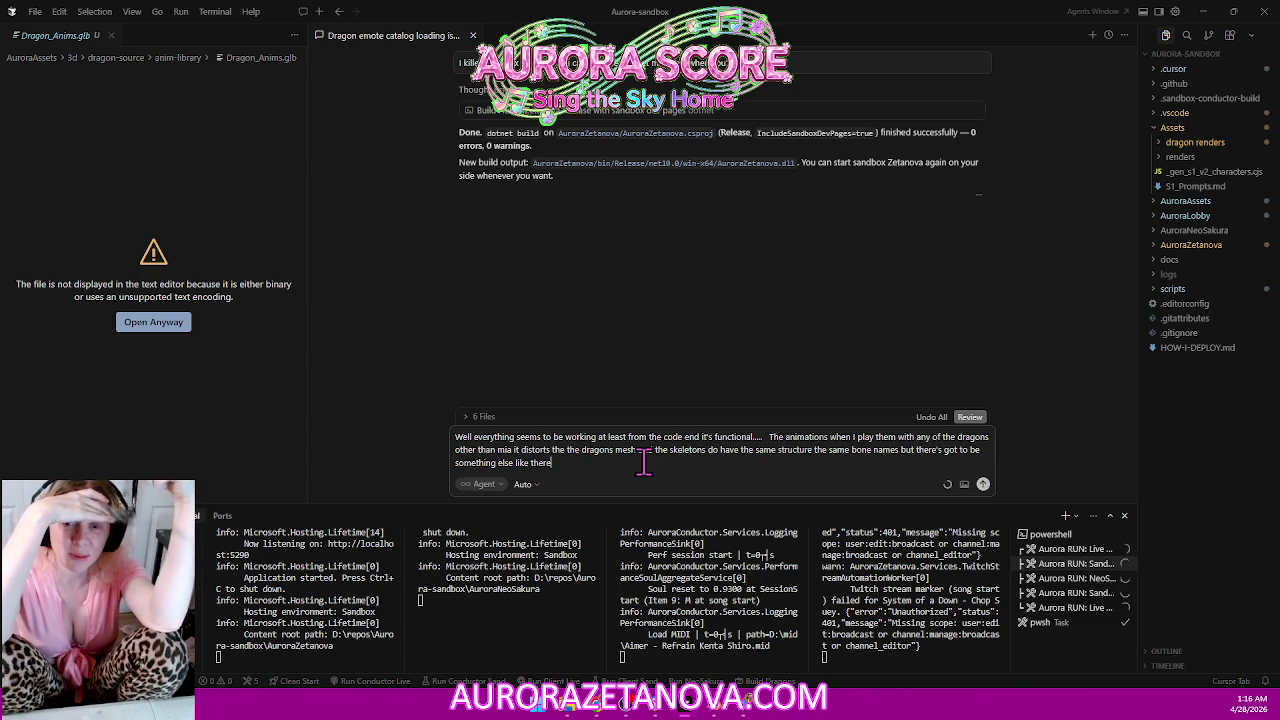
text(distance from each other the size of the bones themselves are probably different)
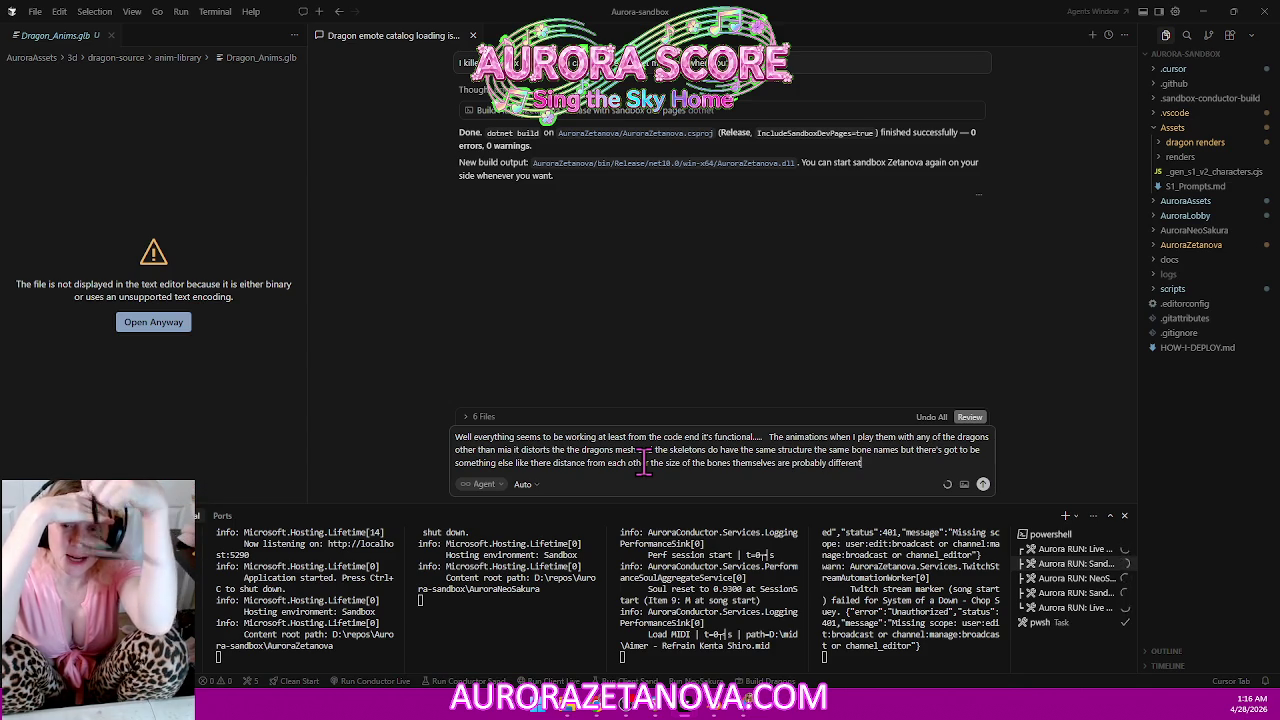
text(so what do I do about that)
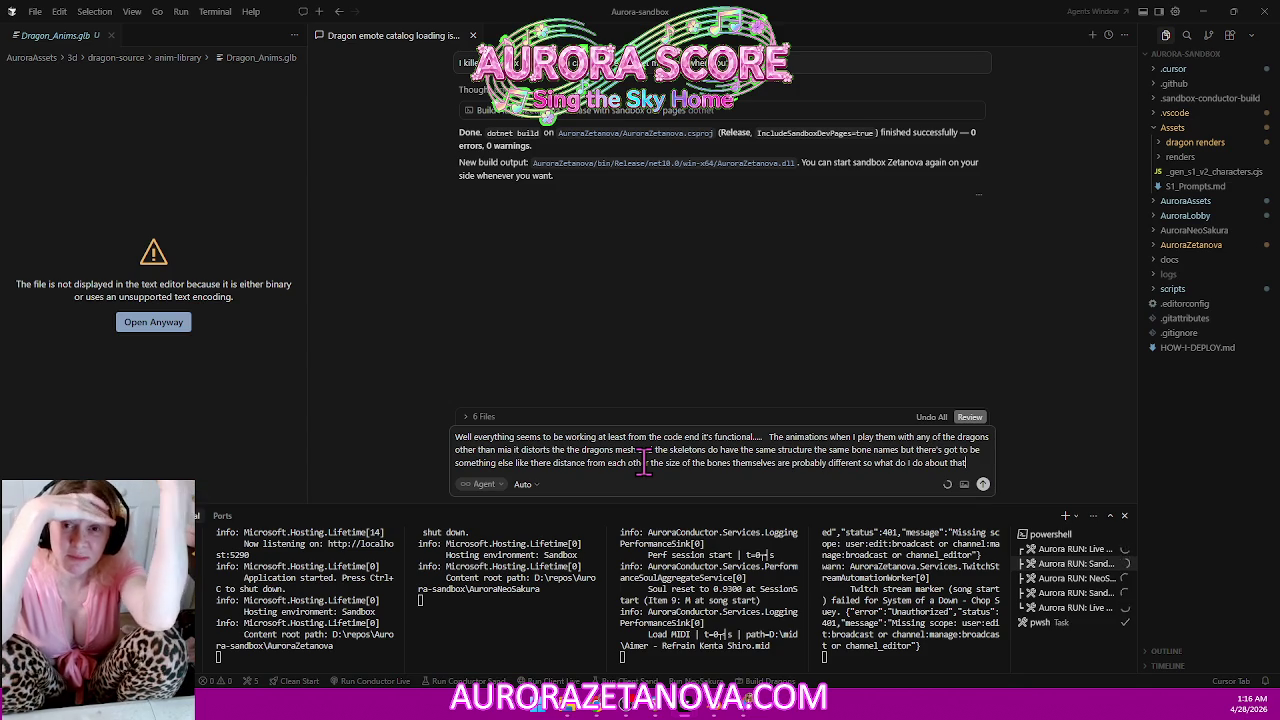
text( and I think I need to get all of the dragon meshes on the same)
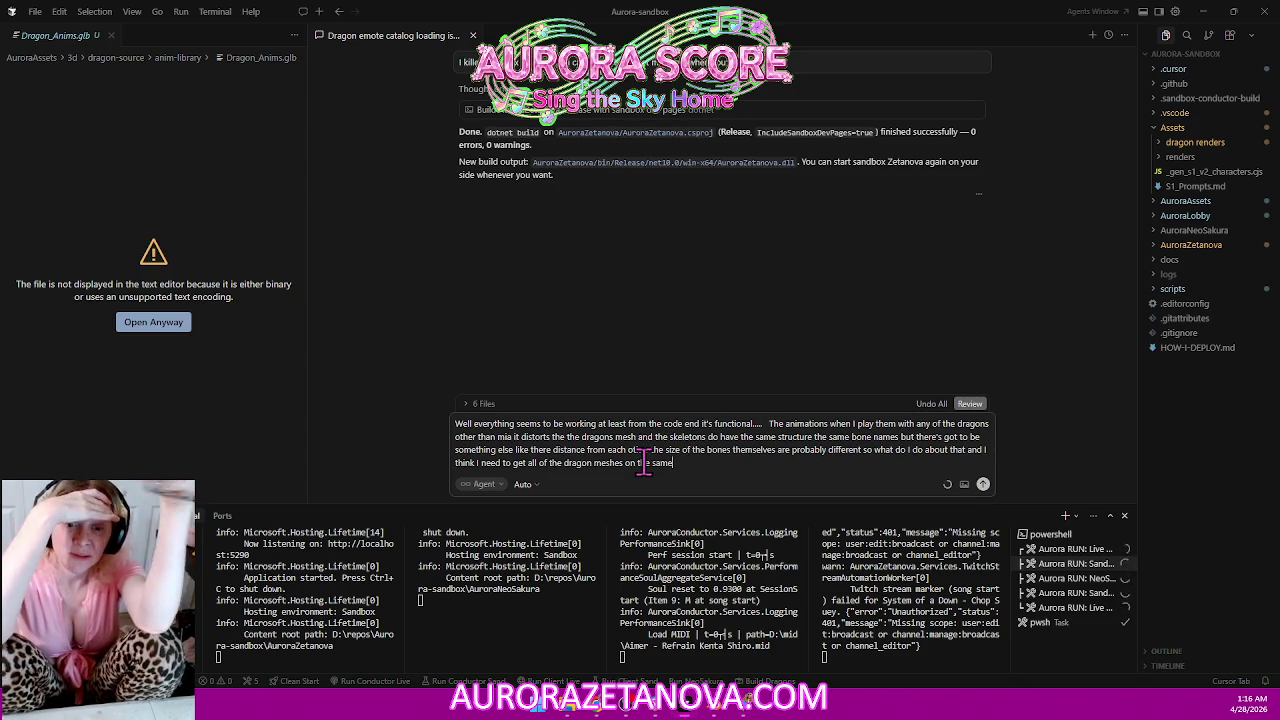
text( skeleton exact same skeleton)
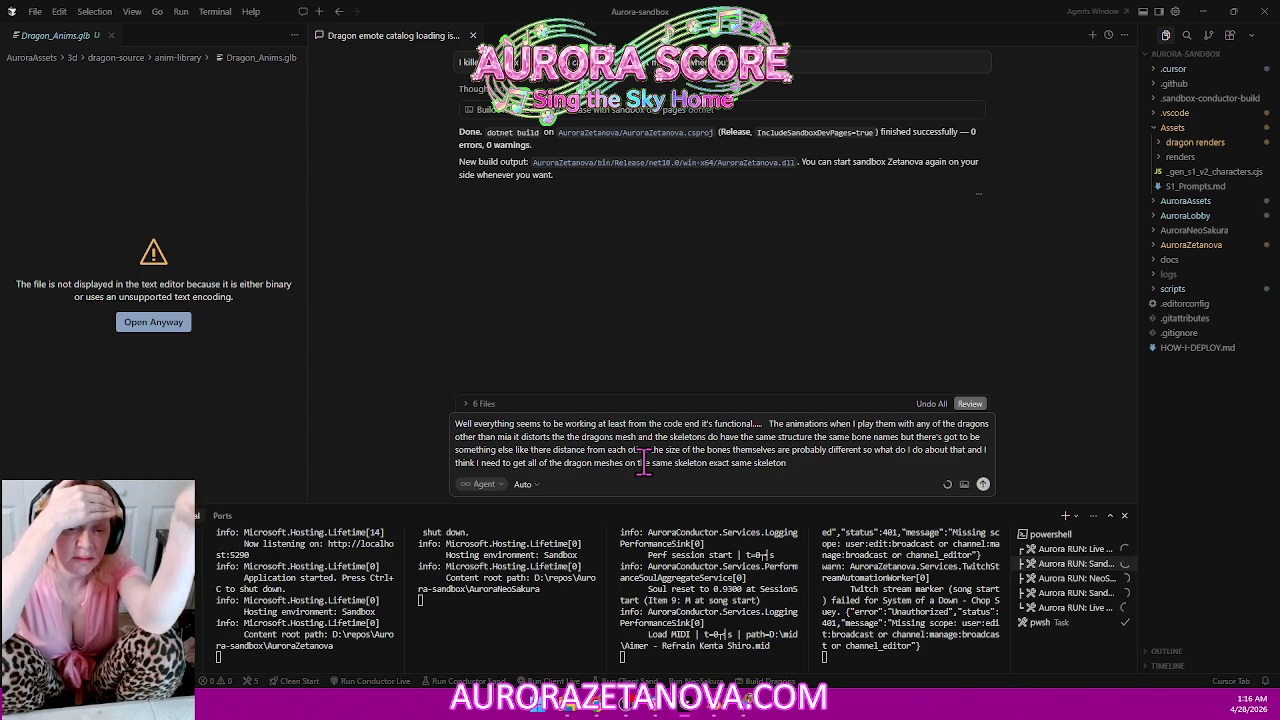
text( not just the same bone names)
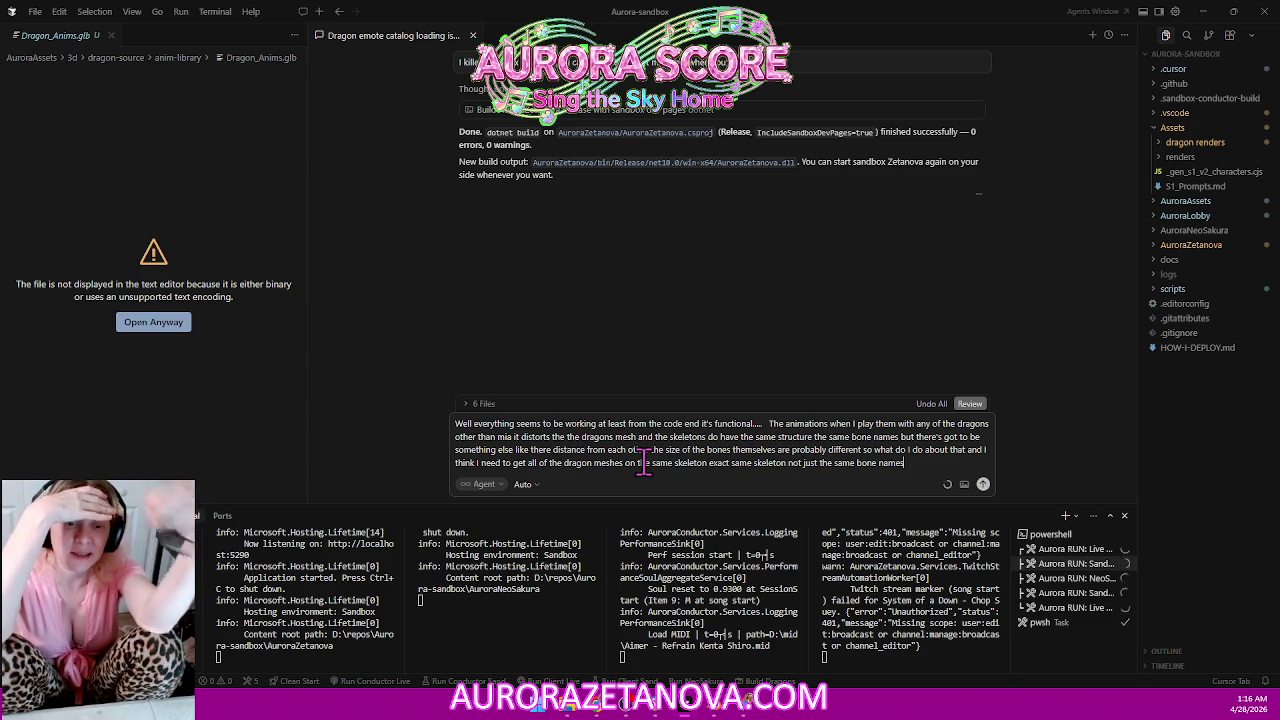
text( with the same literal bones how do I do that?)
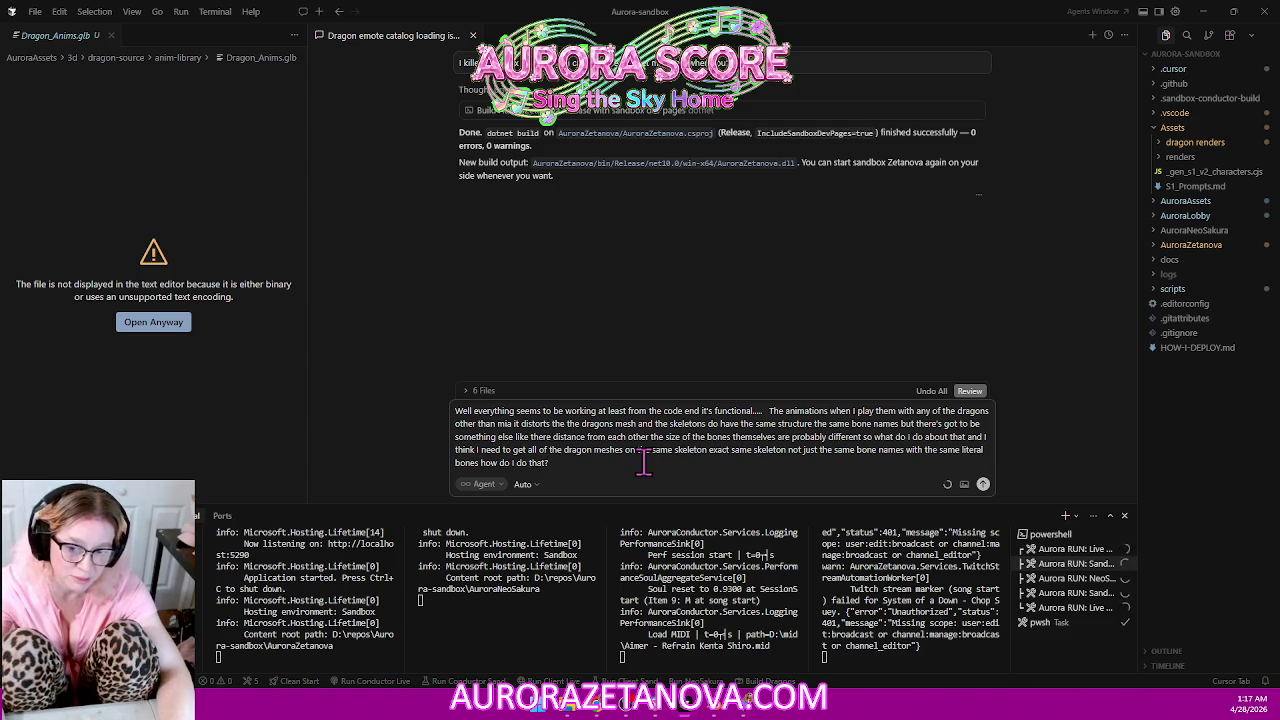
text(Or is that not the answer?)
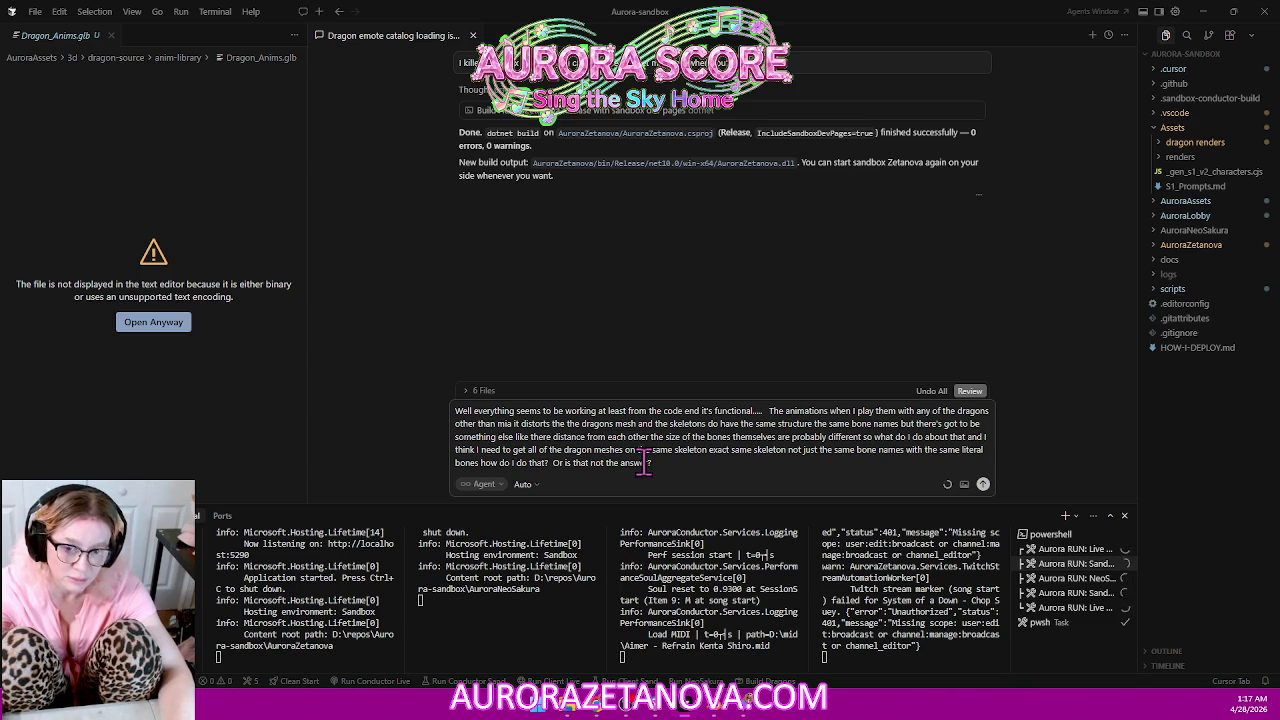
key(Return)
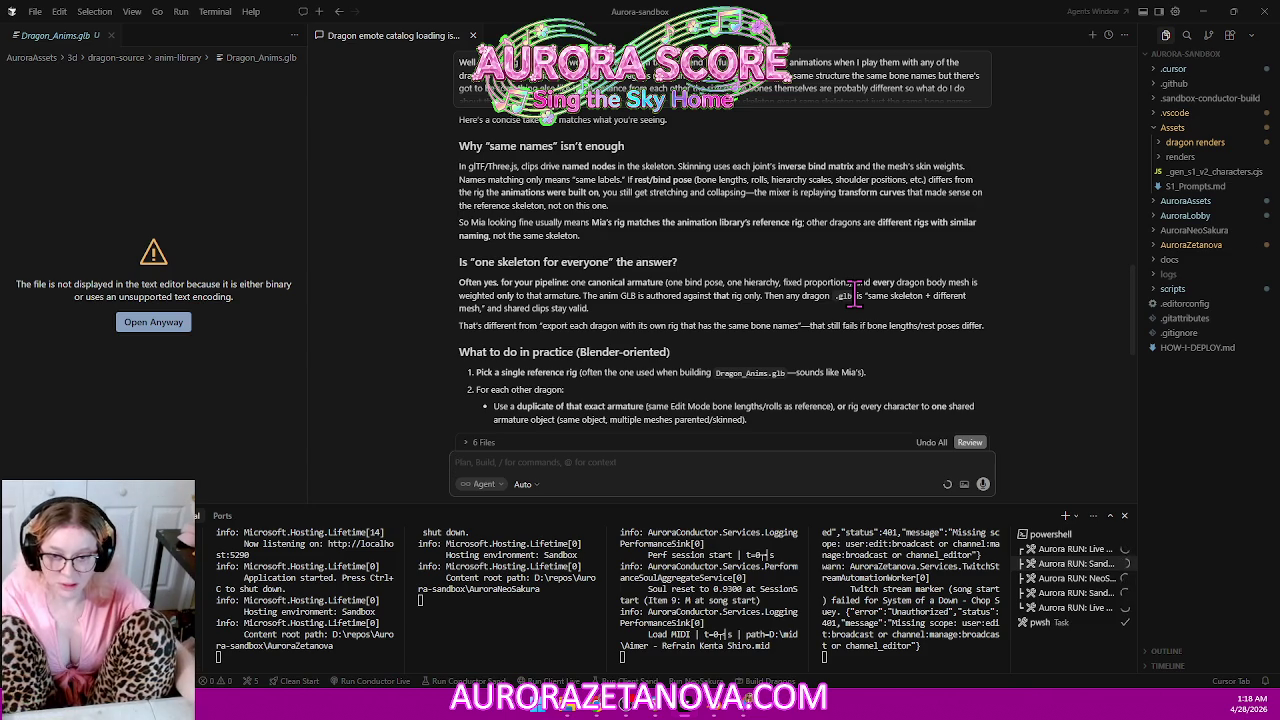
Scroll through the agent's reply on why matching bone names isn't enough.
scroll(870, 280, down, 2)
Read the advice to re-export each dragon against Dragon_Anims.glb's canonical rig, then minimize Cursor.
scroll(895, 260, down, 3)
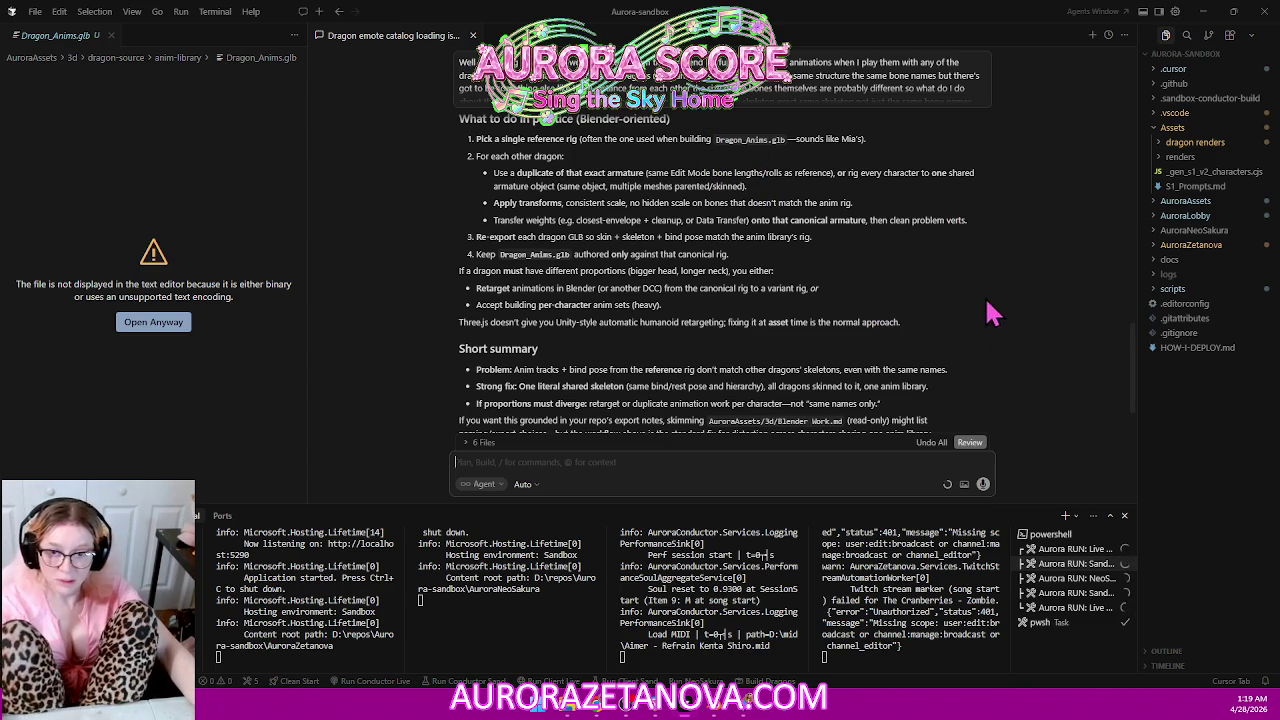
scroll(985, 285, down, 2)
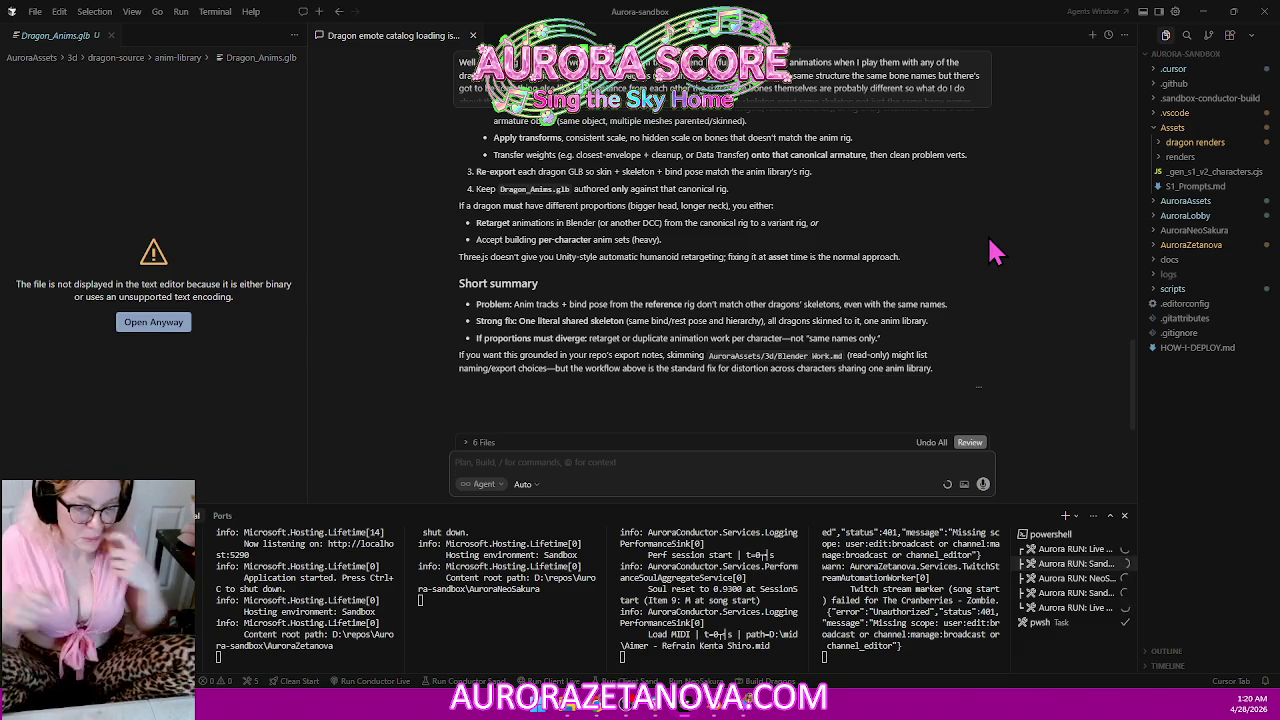
click(1203, 11)
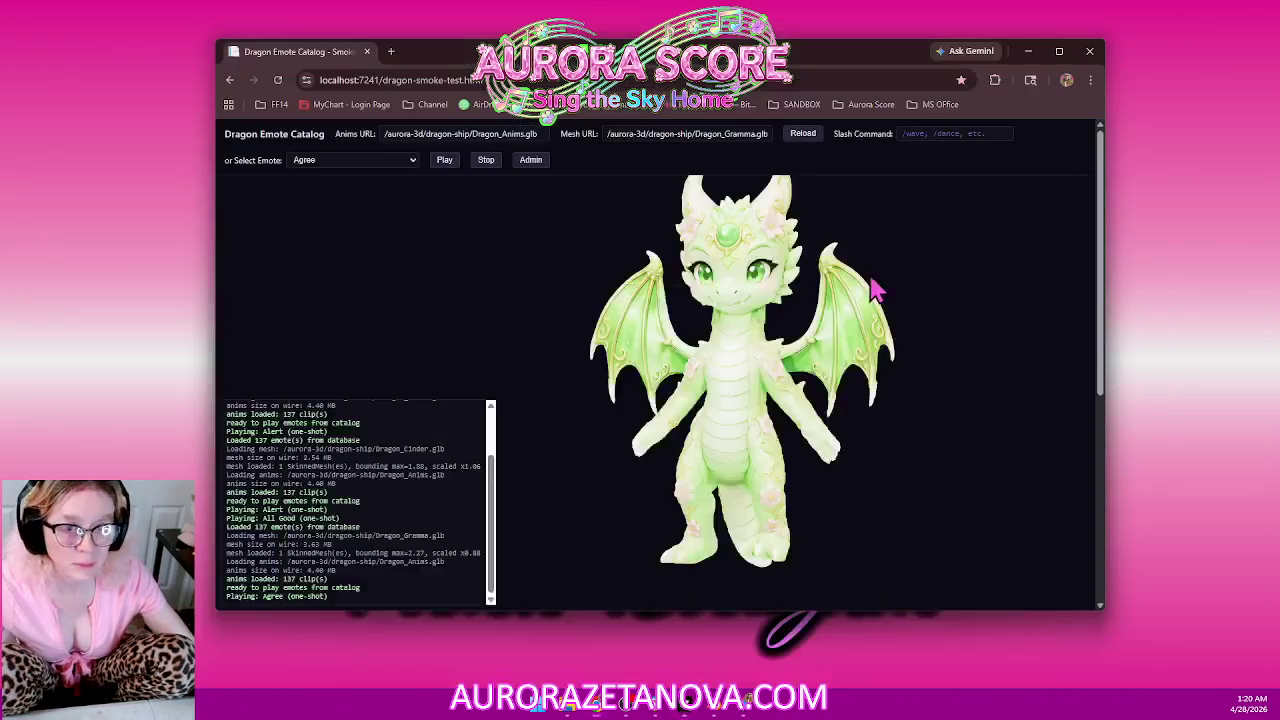
Switch to Blender and open the recent Mia.blend file.
click(1028, 51)
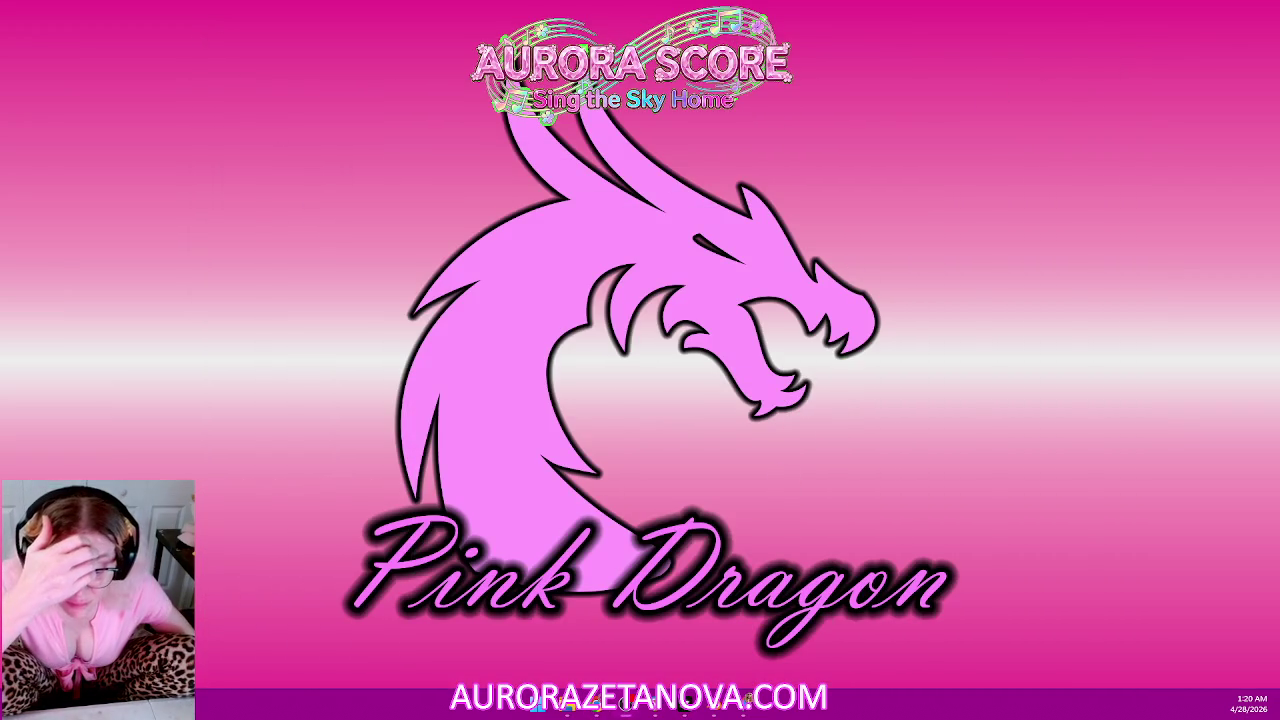
key(alt+Tab)
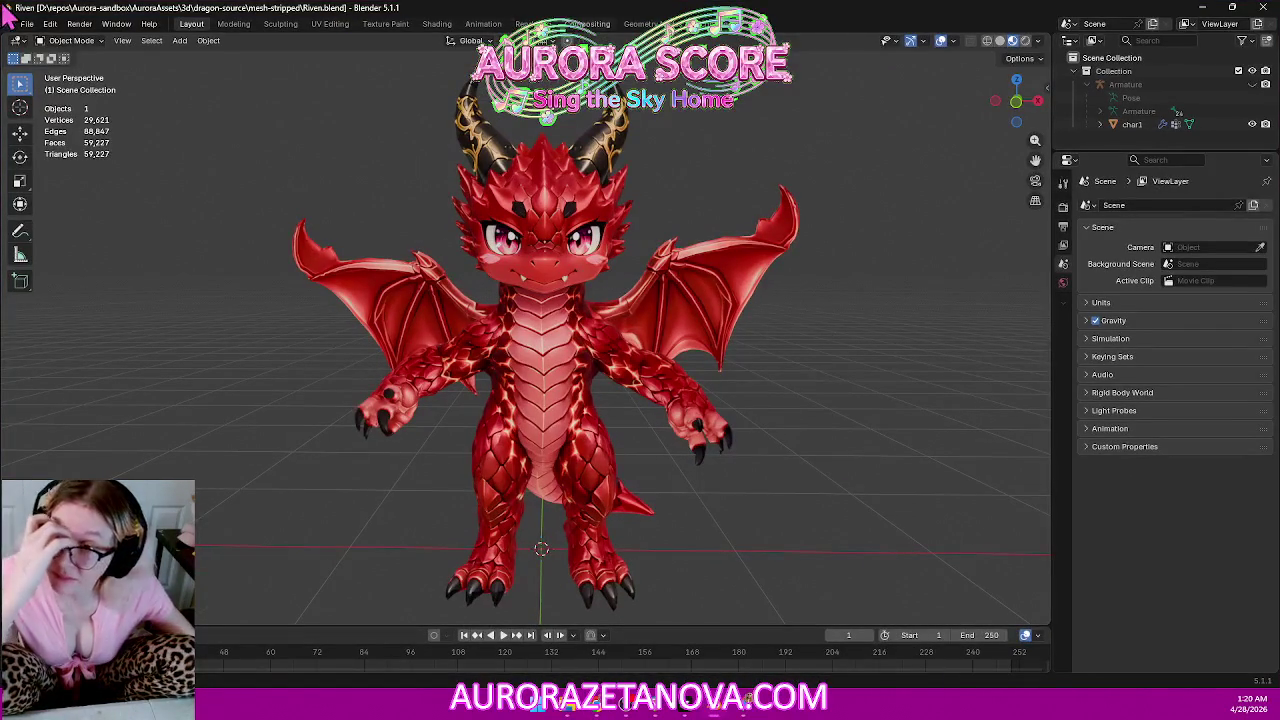
click(26, 23)
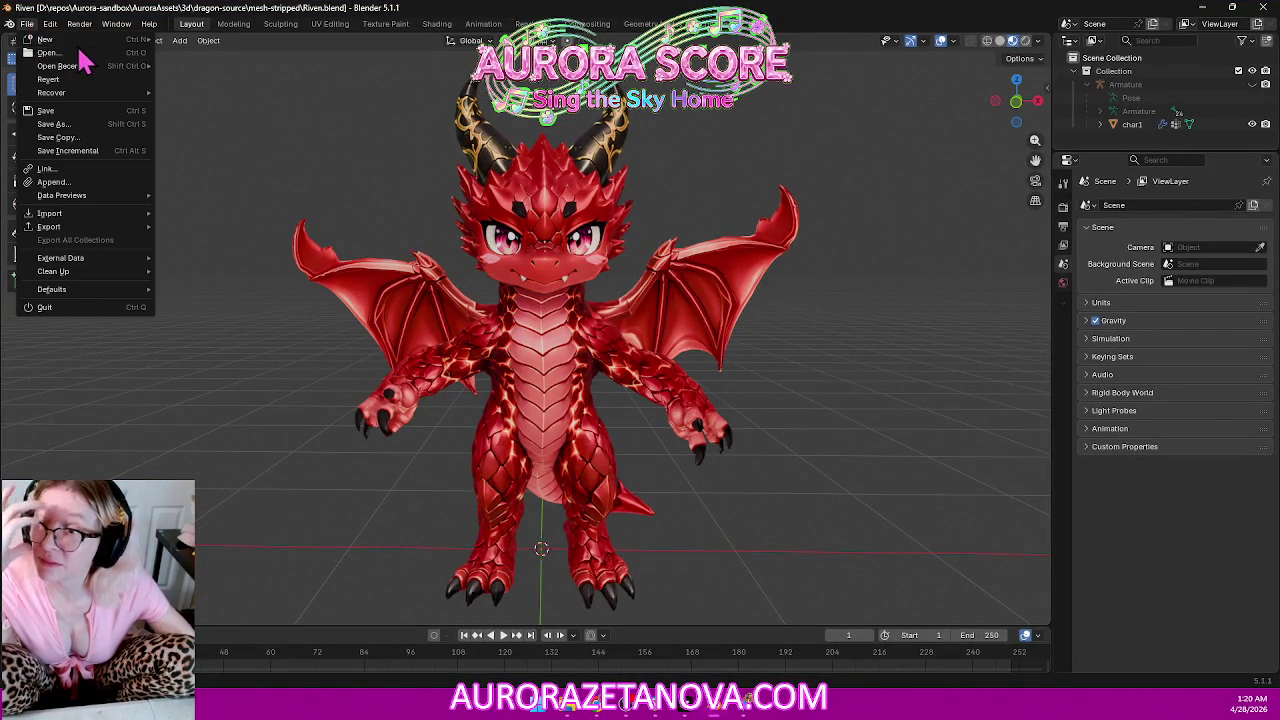
mouse_move(60, 66)
click(226, 106)
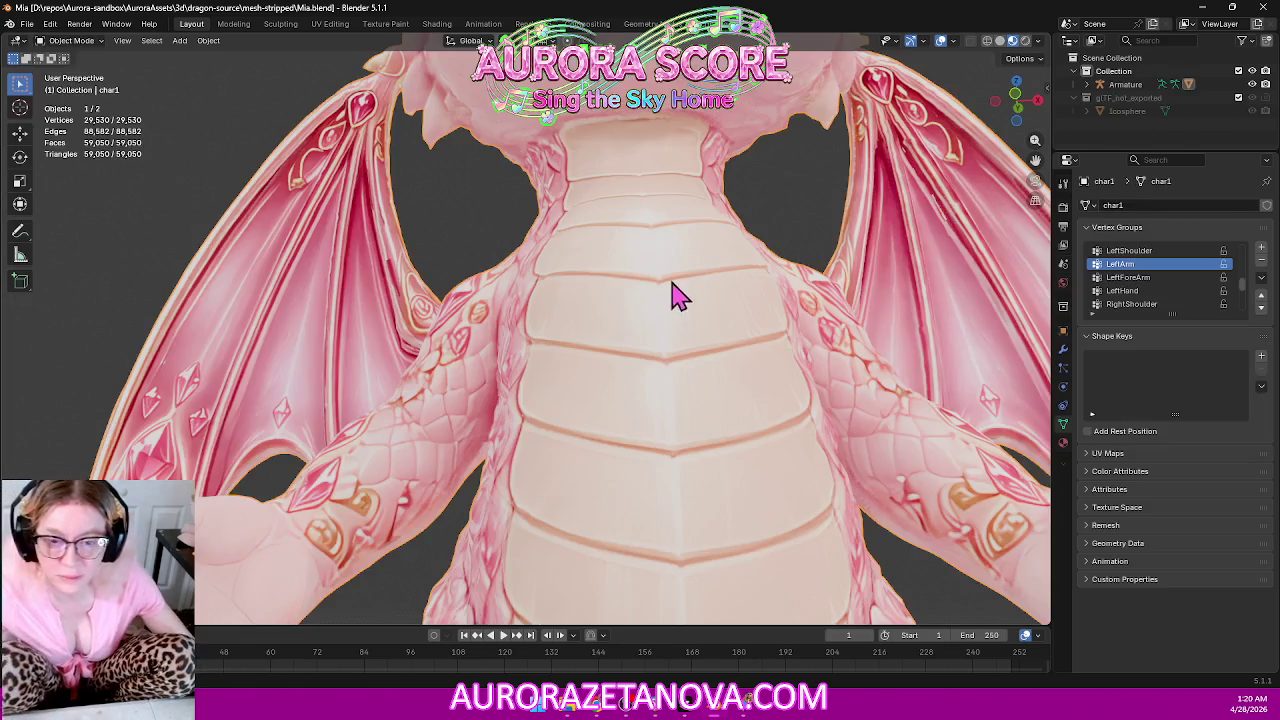
Frame the whole pink Mia dragon in numpad-1 front view.
mouse_move(905, 273)
middle_down()
mouse_move(857, 277)
mouse_move(914, 320)
mouse_move(894, 354)
mouse_move(850, 347)
middle_up()
scroll(850, 347, down, 3)
scroll(834, 329, down, 10)
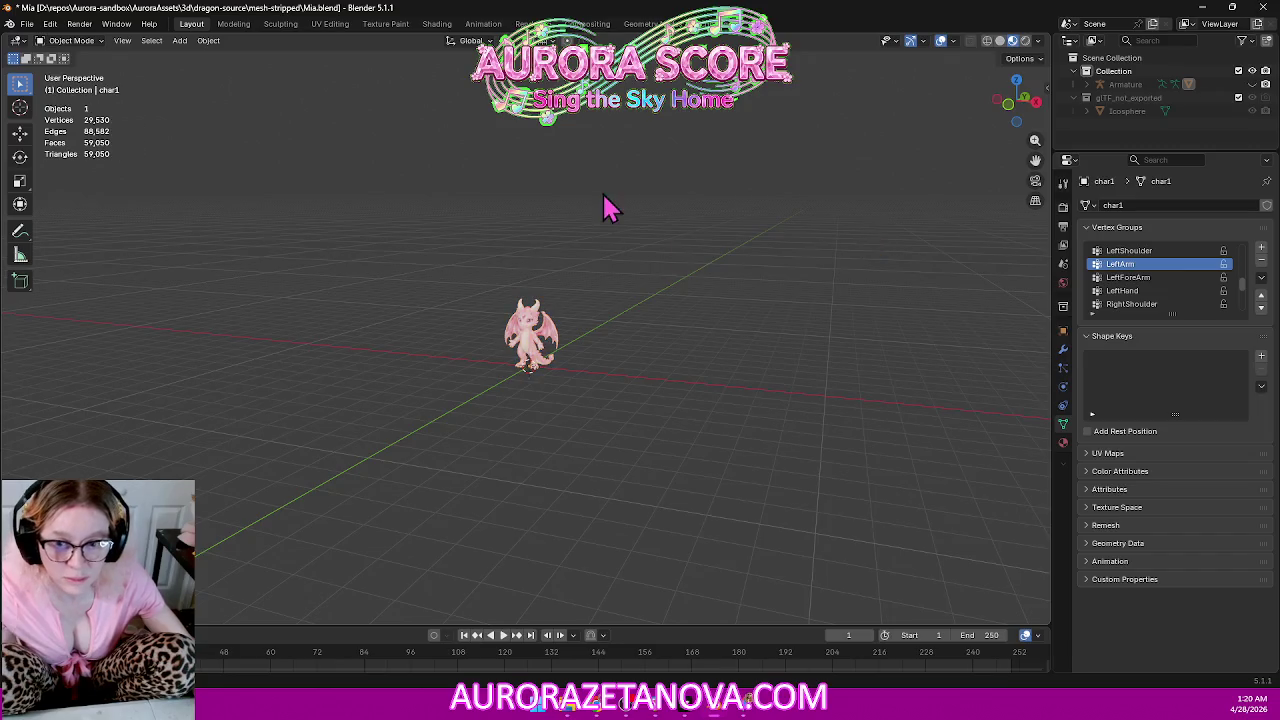
key(KP_1)
scroll(634, 214, up, 6)
scroll(640, 211, up, 4)
scroll(706, 234, down, 1)
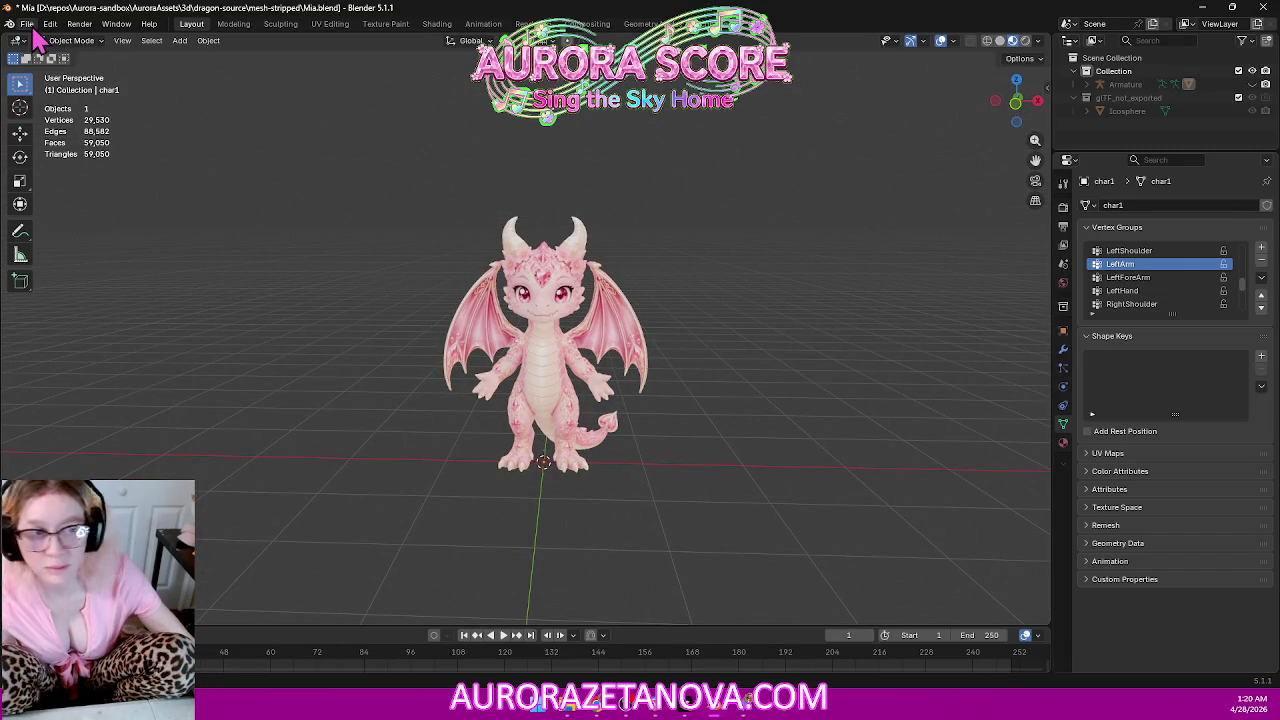
Import Mesh_Cinder.glb as a glTF model into the Mia scene.
click(30, 25)
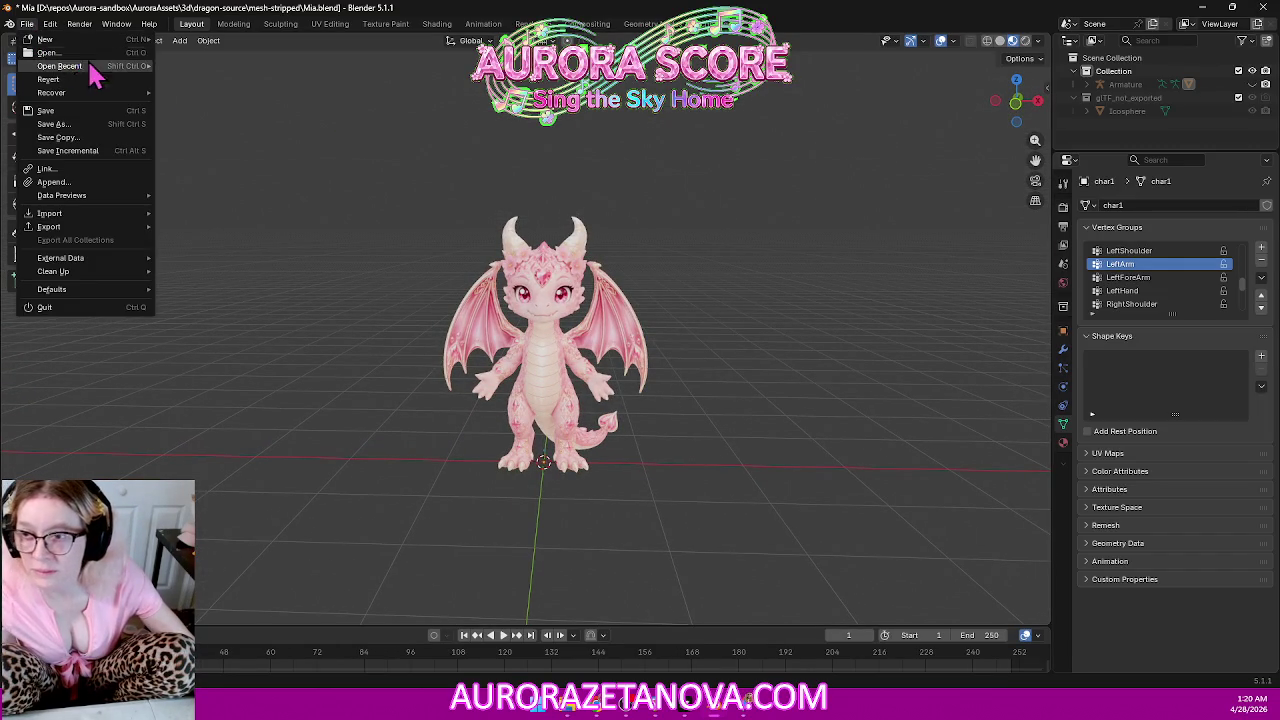
mouse_move(50, 213)
click(222, 347)
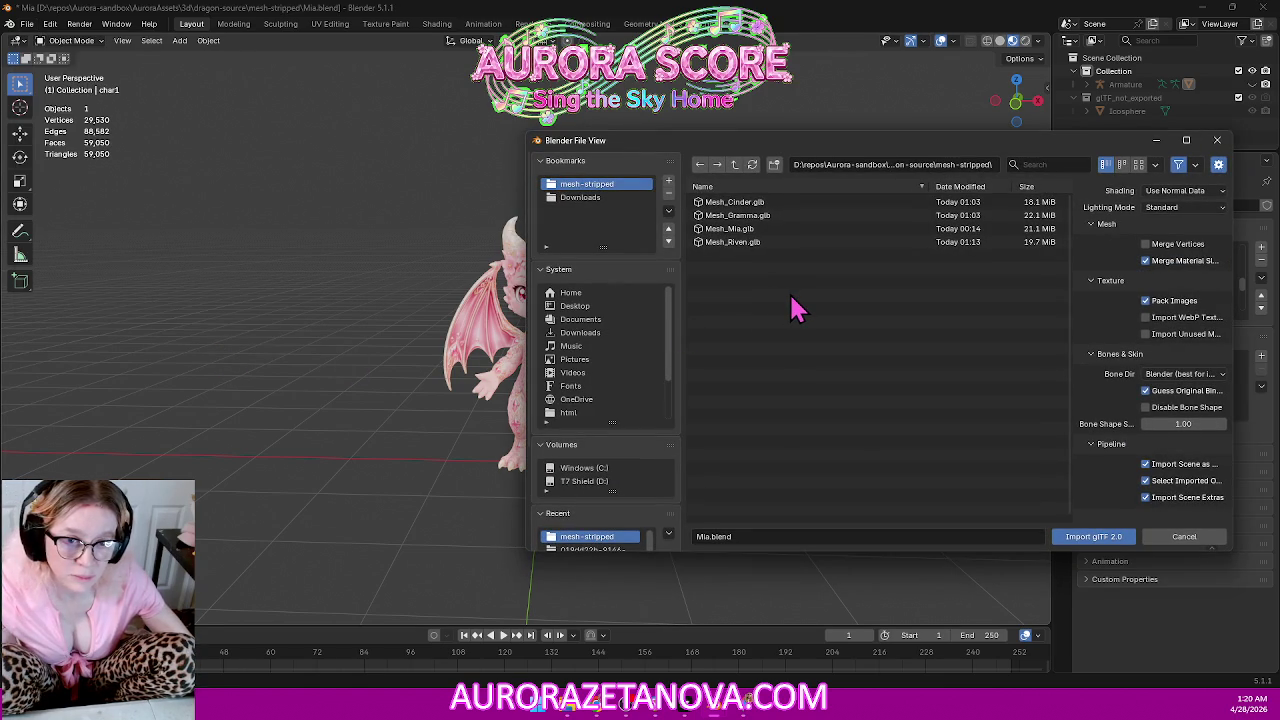
click(770, 205)
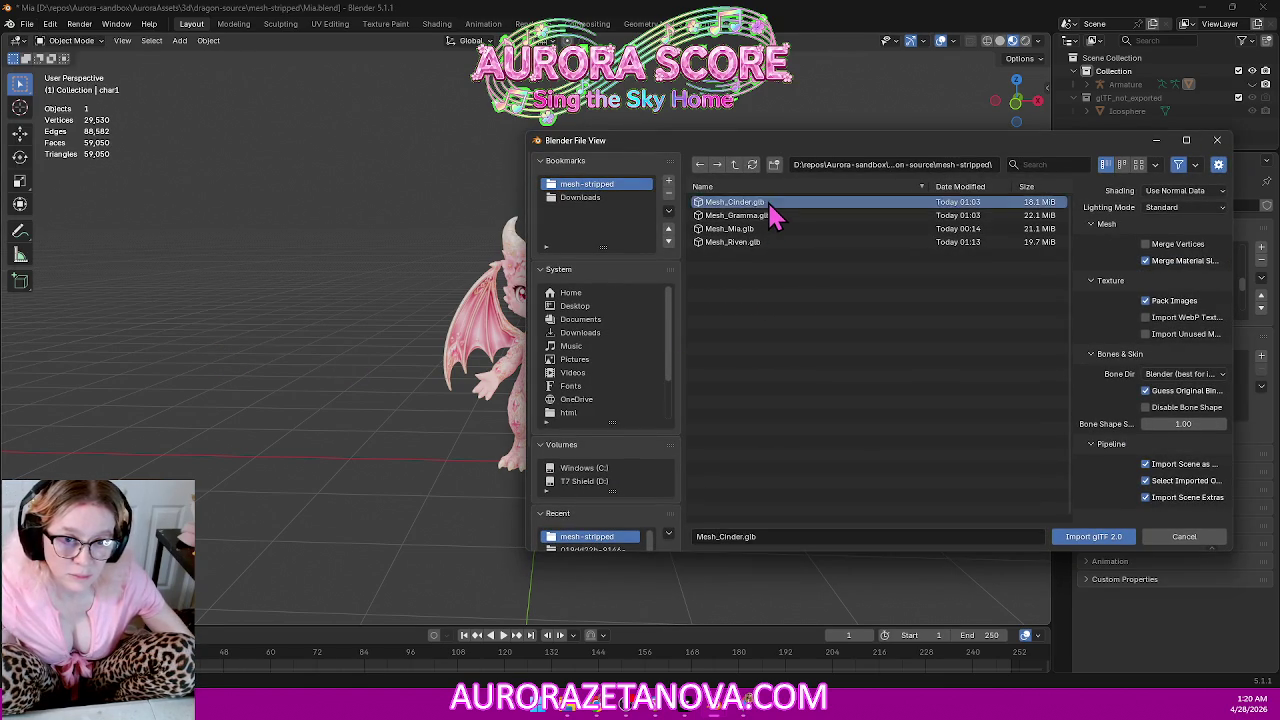
double_click(770, 207)
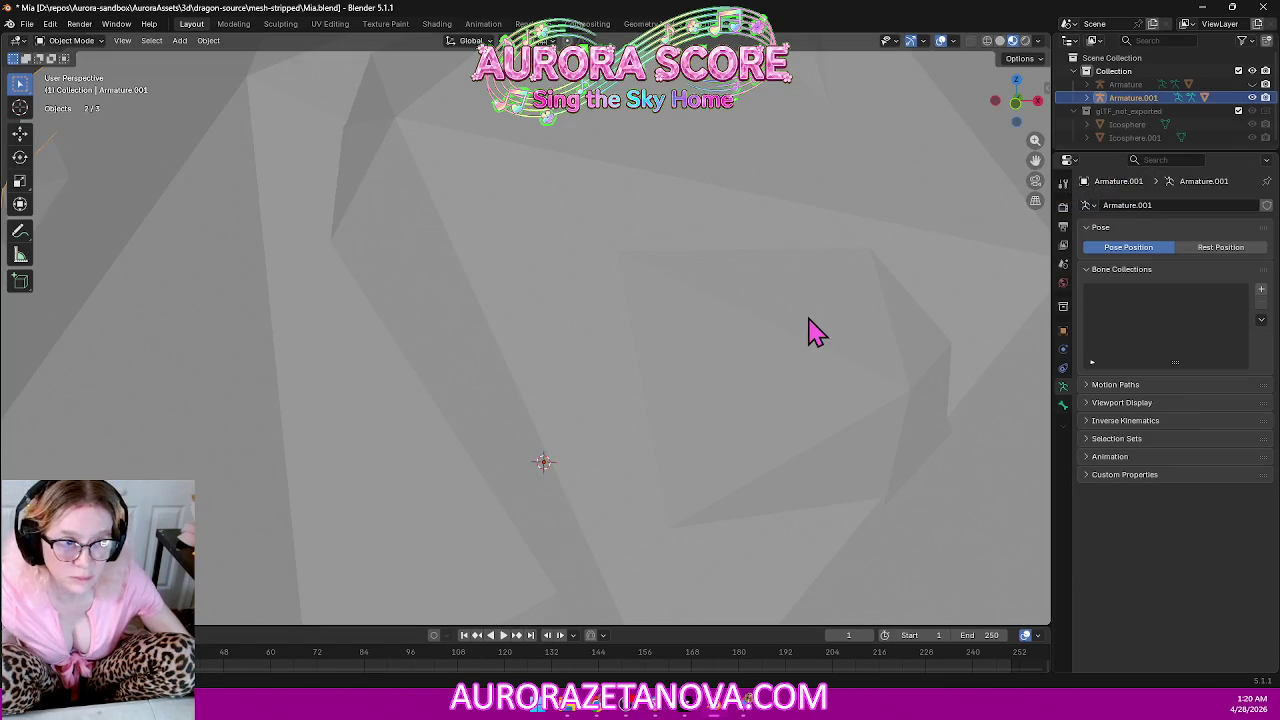
scroll(812, 331, down, 3)
scroll(814, 331, down, 4)
mouse_move(814, 331)
middle_down()
mouse_move(480, 300)
mouse_move(888, 337)
middle_up()
Hide the sphere to reveal the dragon and zoom in on it.
click(1252, 98)
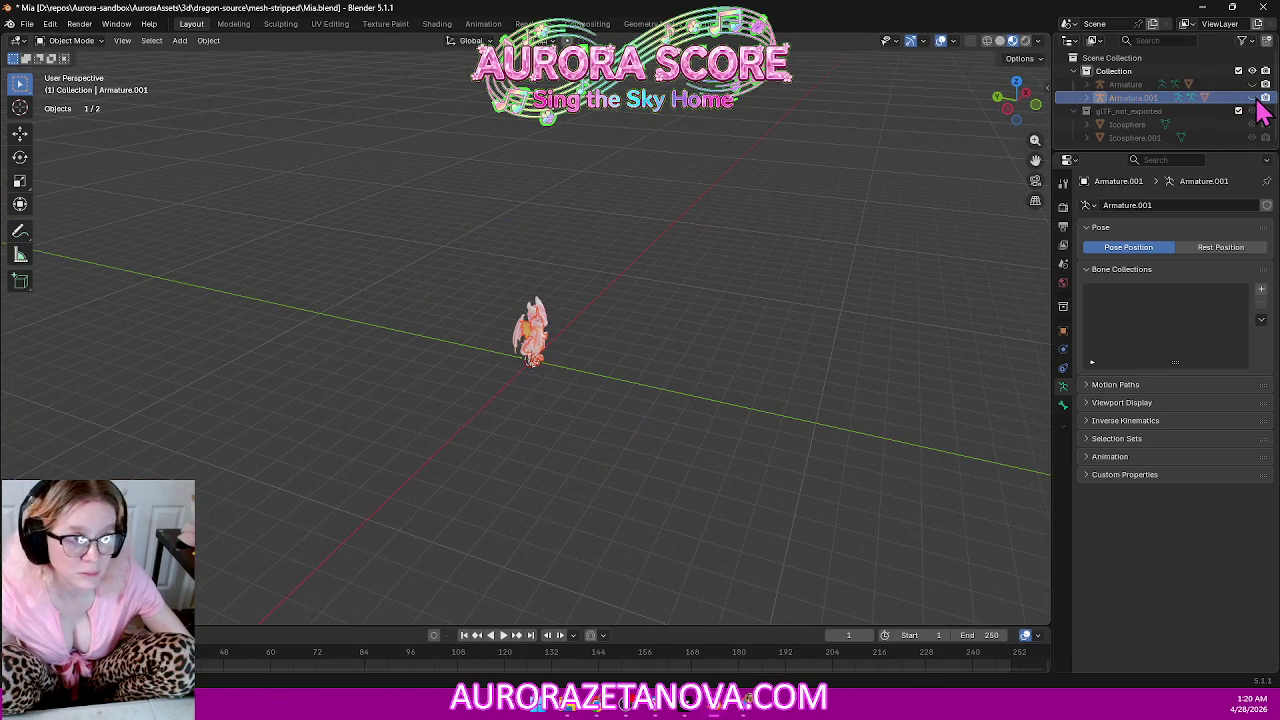
scroll(768, 222, up, 3)
mouse_move(594, 220)
middle_down()
mouse_move(617, 202)
mouse_move(622, 228)
middle_up()
scroll(640, 240, up, 3)
scroll(669, 251, up, 2)
mouse_move(774, 320)
middle_down()
mouse_move(826, 278)
mouse_move(838, 284)
mouse_move(808, 298)
middle_up()
scroll(826, 278, up, 1)
scroll(817, 284, up, 2)
scroll(826, 287, up, 1)
View the dragon from the front and side, then enlarge the outliner area.
middle_drag(803, 271, 887, 243)
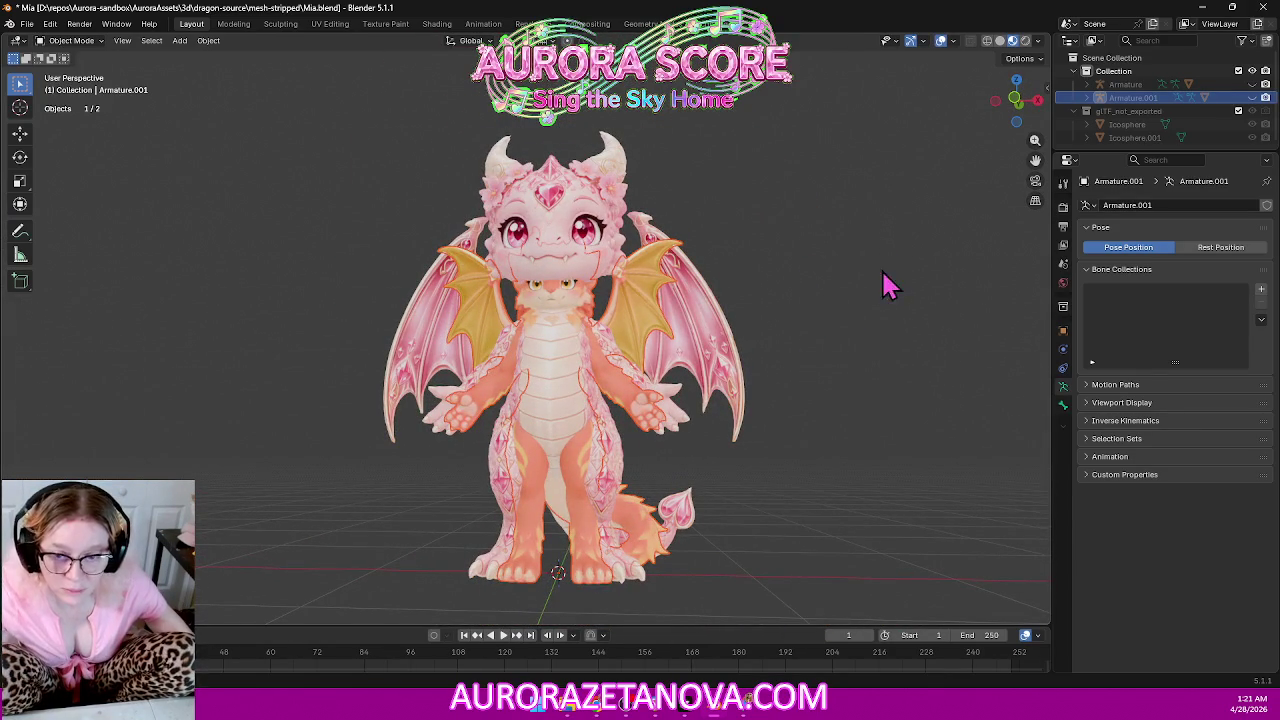
mouse_move(857, 286)
middle_down()
mouse_move(1003, 318)
mouse_move(780, 303)
mouse_move(797, 308)
mouse_move(766, 345)
mouse_move(811, 340)
mouse_move(818, 368)
mouse_move(1012, 385)
middle_up()
scroll(817, 370, up, 2)
mouse_move(843, 380)
middle_down()
mouse_move(871, 371)
mouse_move(851, 363)
mouse_move(914, 303)
middle_up()
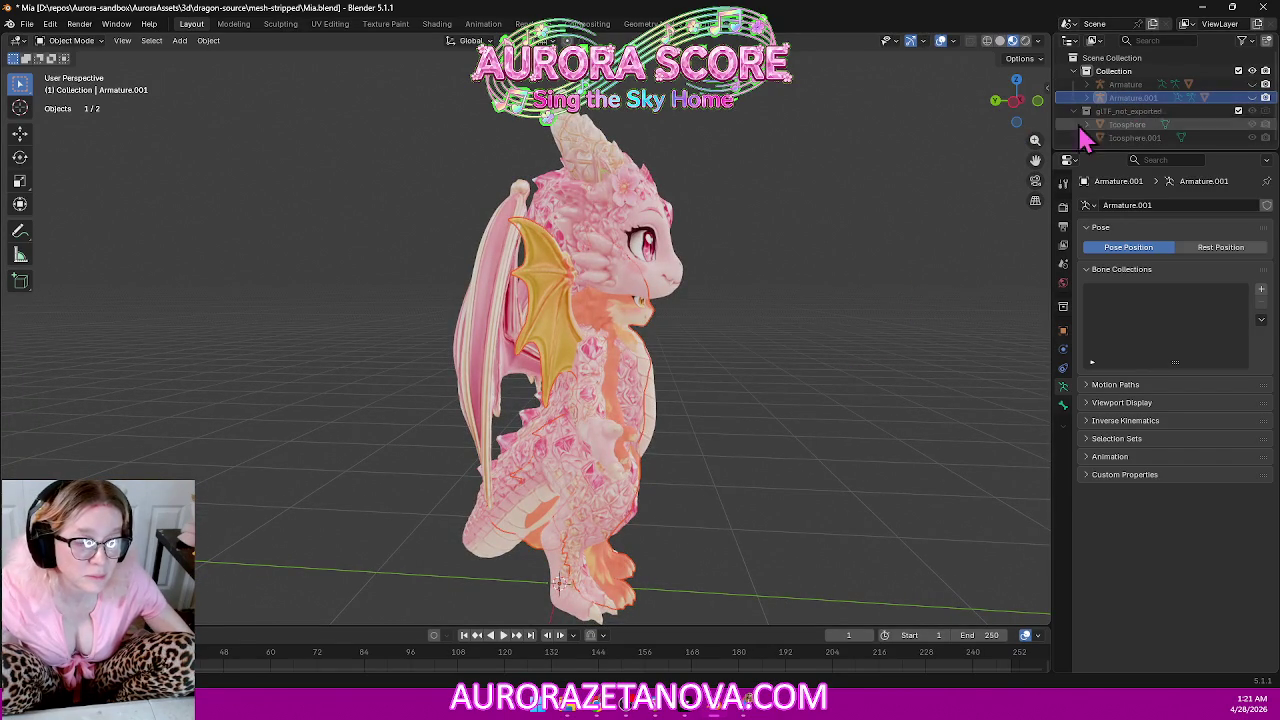
drag(1090, 152, 1064, 302)
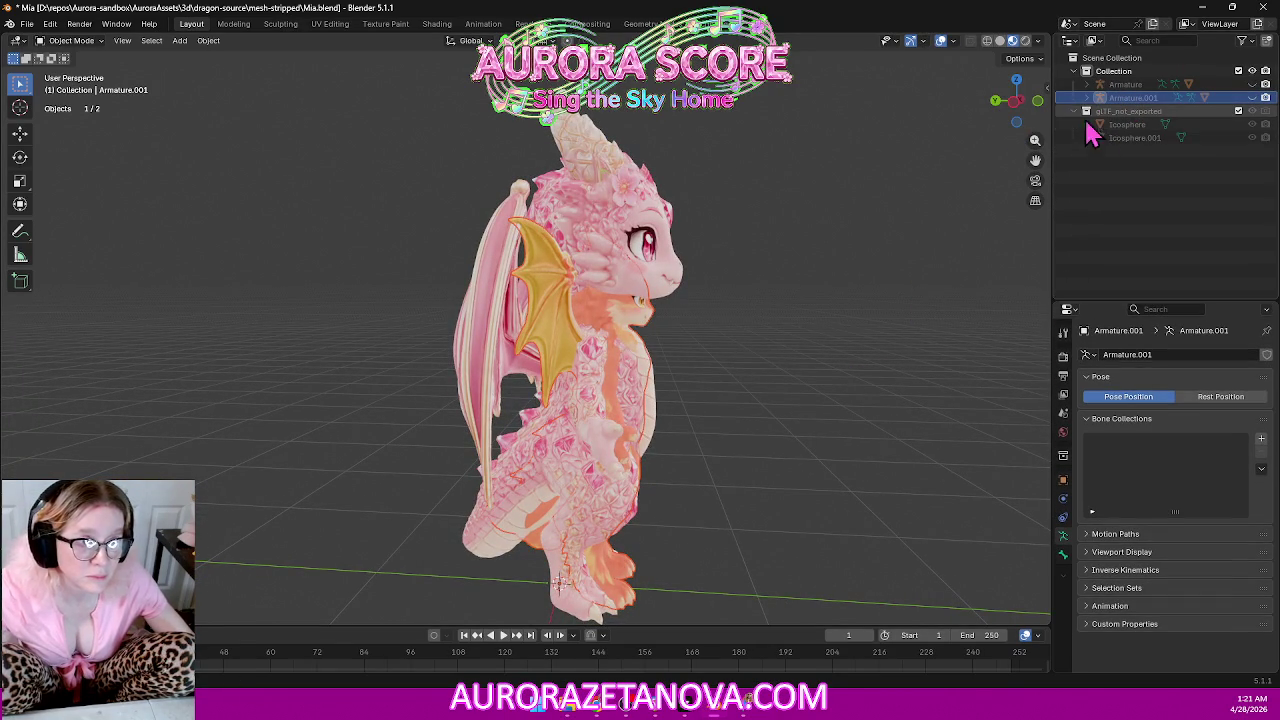
Delete the glTF_not_exported collection and both Icosphere objects in the outliner.
click(1140, 112)
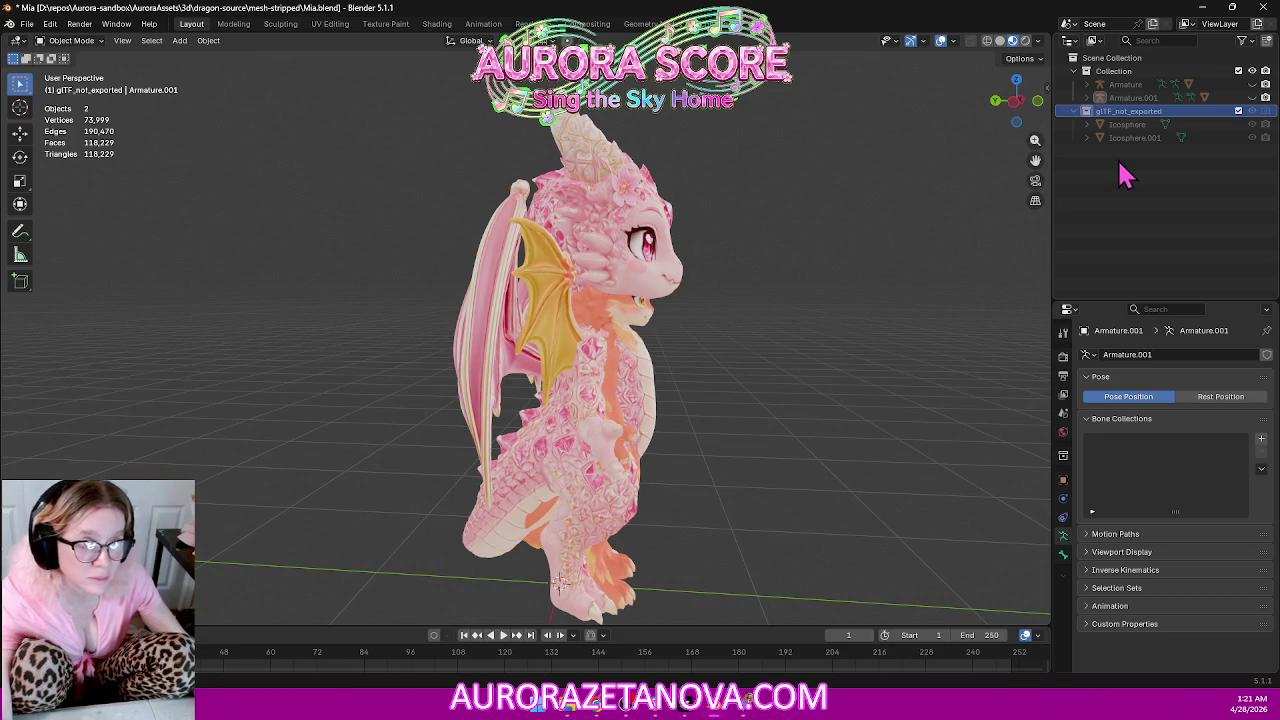
key(Delete)
click(1136, 124)
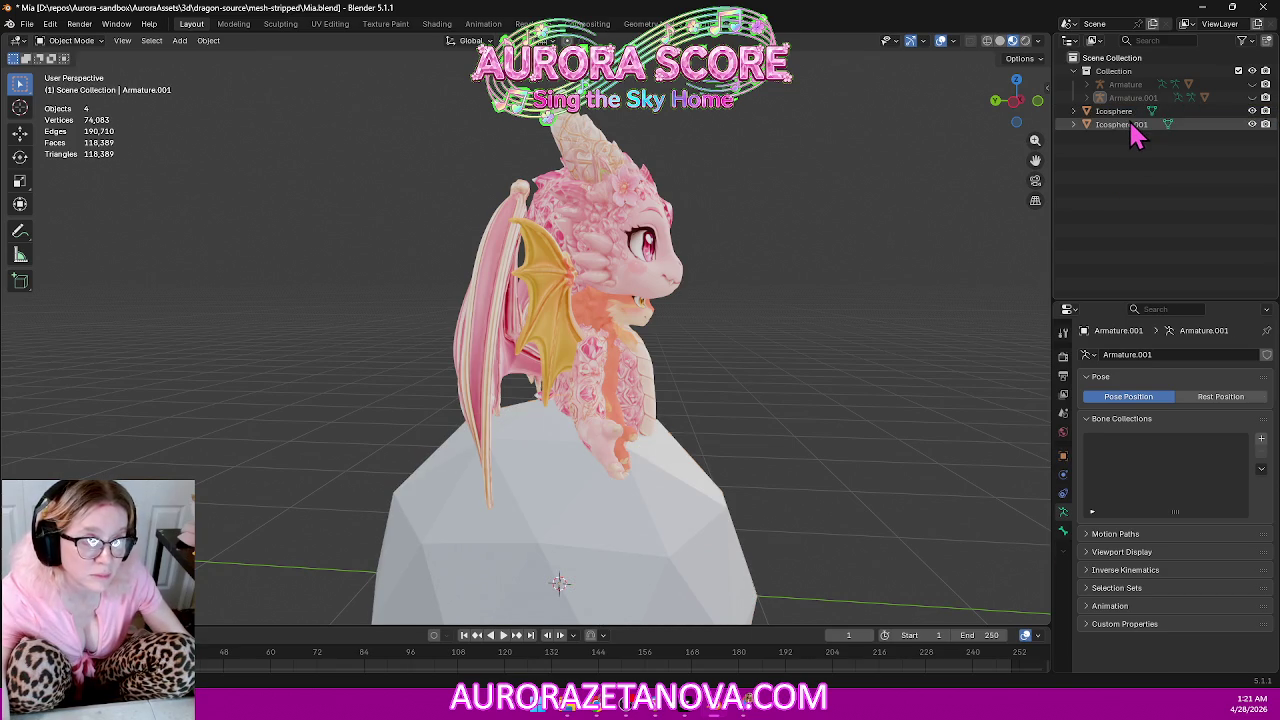
key(Delete)
click(1137, 113)
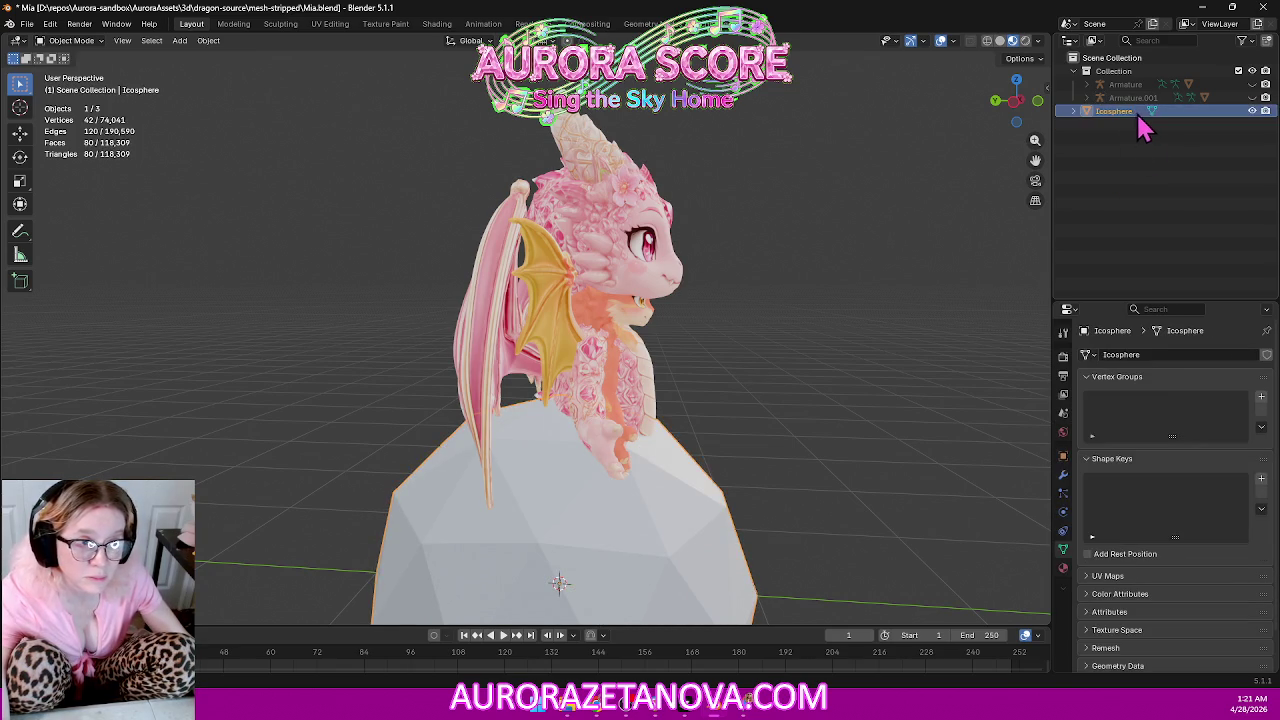
key(Delete)
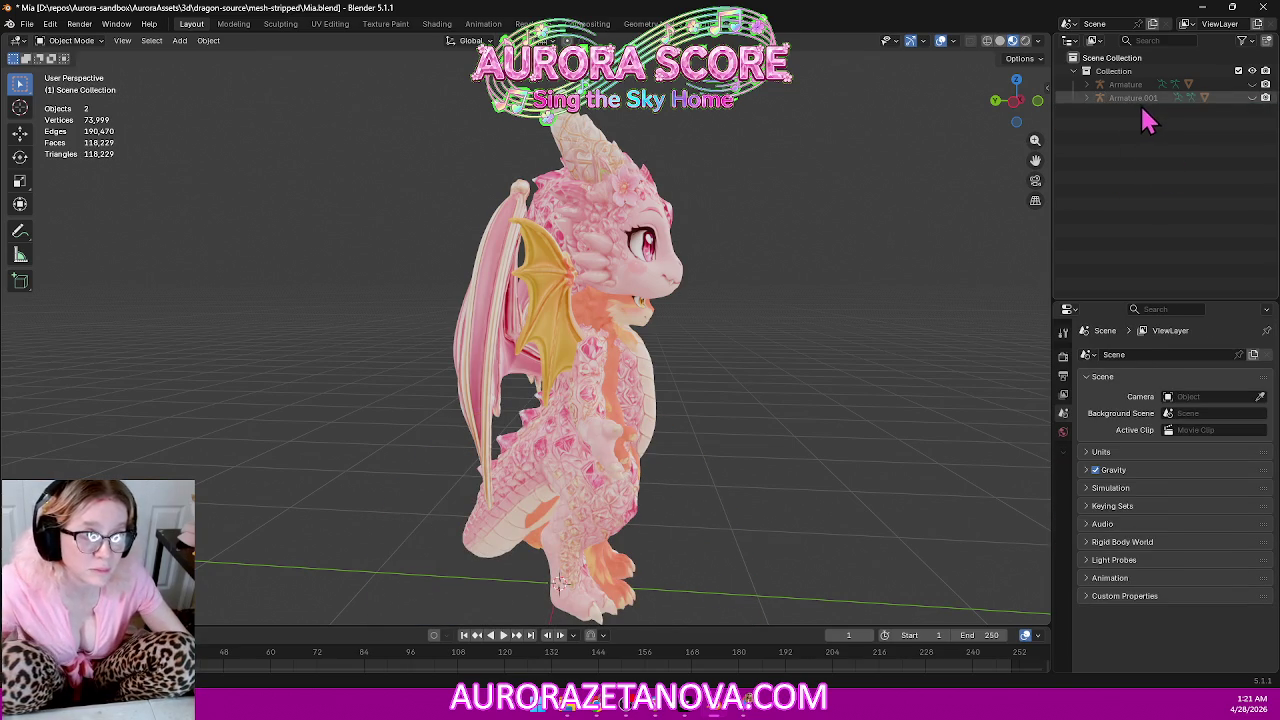
Expand Armature and Armature.001 and select the char1 mesh.
click(1088, 85)
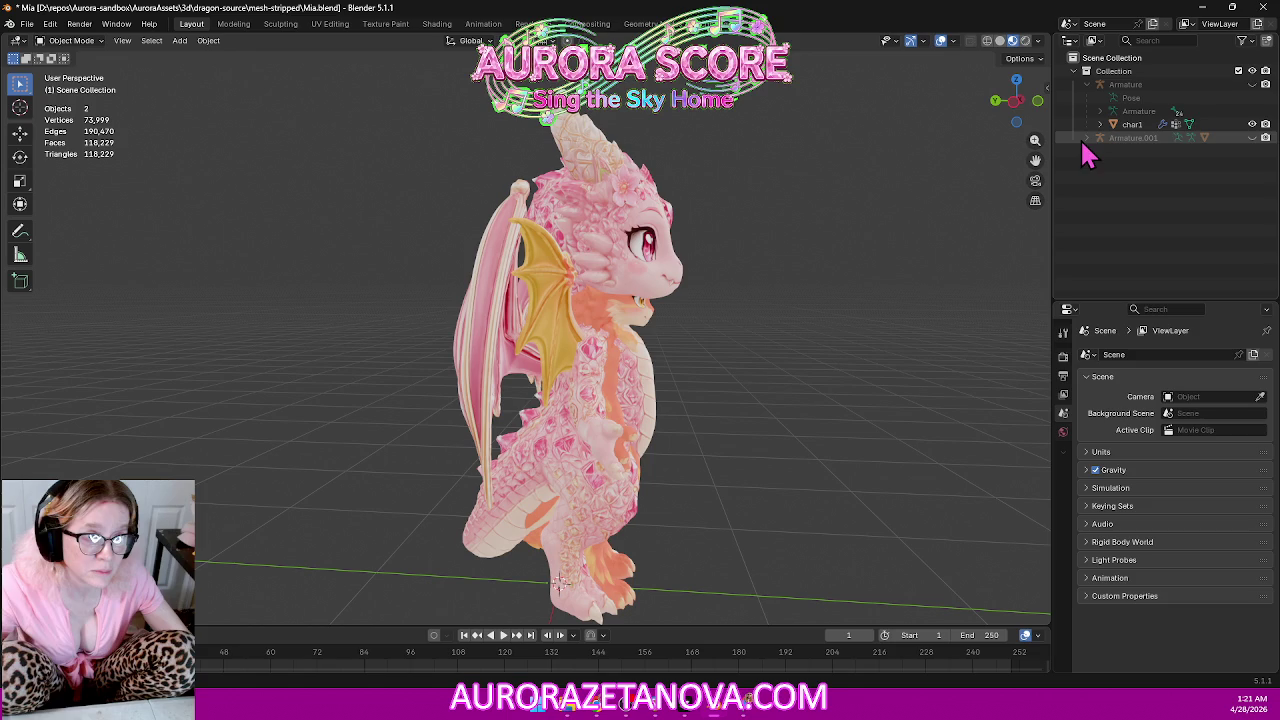
click(1088, 138)
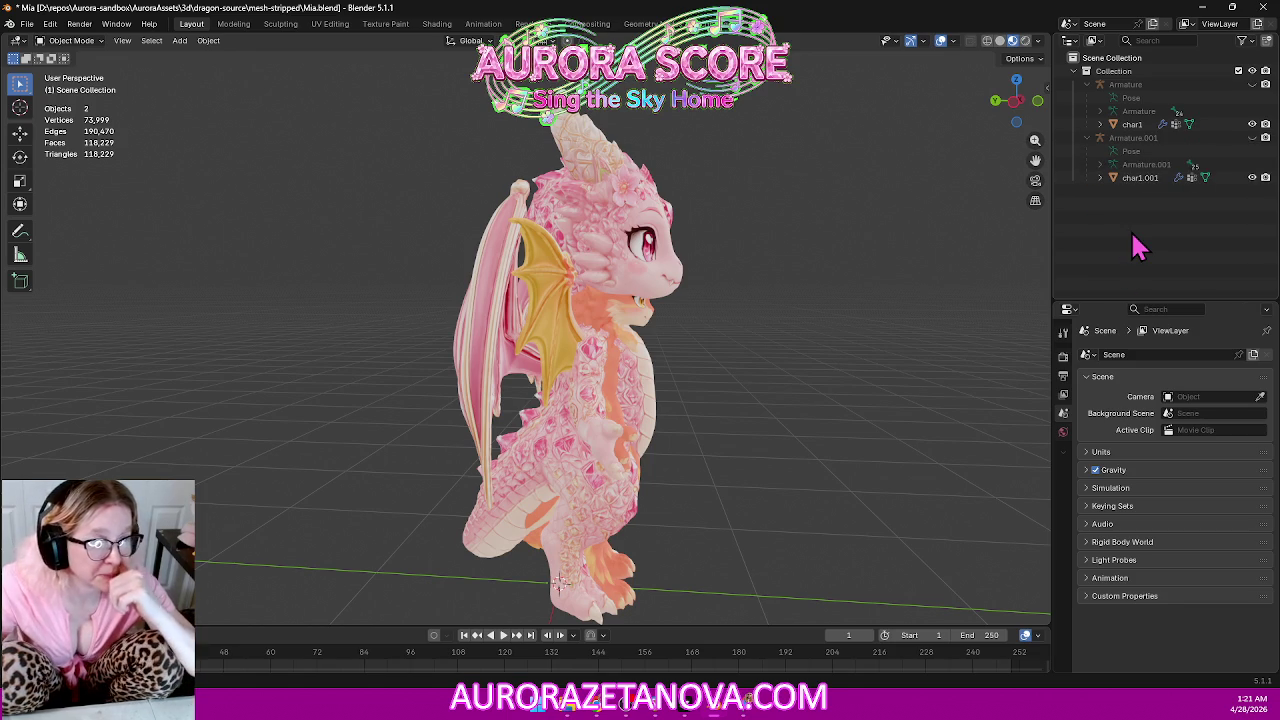
click(1132, 125)
mouse_move(728, 223)
middle_down()
mouse_move(595, 172)
mouse_move(560, 175)
middle_up()
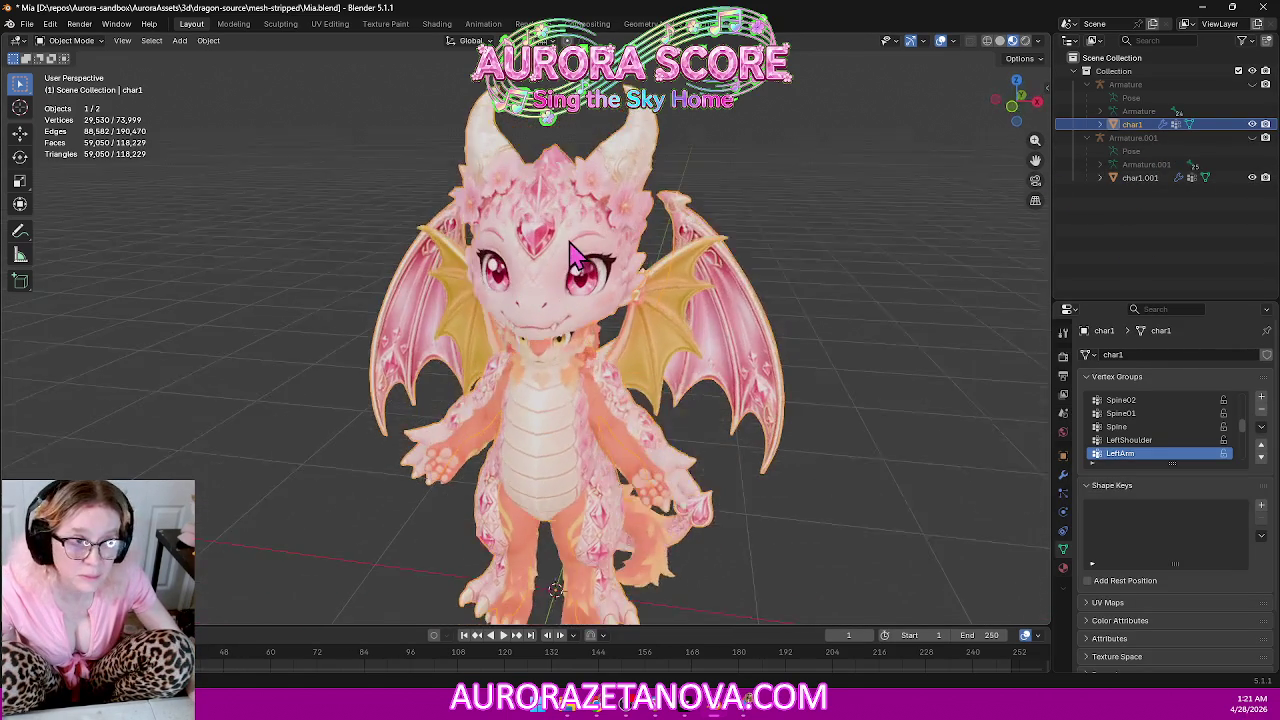
click(1142, 179)
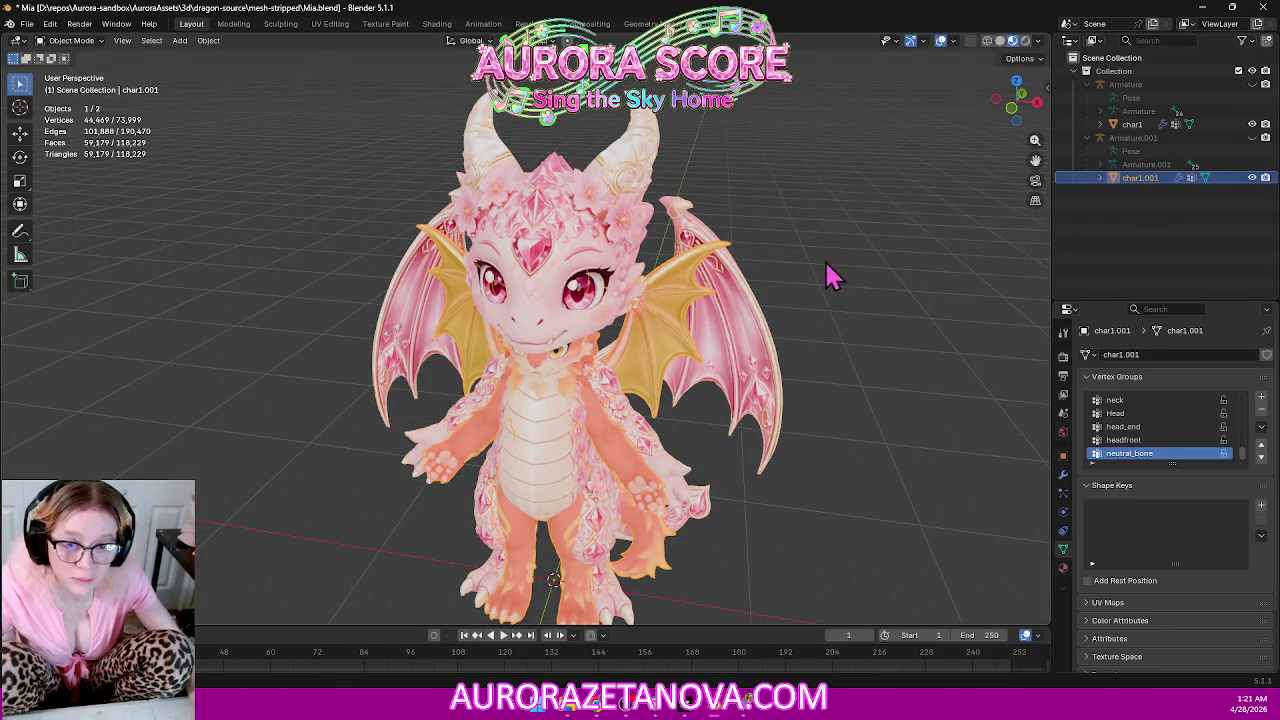
middle_drag(829, 277, 797, 226)
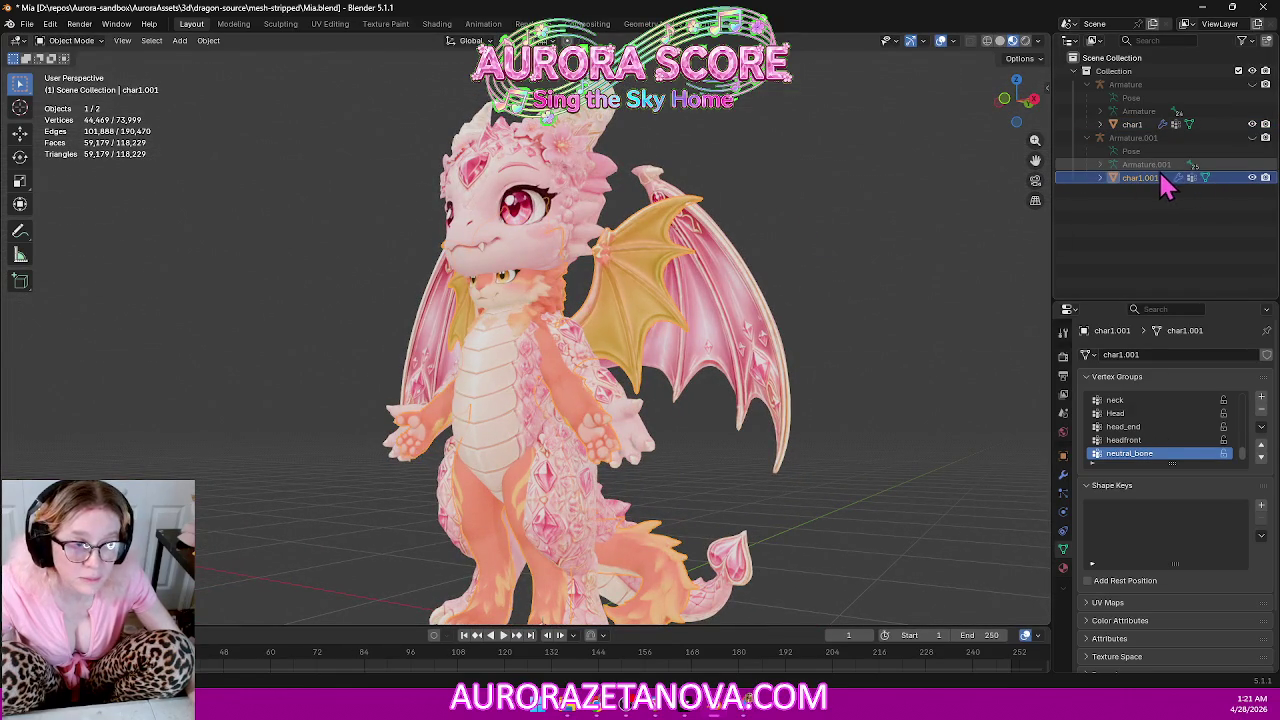
click(1147, 125)
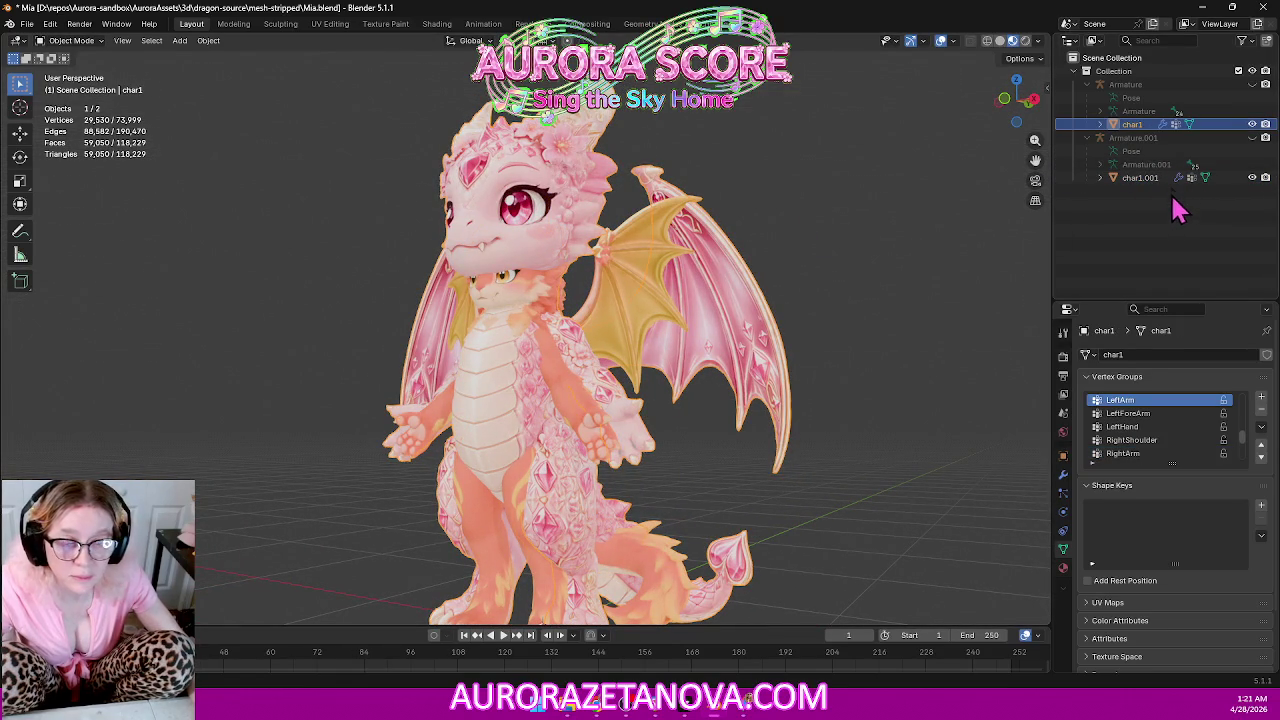
click(1145, 180)
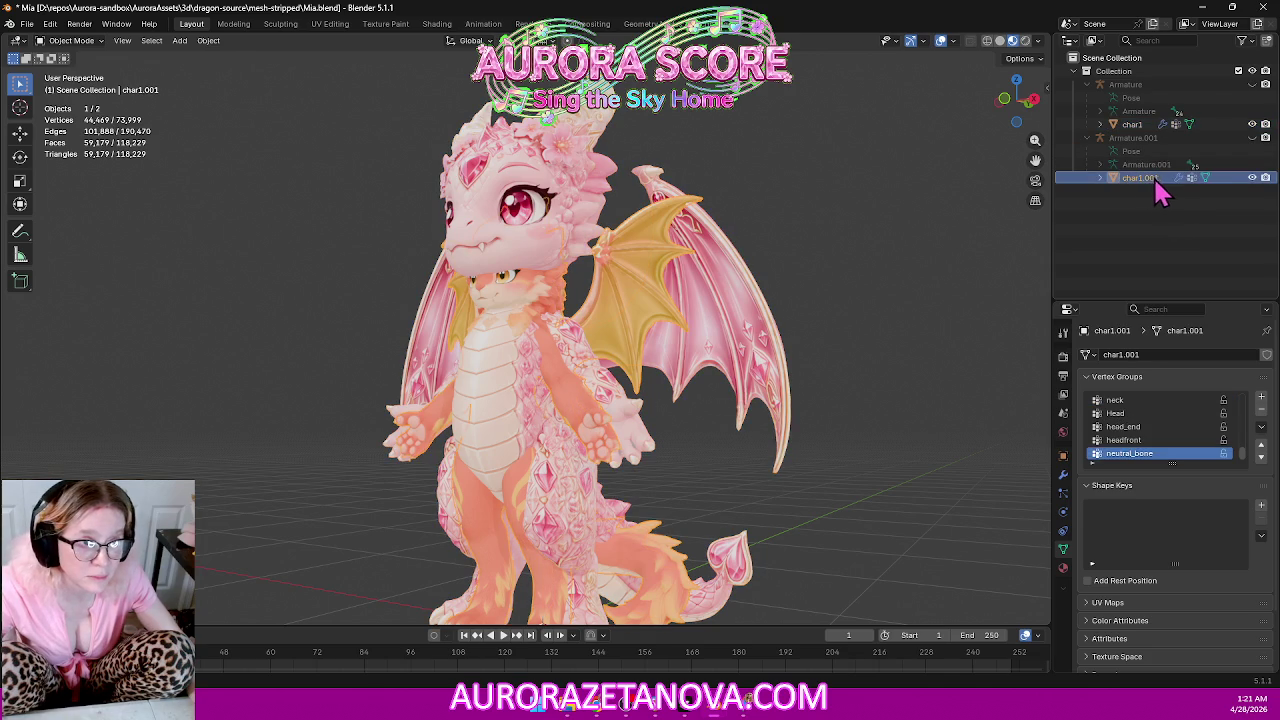
mouse_move(1133, 182)
mouse_down()
mouse_move(1124, 78)
mouse_move(1150, 187)
mouse_up()
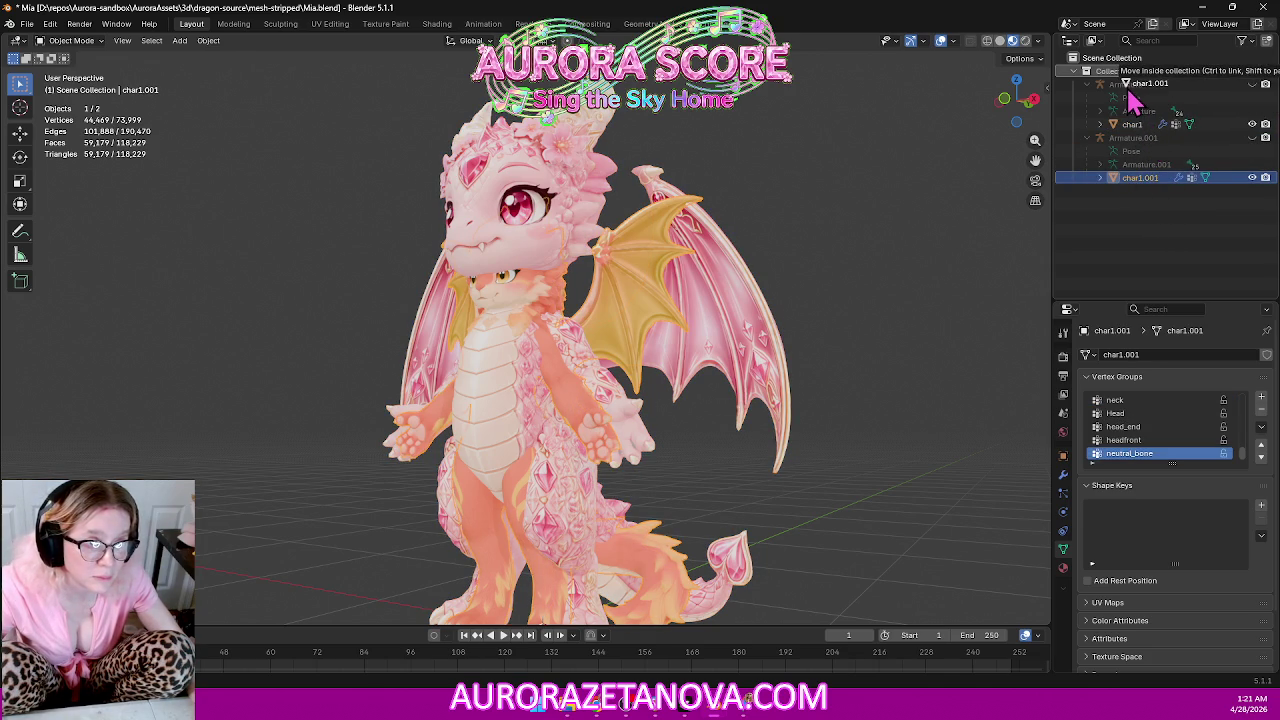
drag(1150, 187, 1120, 140)
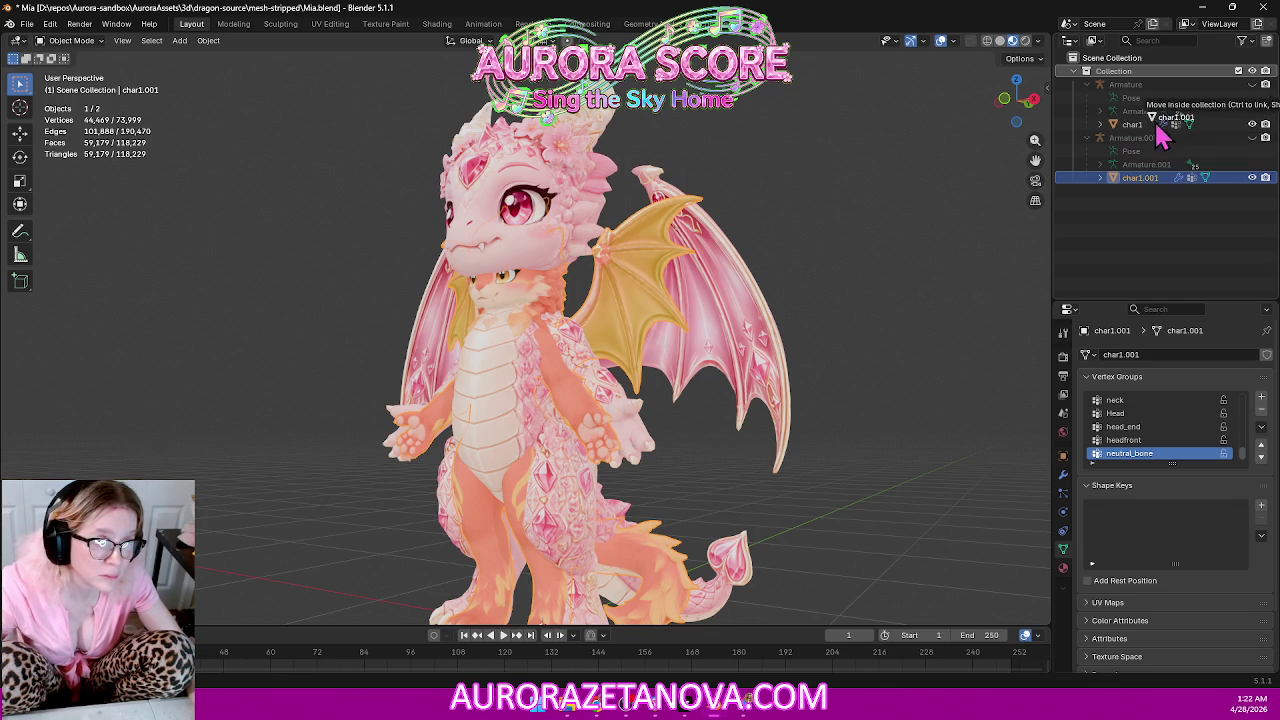
drag(1120, 140, 1128, 100)
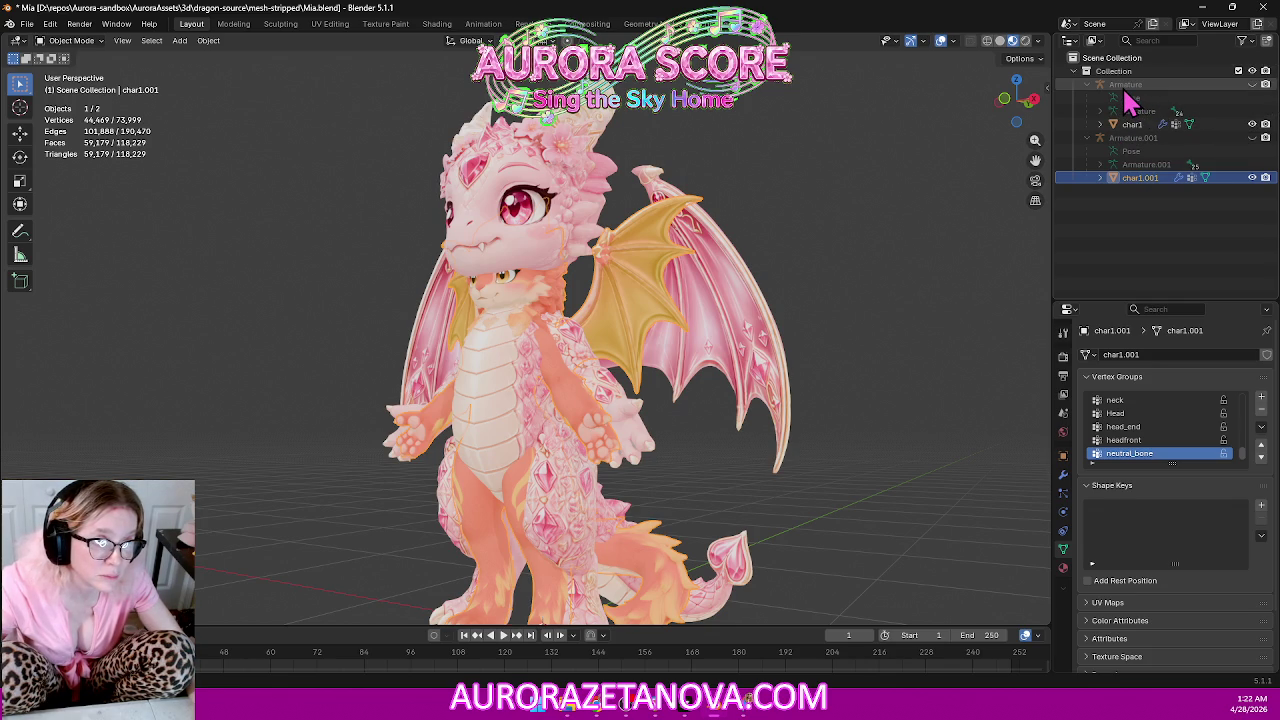
click(1140, 166)
click(1148, 180)
right_click(1150, 184)
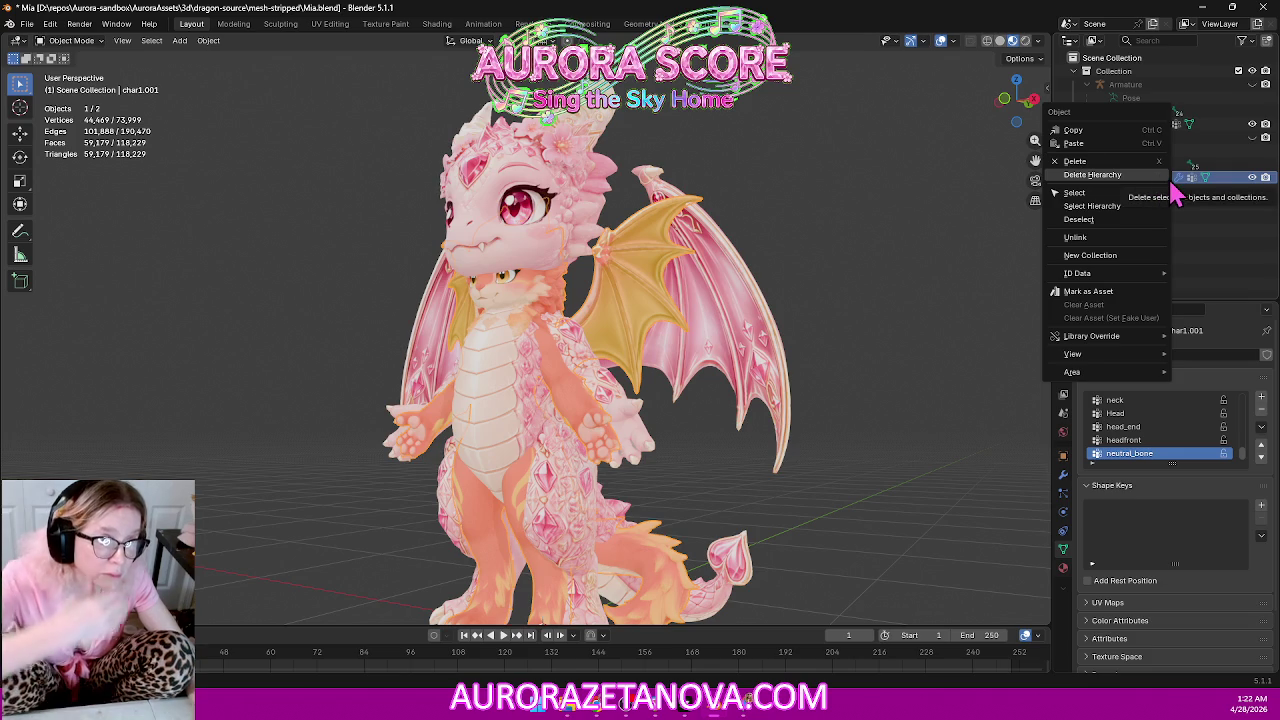
click(1127, 238)
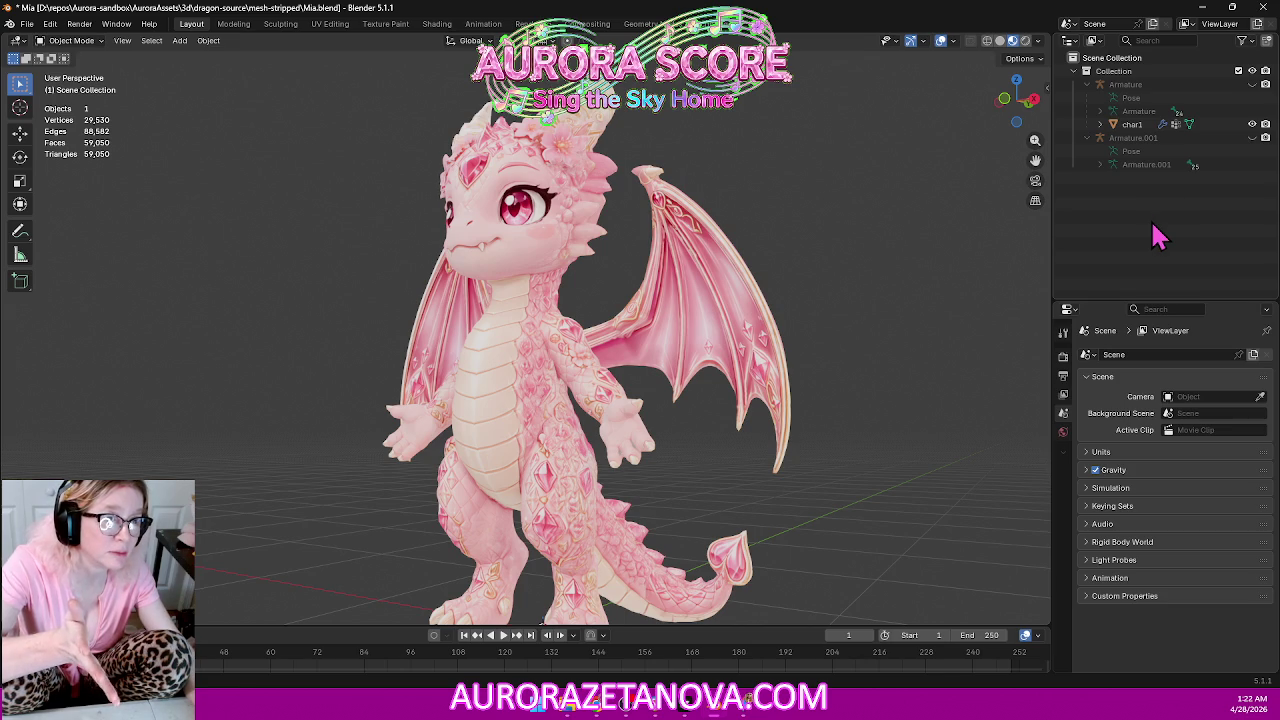
key(i)
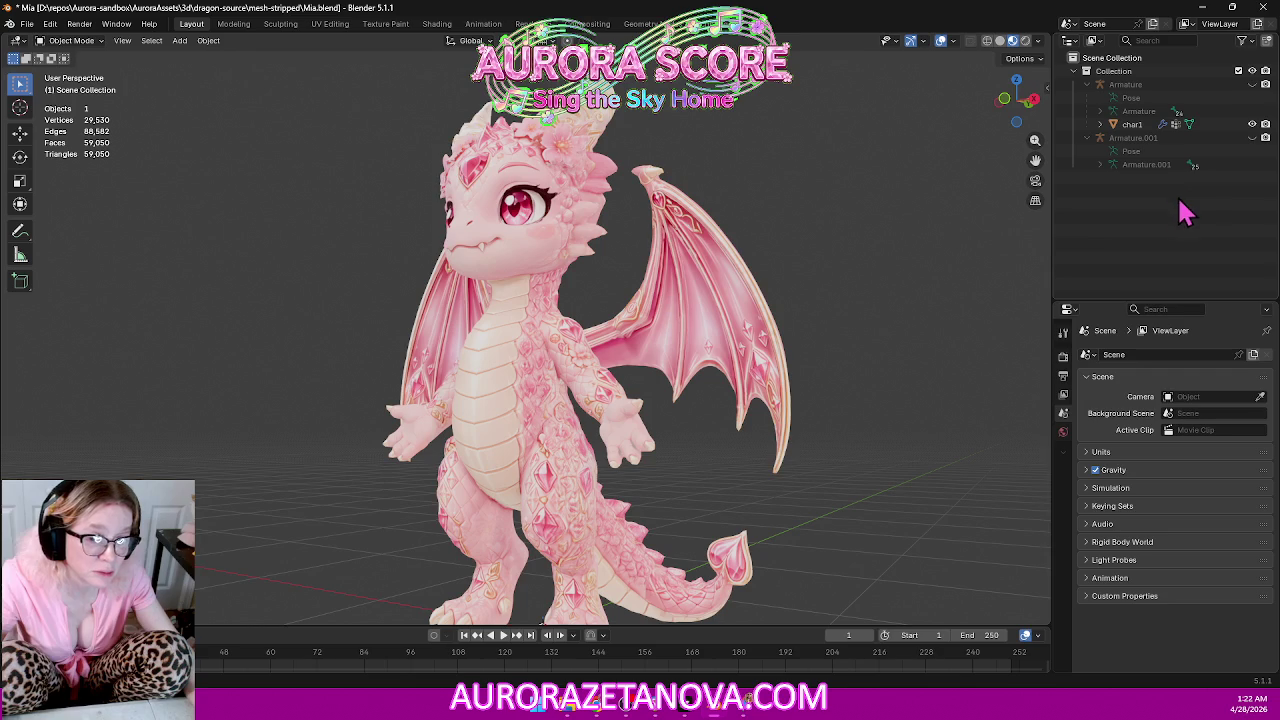
key(ctrl+v)
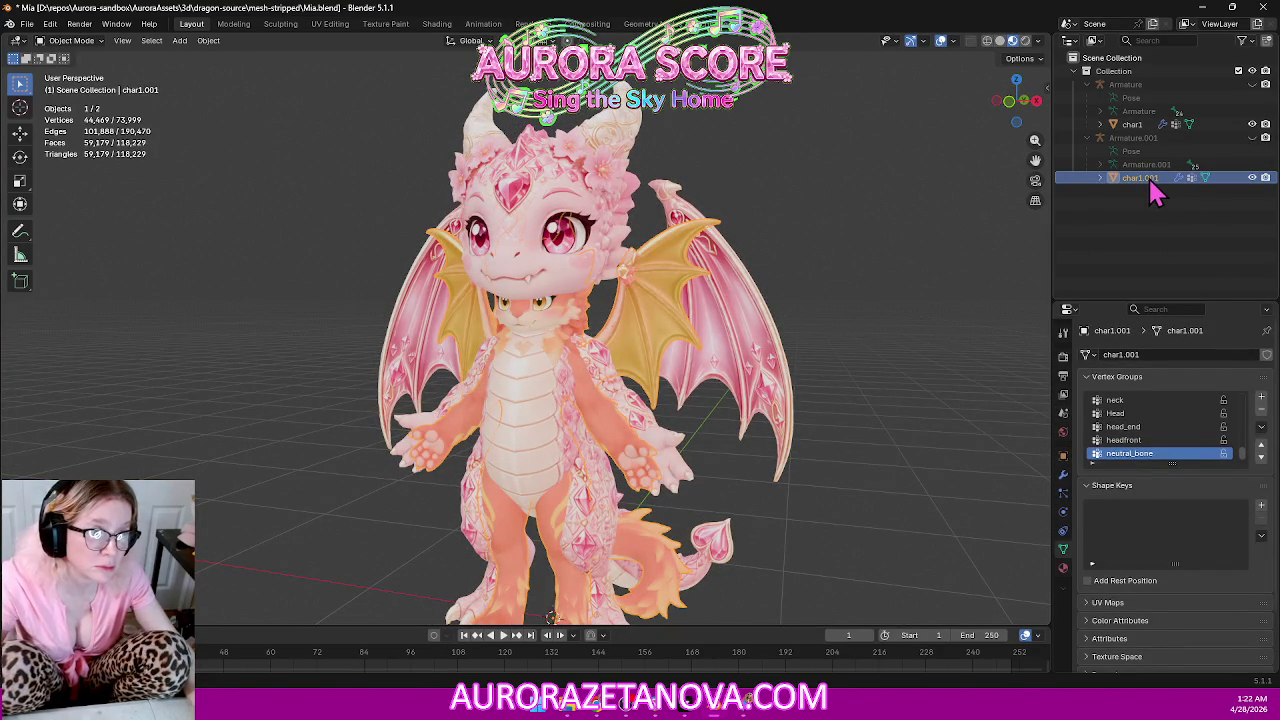
right_click(1112, 180)
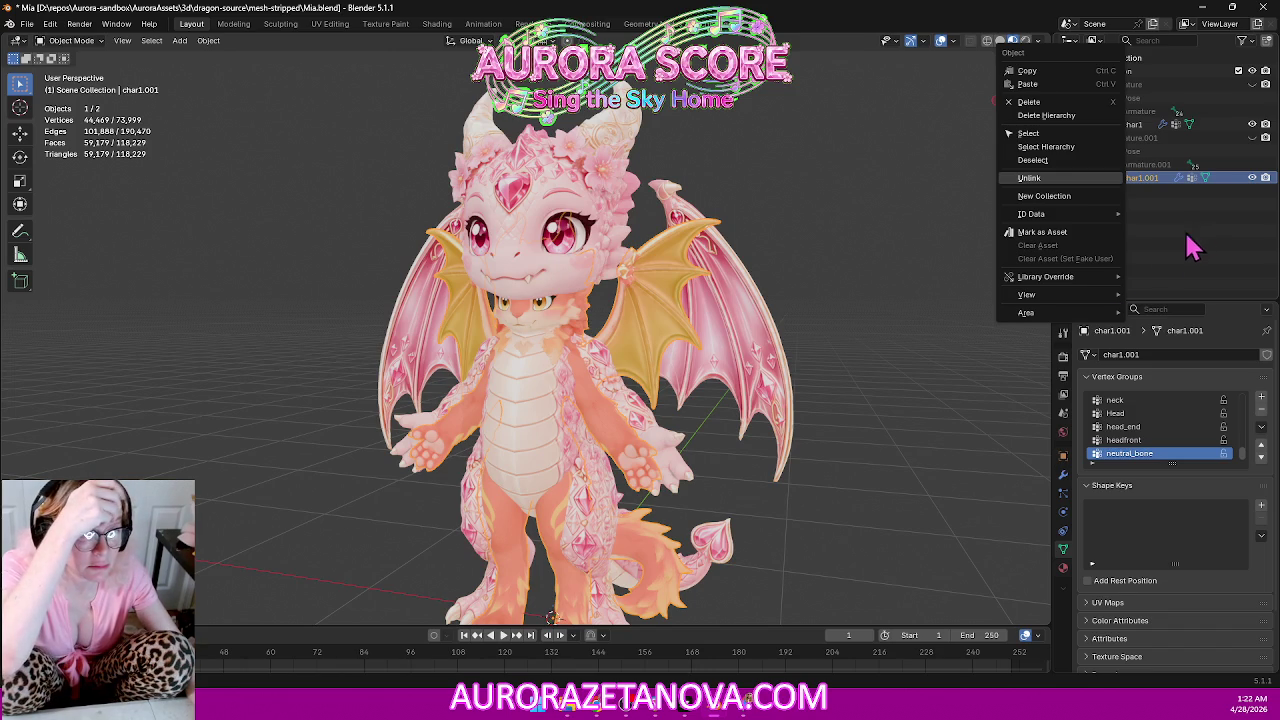
click(1228, 238)
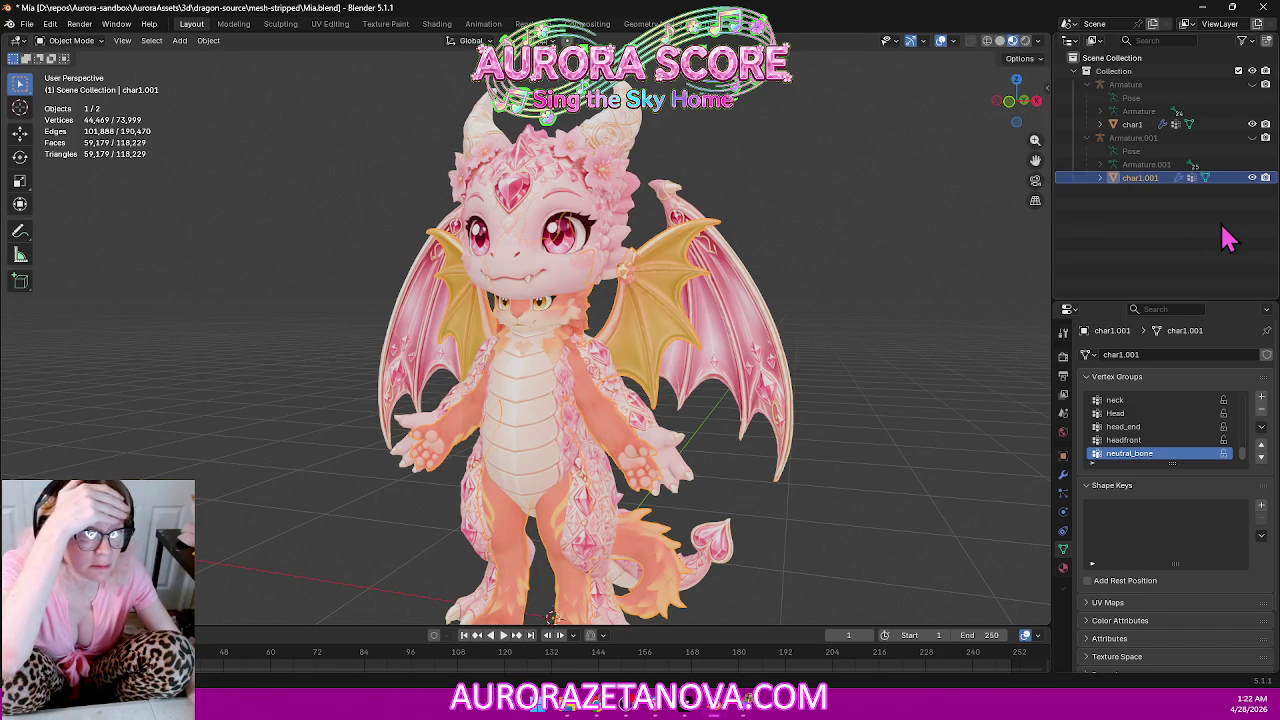
Expand char1.001 and Armature.001 in the Outliner and select the char1.001 object.
click(1100, 177)
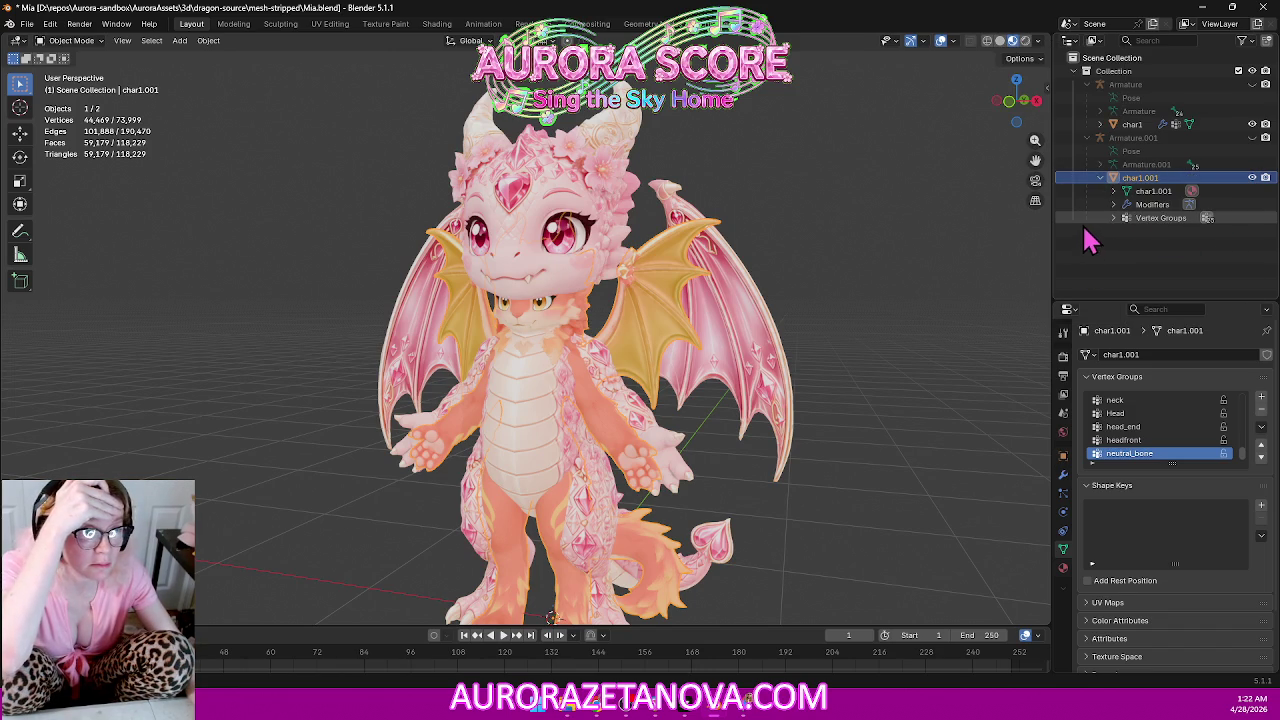
click(1157, 251)
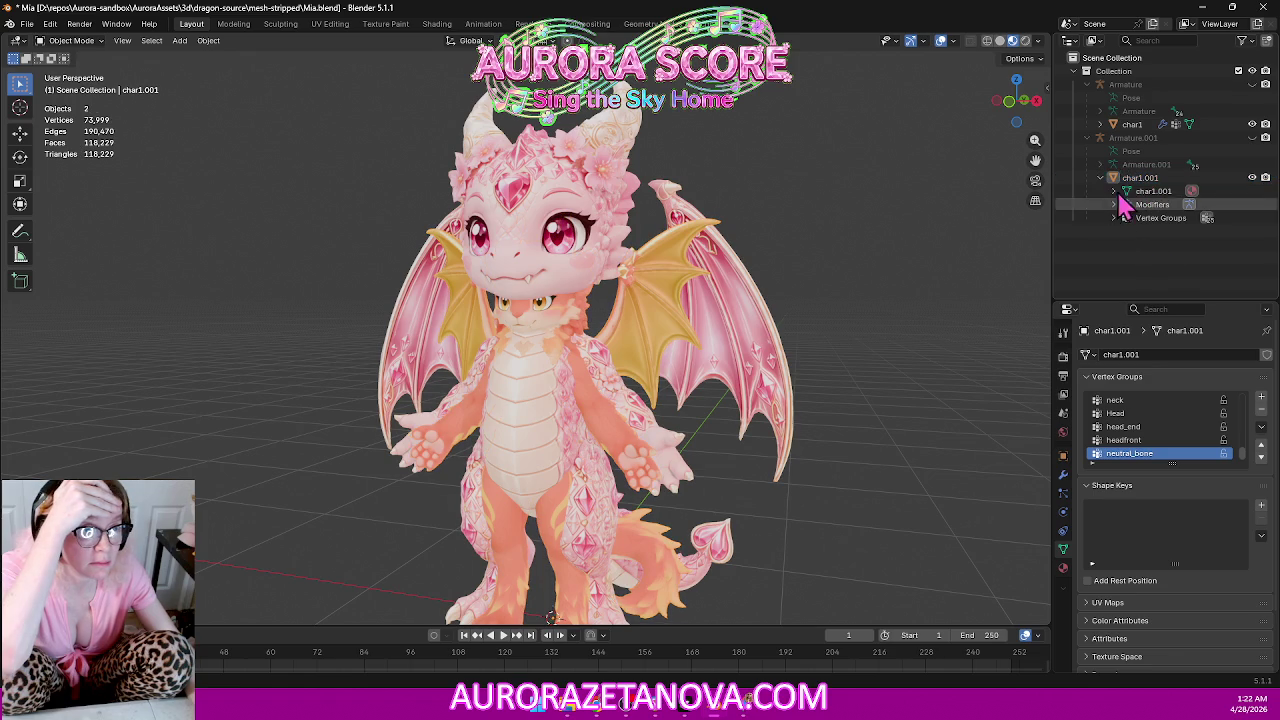
click(1100, 165)
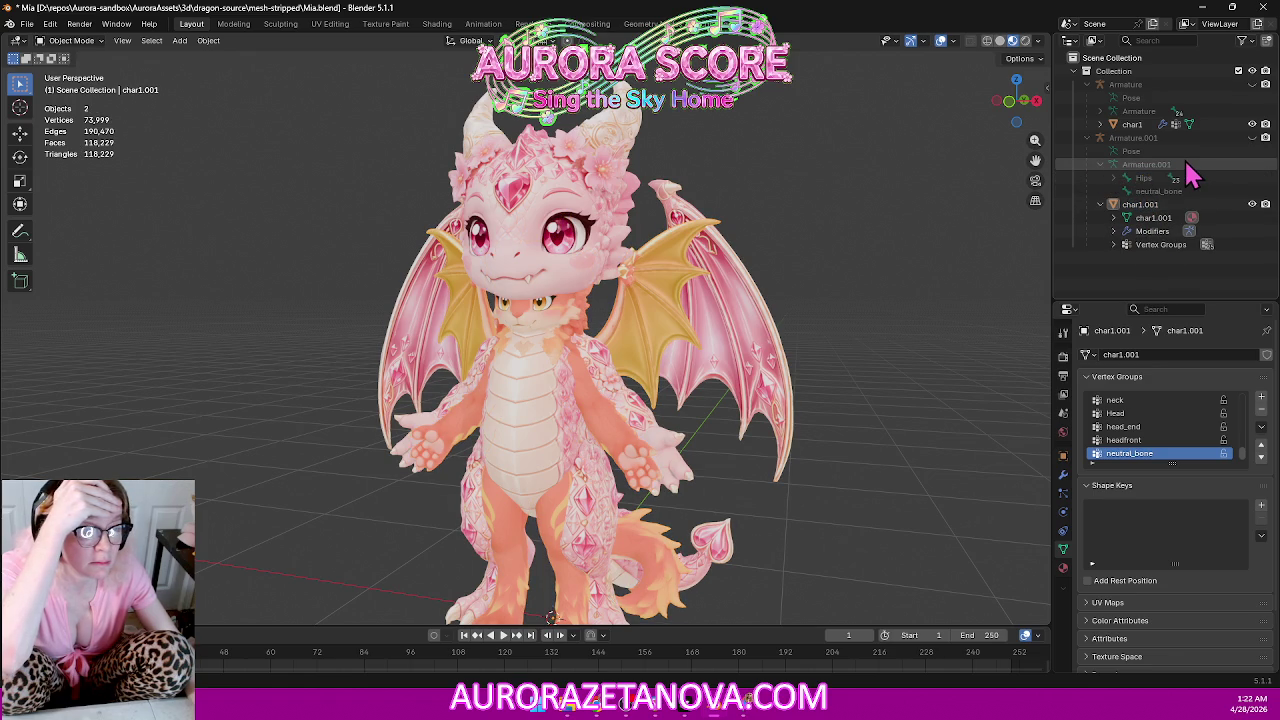
click(1166, 166)
click(1150, 205)
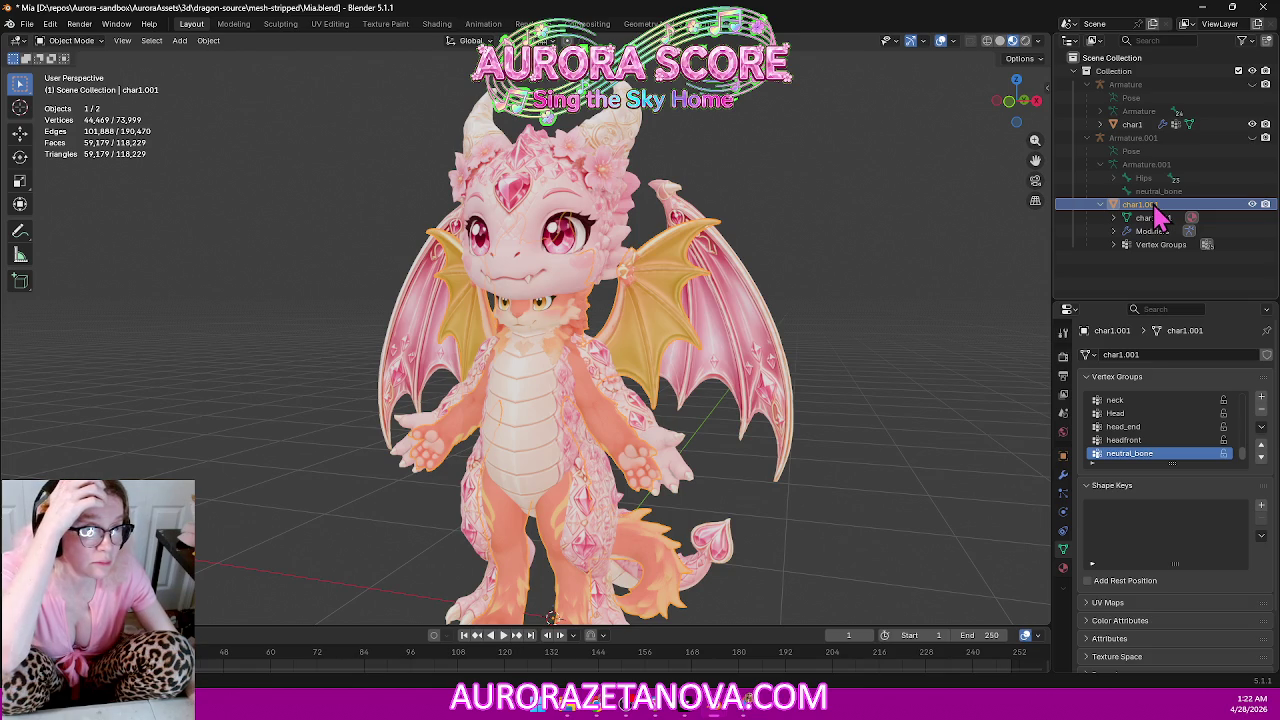
Copy the char1.001 mesh object to the clipboard as one data-block.
right_click(1158, 212)
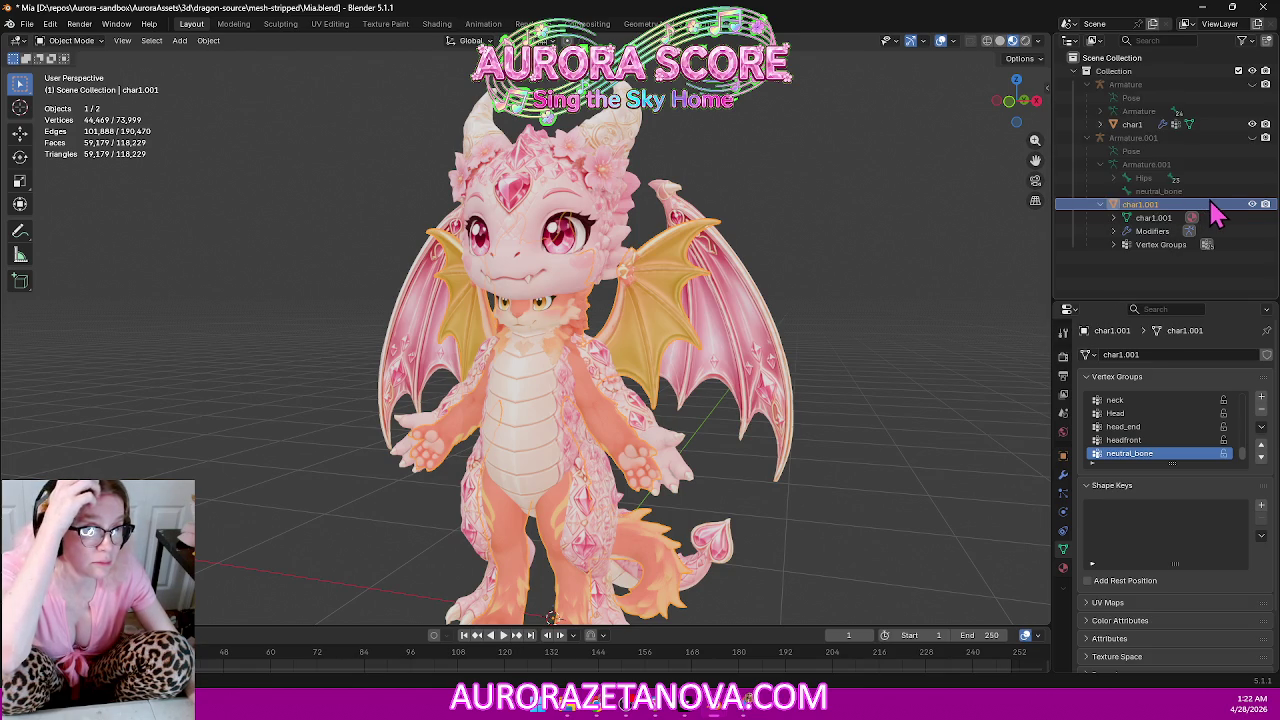
right_click(1150, 210)
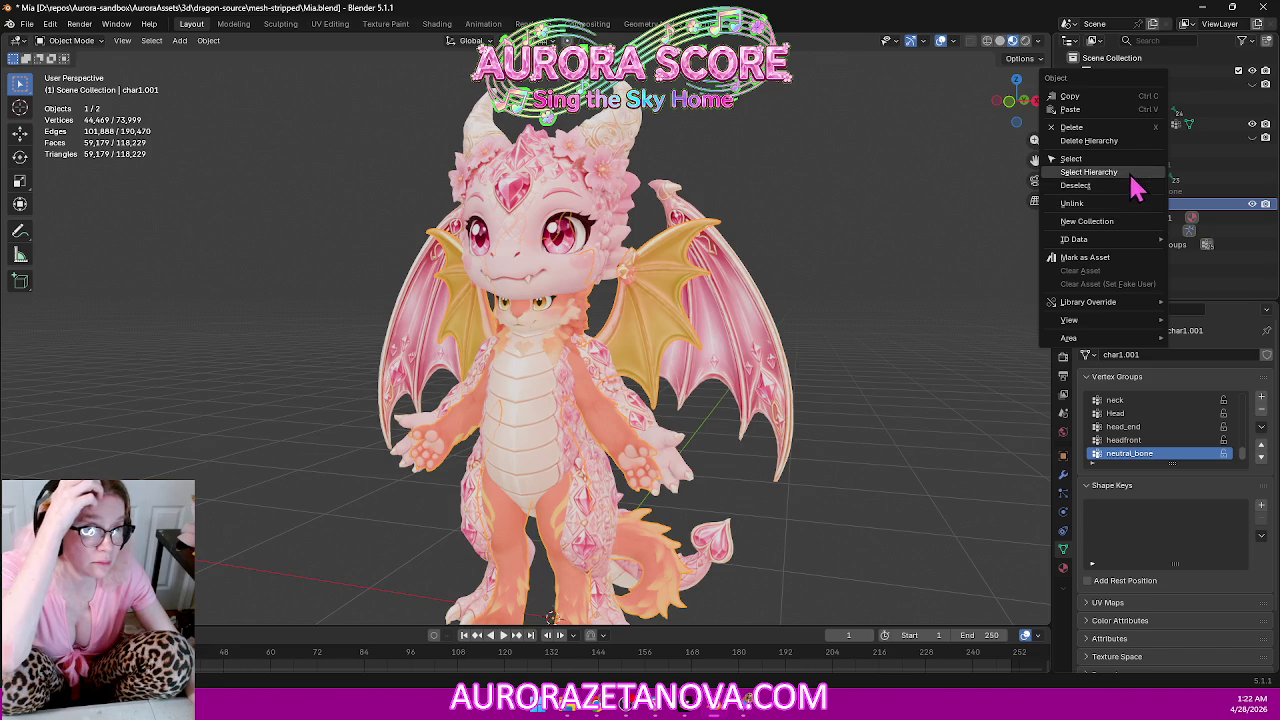
right_click(1145, 212)
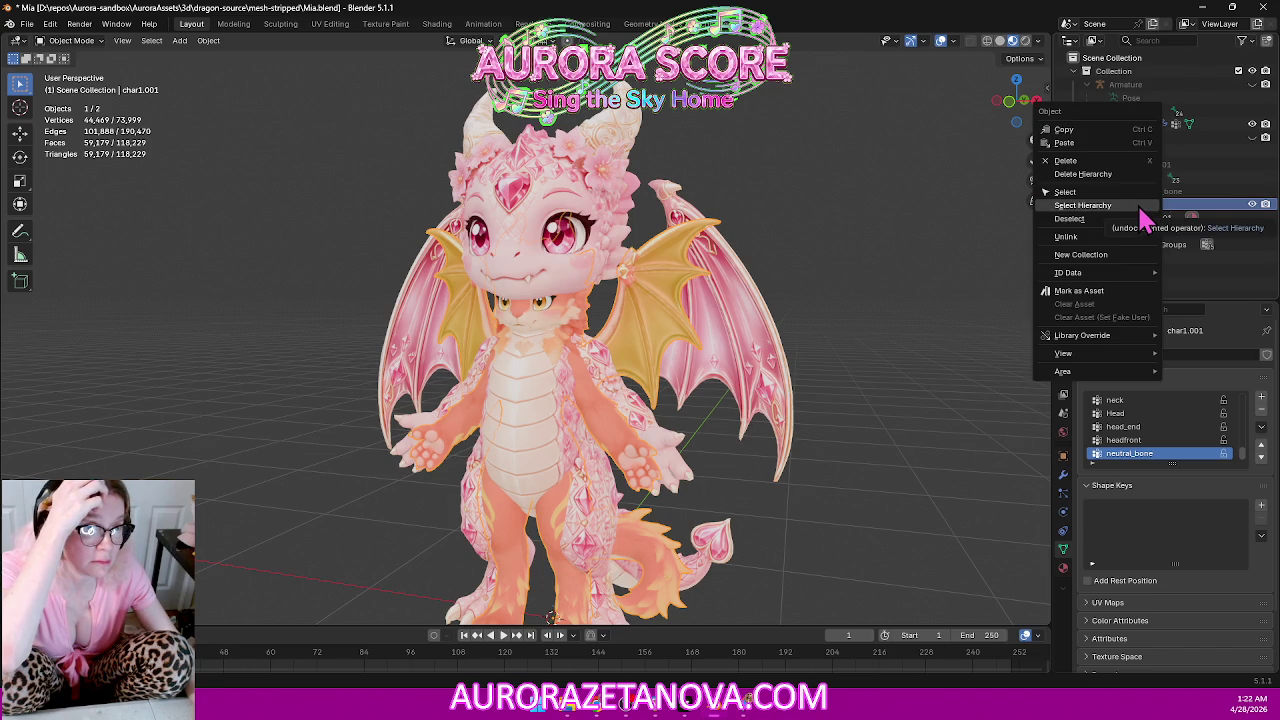
click(1114, 135)
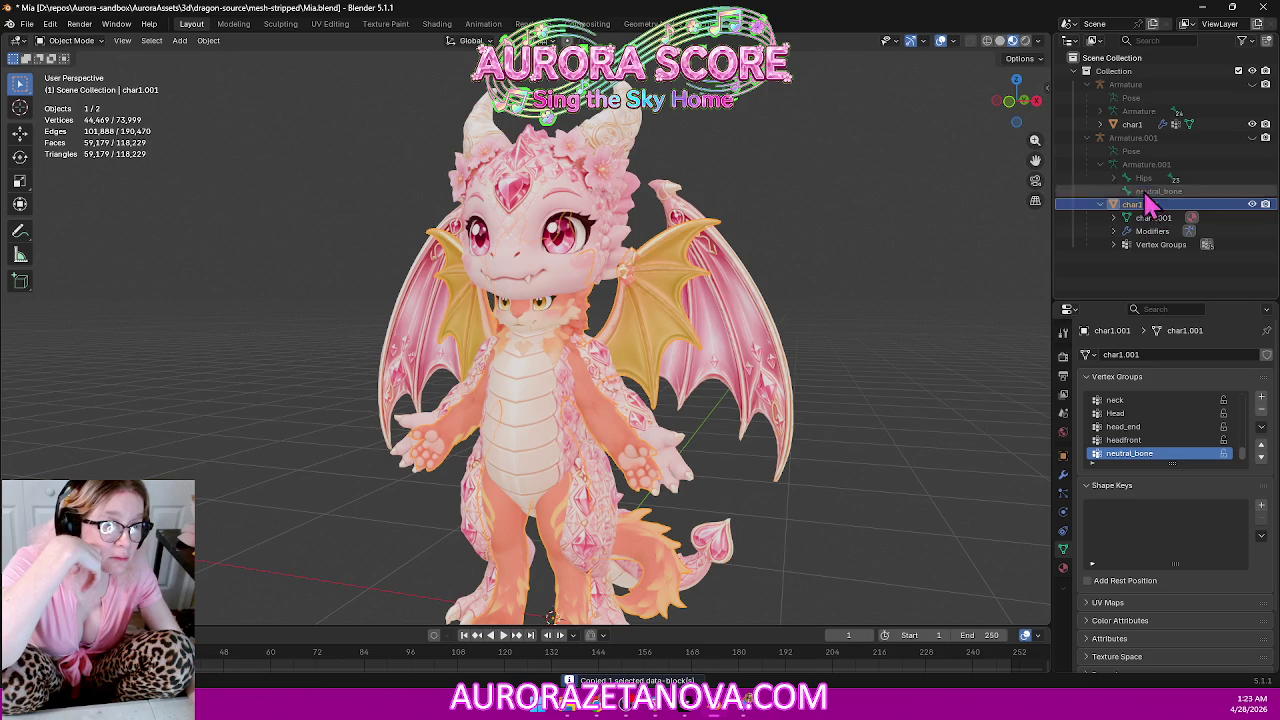
click(1130, 86)
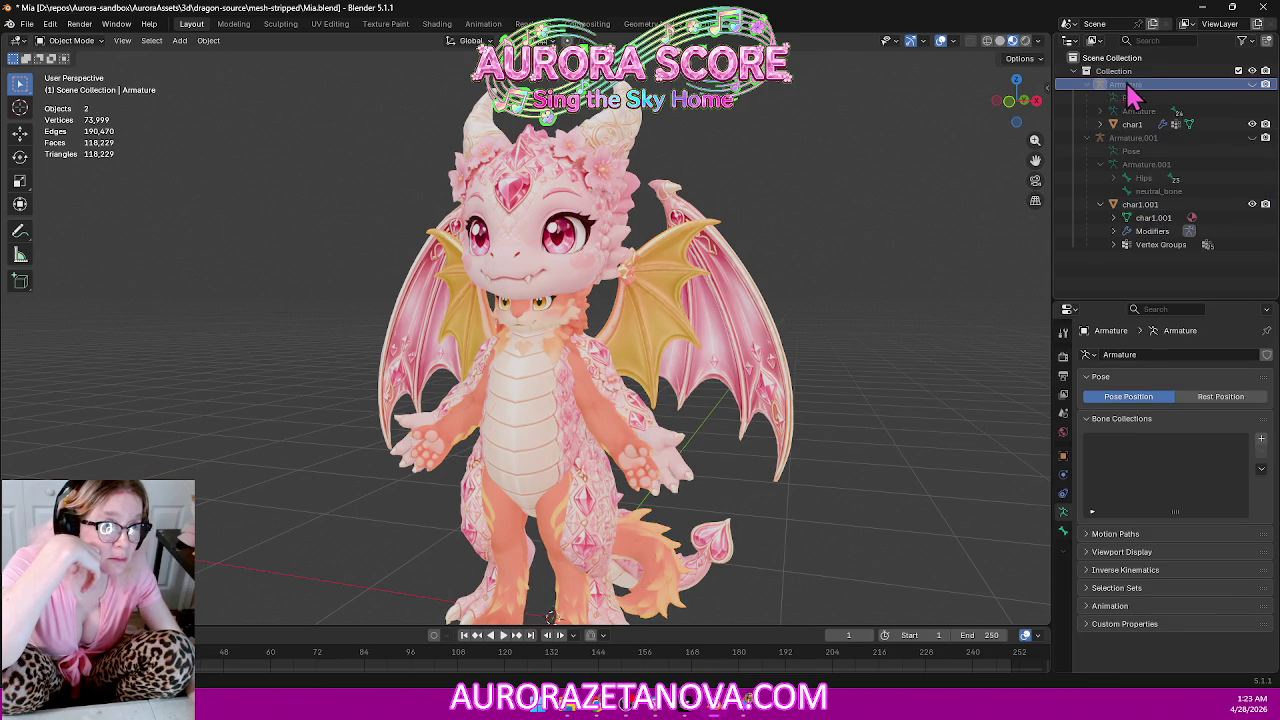
right_click(1130, 88)
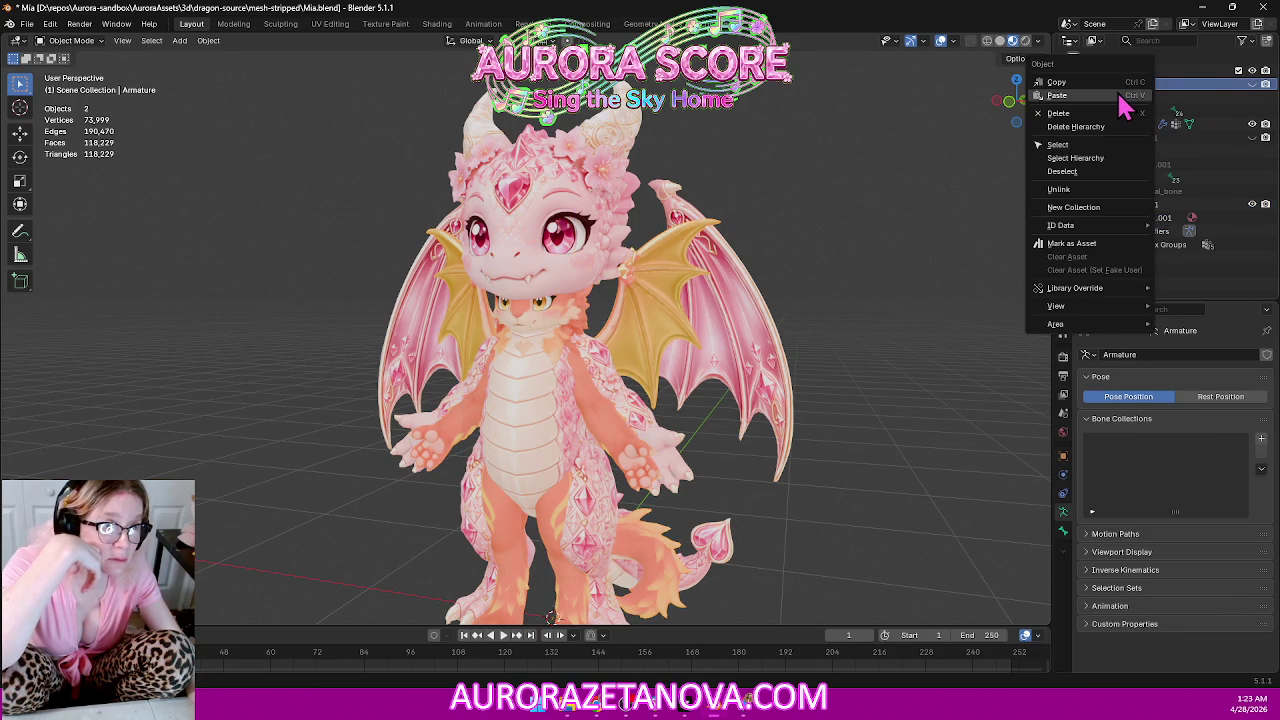
click(1121, 96)
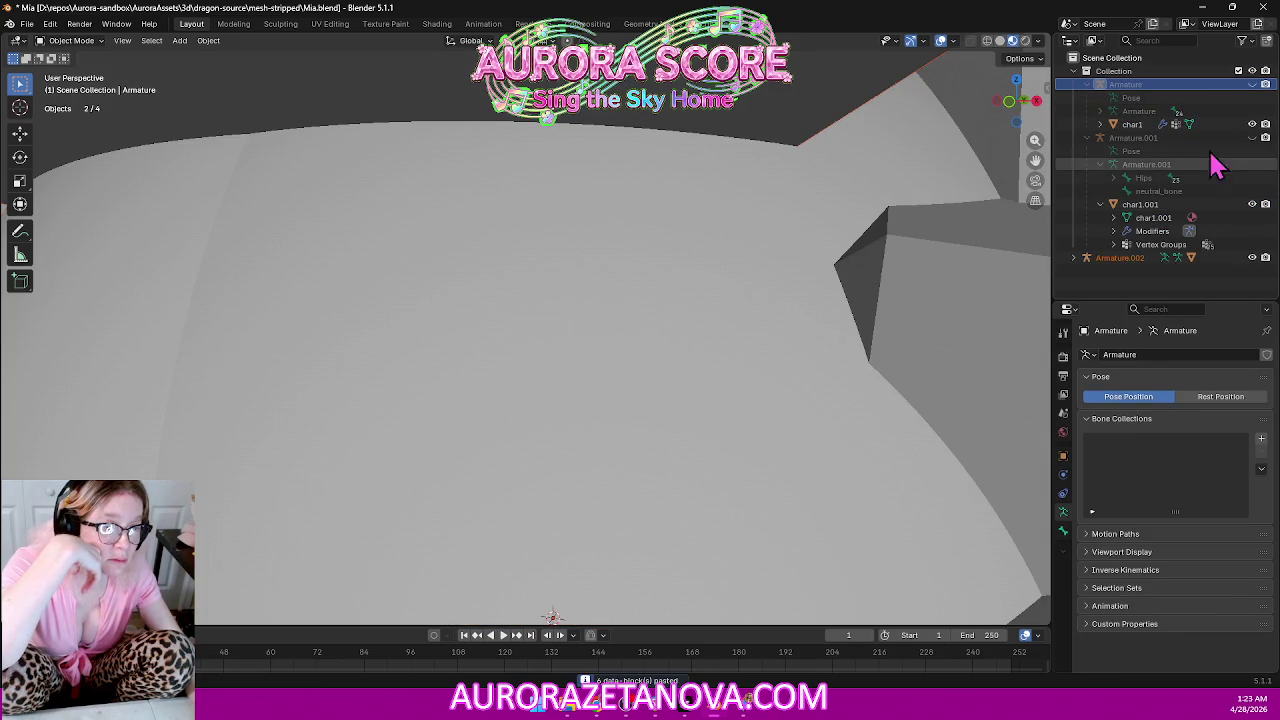
click(1075, 258)
scroll(1240, 272, down, 1)
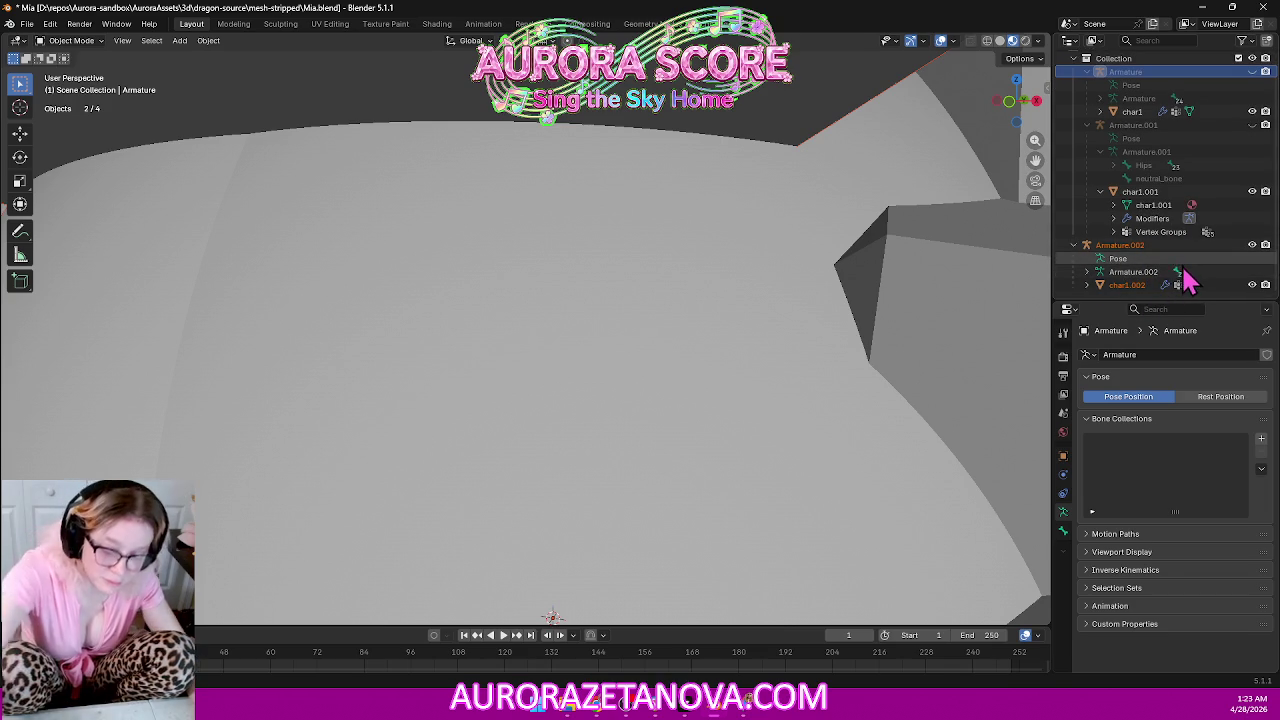
key(x)
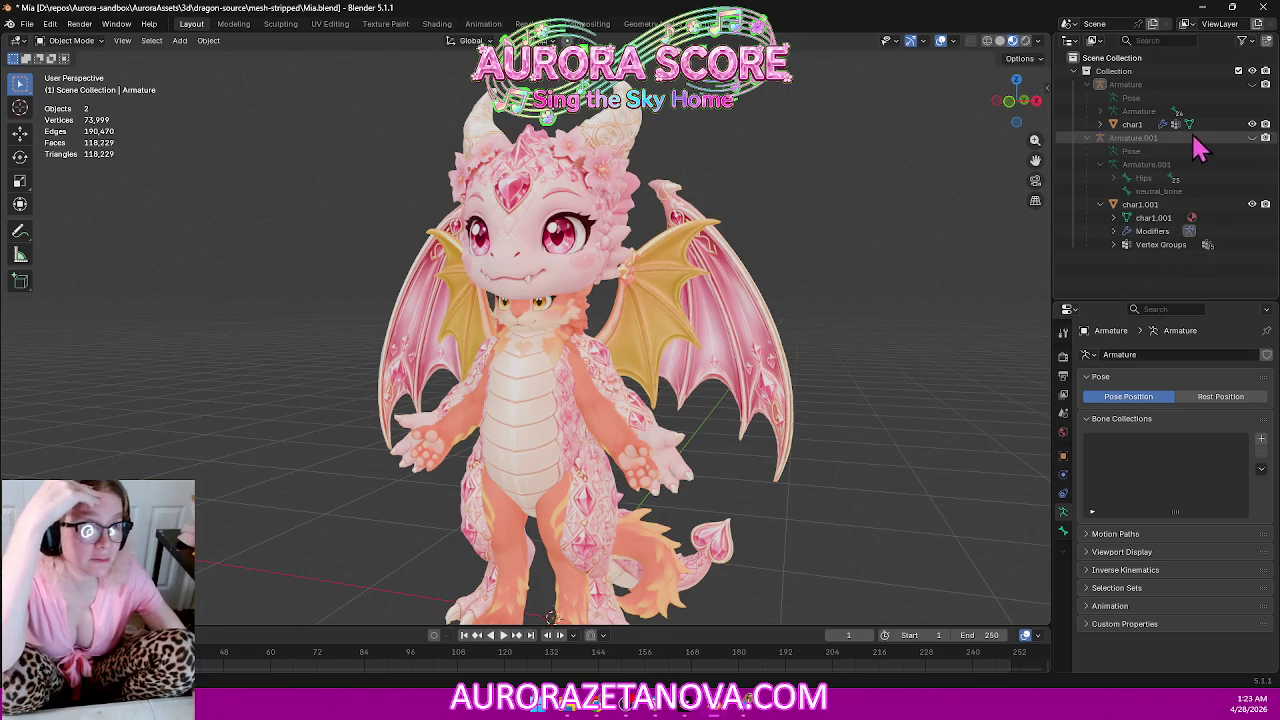
Select Armature and Armature.001, then select everything and delete all dragon rigs and meshes.
click(1137, 86)
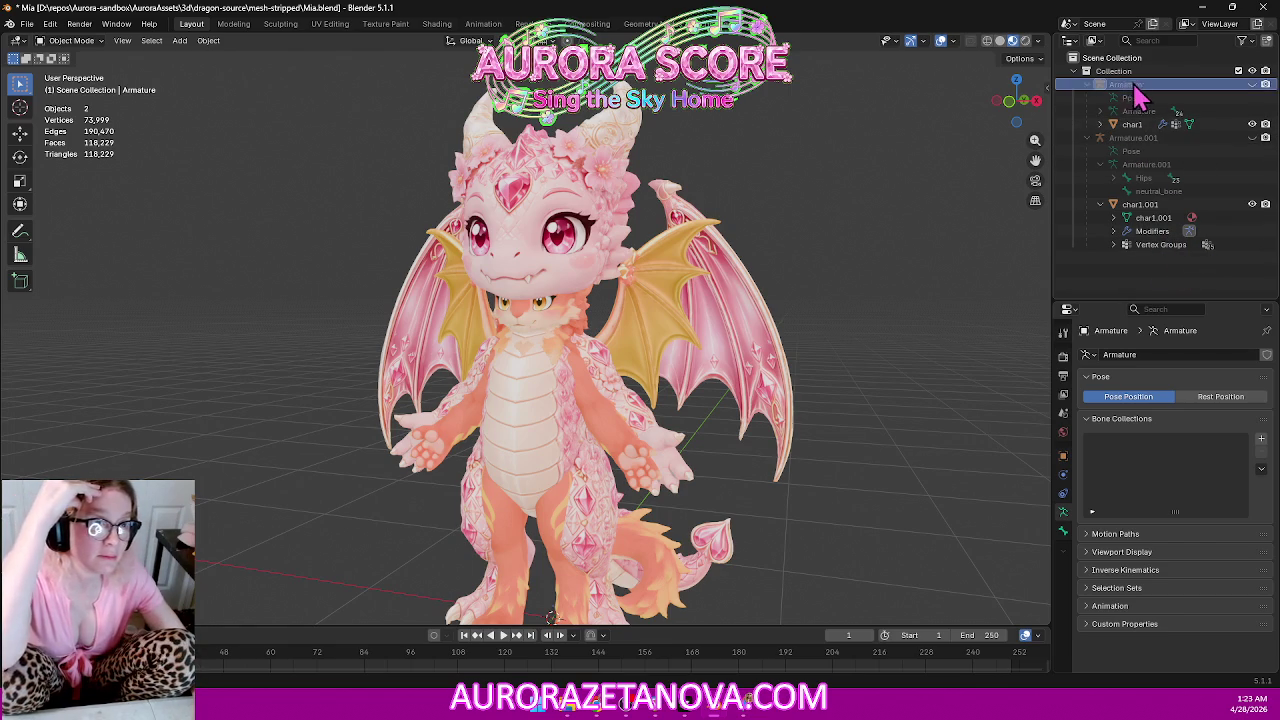
click(1156, 142)
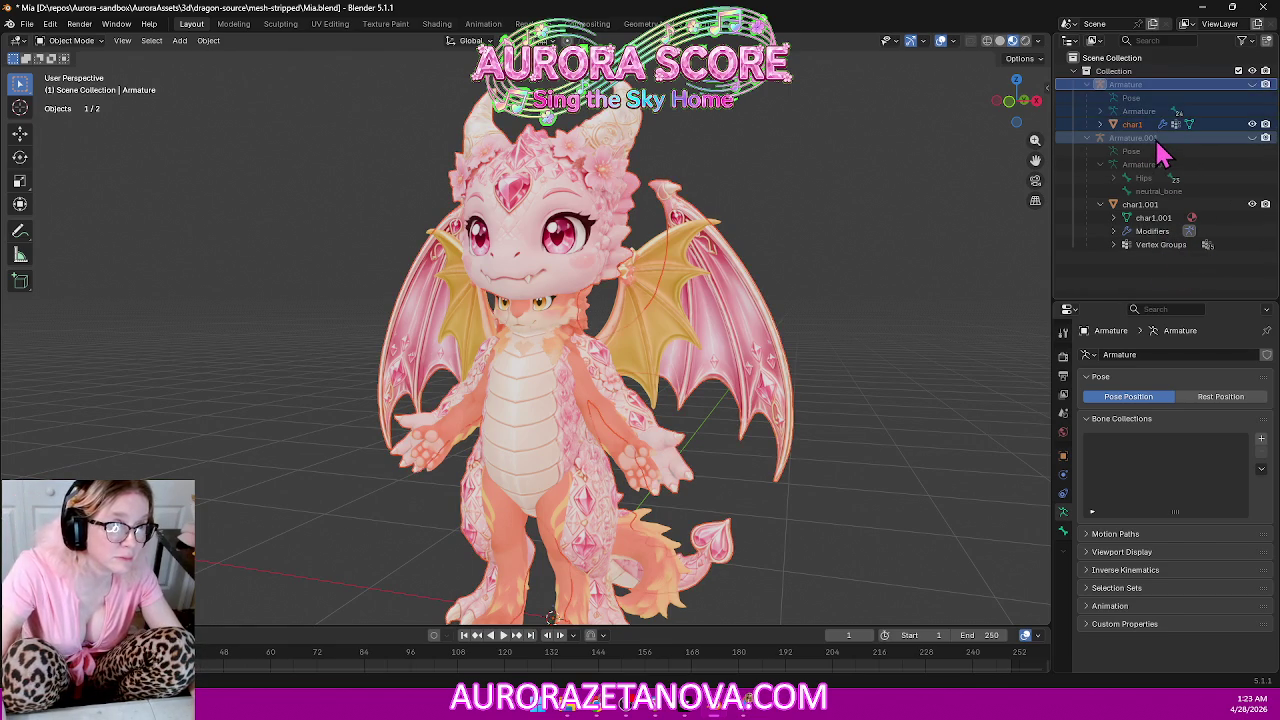
right_click(1156, 142)
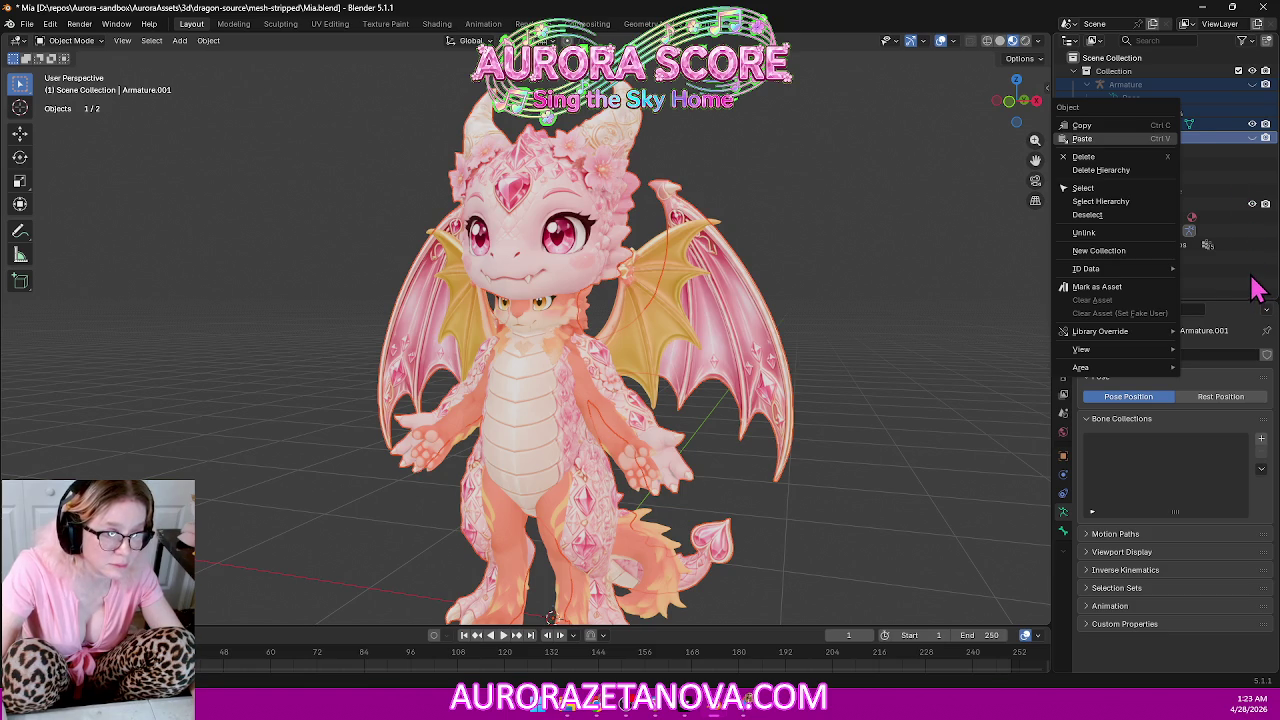
click(1131, 256)
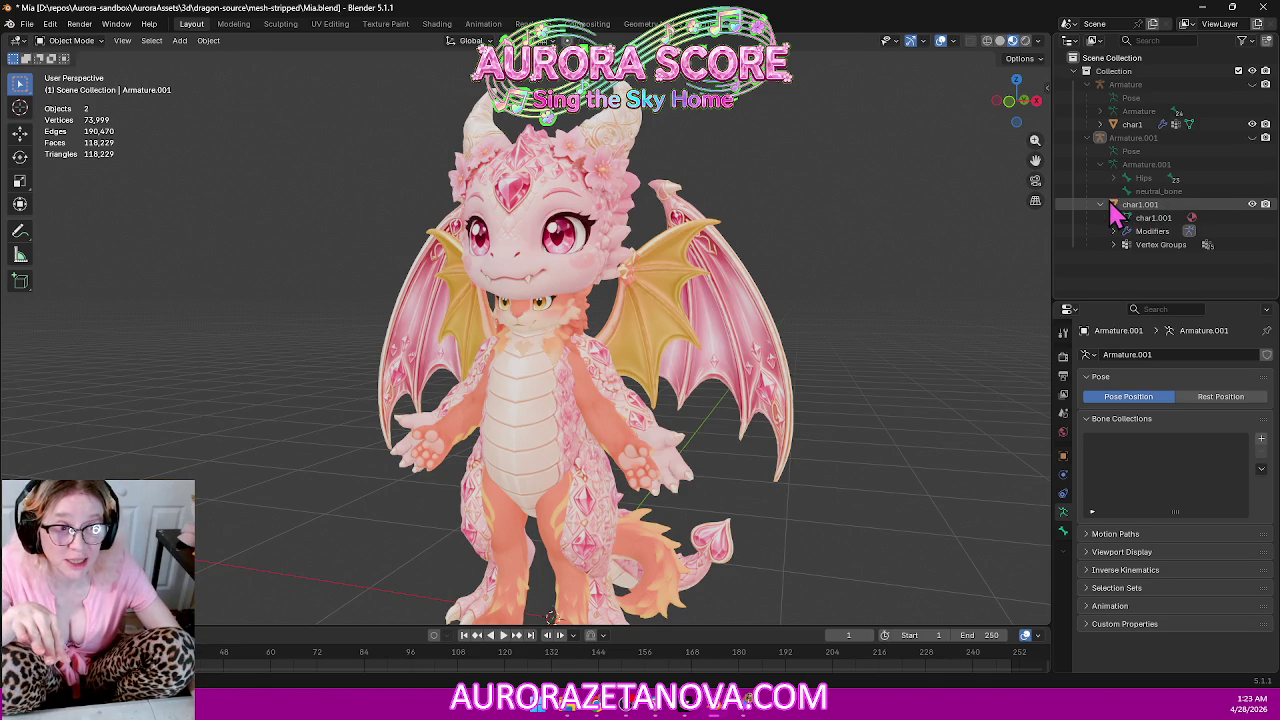
key(a)
key(Delete)
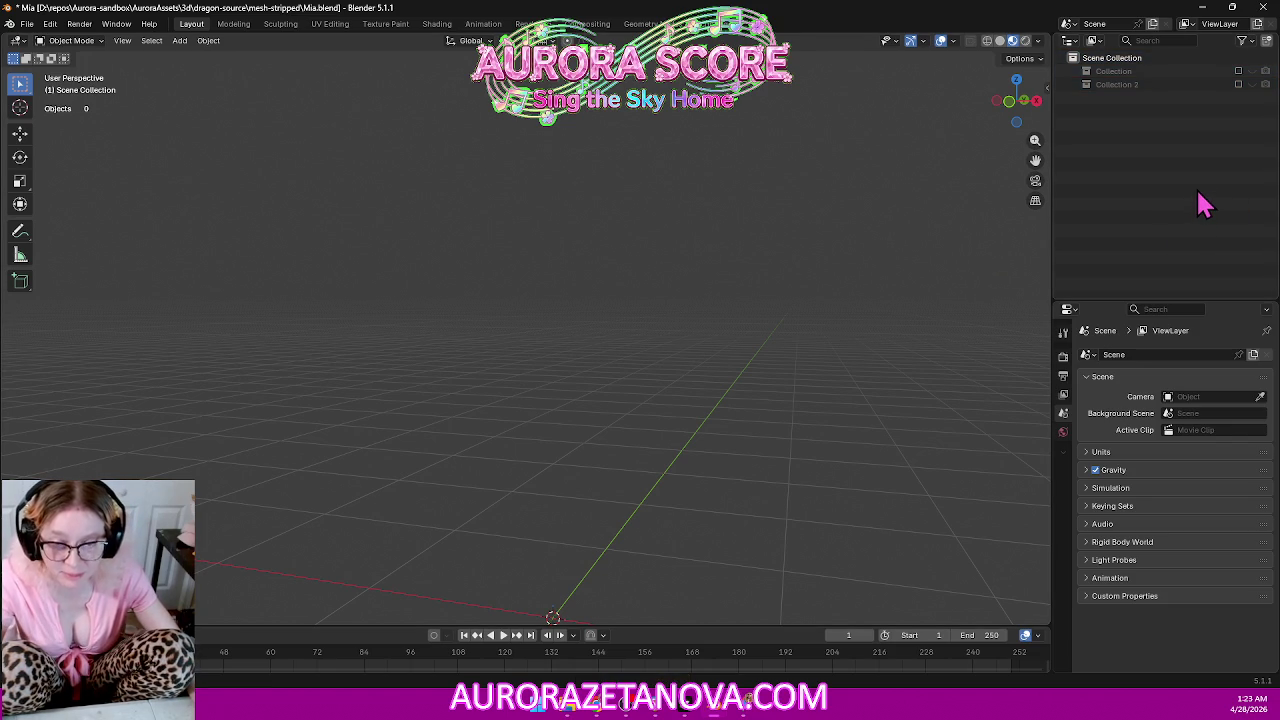
key(ctrl+z)
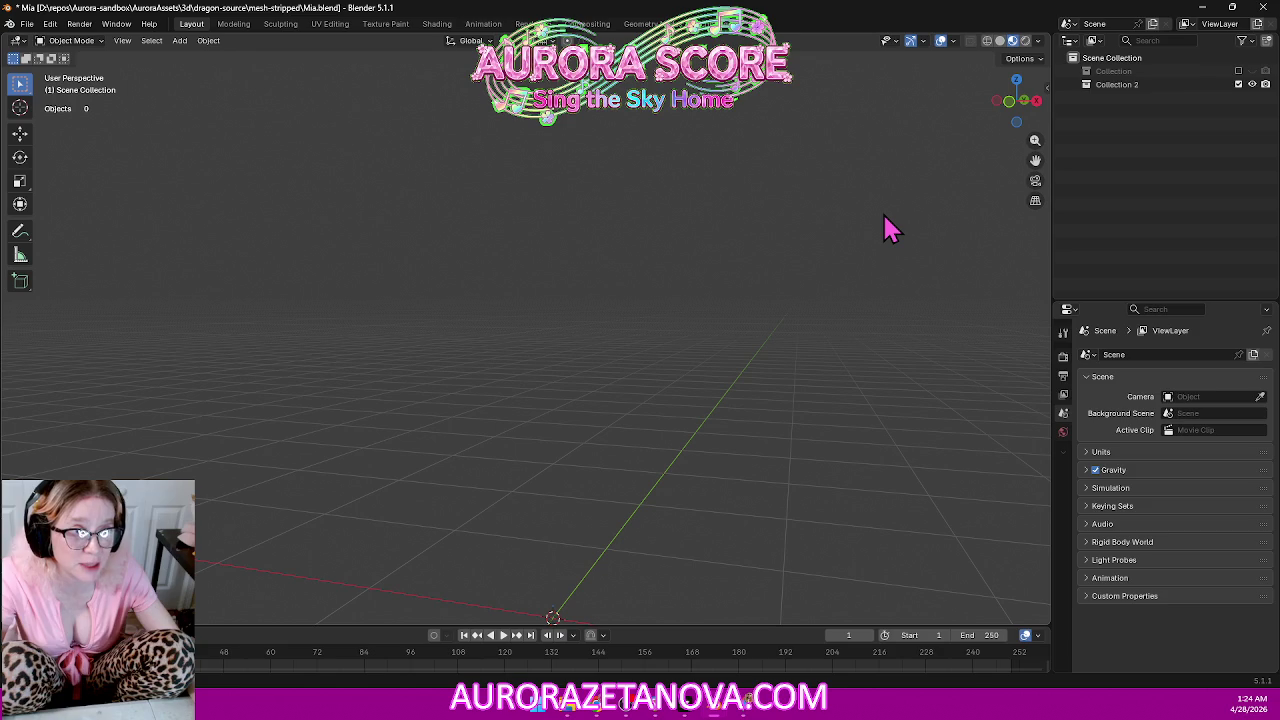
key(space)
key(F3)
text(anzy buttons did I push this timezzz)
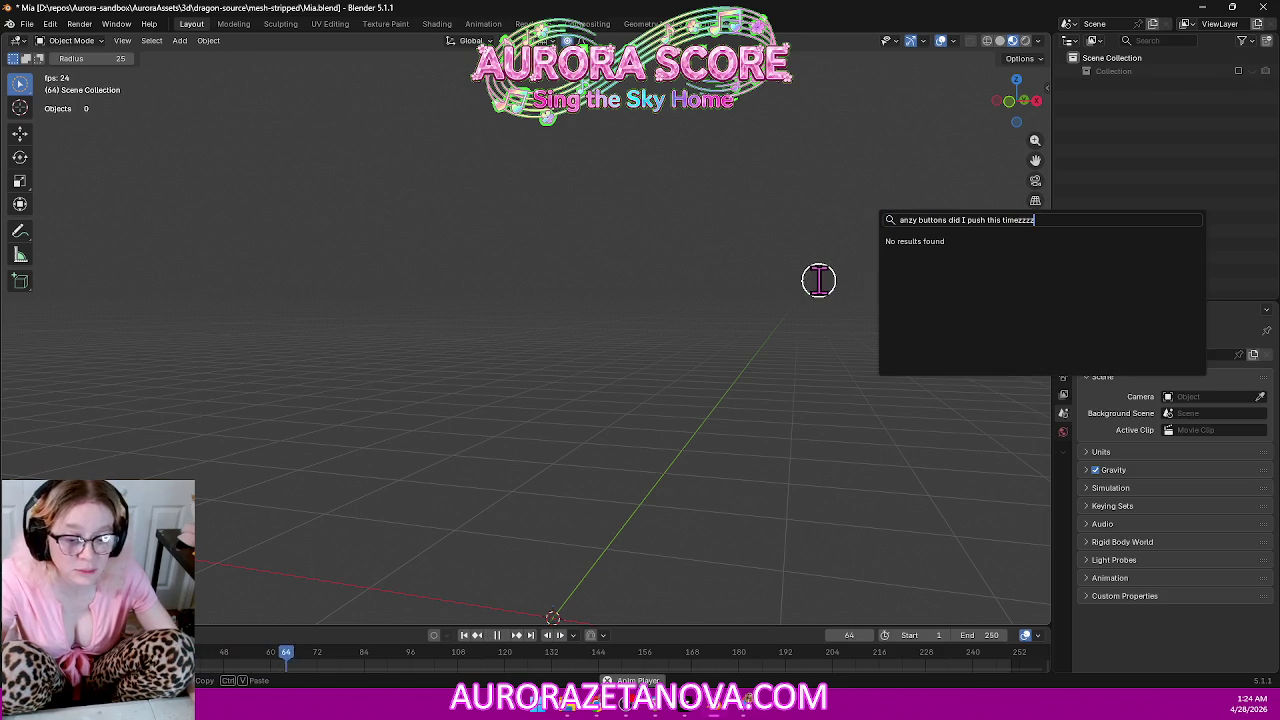
text(zzzd)
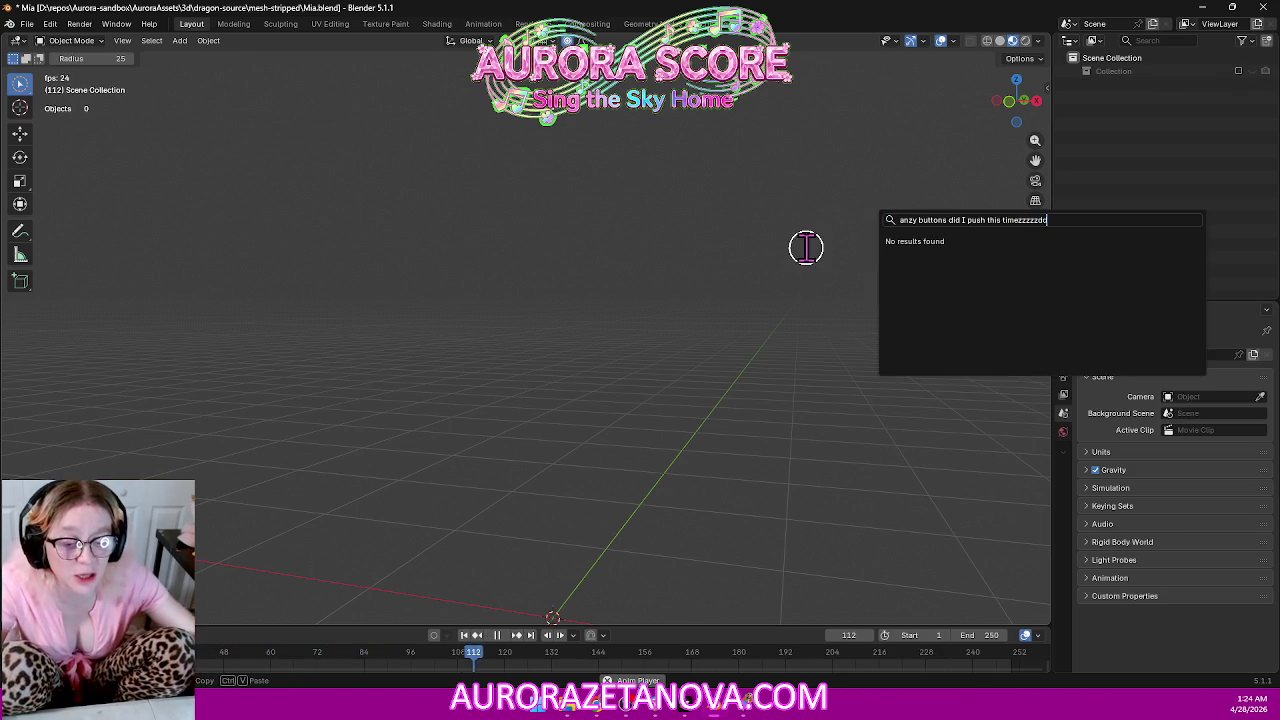
key(Escape)
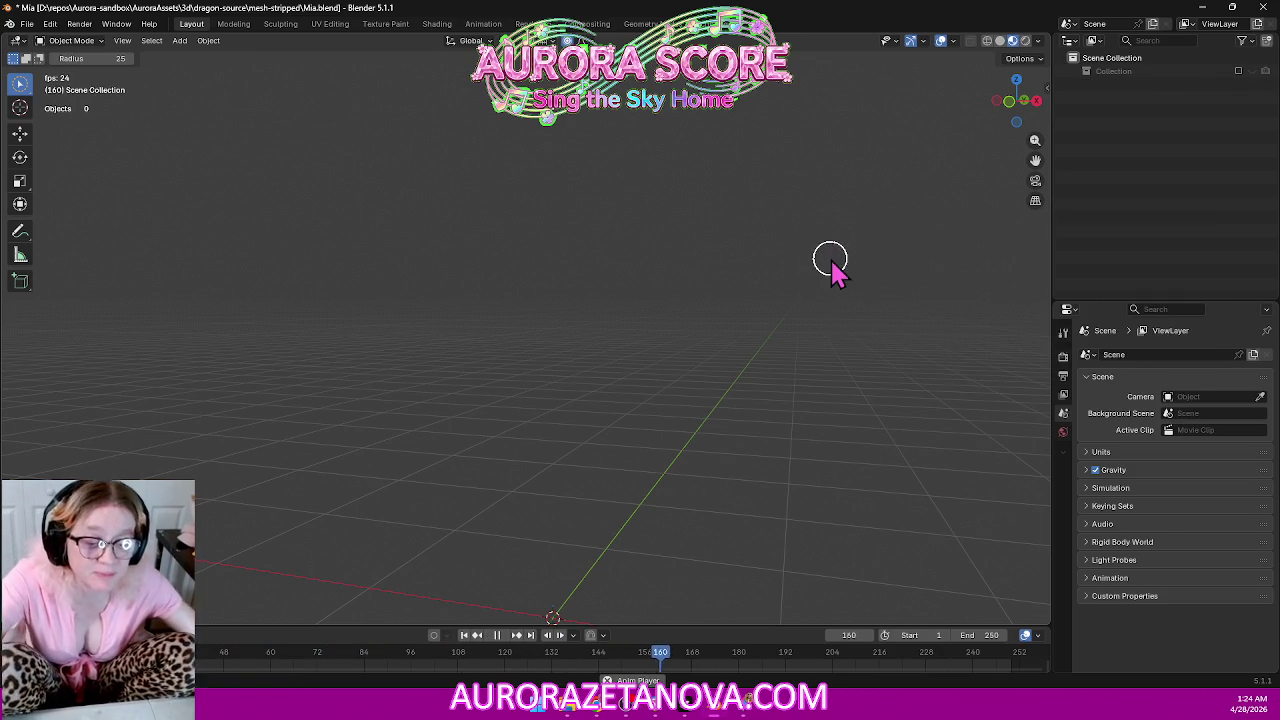
key(Escape)
key(Escape)
key(i)
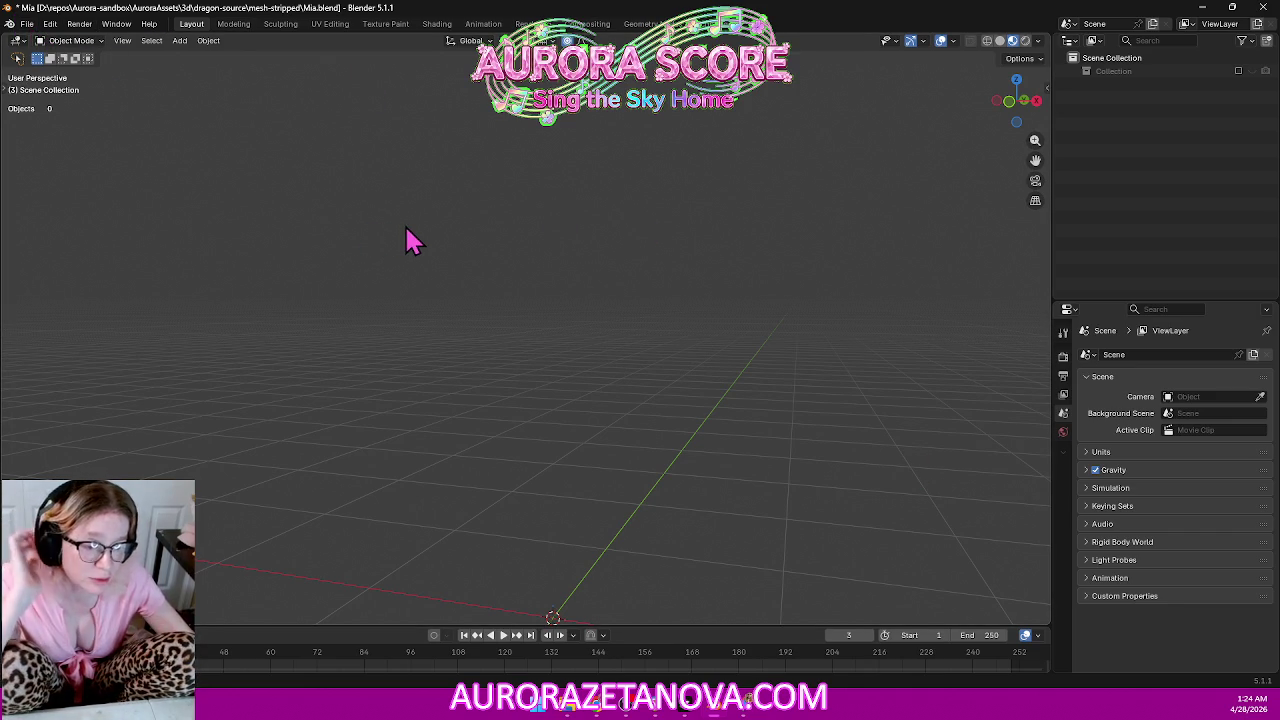
click(27, 24)
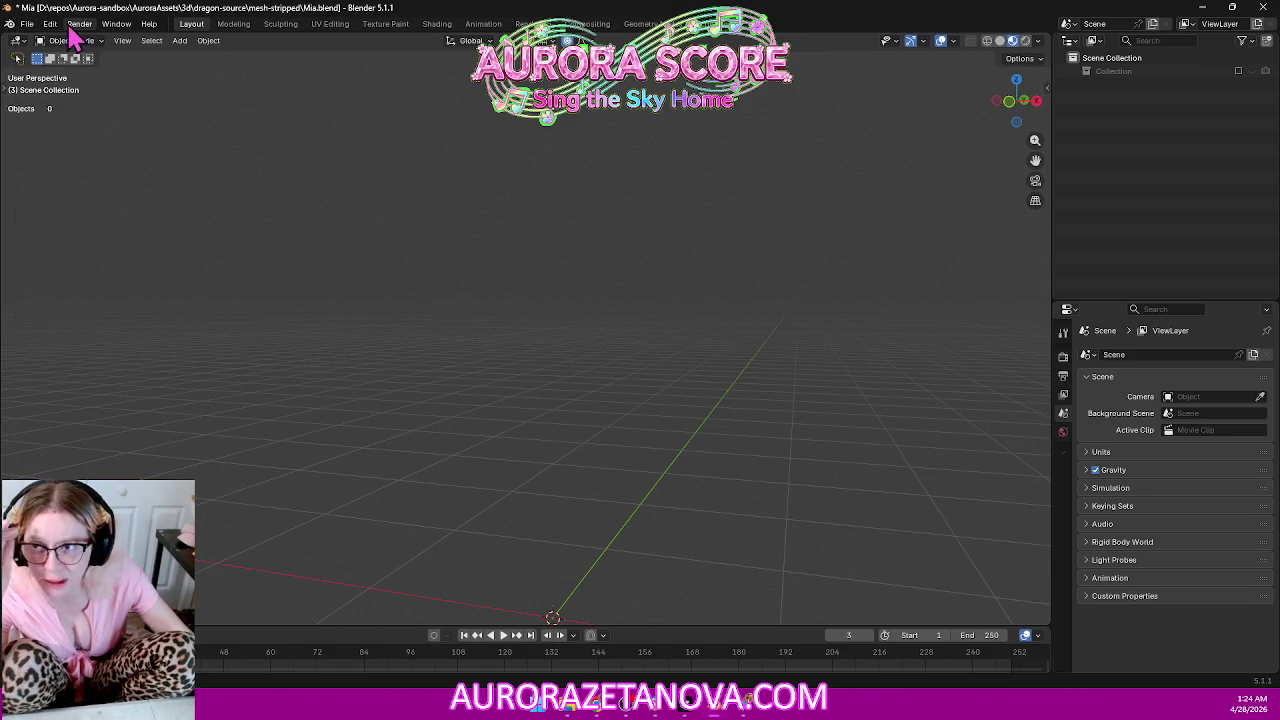
Reopen Mia.blend from recent files, discarding the unsaved changes.
click(27, 24)
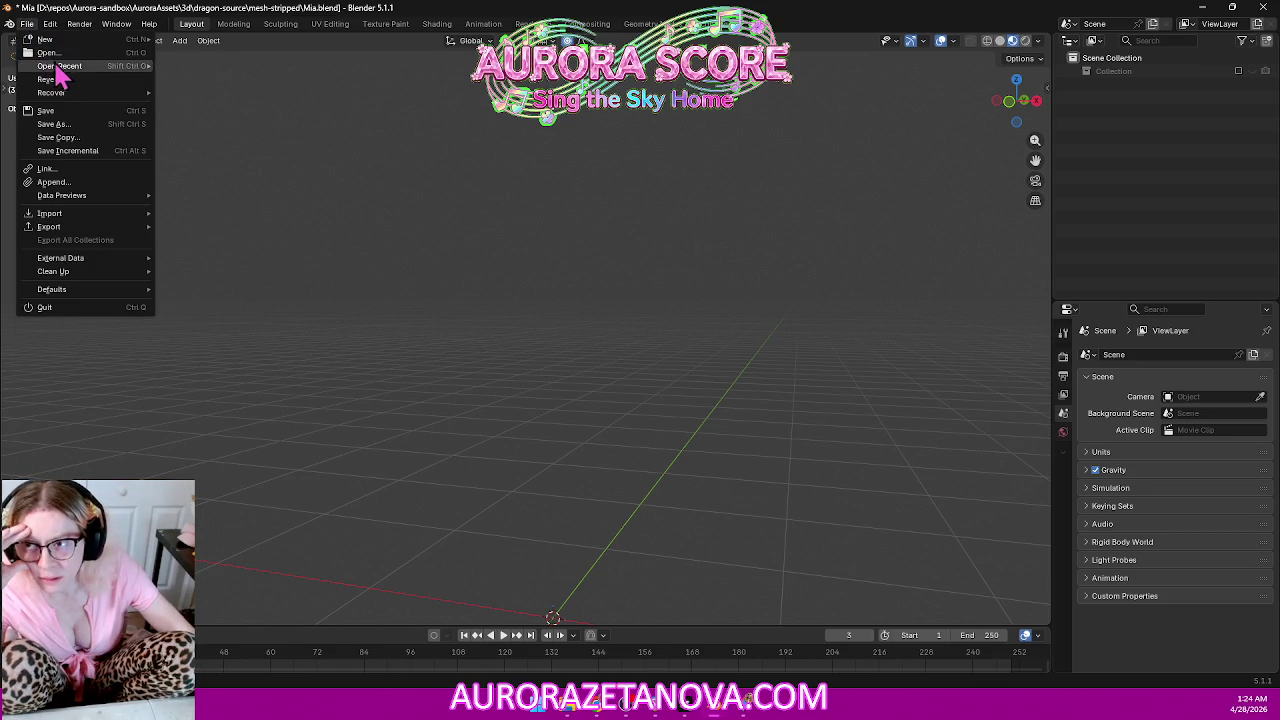
mouse_move(90, 92)
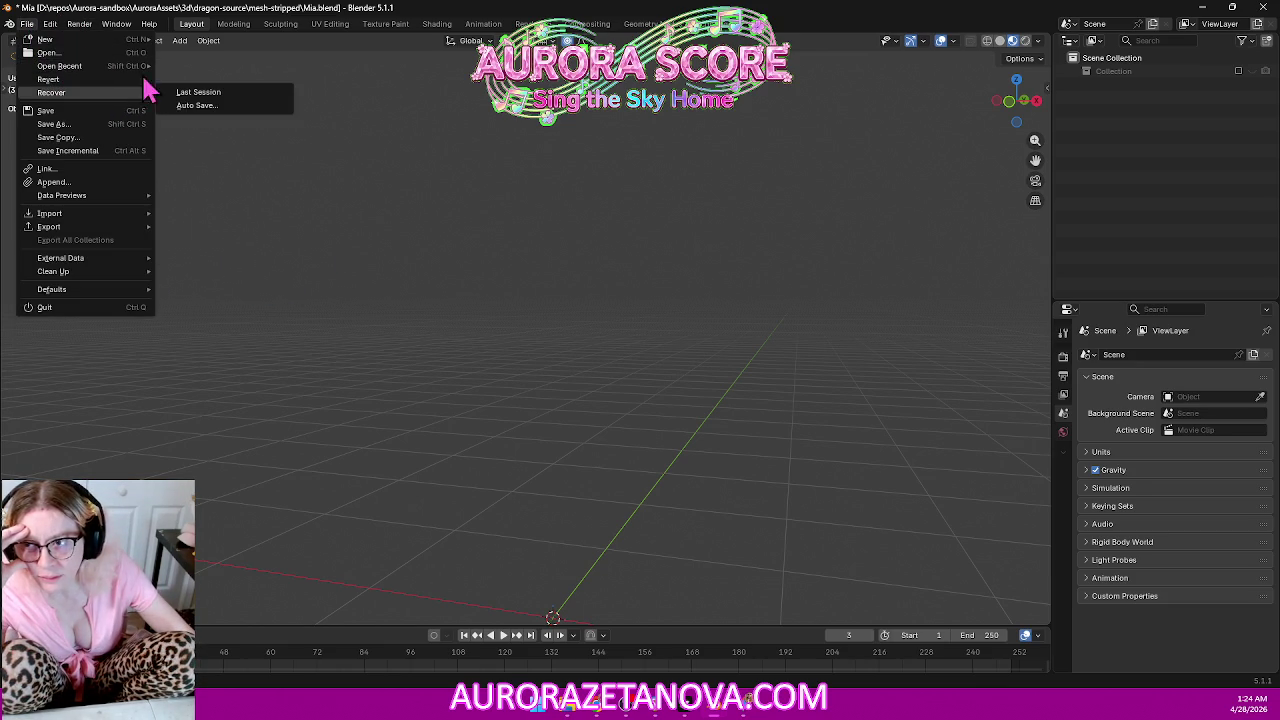
mouse_move(60, 66)
click(222, 68)
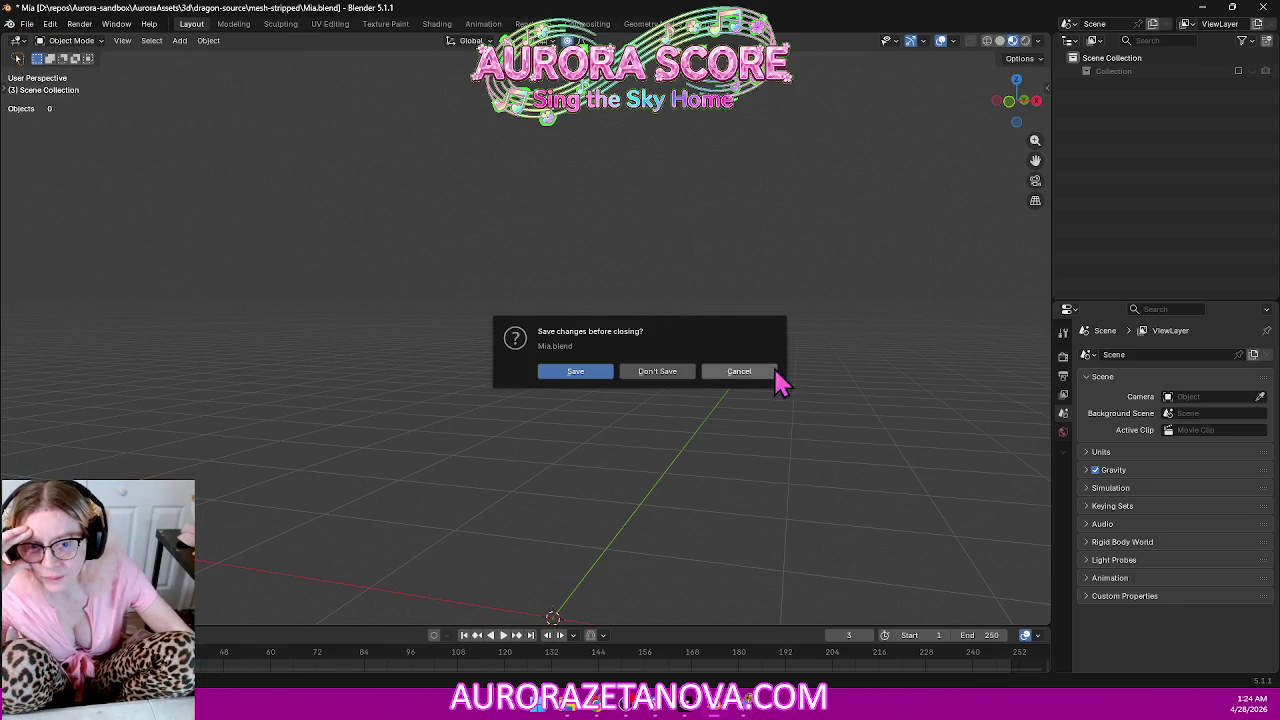
click(665, 372)
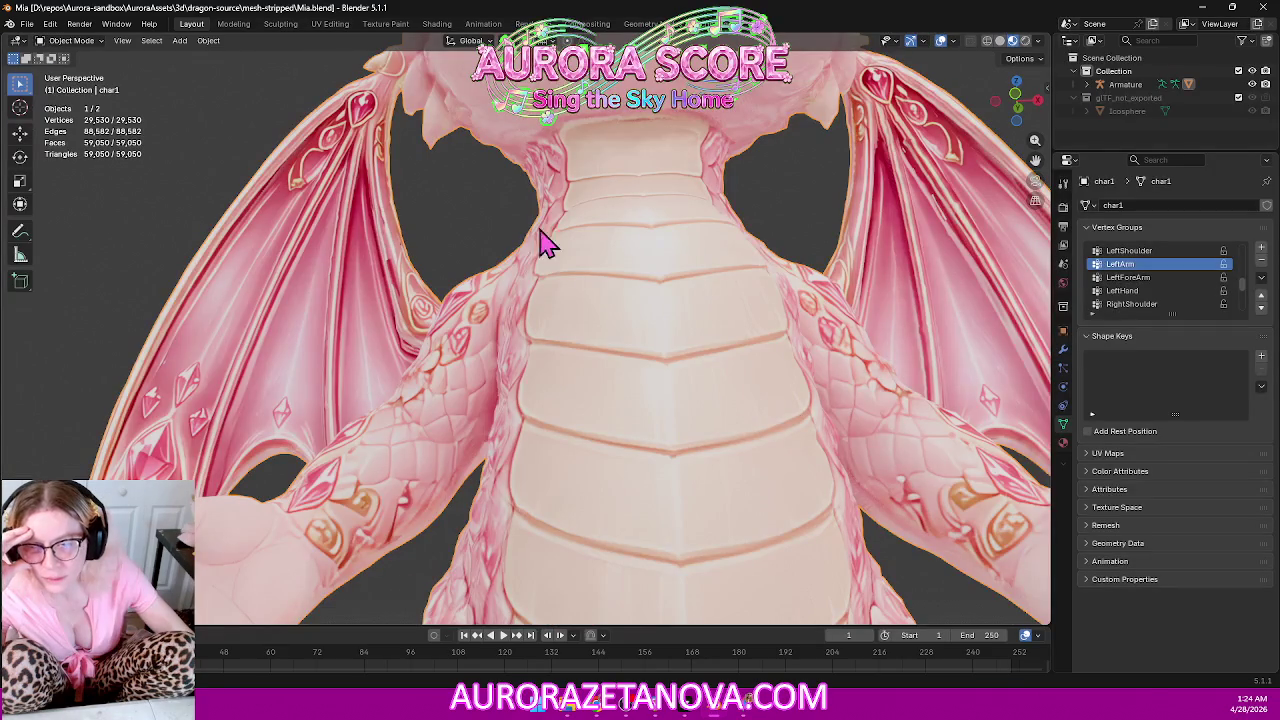
Import the Cinder dragon from Mesh_Cinder.glb as glTF 2.0 and hide Icosphere.001.
click(27, 23)
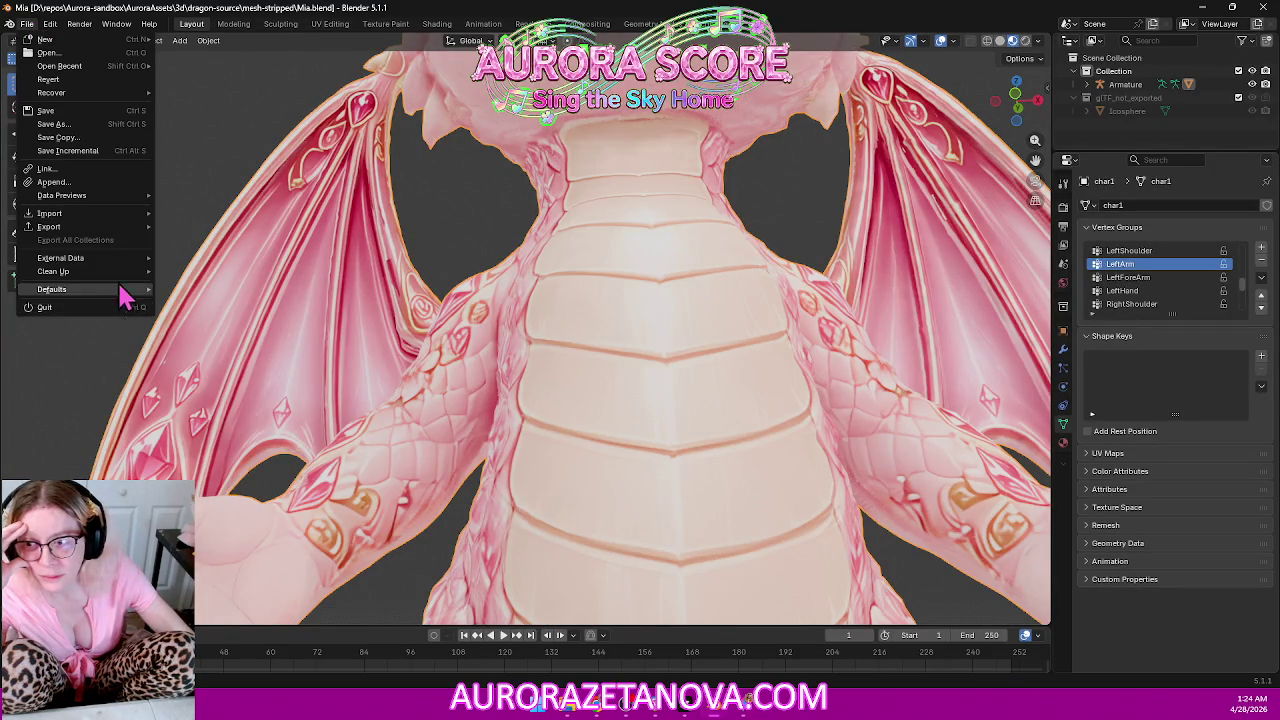
mouse_move(50, 213)
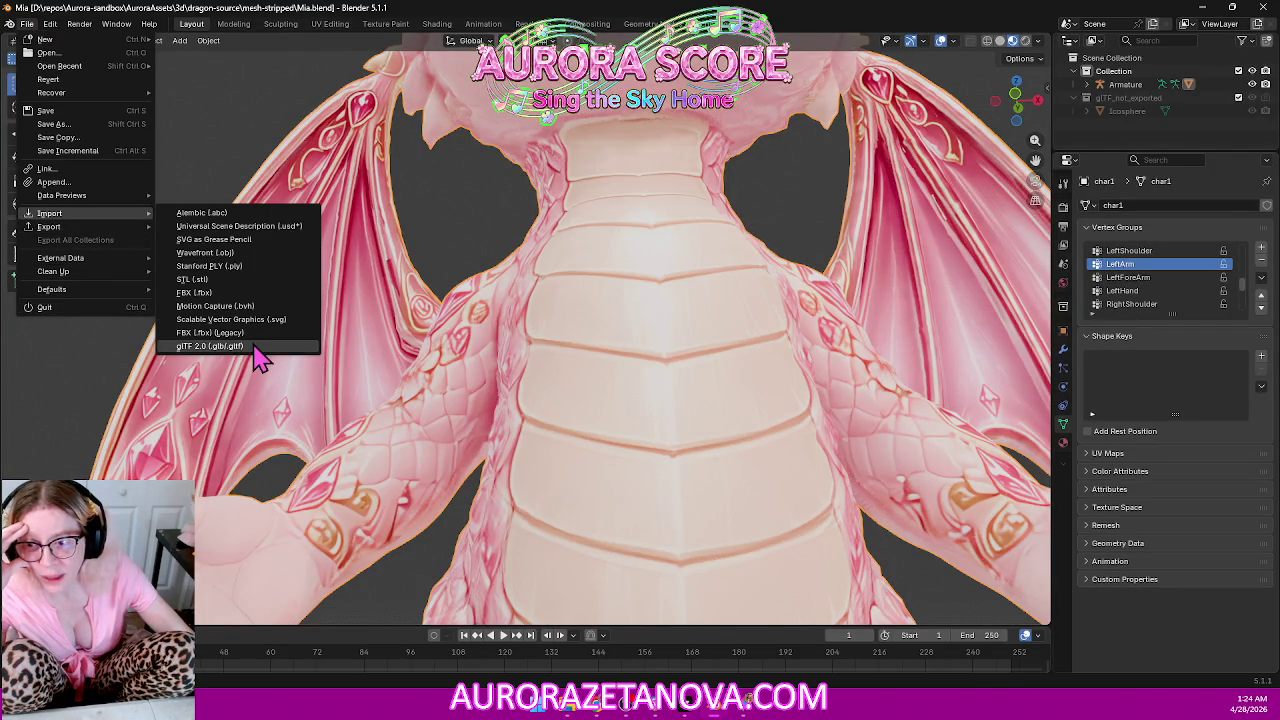
click(253, 348)
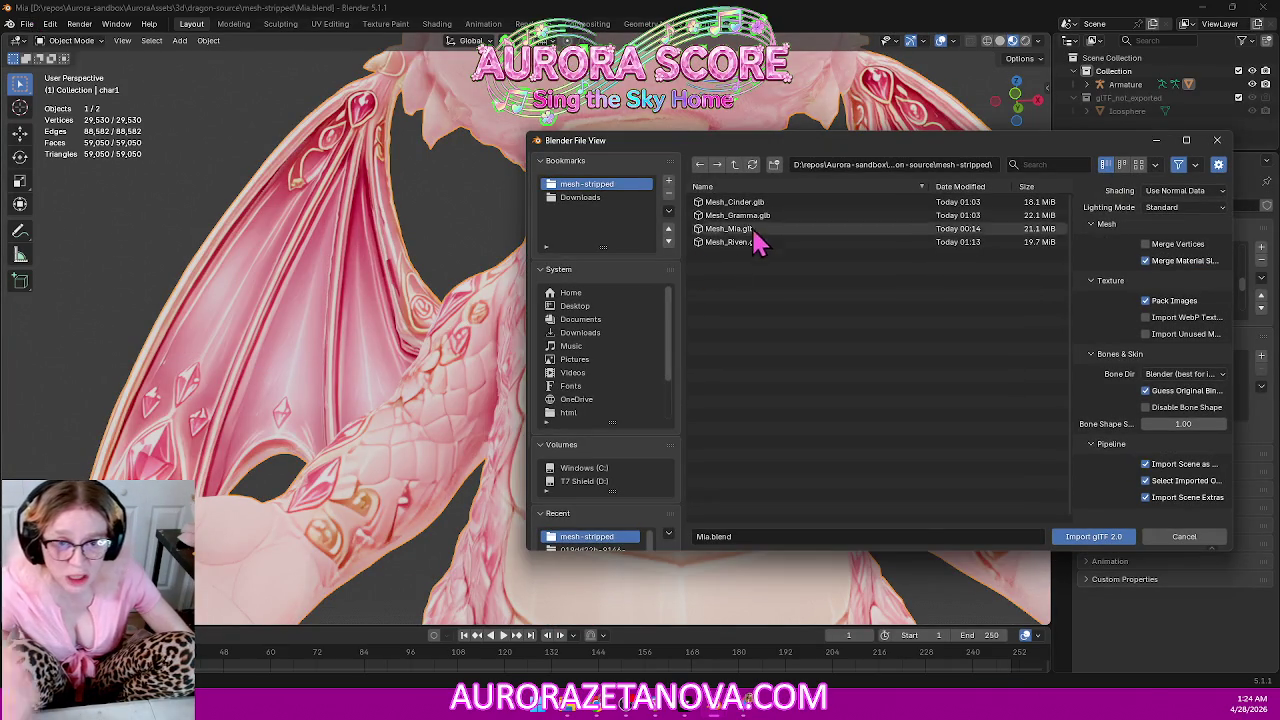
double_click(776, 205)
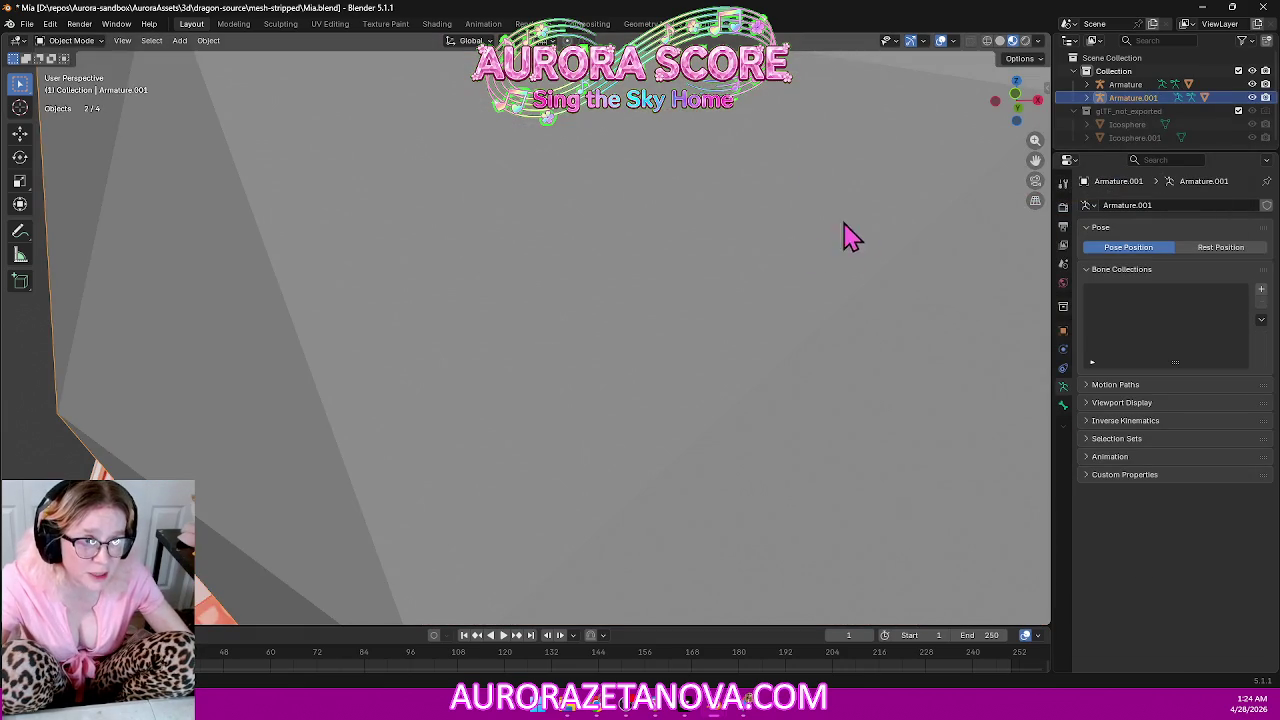
middle_drag(845, 265, 808, 297)
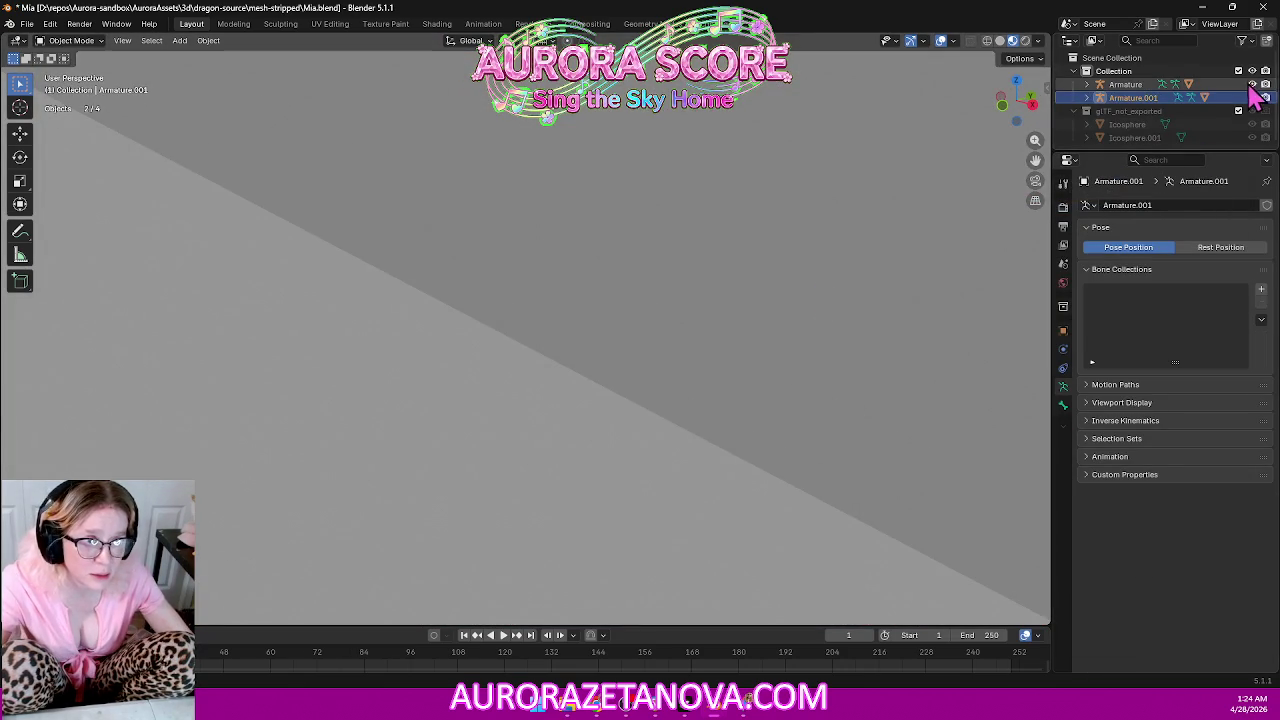
click(1252, 97)
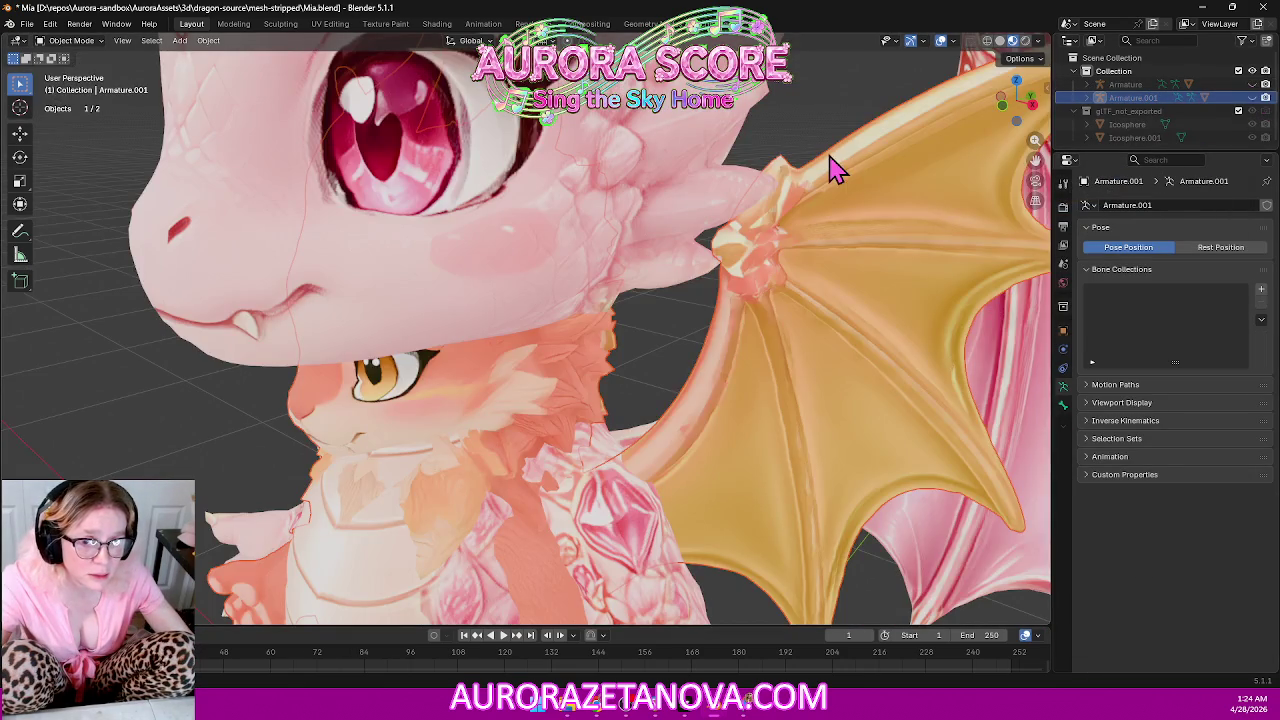
middle_drag(832, 169, 925, 165)
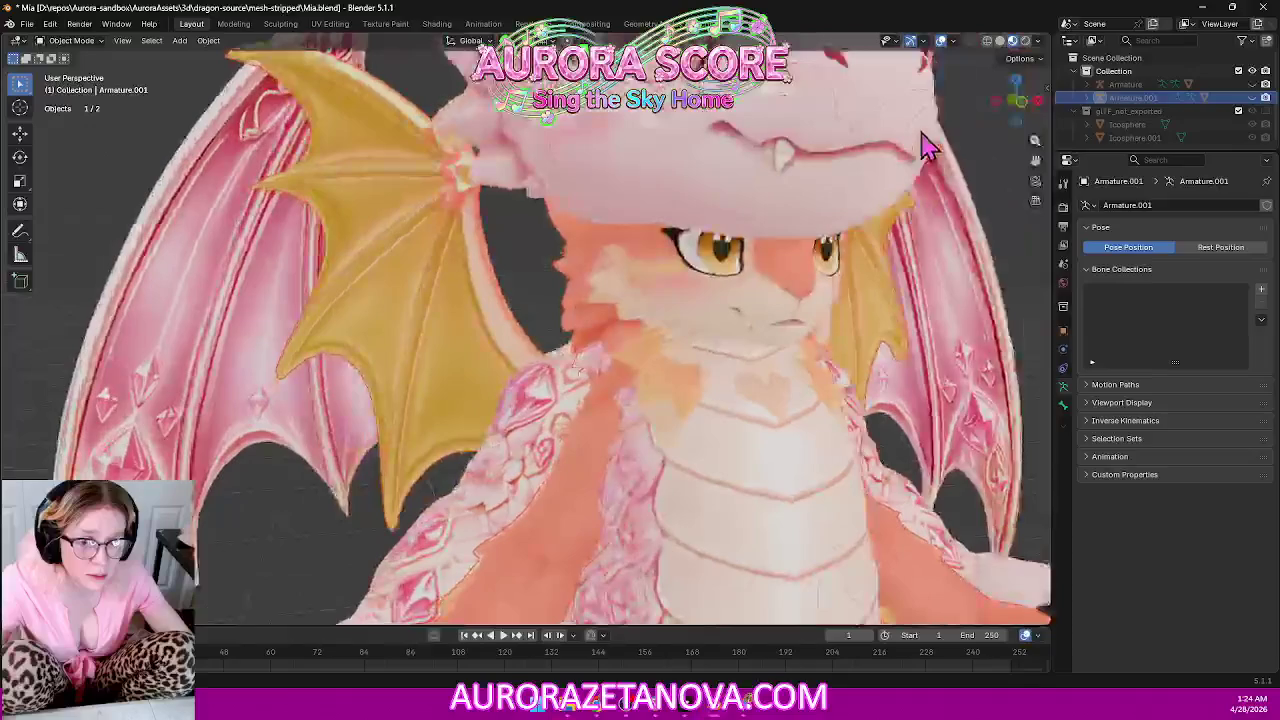
scroll(925, 165, down, 4)
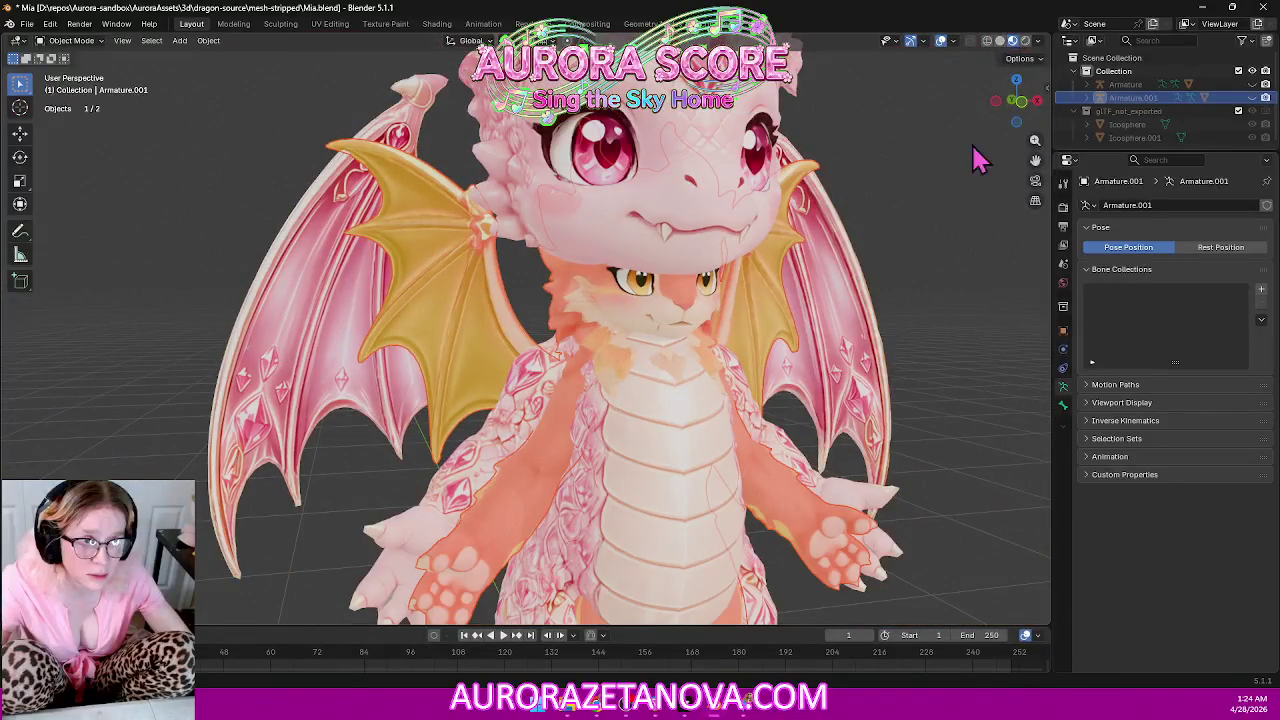
click(1088, 98)
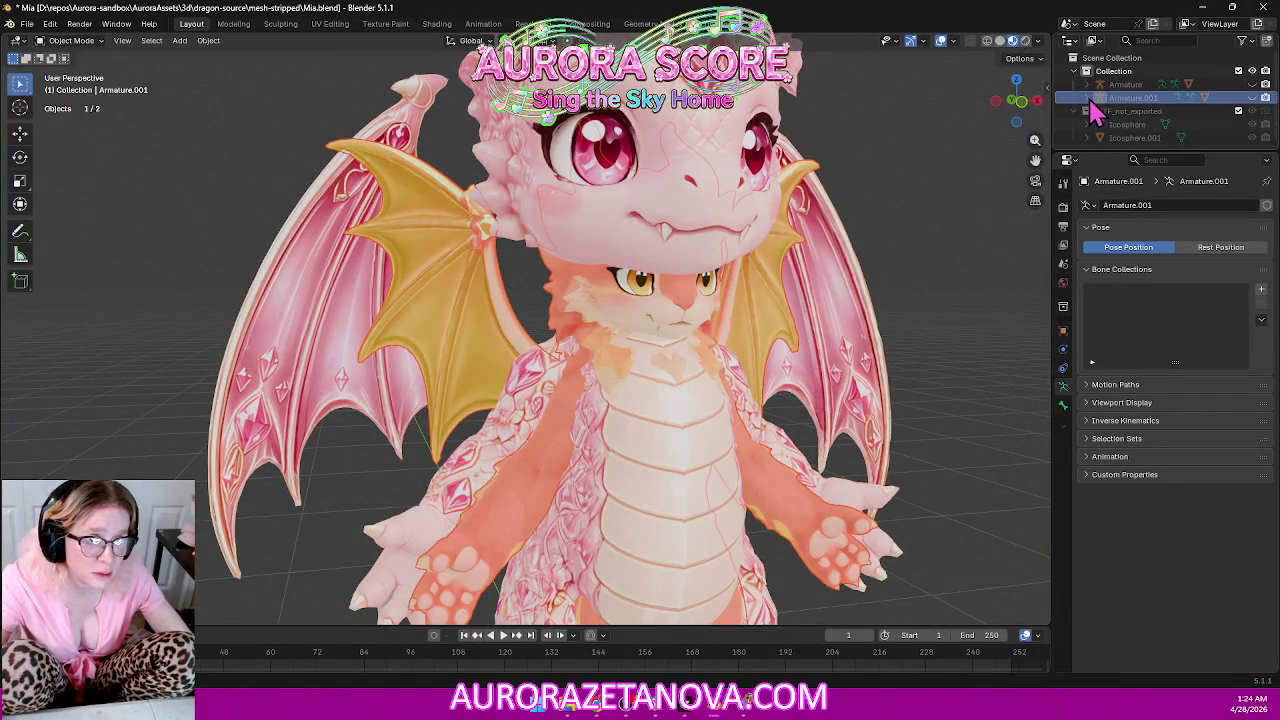
click(1088, 98)
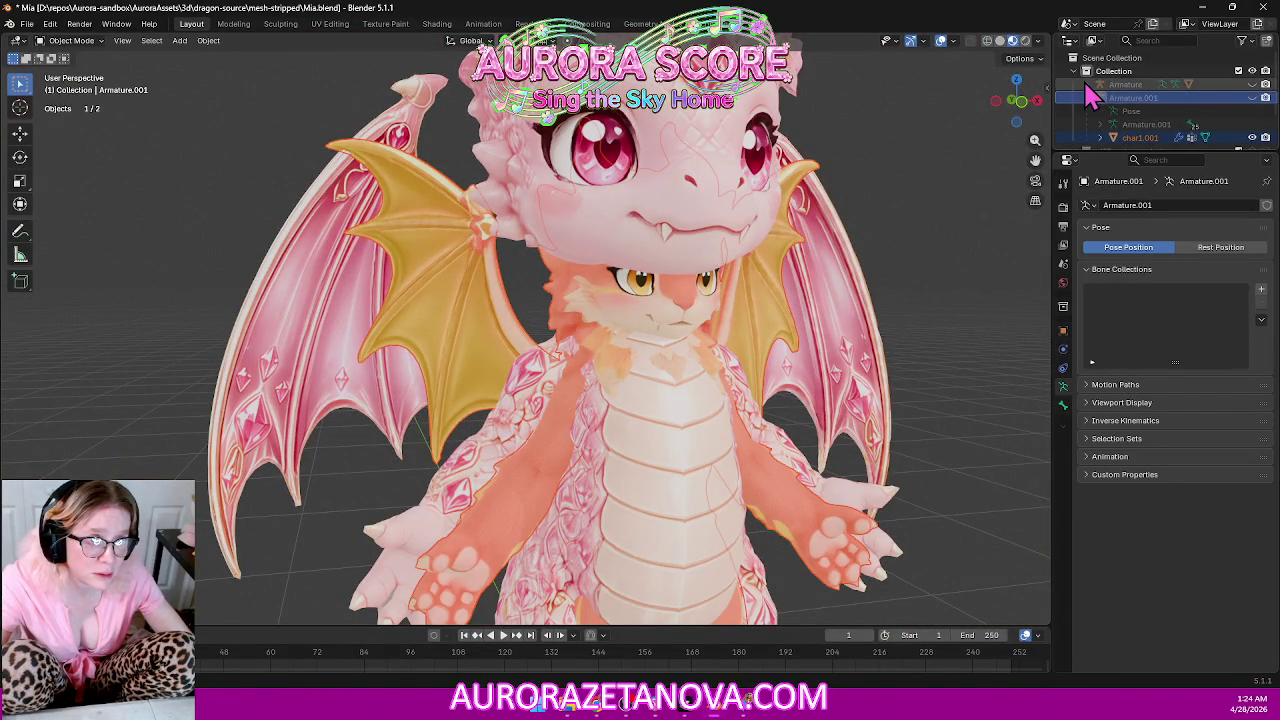
click(1087, 84)
scroll(1189, 98, down, 2)
scroll(1189, 100, down, 1)
scroll(1189, 115, down, 1)
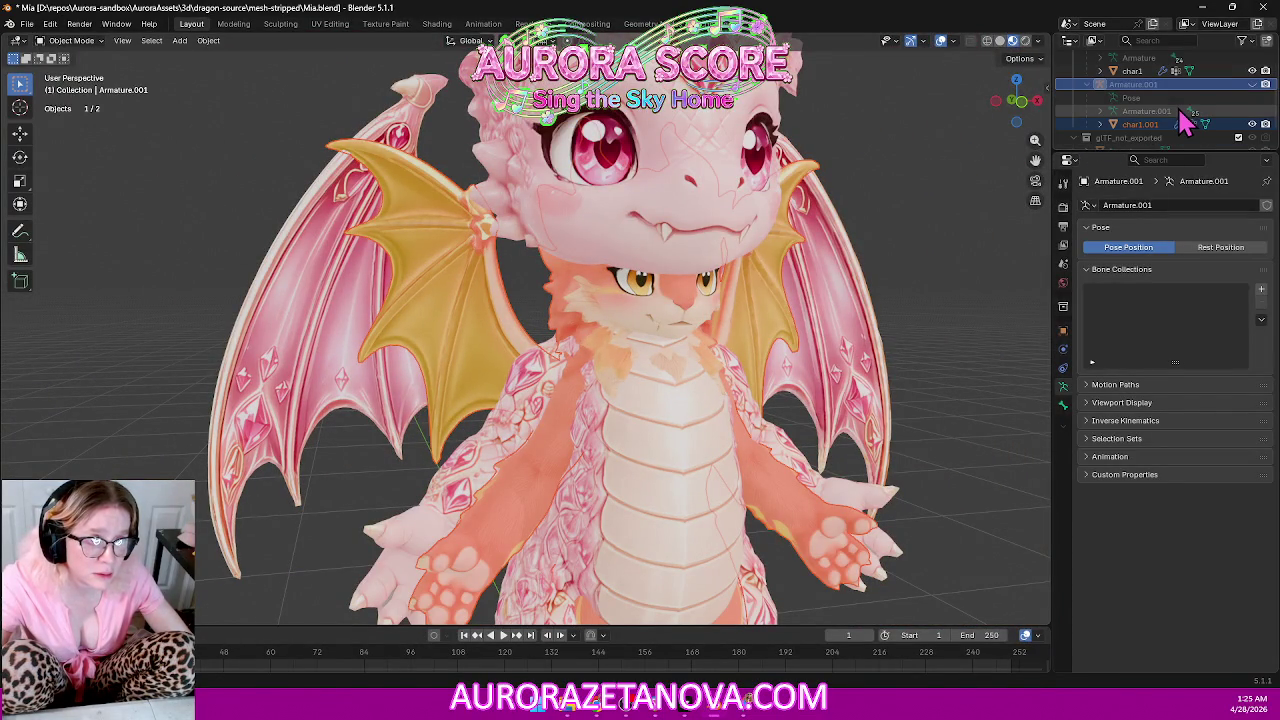
click(1160, 126)
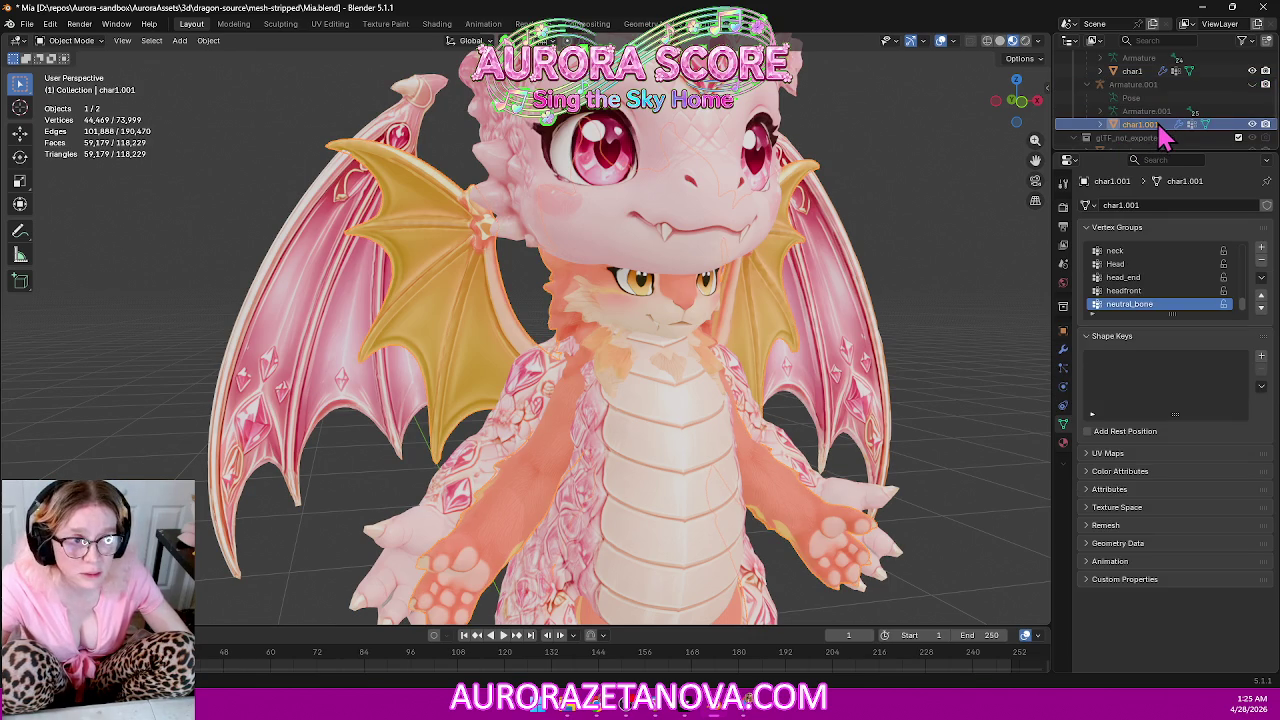
right_click(1160, 128)
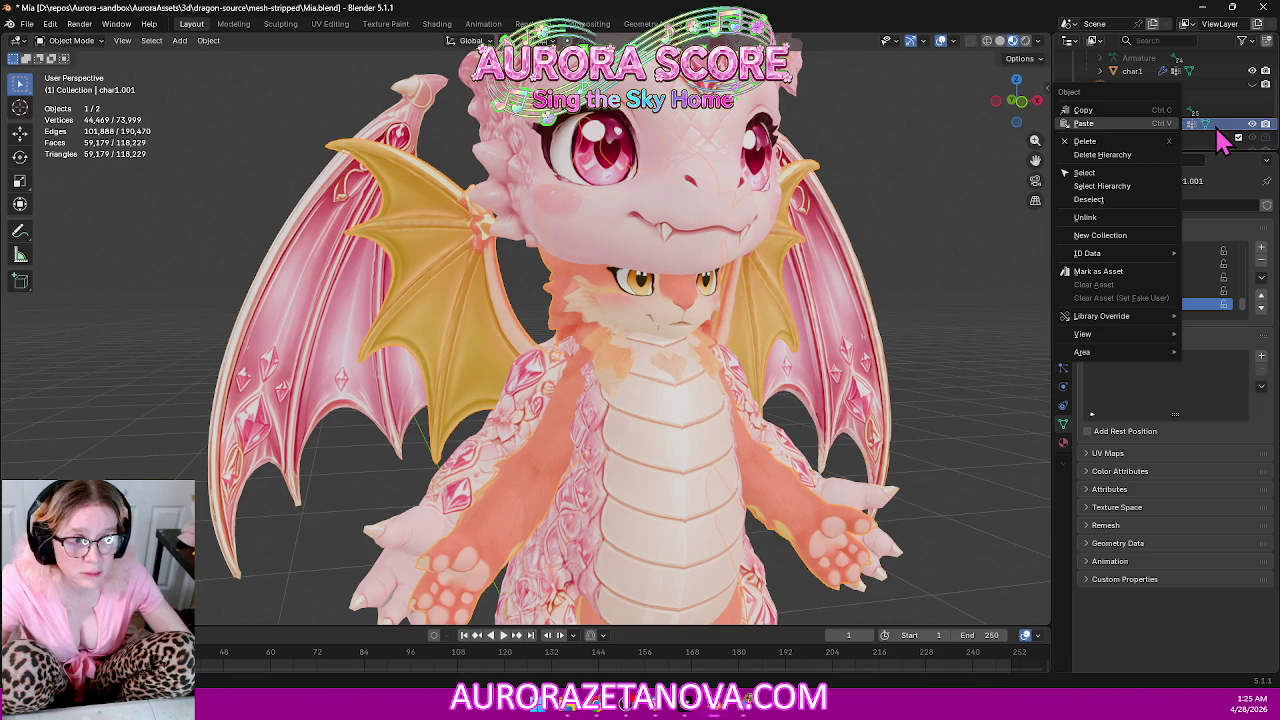
click(1220, 138)
right_click(1146, 132)
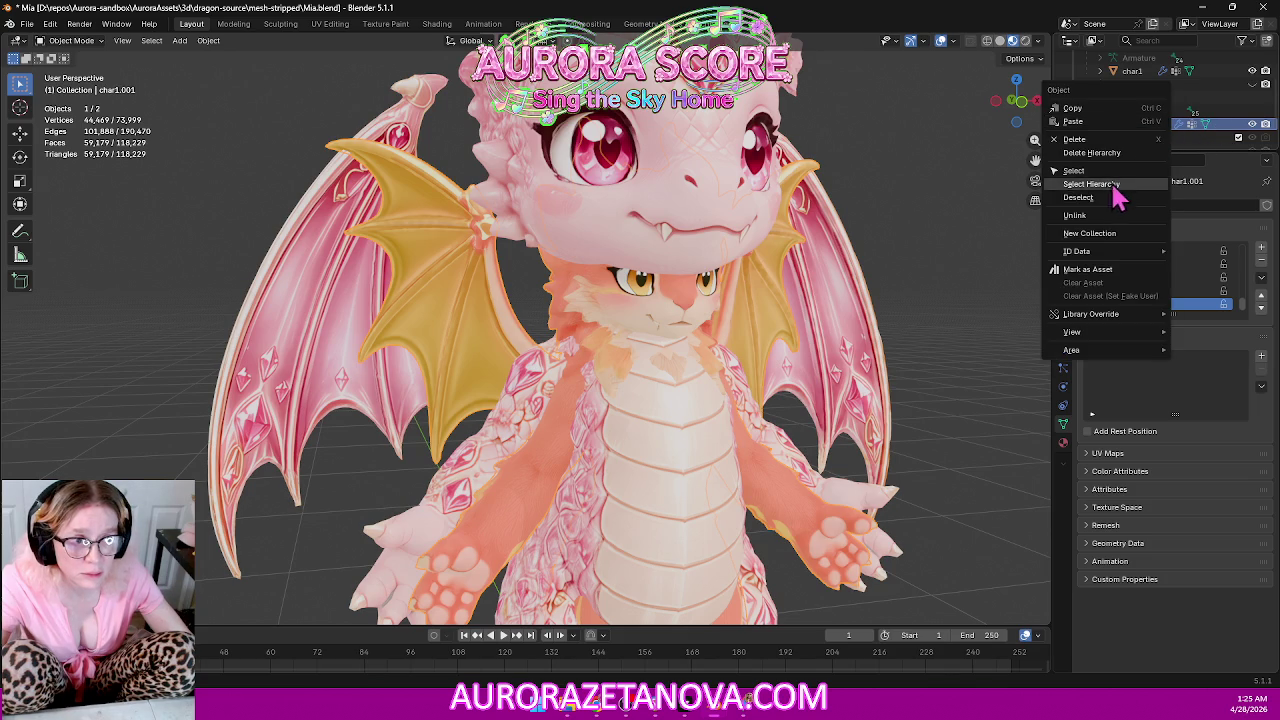
click(1086, 215)
scroll(1148, 110, up, 1)
scroll(1148, 106, up, 1)
scroll(1150, 108, up, 1)
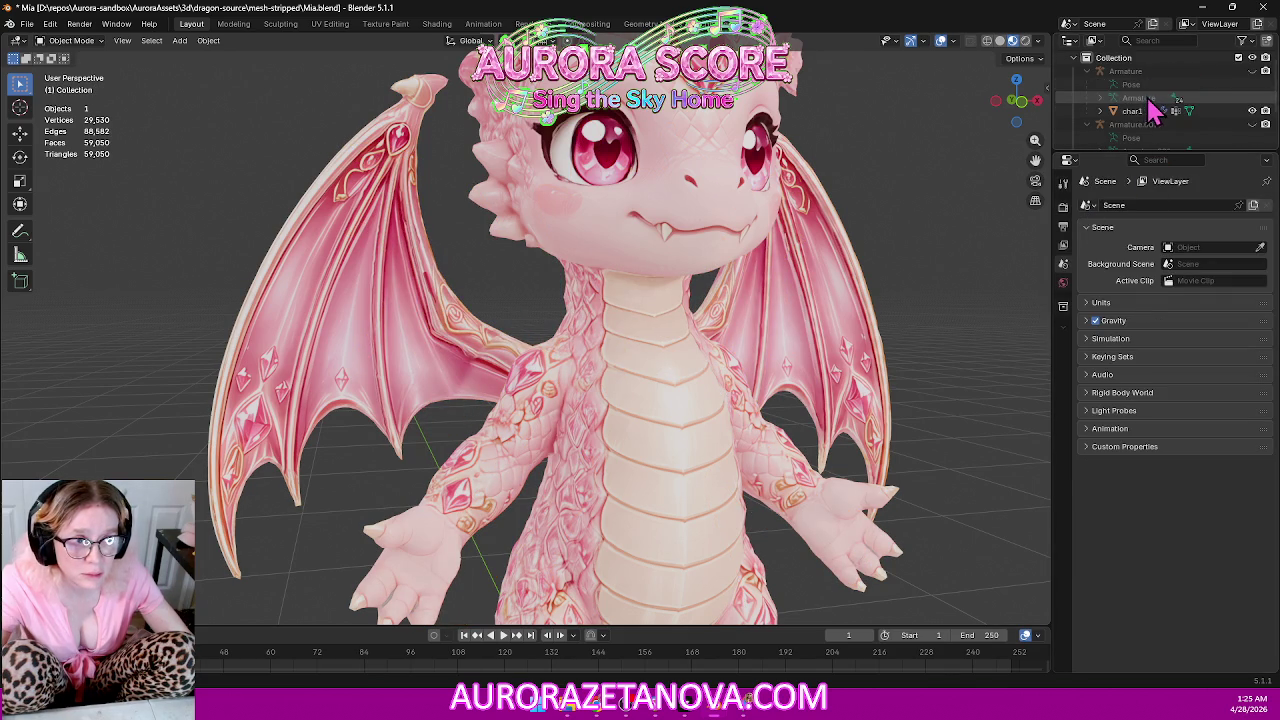
click(1145, 74)
right_click(1140, 76)
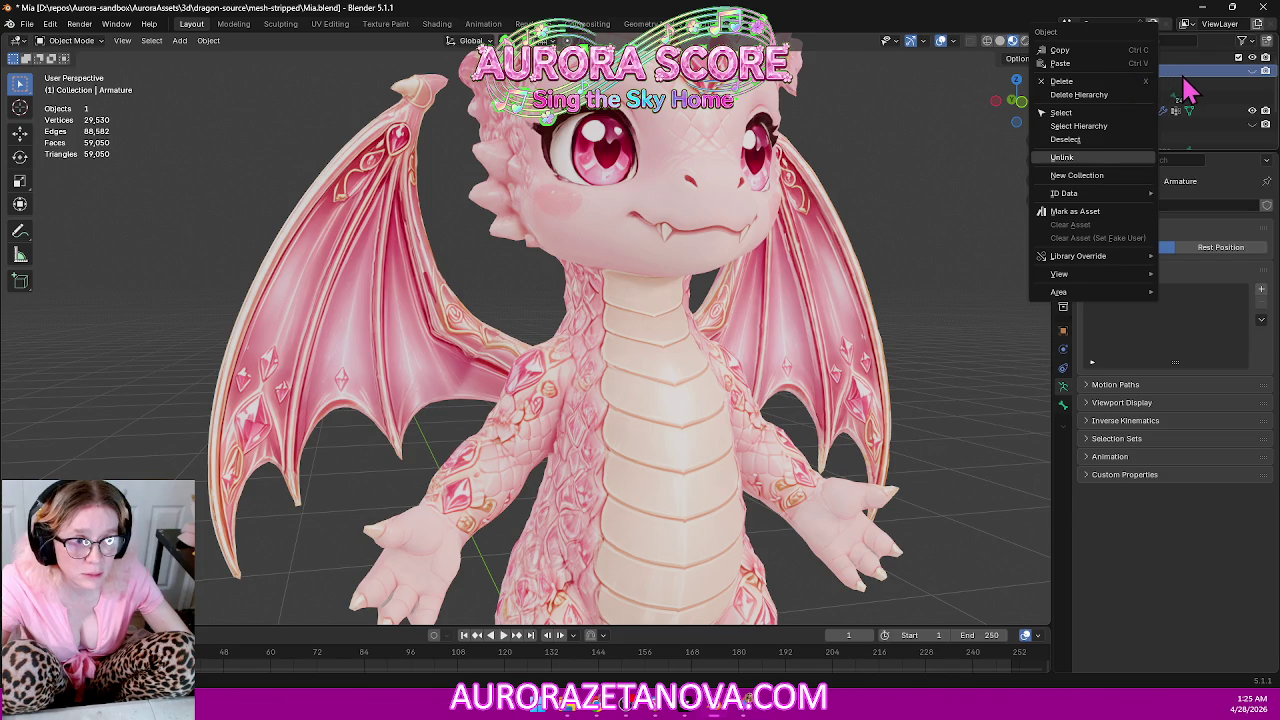
mouse_move(1064, 193)
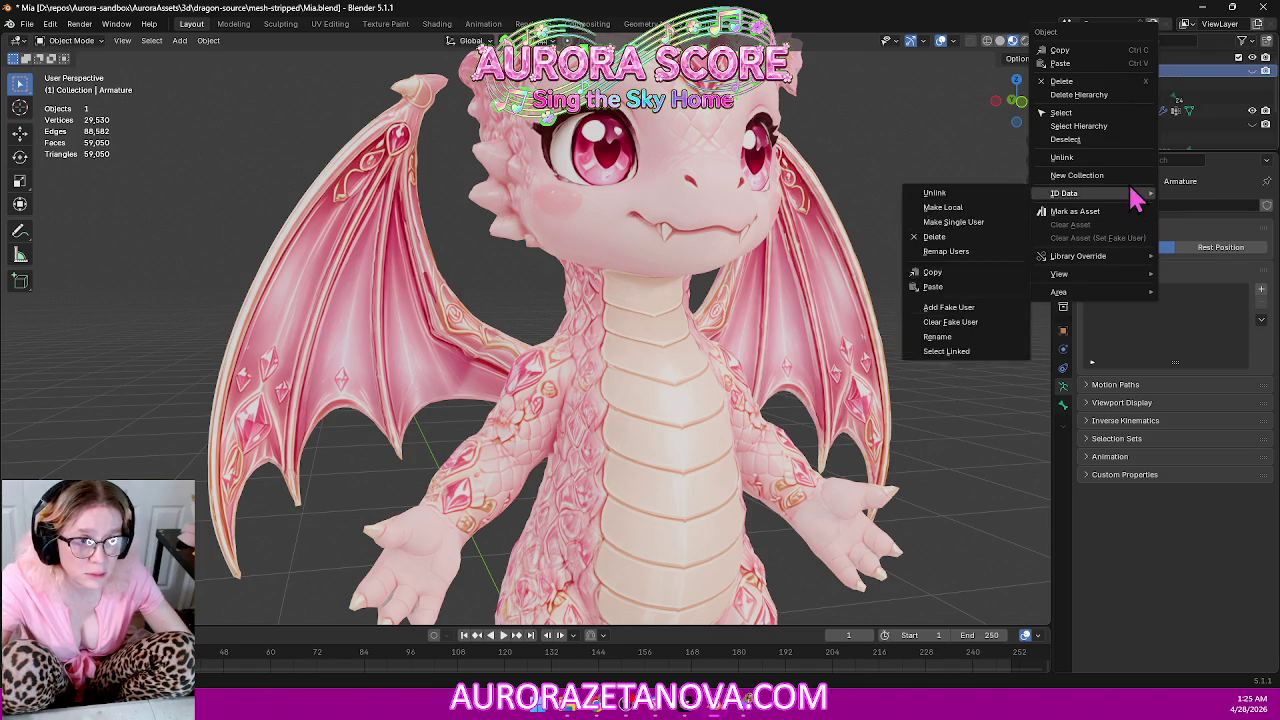
click(1126, 160)
scroll(990, 314, down, 2)
scroll(970, 303, down, 2)
scroll(955, 296, down, 3)
scroll(948, 296, down, 3)
key(ctrl+z)
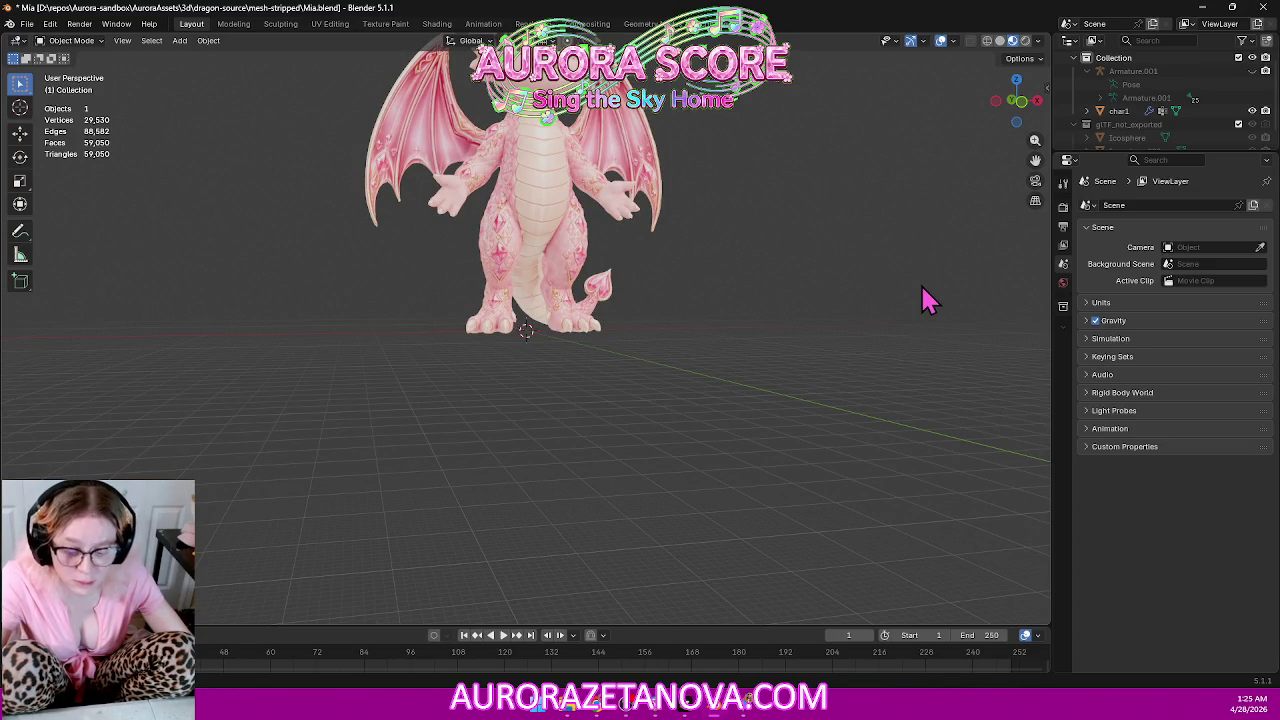
key(ctrl+z)
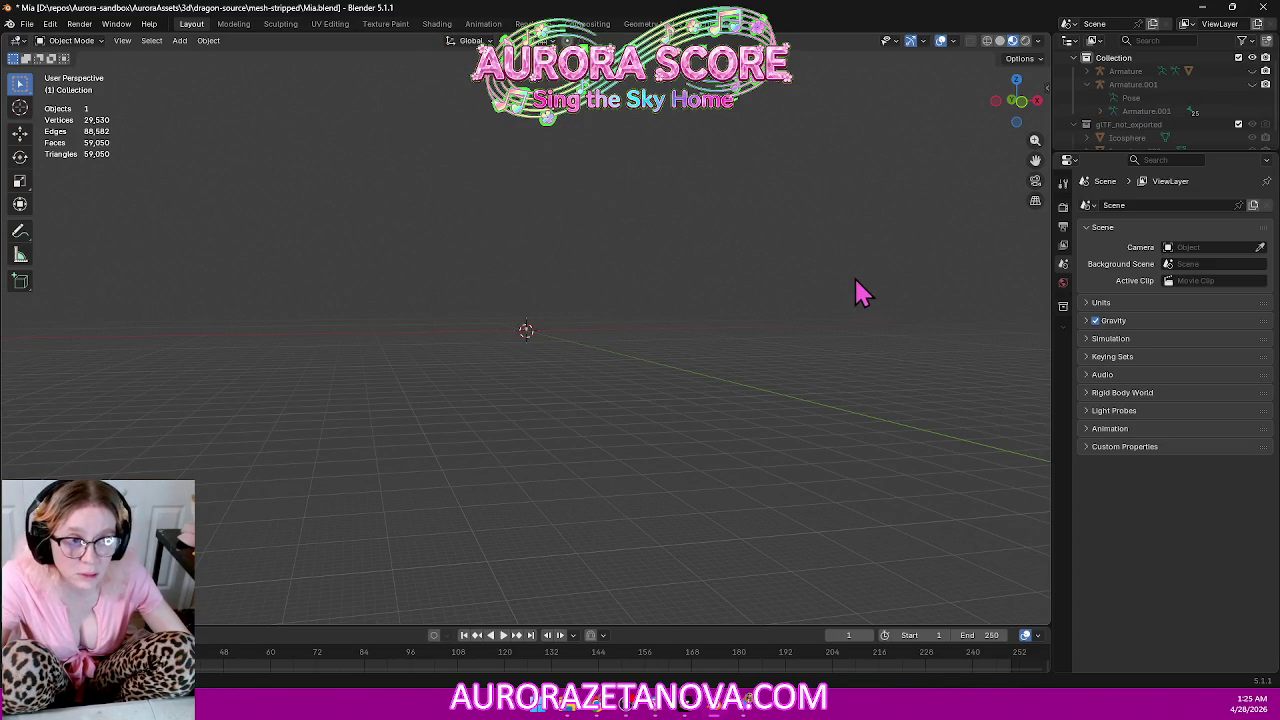
key(ctrl+shift+z)
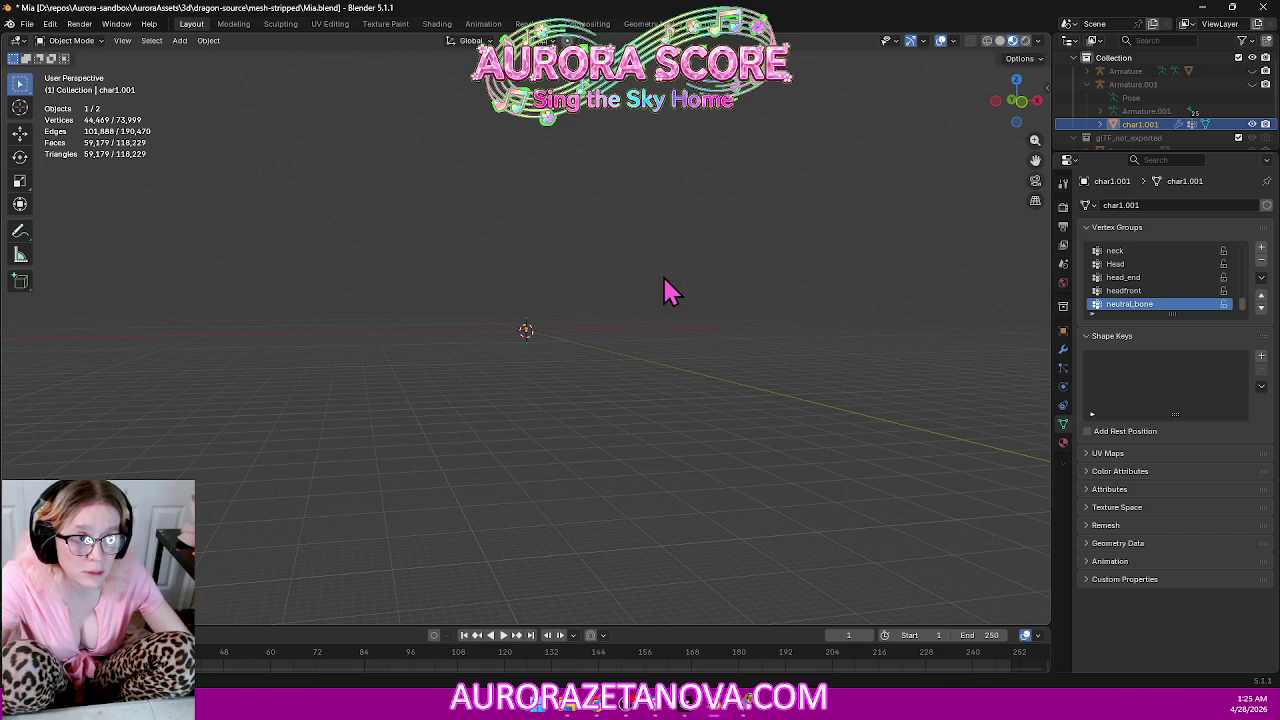
scroll(668, 290, up, 5)
scroll(700, 292, up, 1)
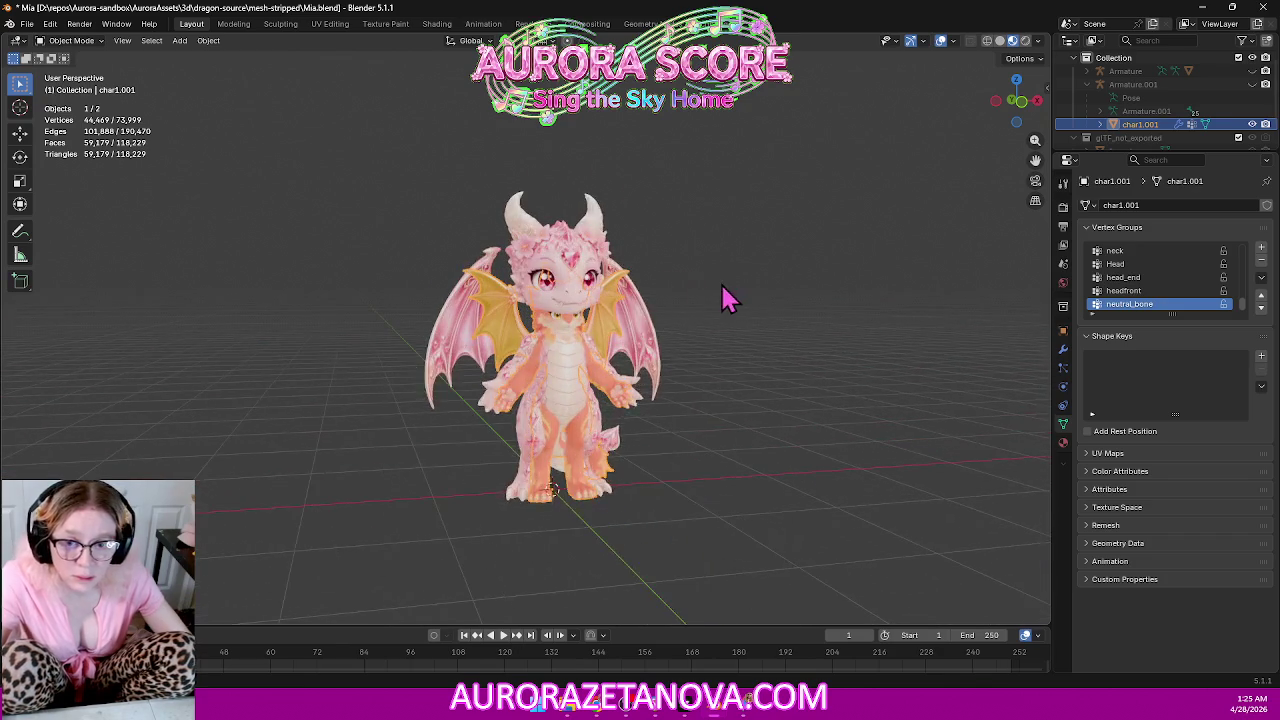
scroll(745, 320, up, 2)
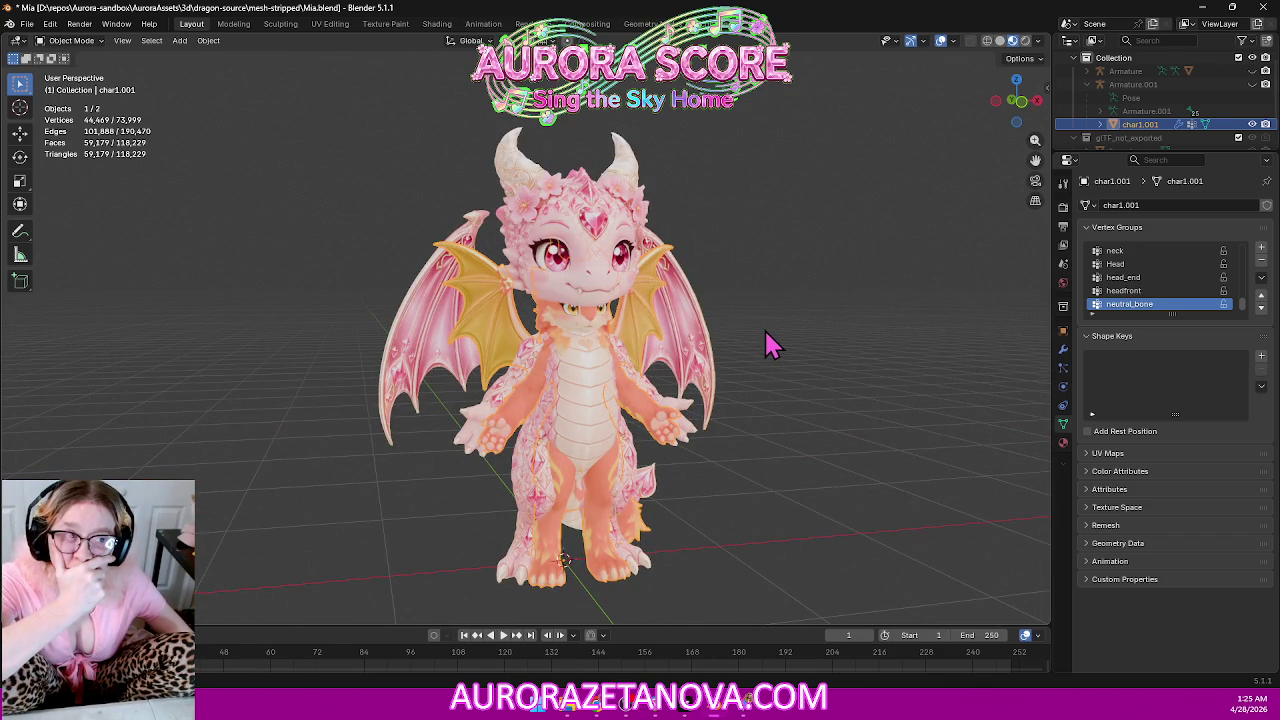
click(745, 708)
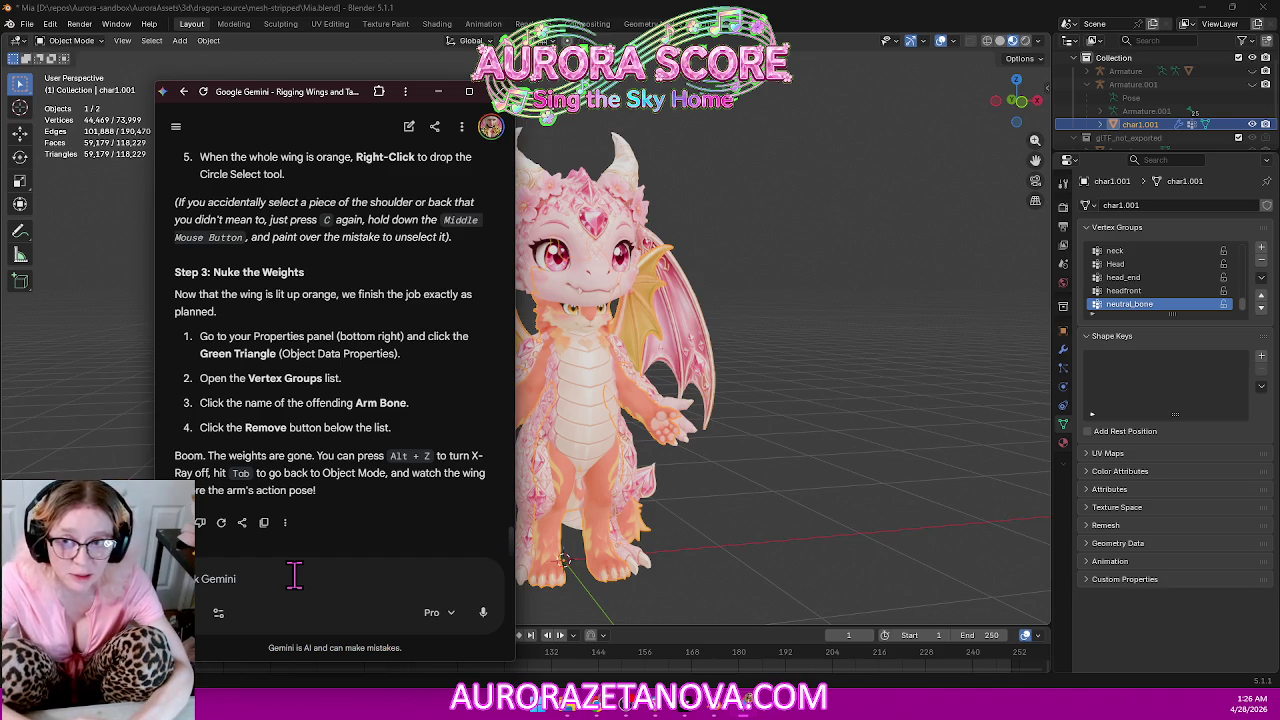
Ask Gemini how to move one glb character's mesh onto the other's identical rig with matching bone names.
text(I have two glb files)
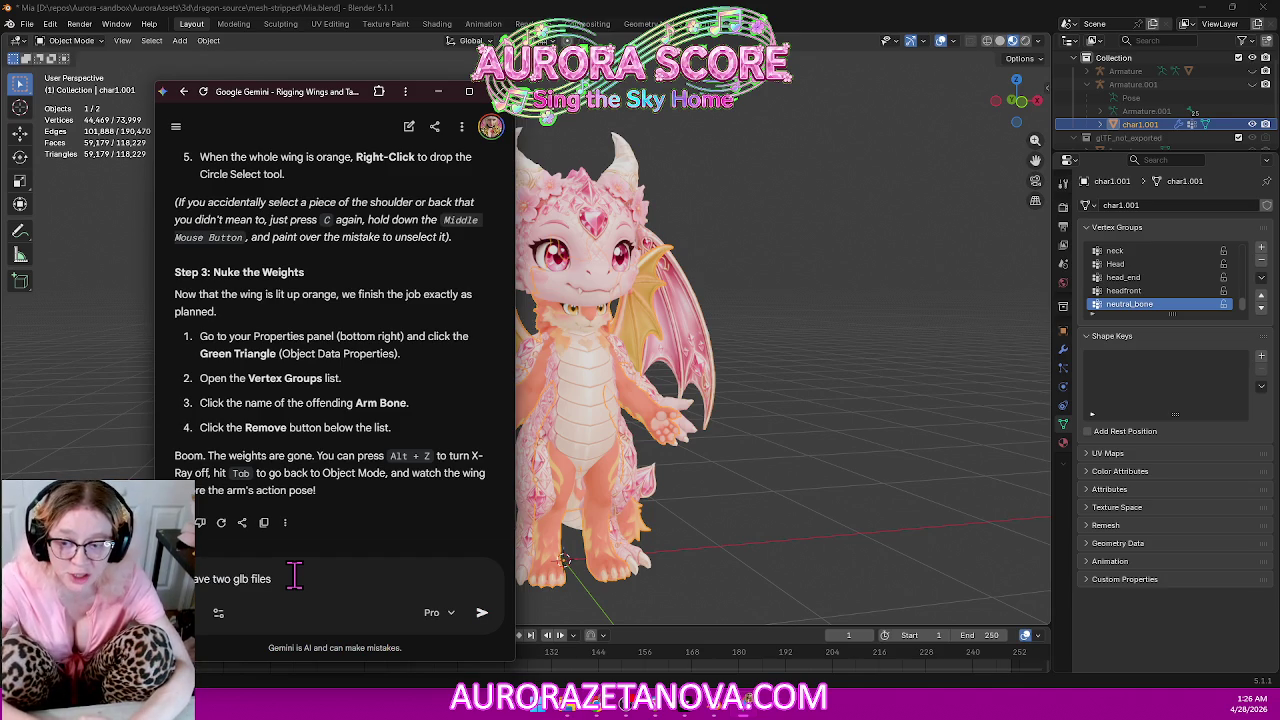
text( in one blender scene.)
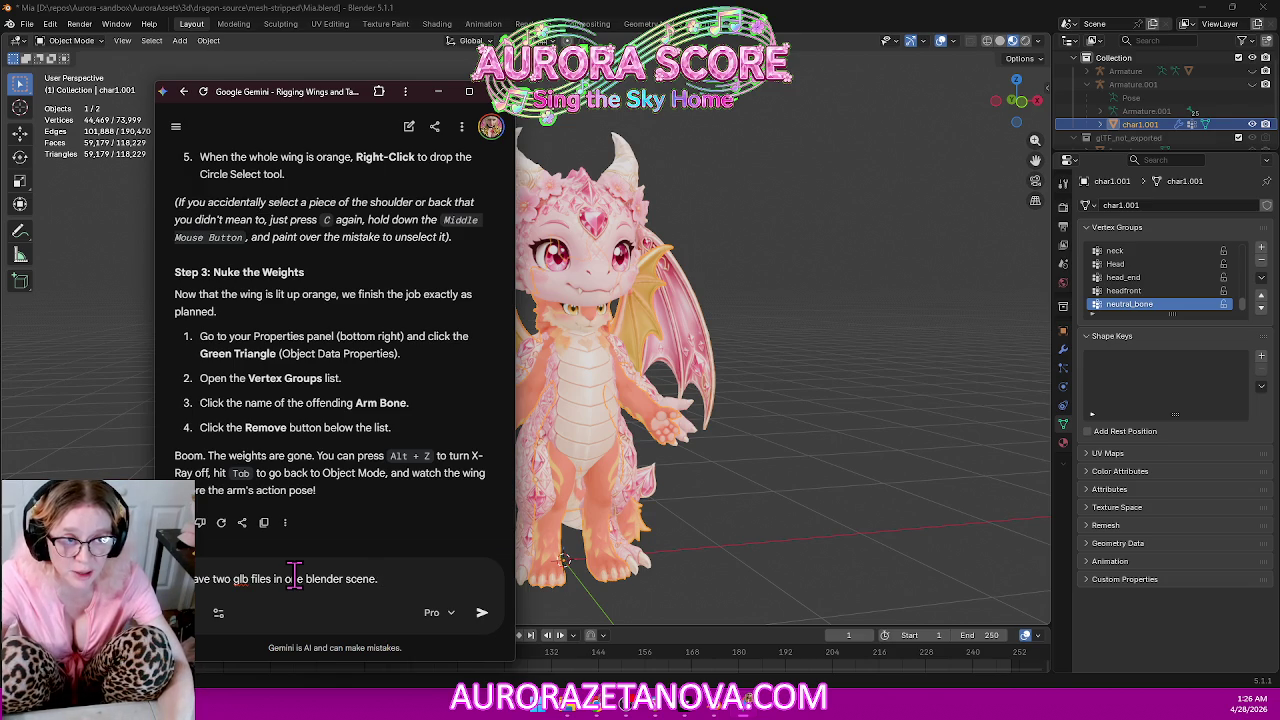
text(They're both a character with a rig.)
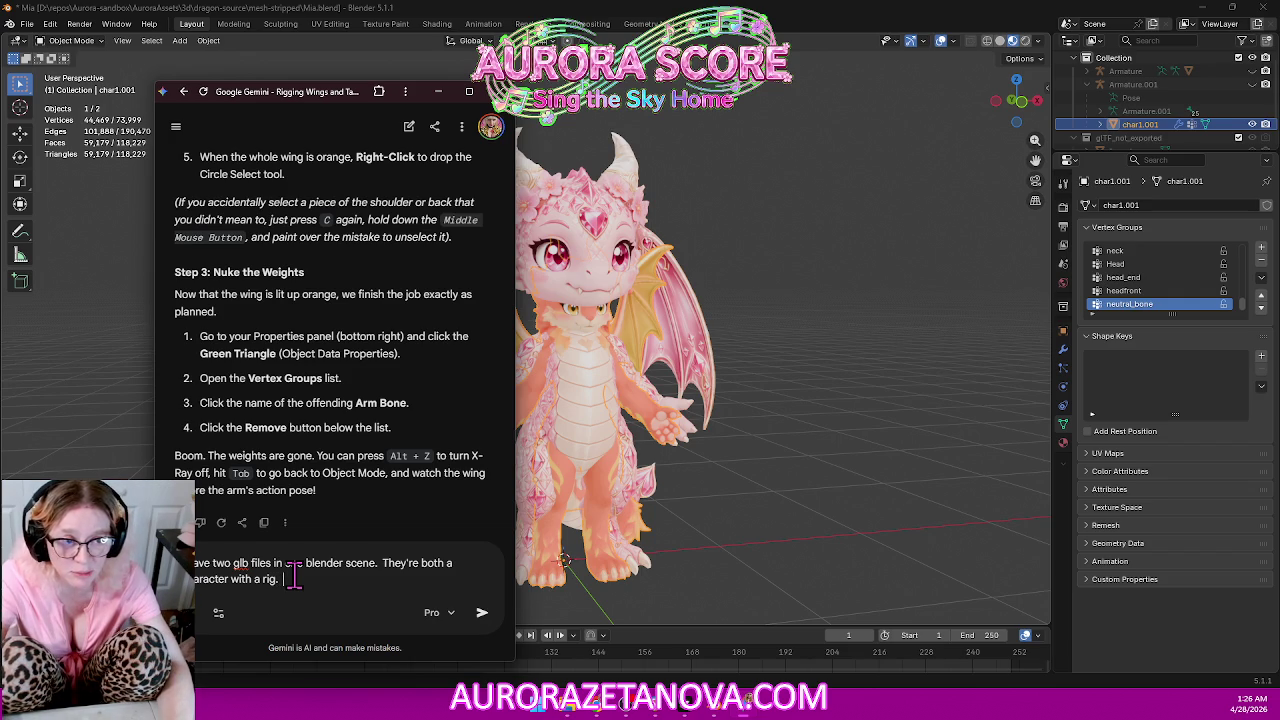
text( They both have the exact same)
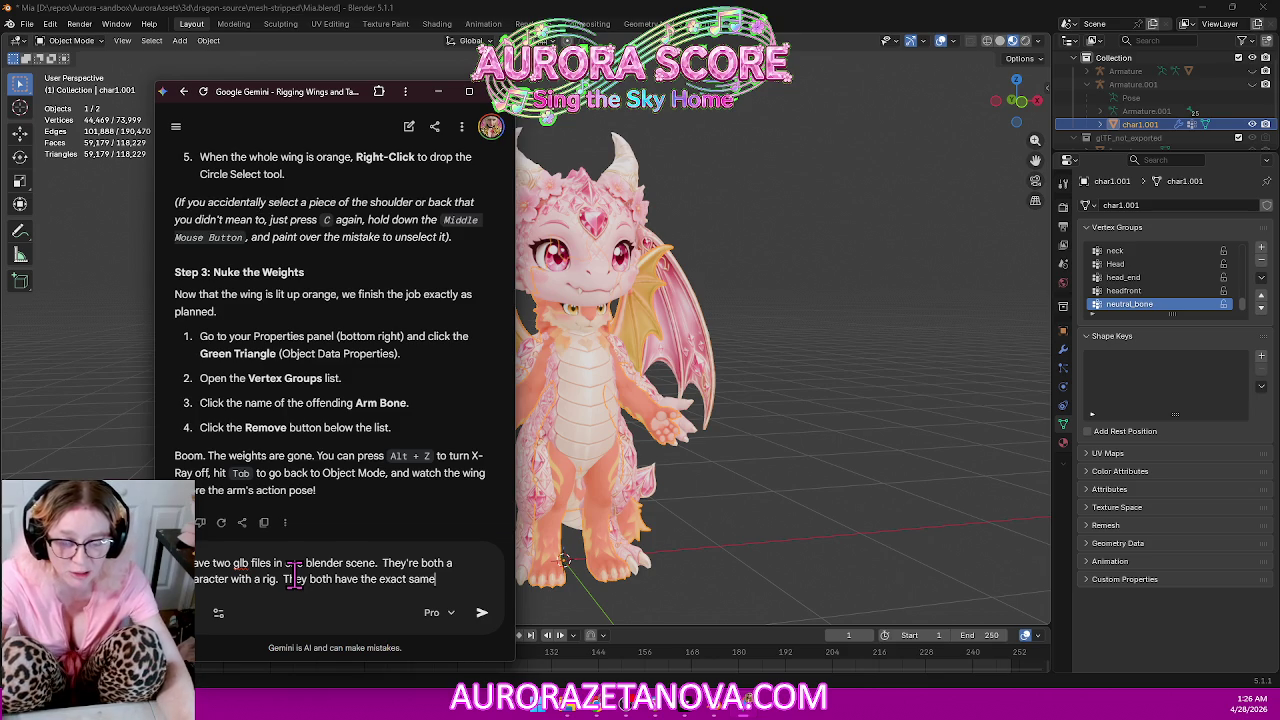
text(rig same like bone names for the rig the rig is identical.)
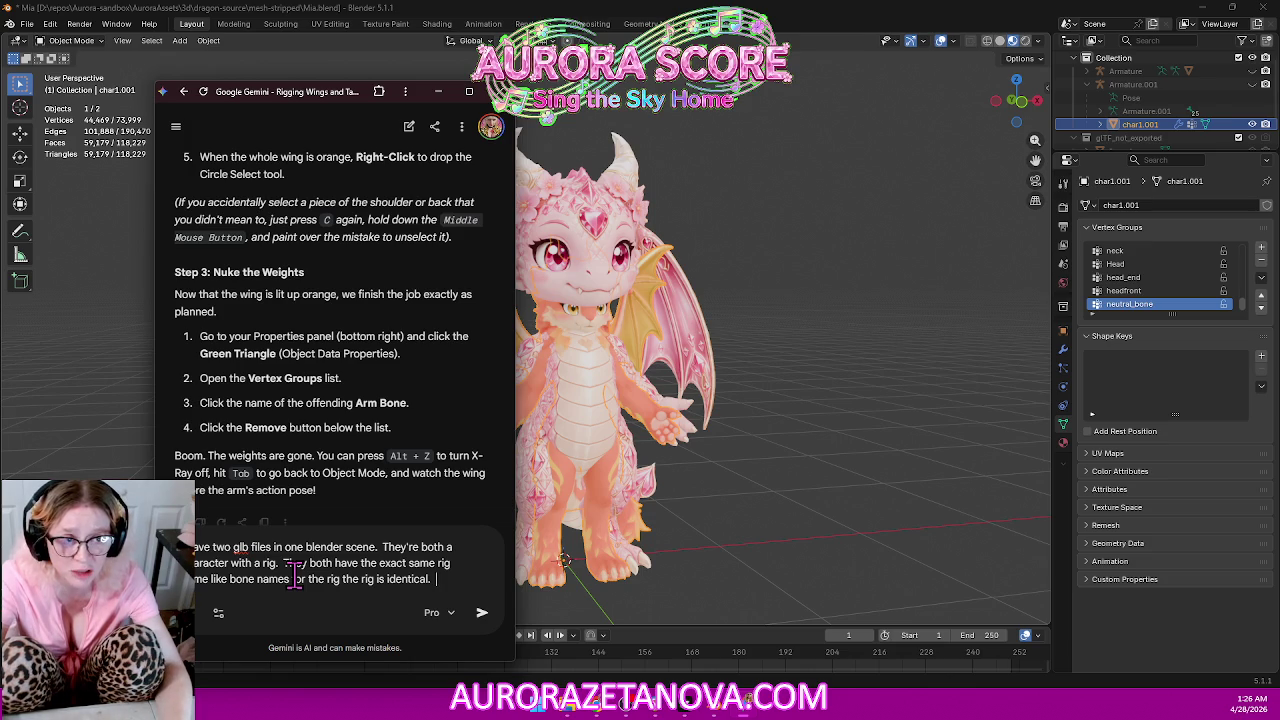
text( I want to make the character mes)
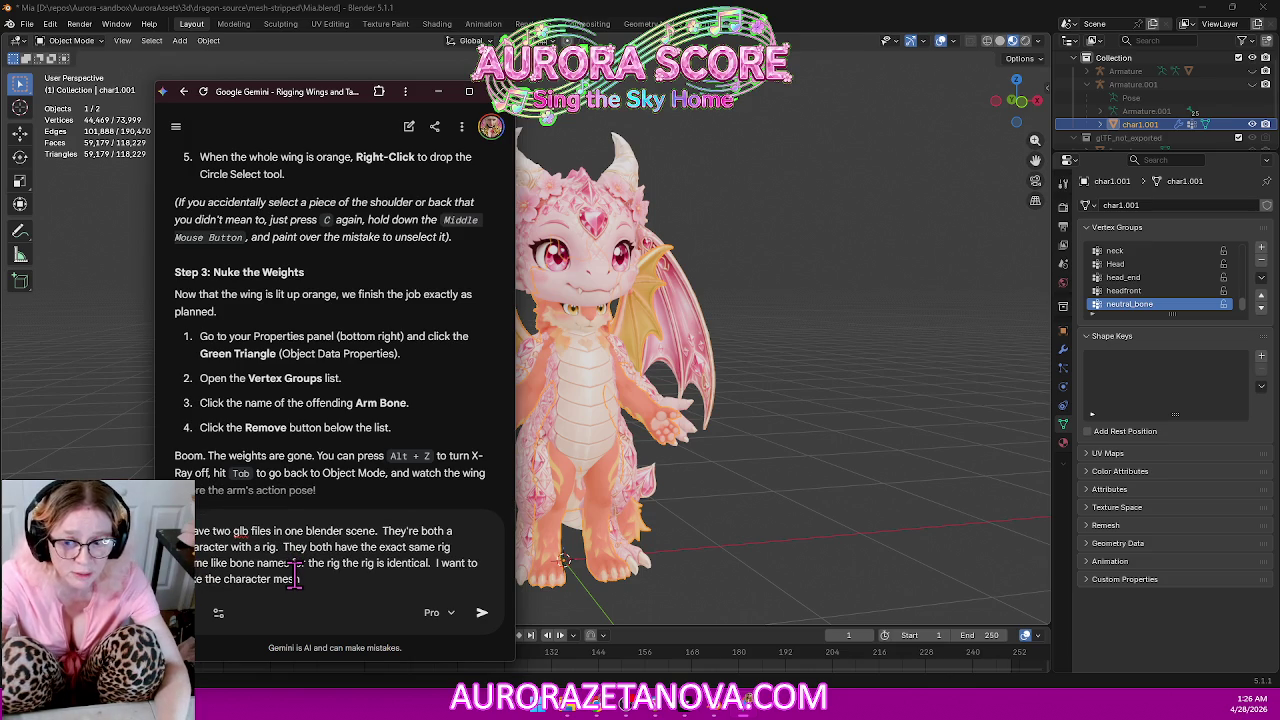
text(h from one)
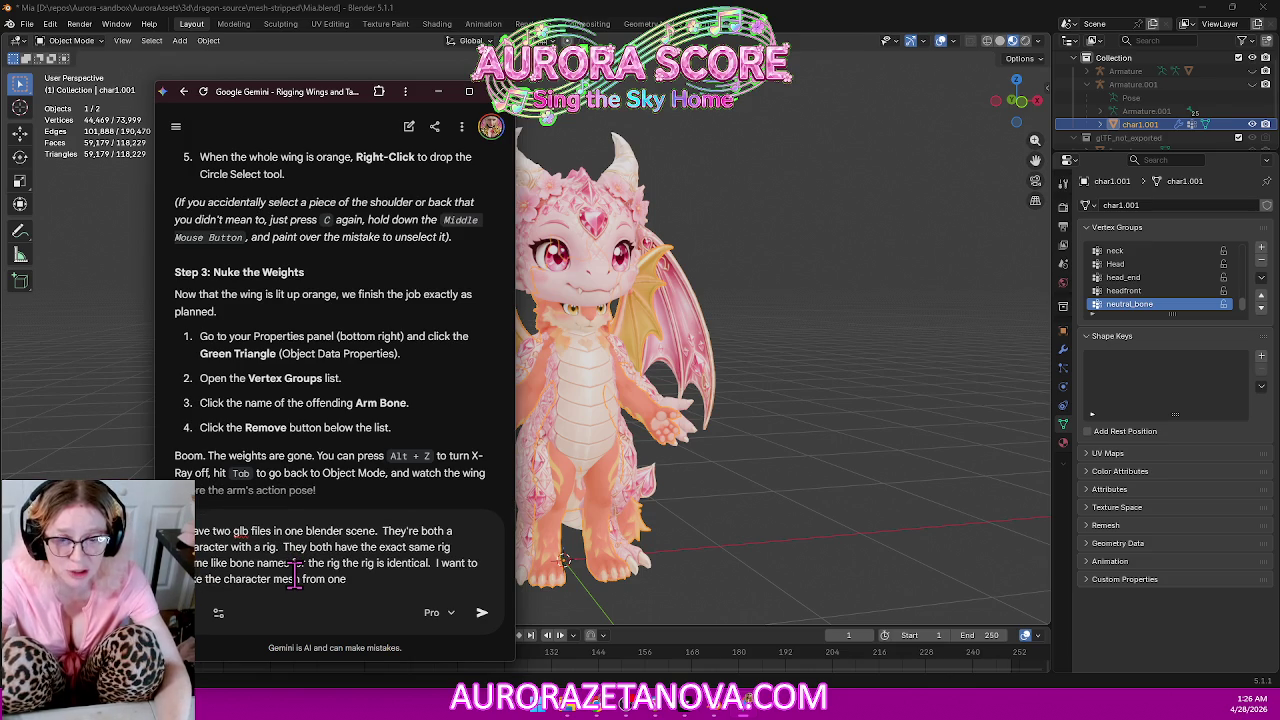
text( and add it to the other)
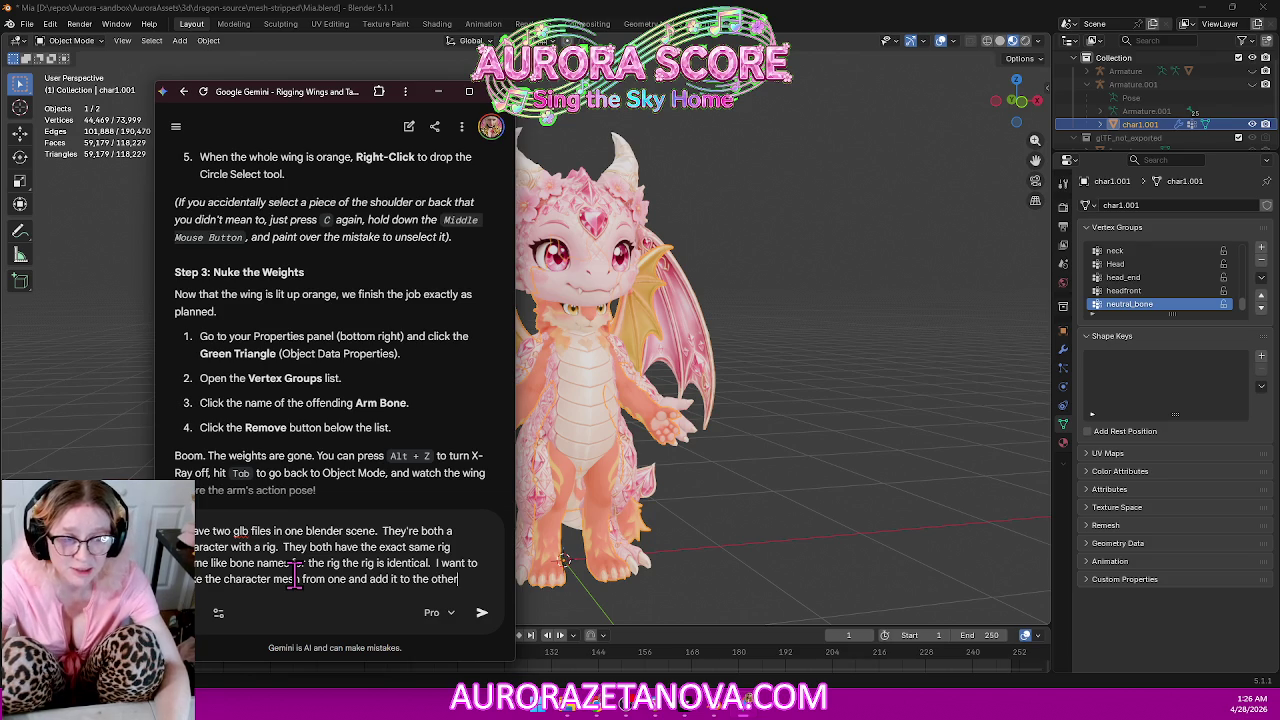
text( s)
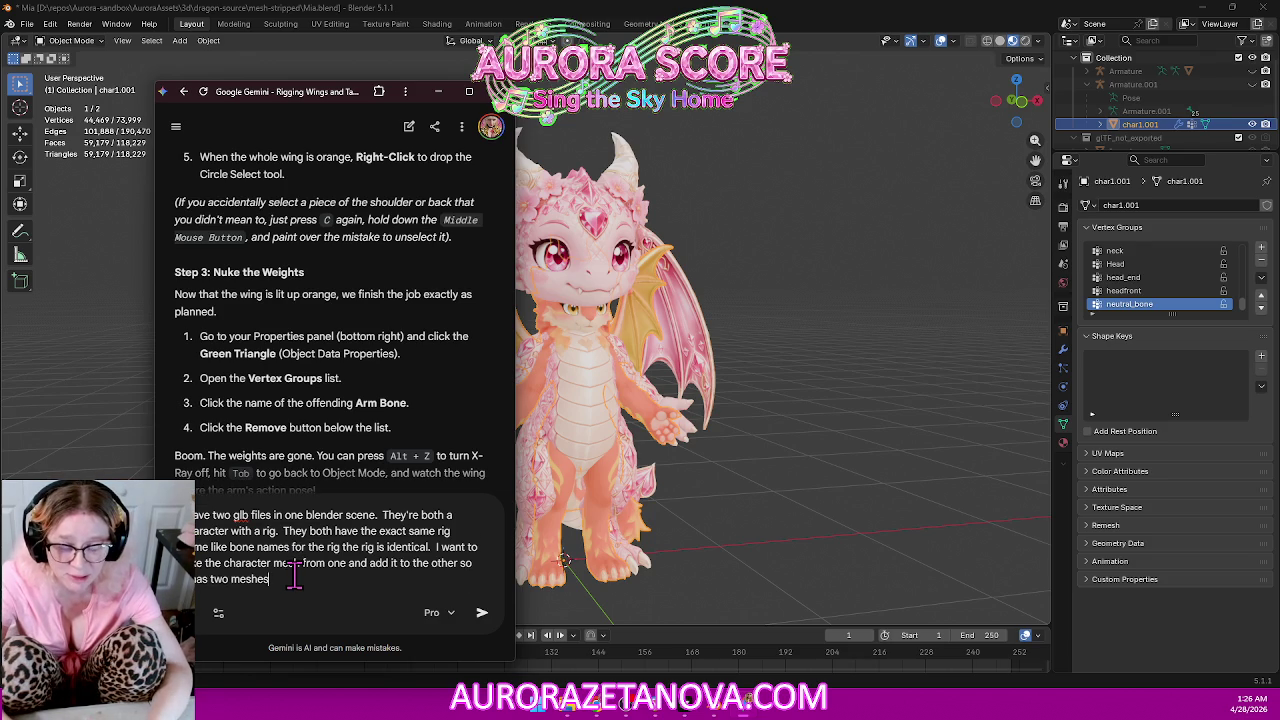
text(o it has two meshes and delete all of the extra information)
text( that I don't need)
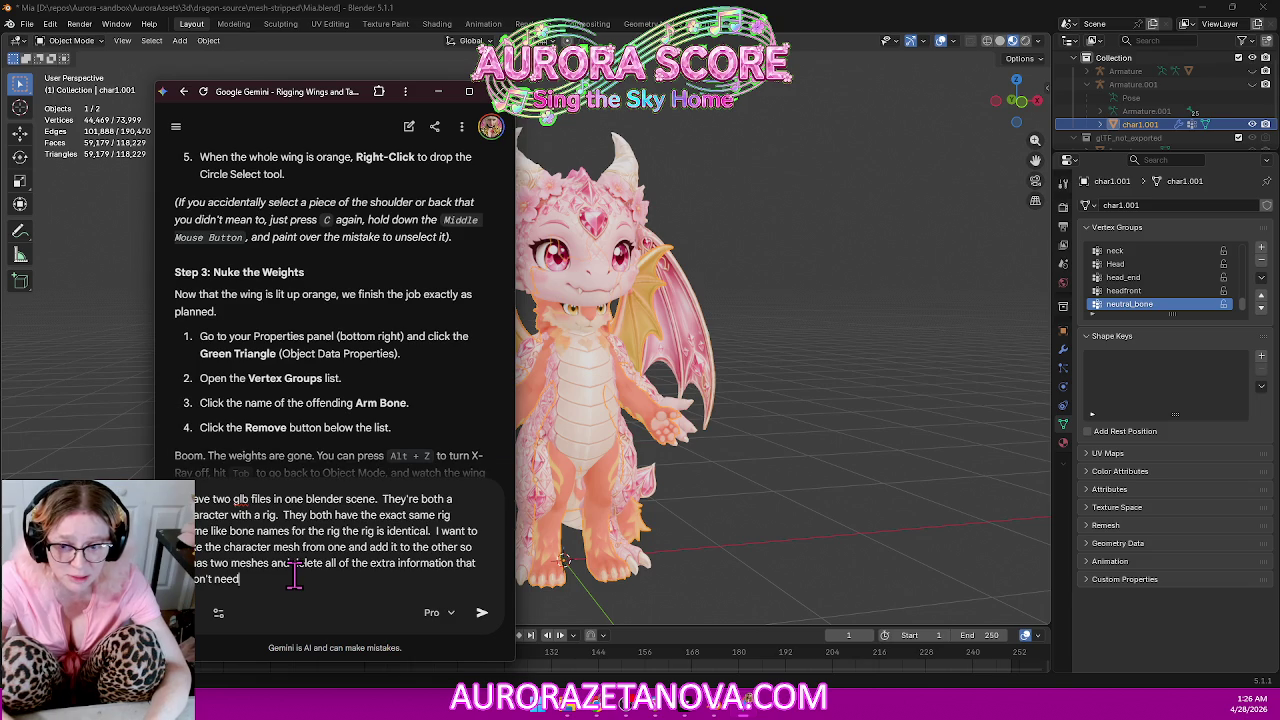
text( is that possible???)
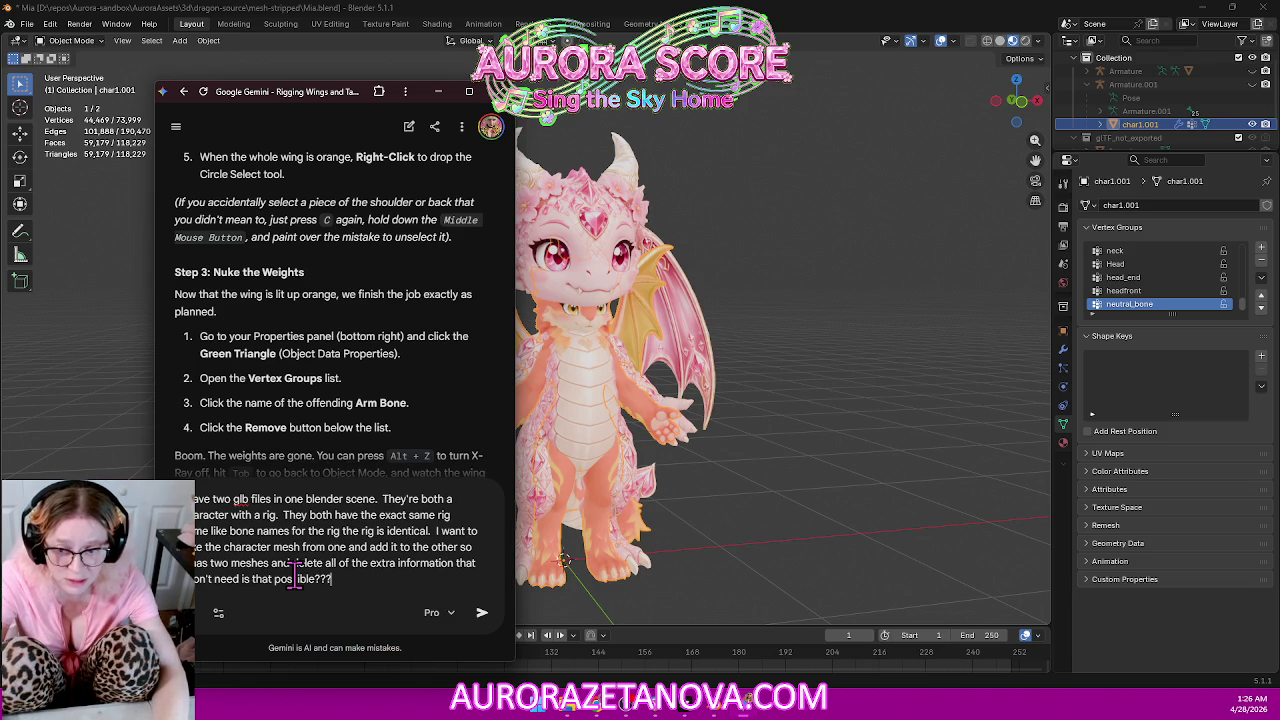
key(Return)
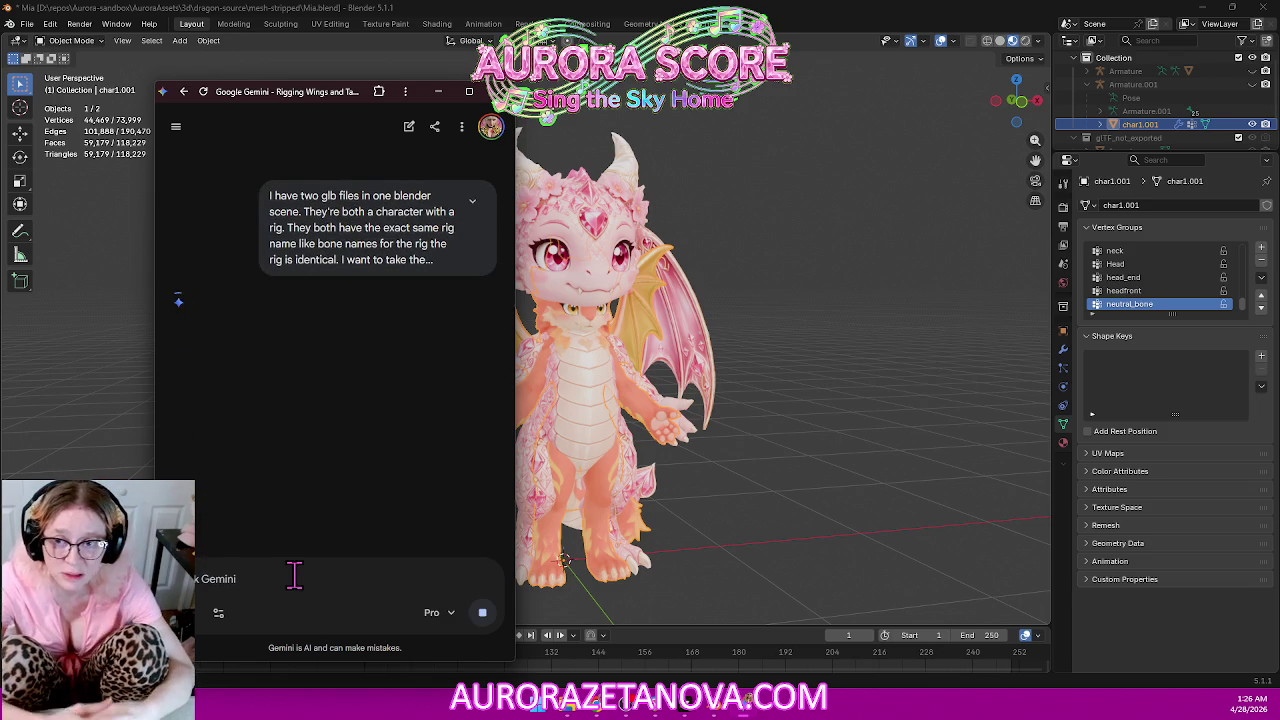
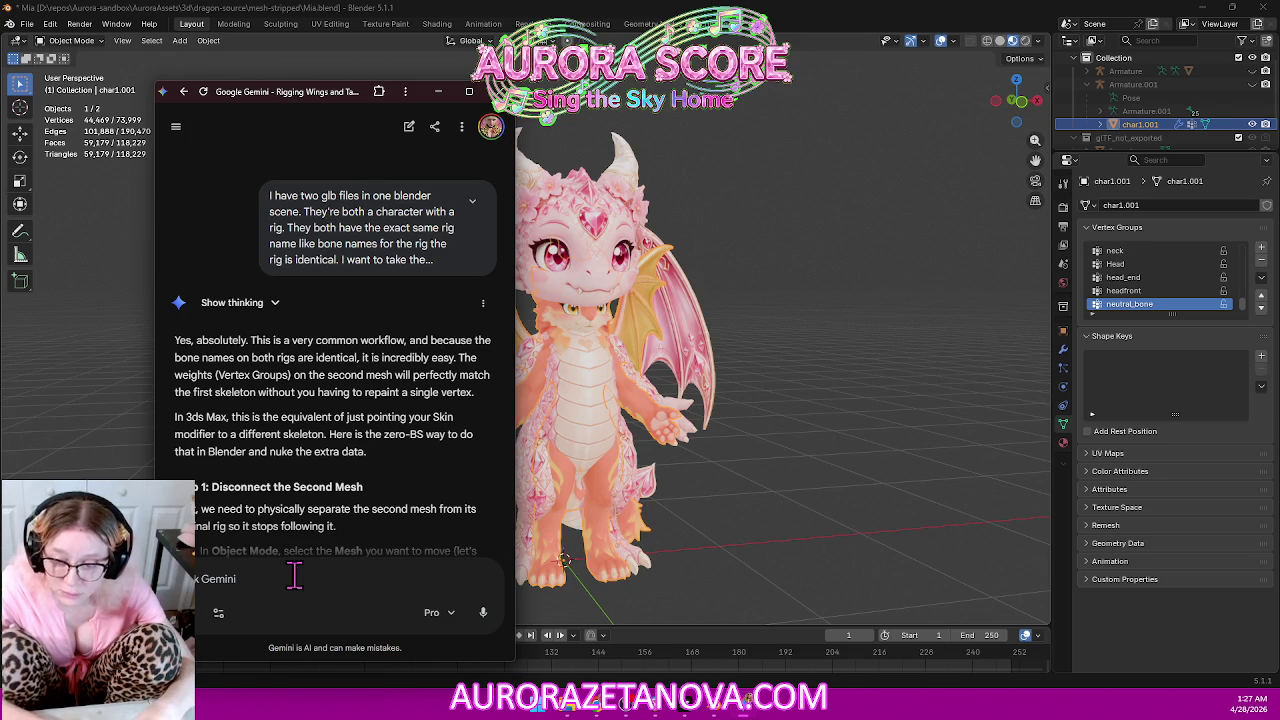
Read Gemini's Step 1 and Step 2 detach instructions, then return to Blender and select char1.001.
scroll(370, 495, down, 5)
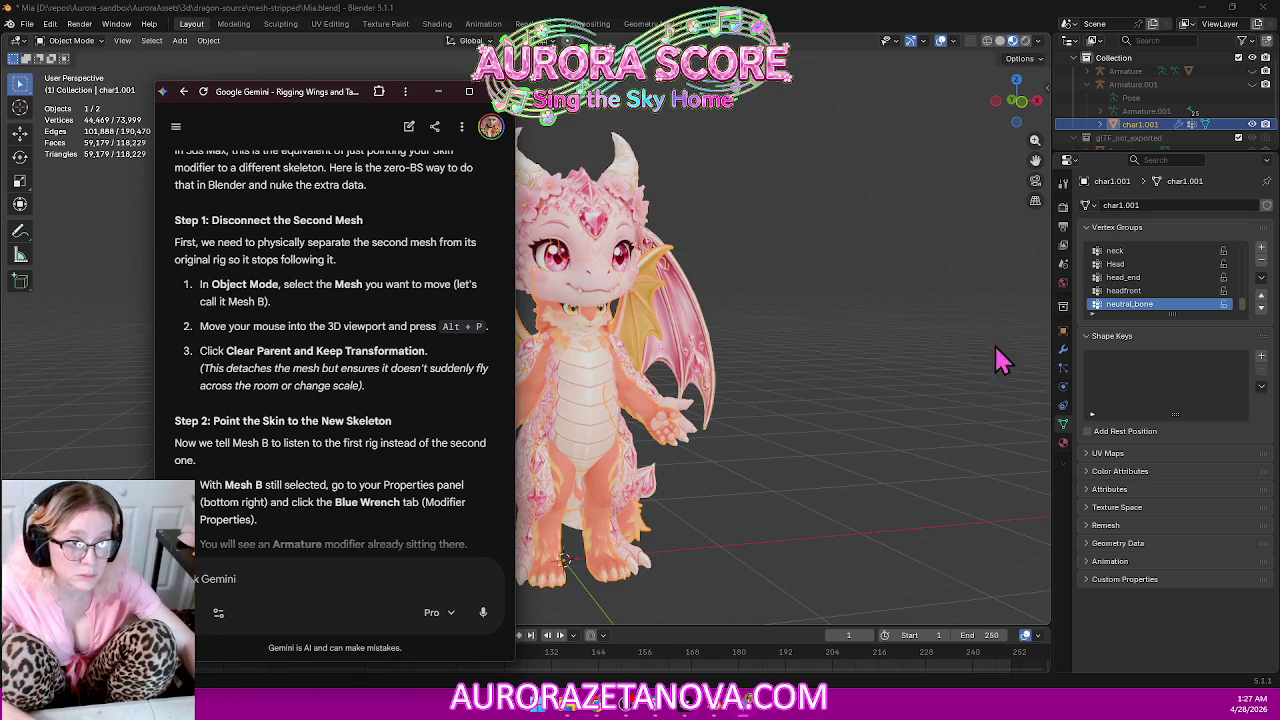
click(886, 500)
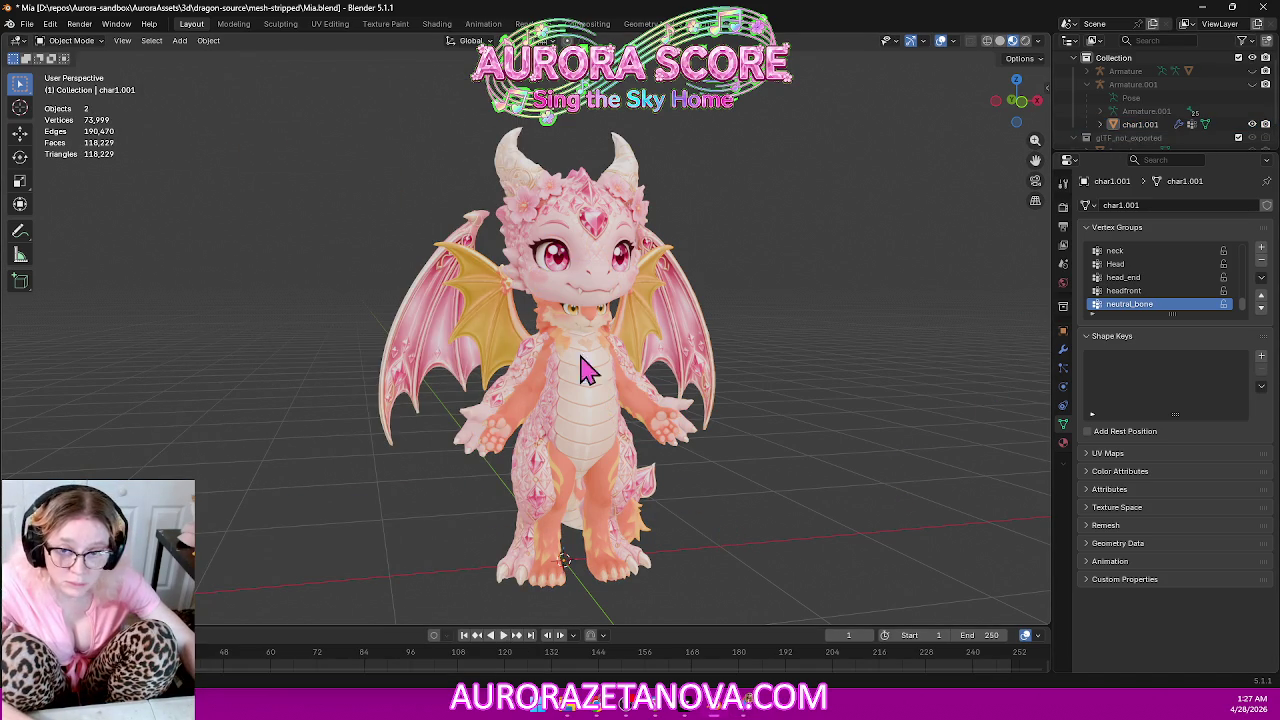
click(500, 340)
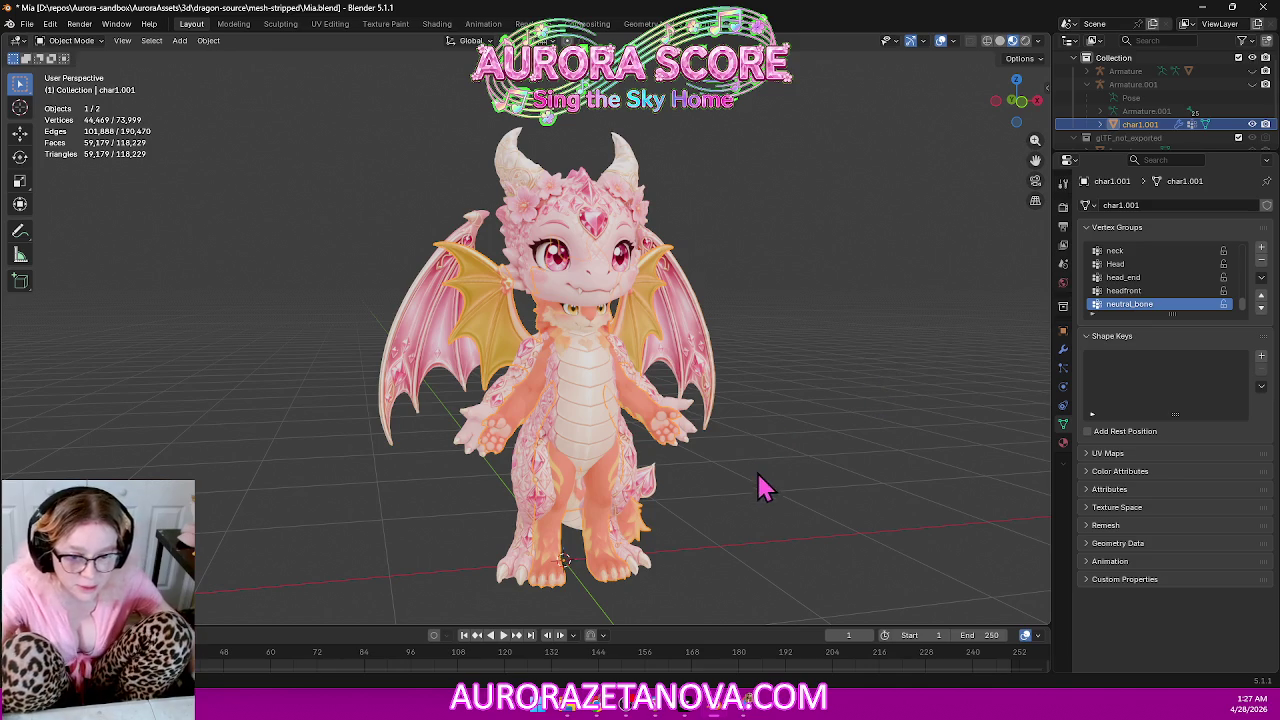
Play and stop the dragon animation, reset the playhead to frame 0, and bring Gemini's guide back.
key(space)
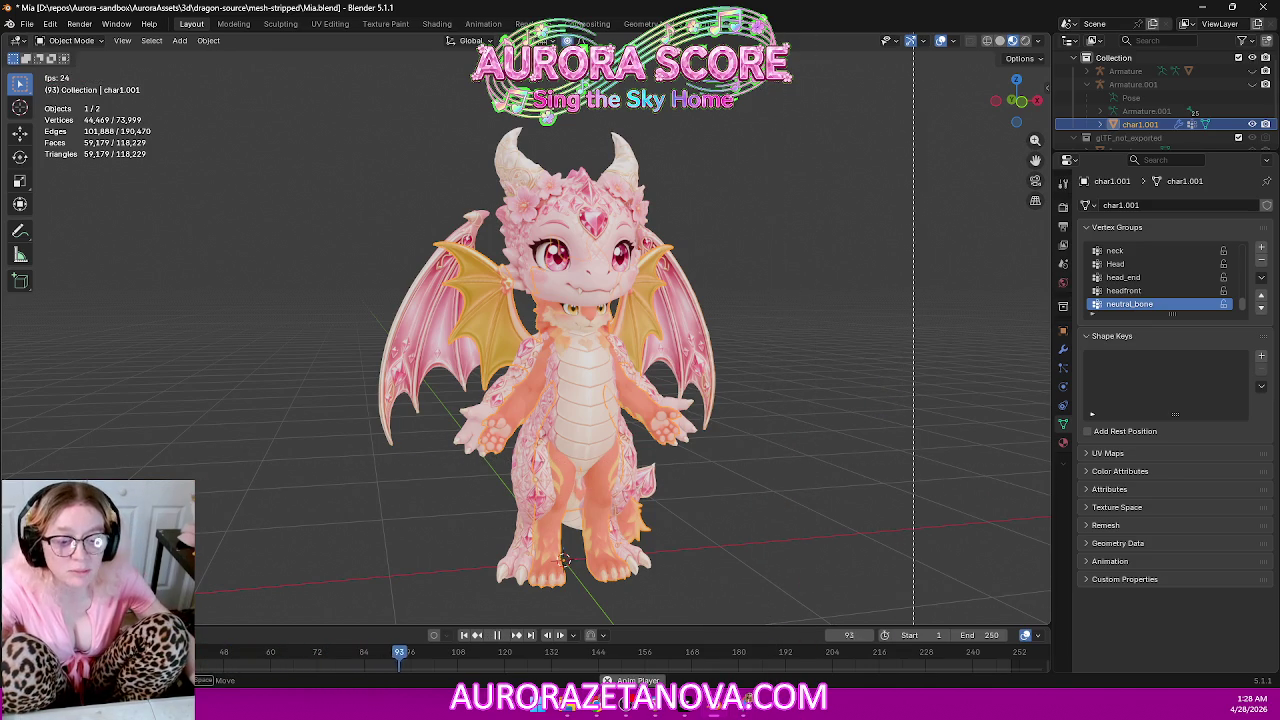
click(496, 644)
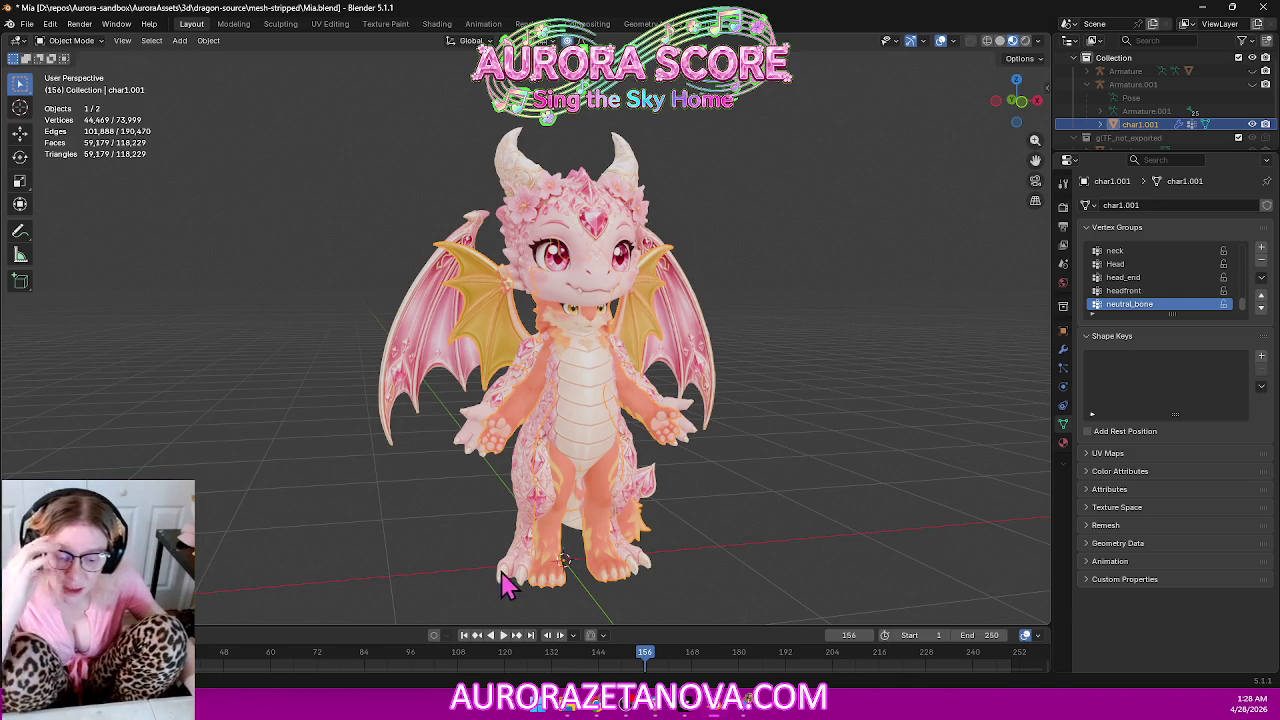
drag(652, 662, 40, 660)
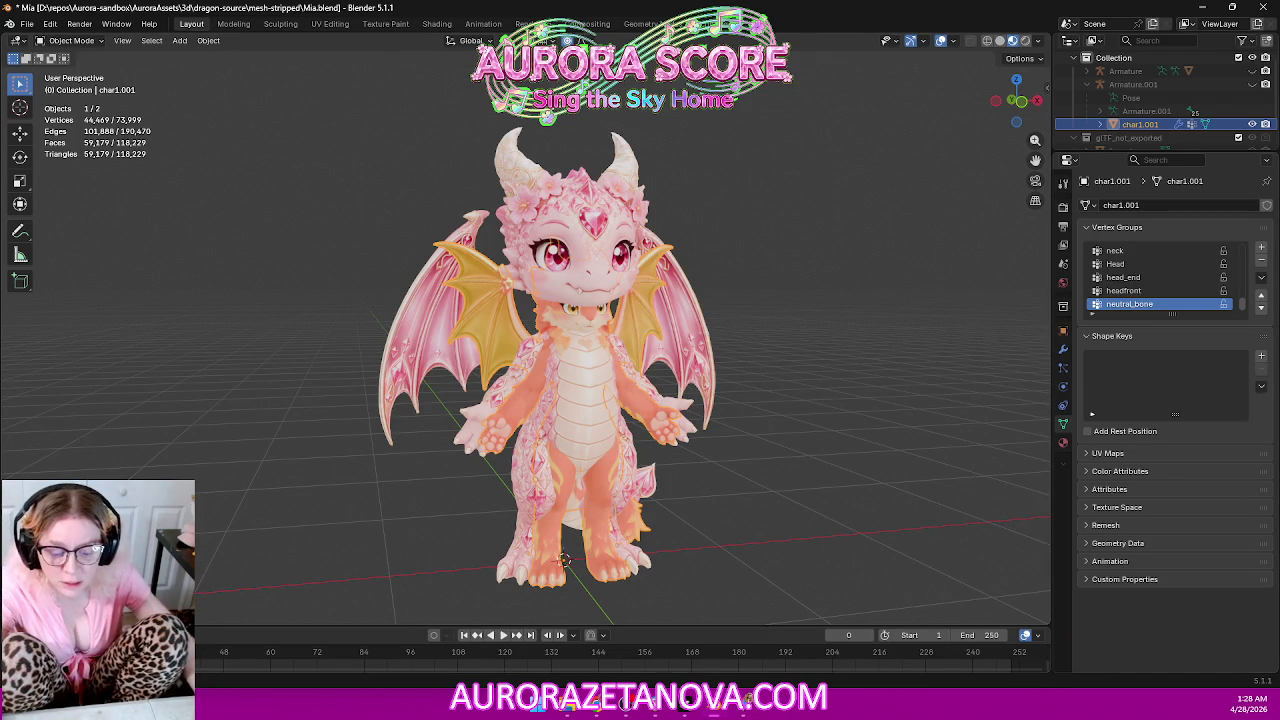
key(alt+Tab)
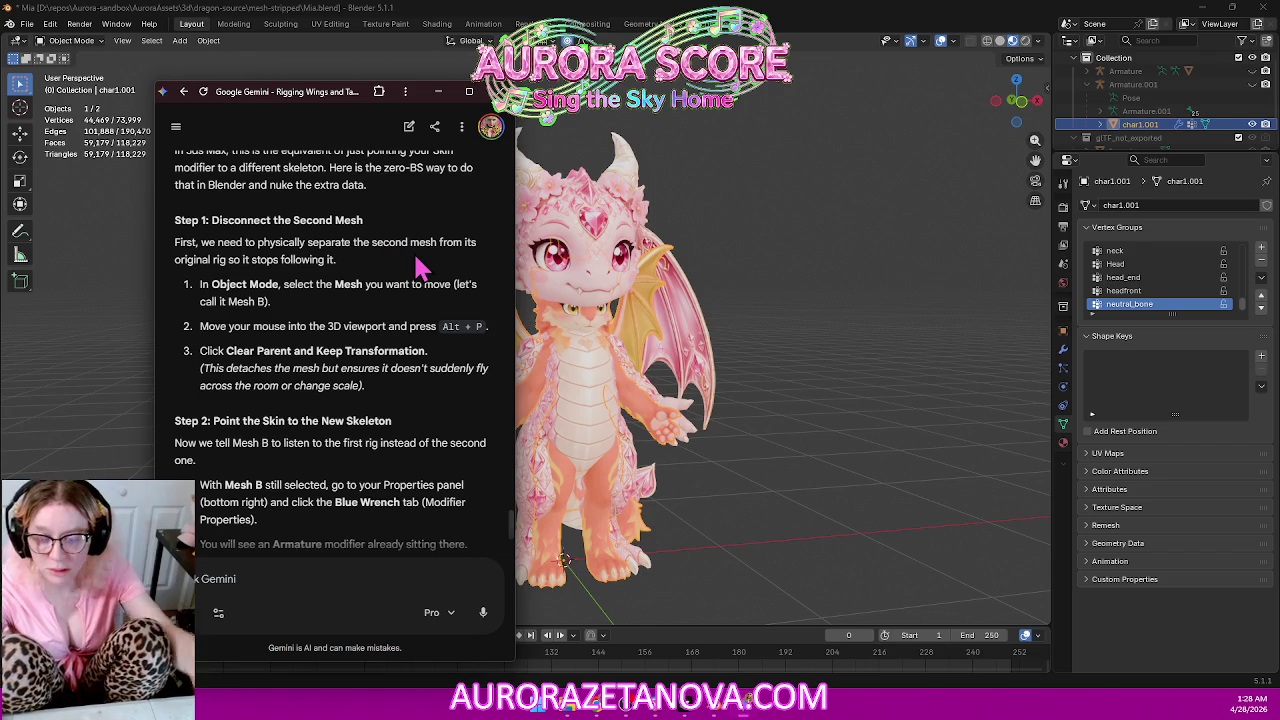
Select char1.001 and clear its parent with Alt+P, then check Gemini's instructions.
click(785, 283)
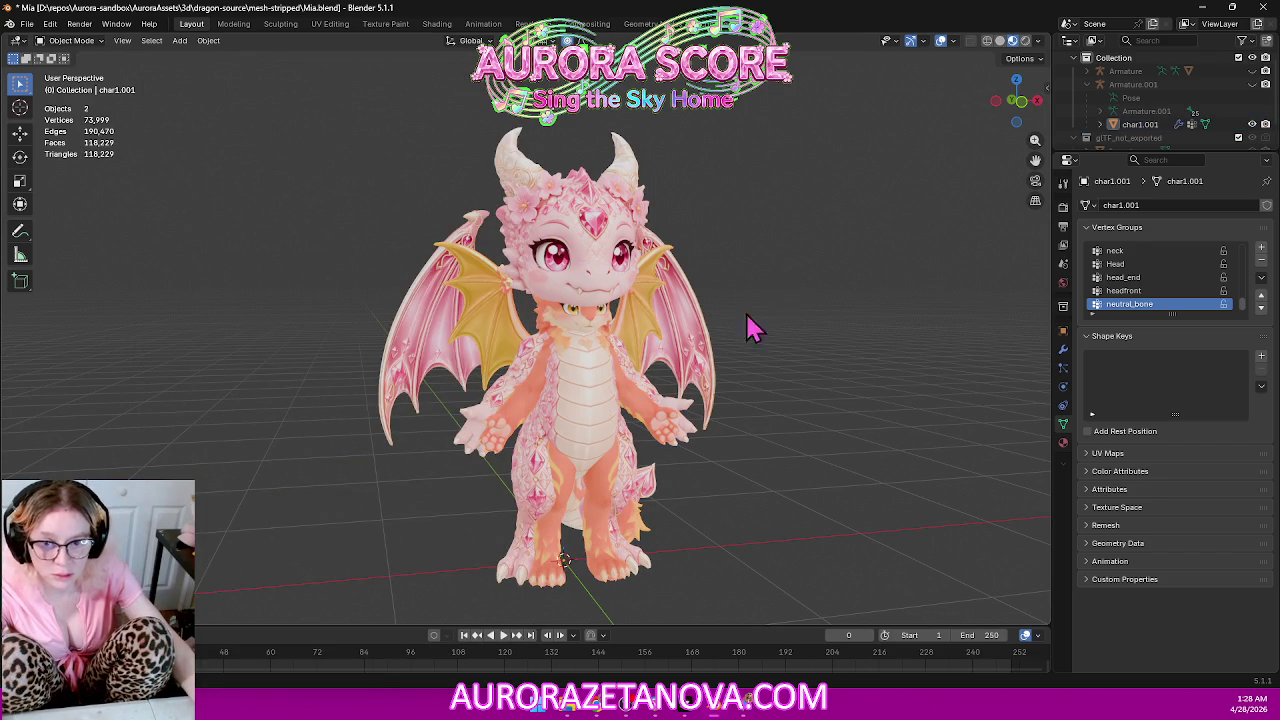
click(1136, 124)
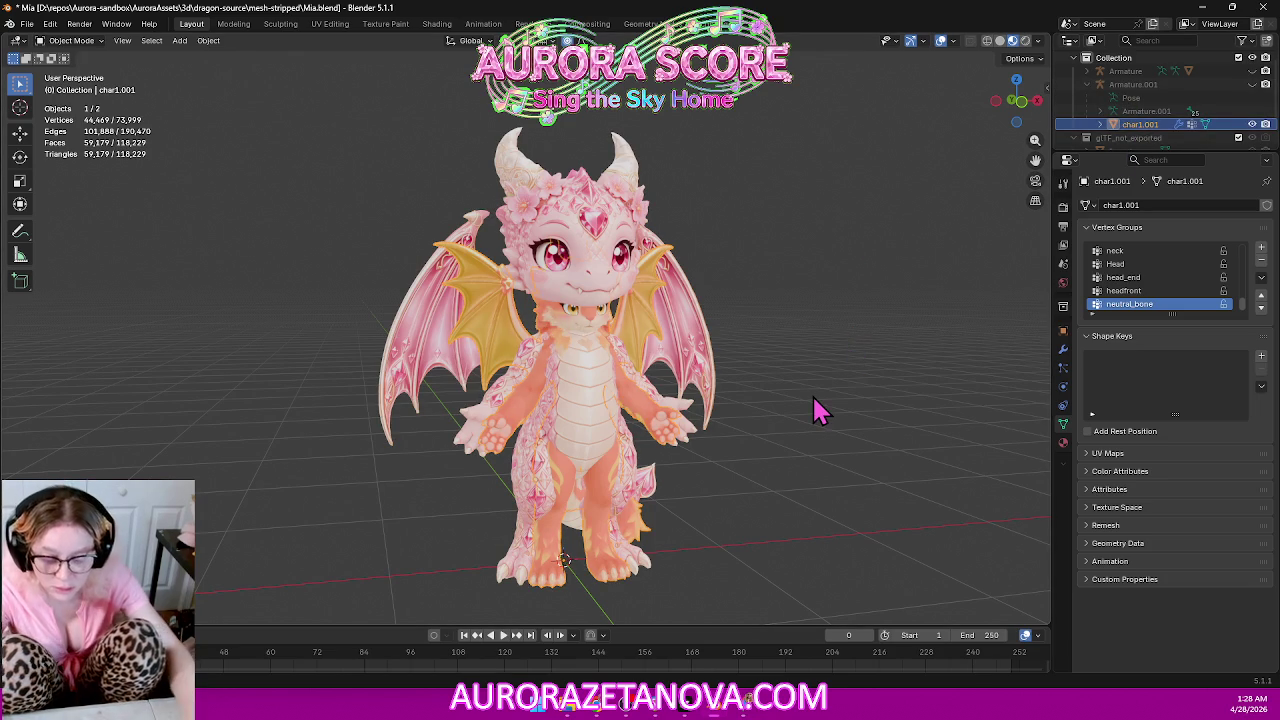
key(alt+p)
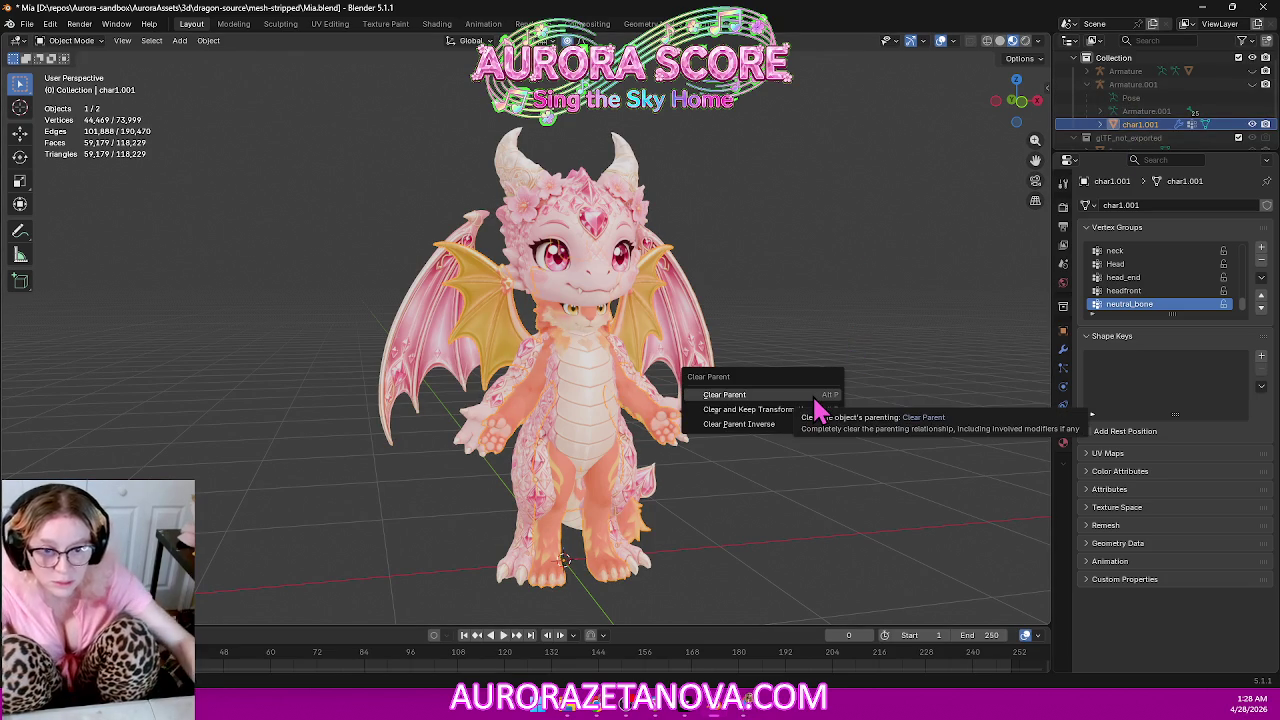
click(814, 401)
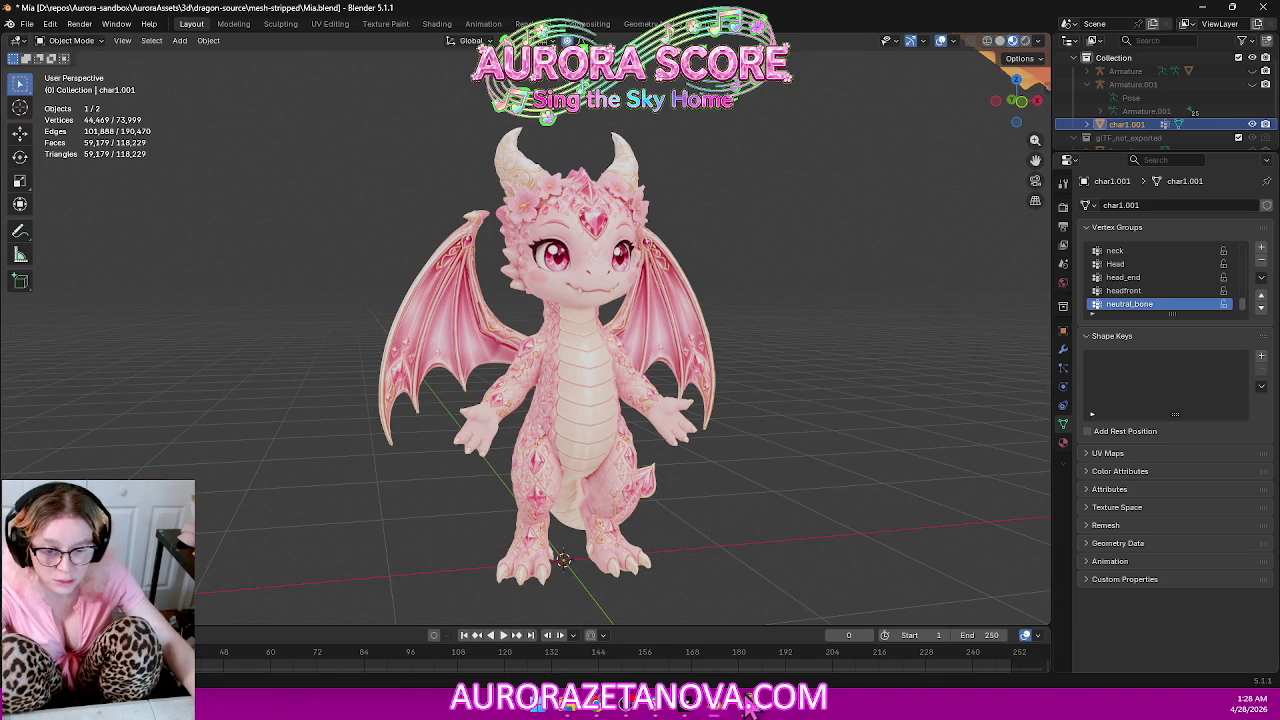
click(748, 704)
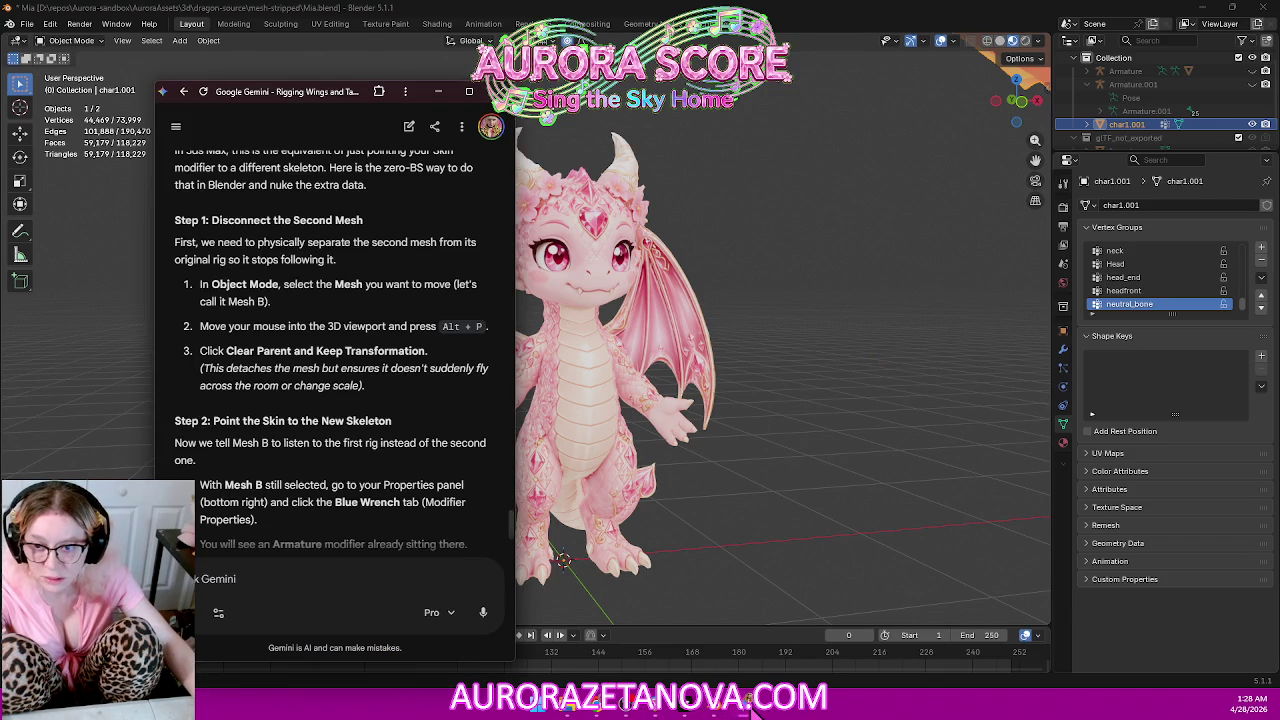
Undo the plain clear and unparent char1.001 with Clear and Keep Transformation instead.
click(843, 391)
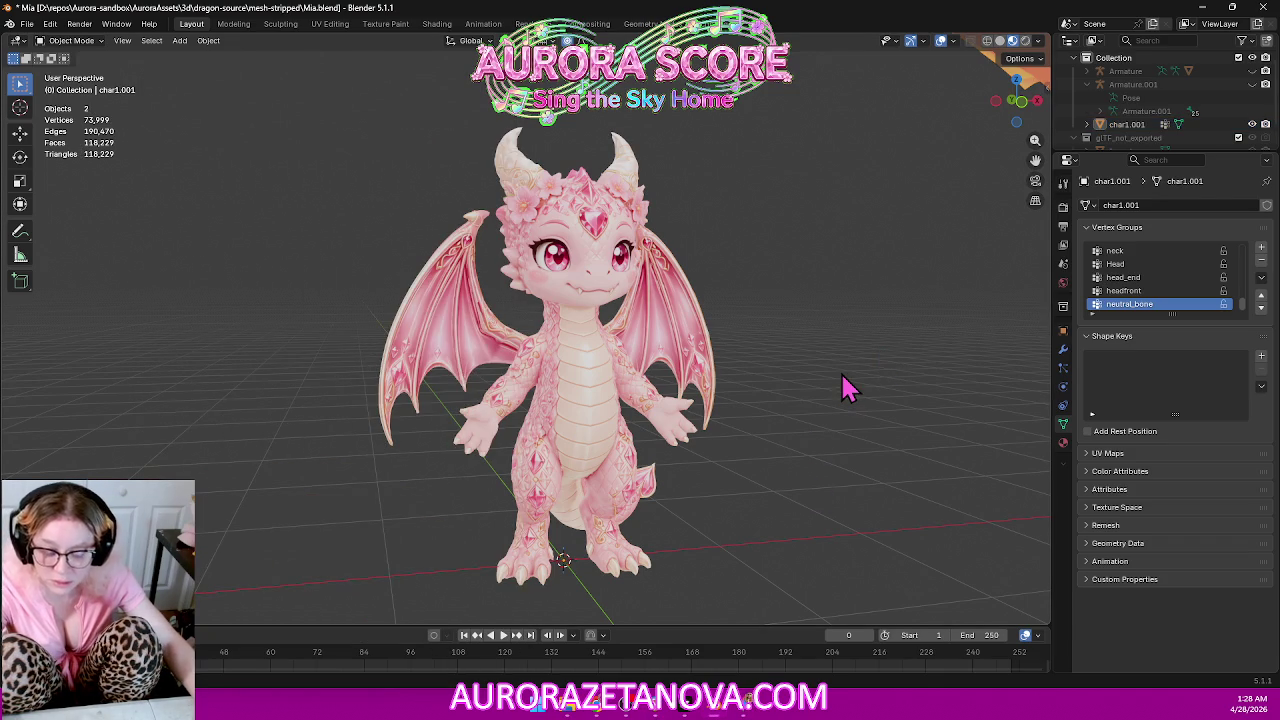
key(ctrl+z)
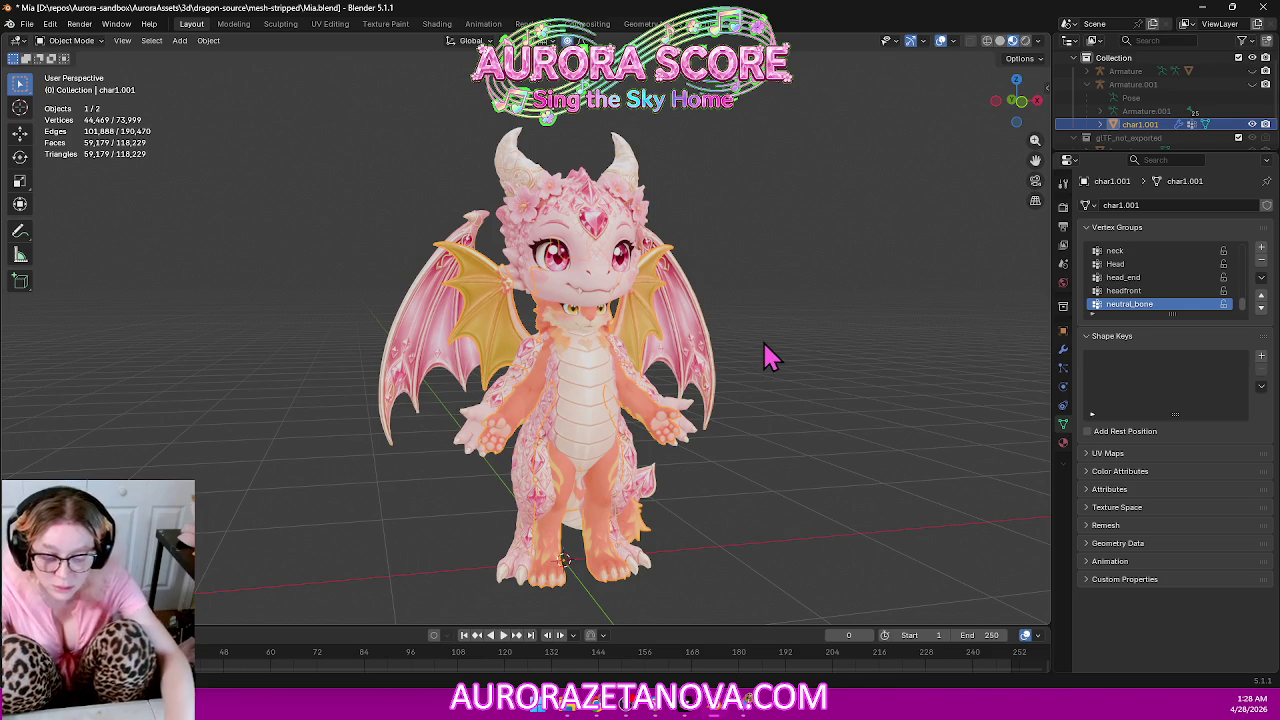
key(alt+p)
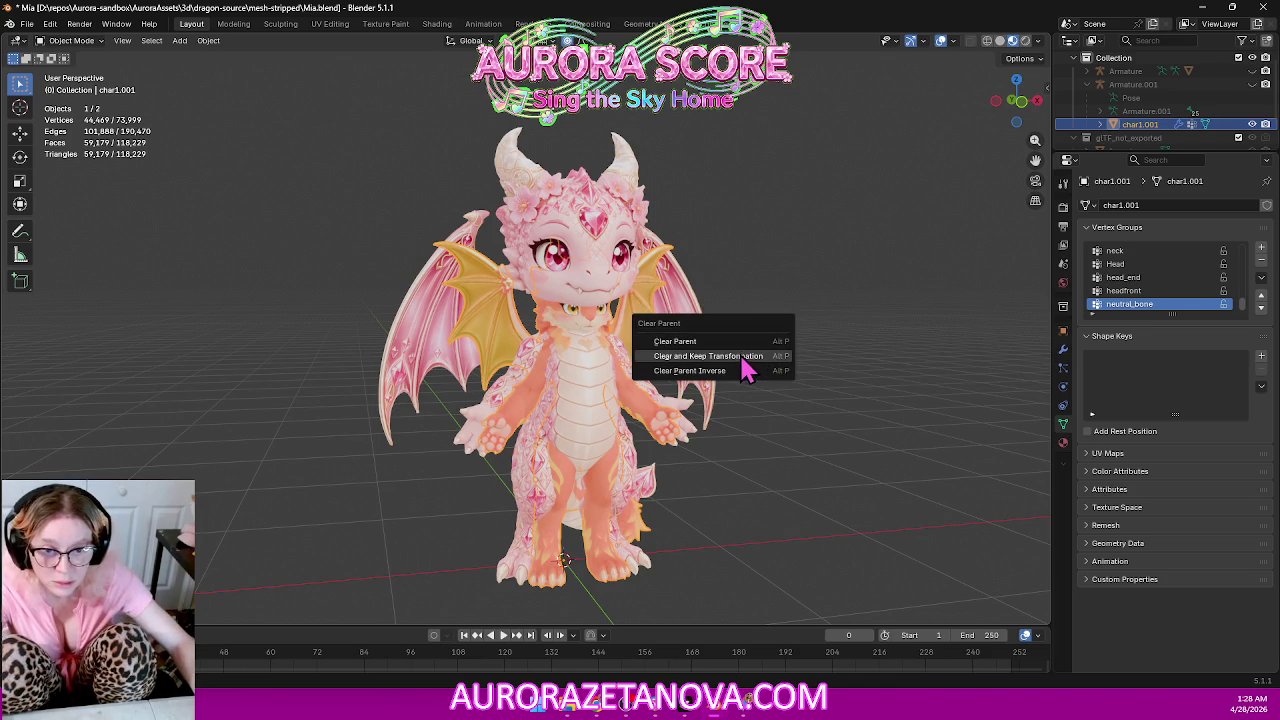
click(742, 358)
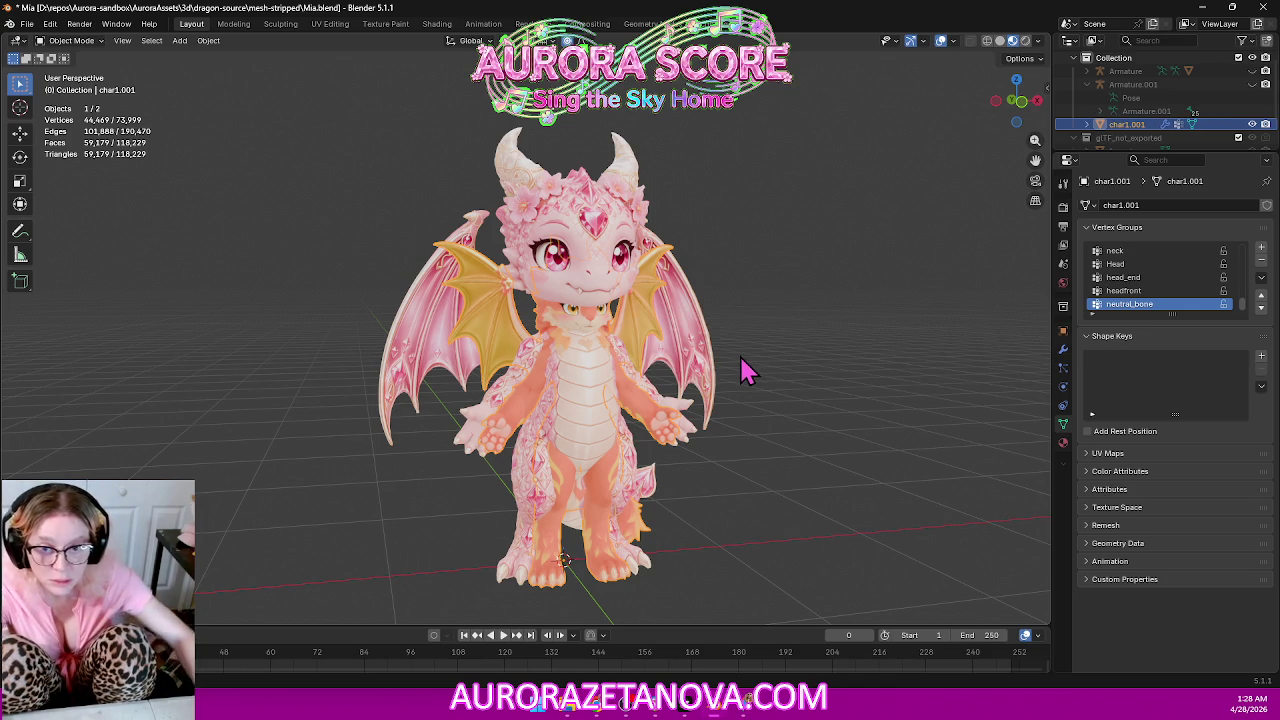
click(748, 712)
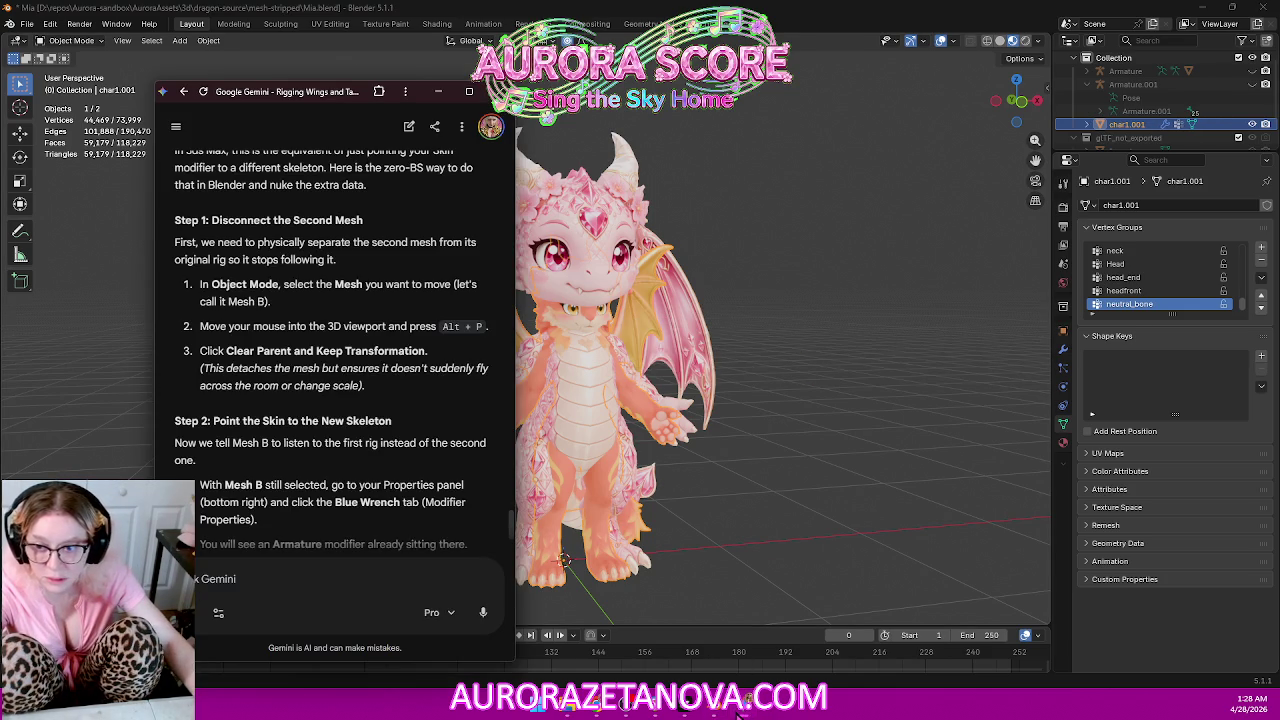
scroll(420, 340, down, 3)
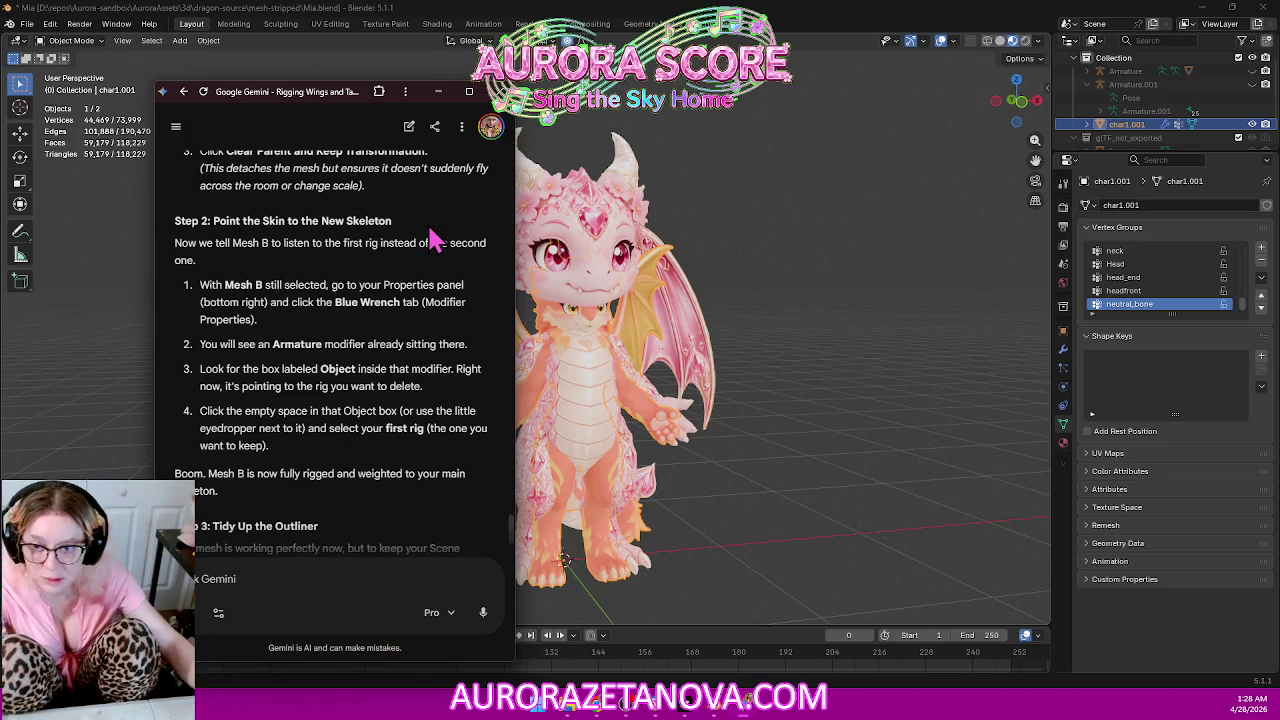
Change char1.001's Armature modifier Object from Armature.001 to Armature.
click(1064, 350)
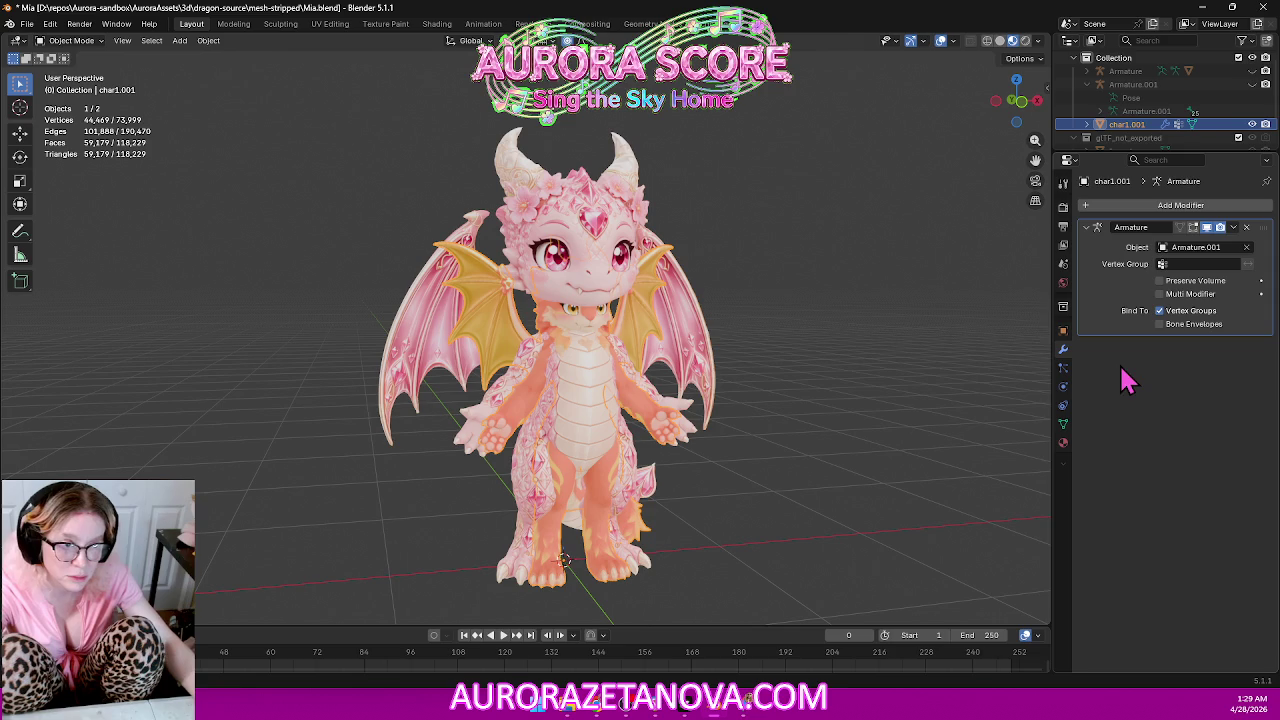
click(765, 705)
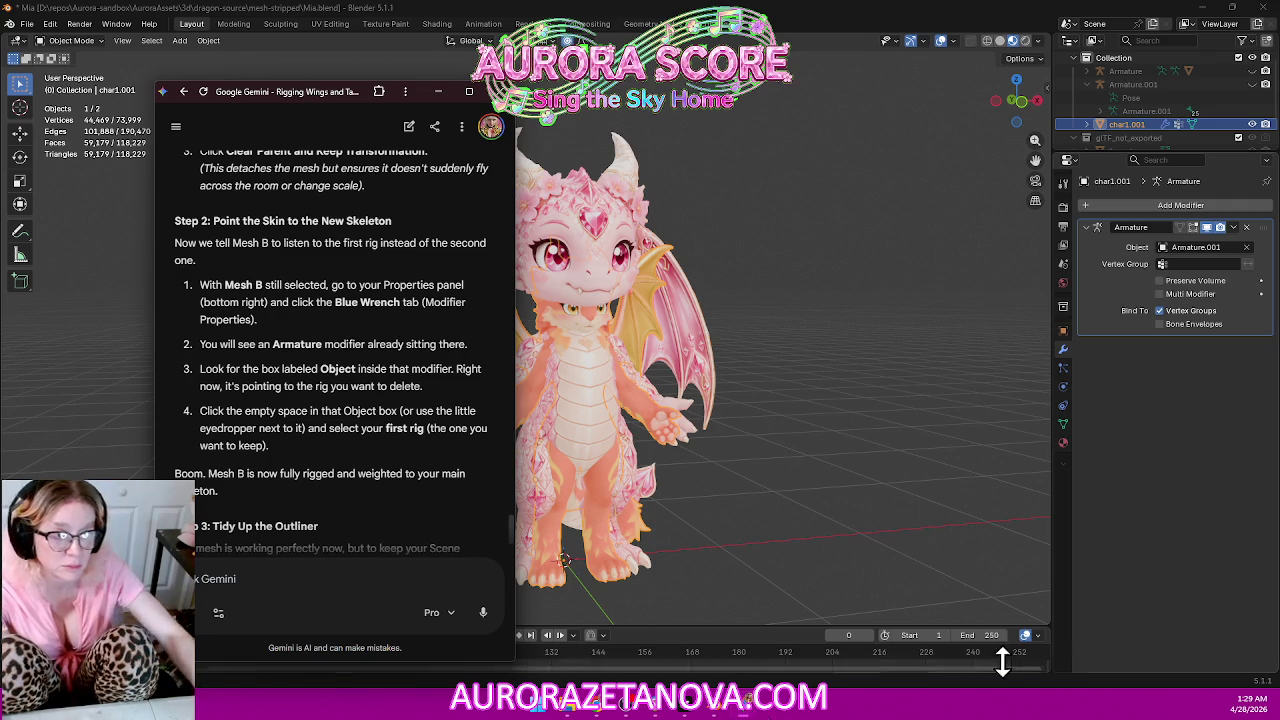
click(1190, 247)
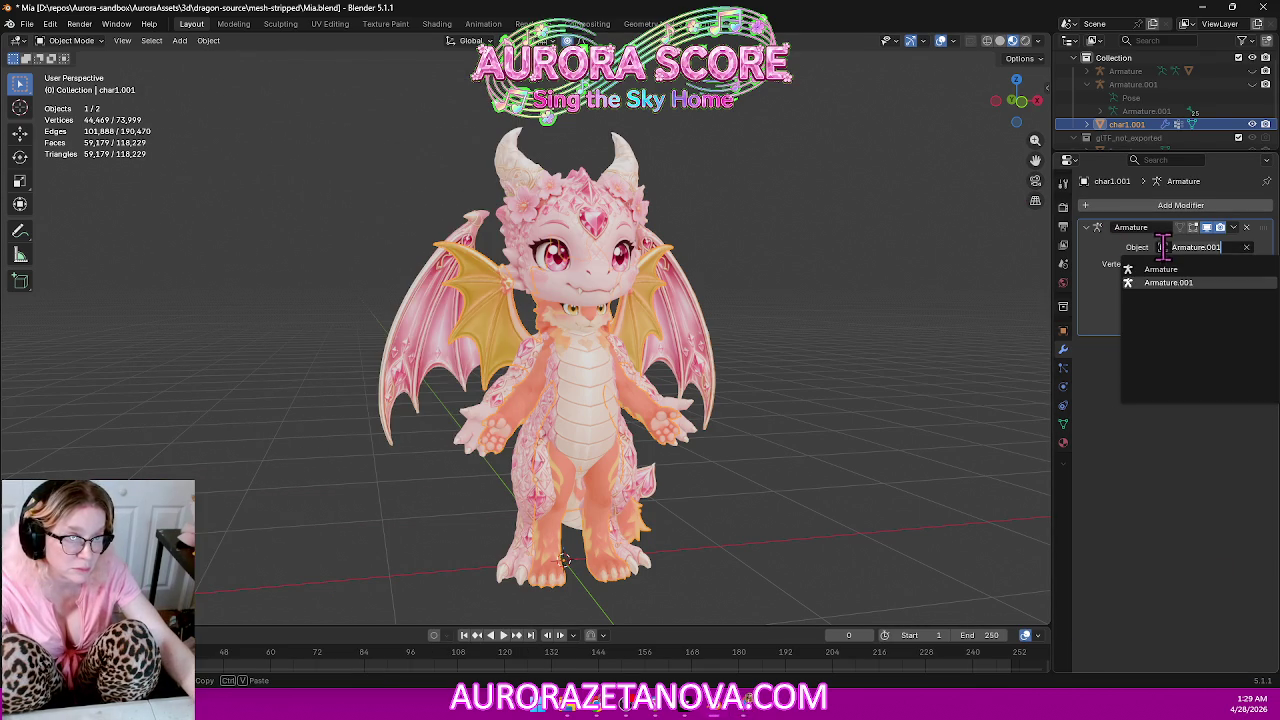
click(1175, 280)
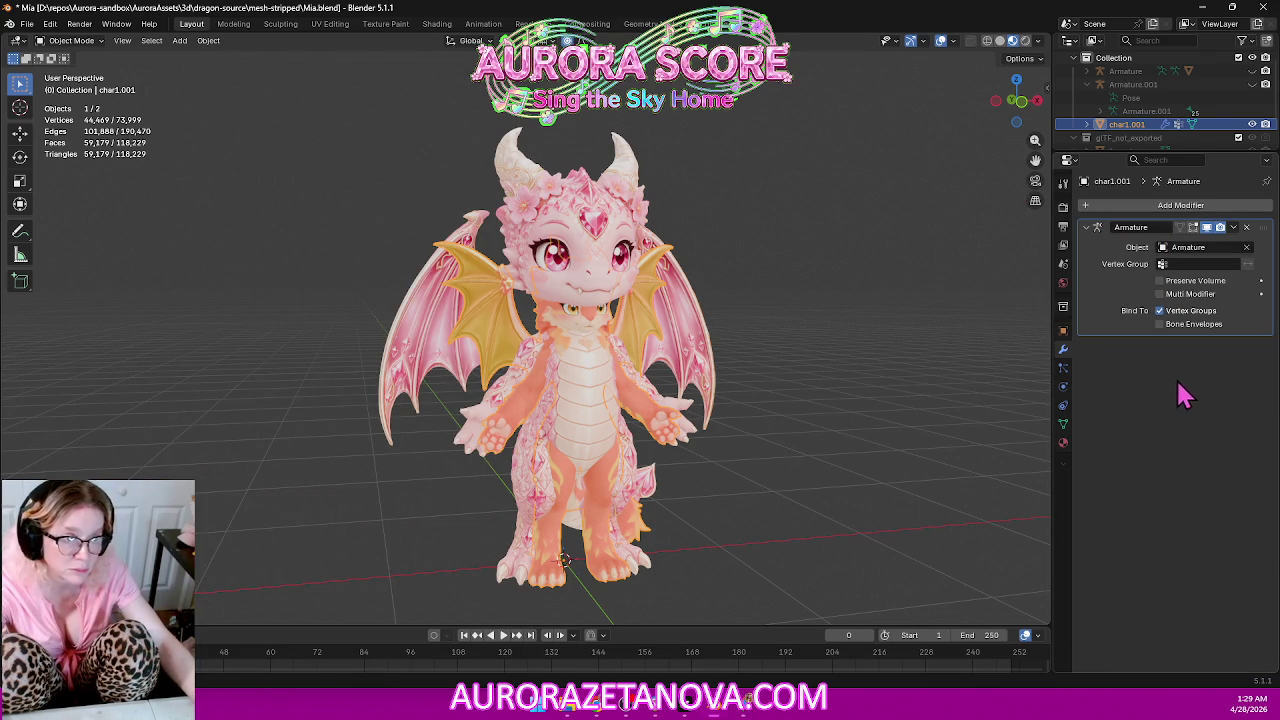
click(745, 713)
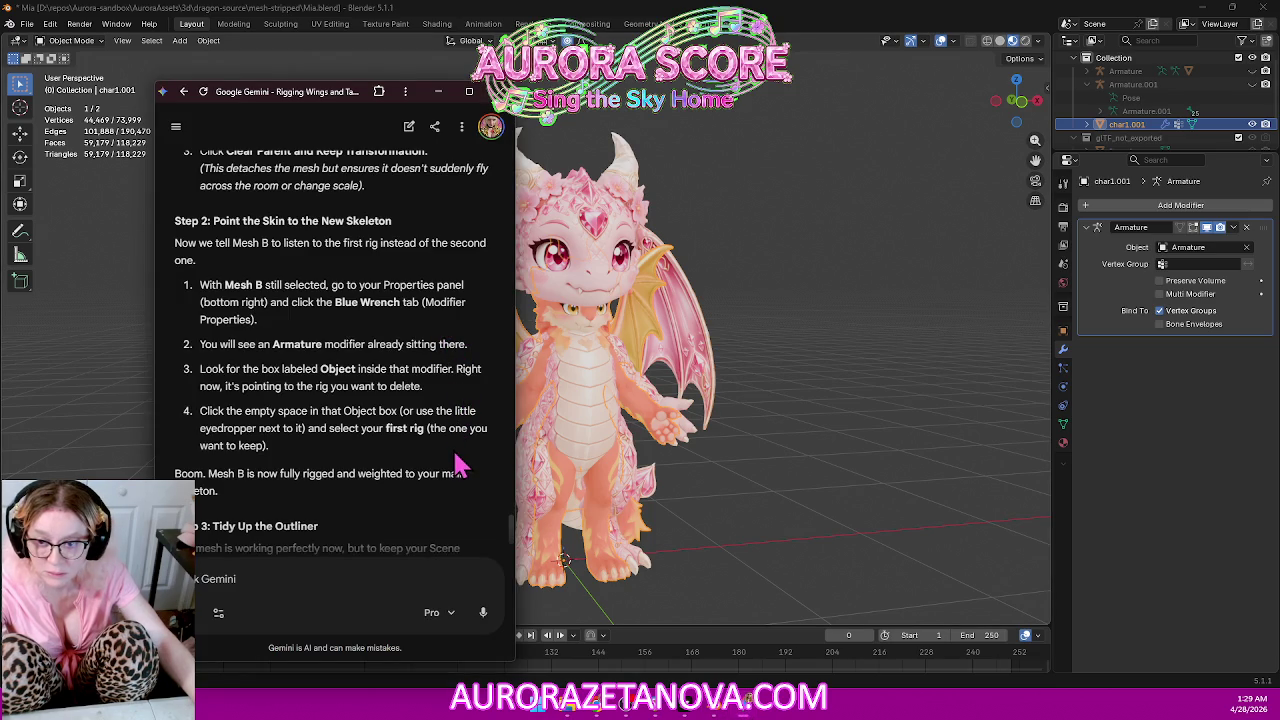
scroll(476, 455, down, 2)
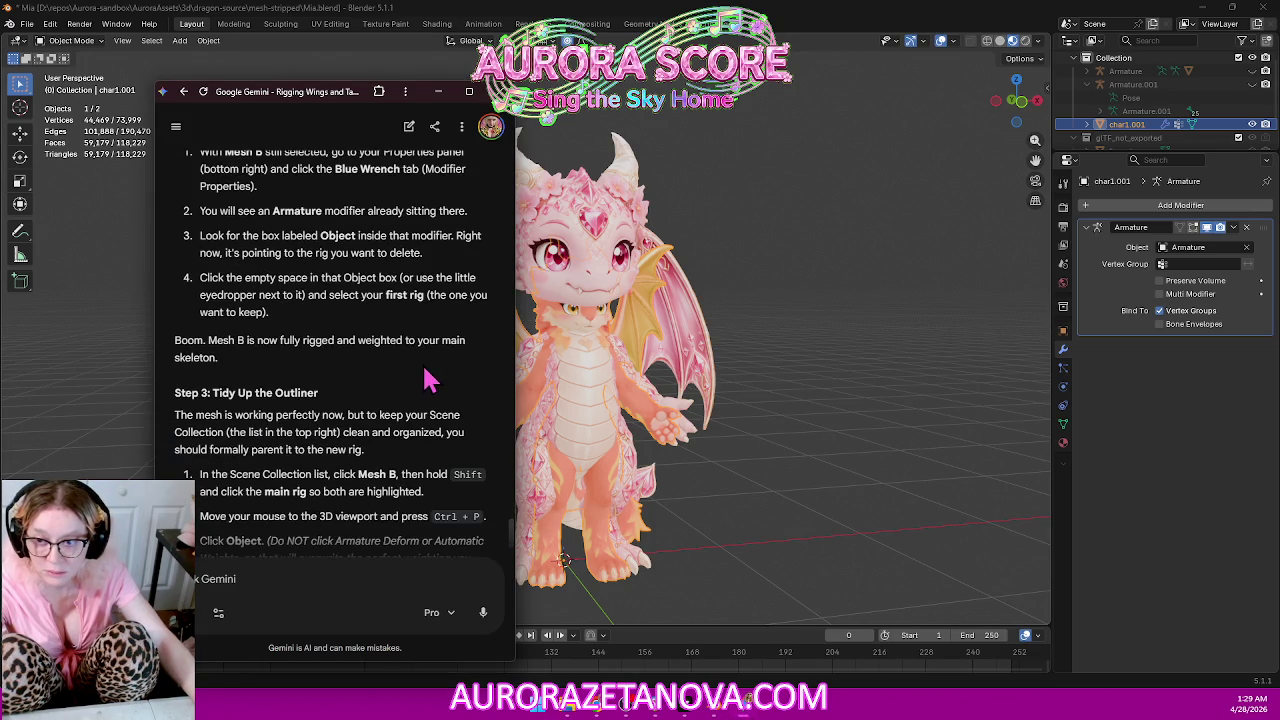
scroll(432, 393, down, 2)
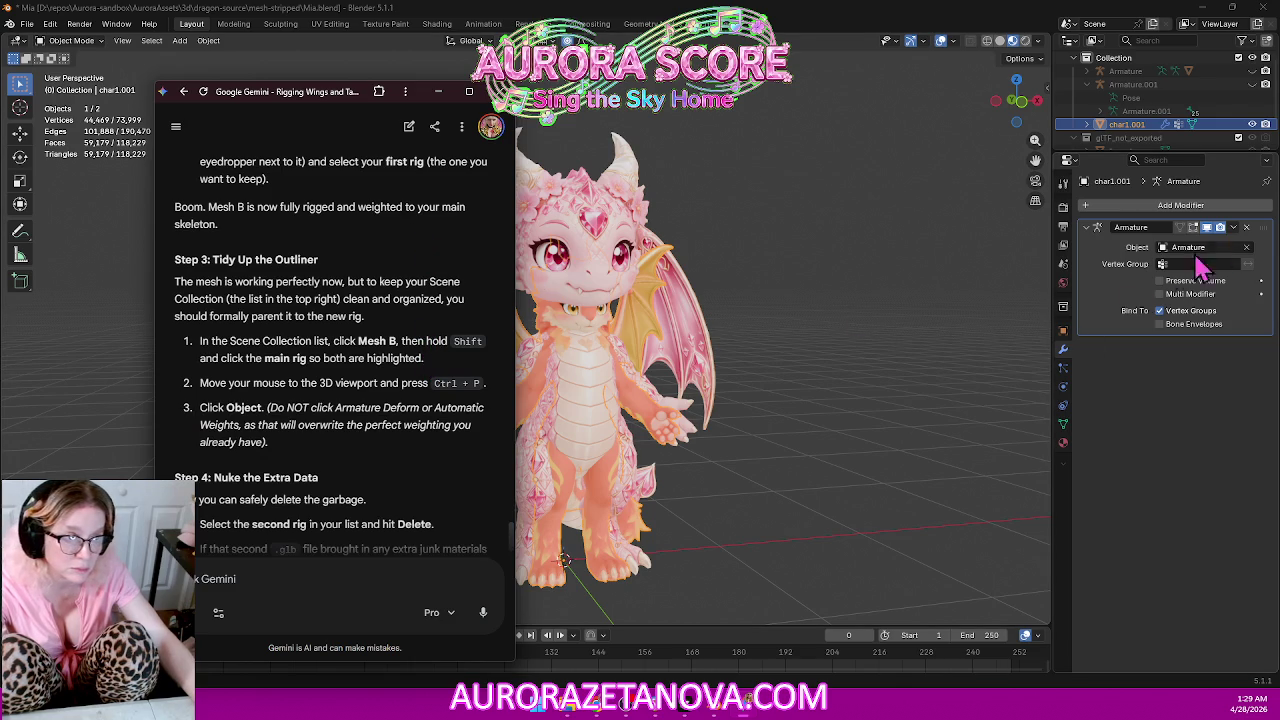
Apply char1.001's Armature modifier and remove Armature.001 via Delete Hierarchy in the Outliner.
click(1235, 230)
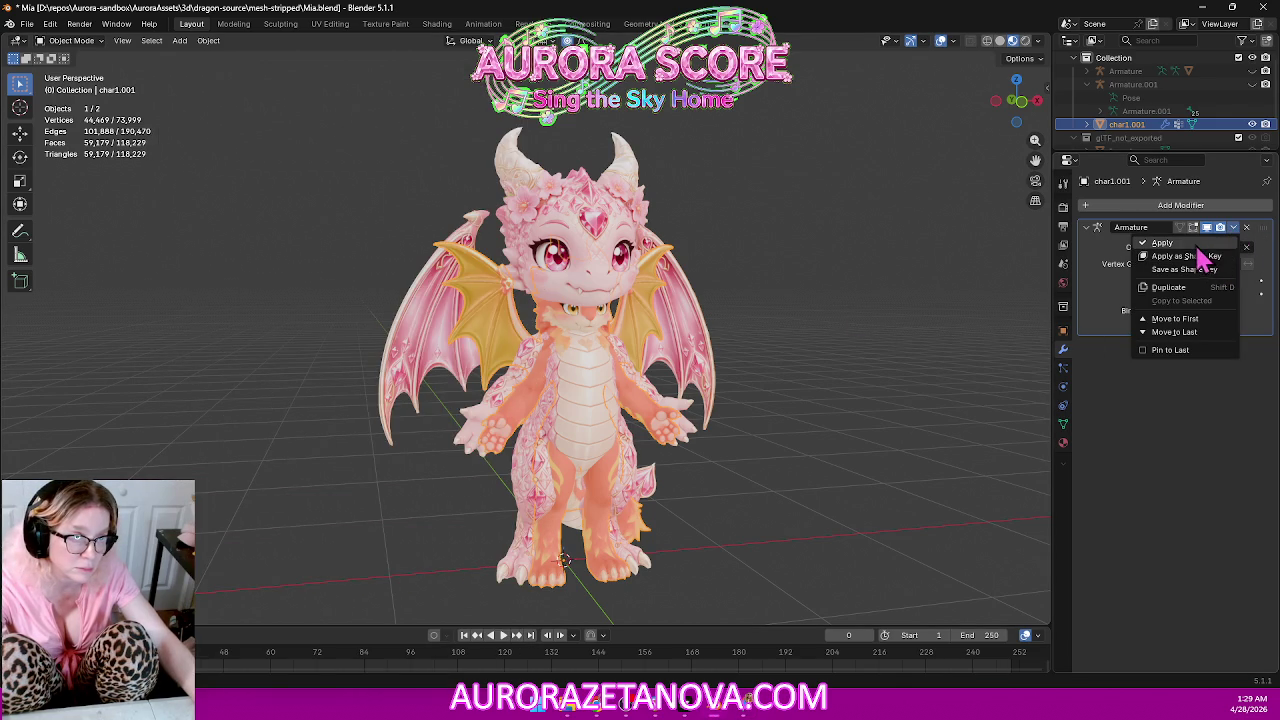
click(1207, 244)
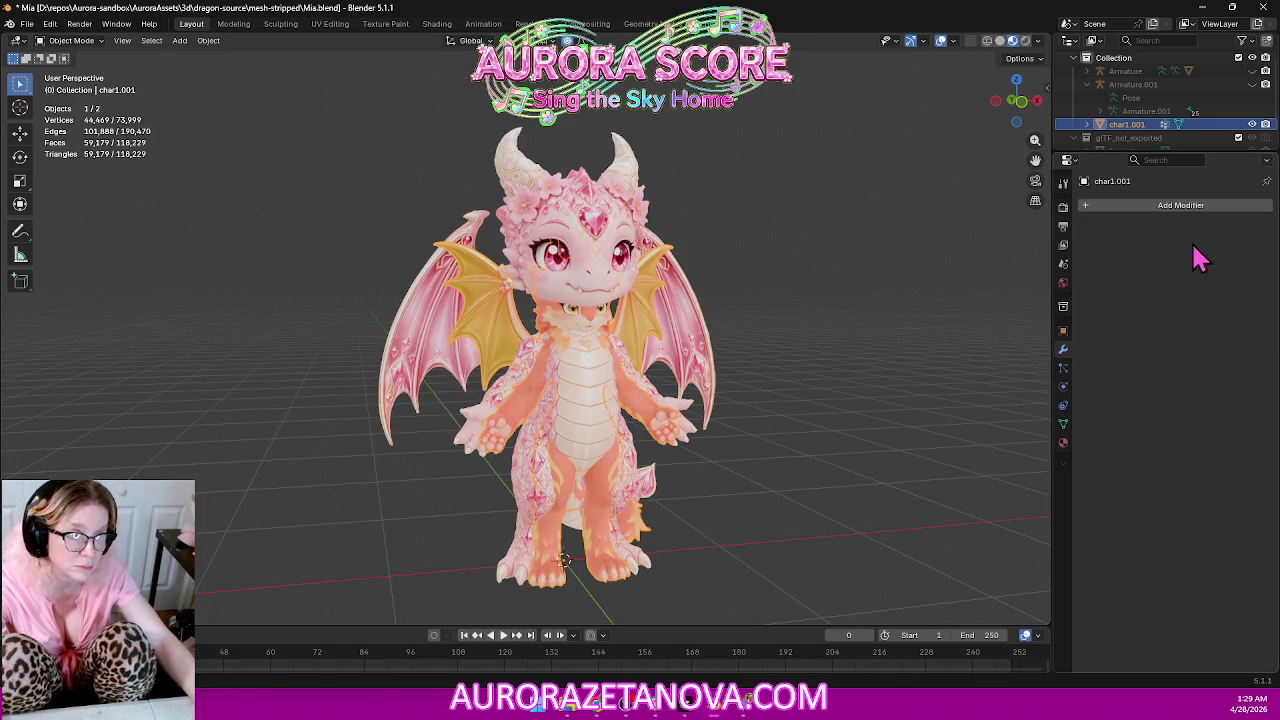
drag(1230, 150, 1228, 277)
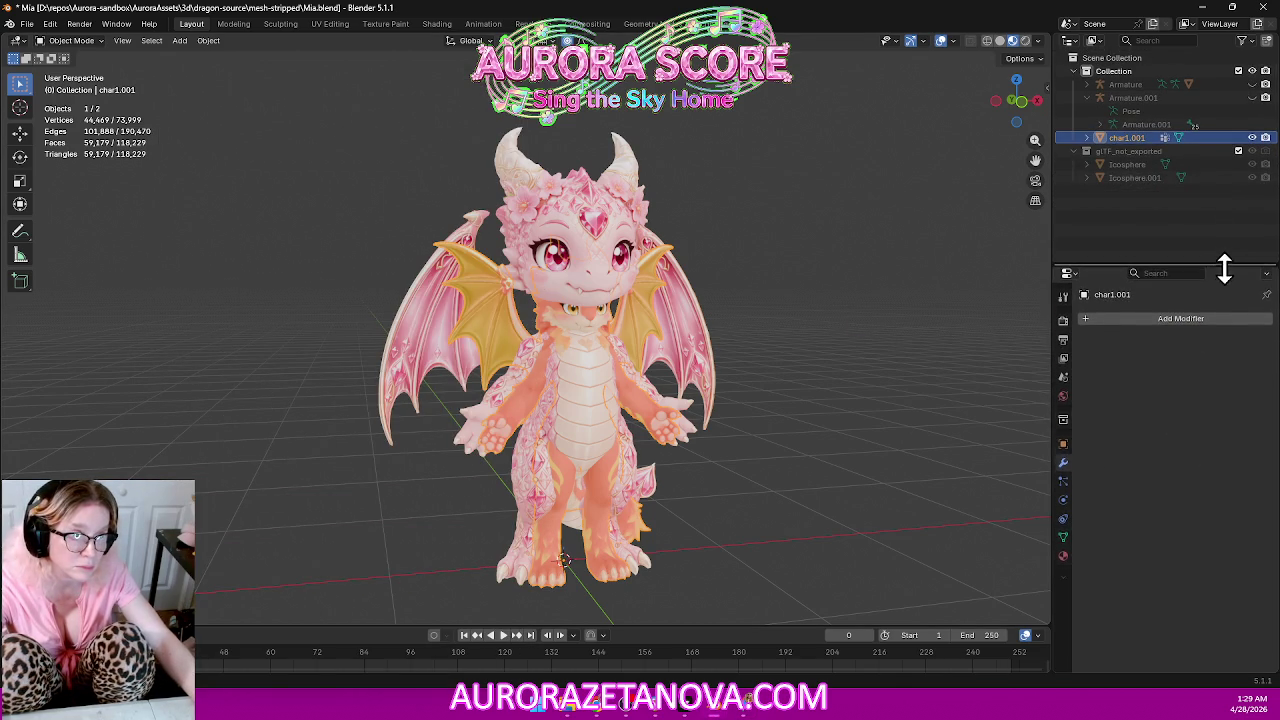
click(1176, 100)
right_click(1177, 108)
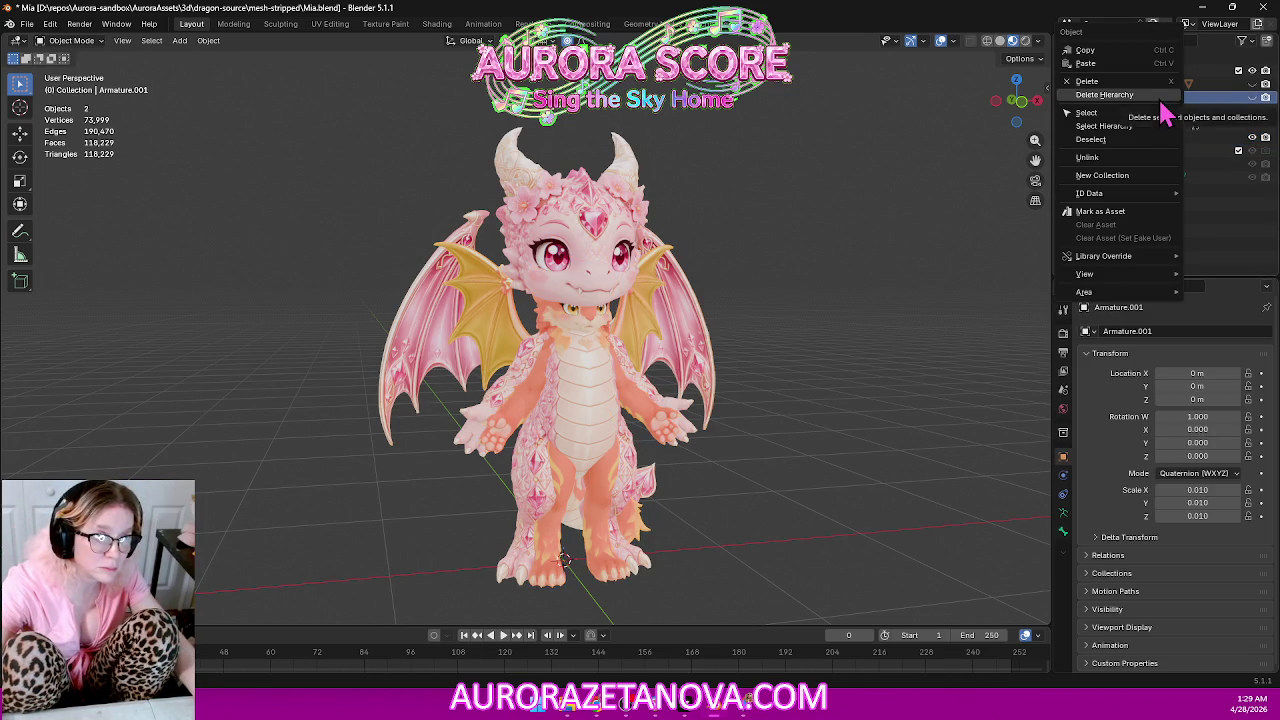
click(1148, 97)
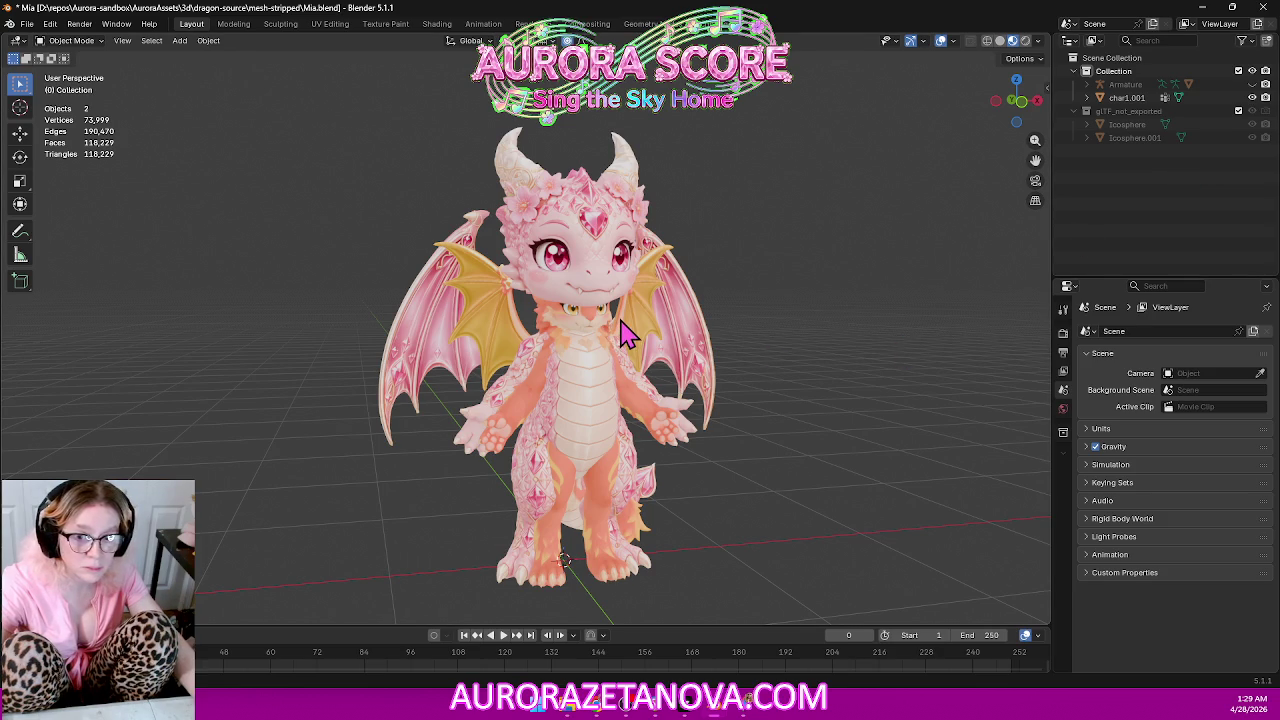
Orbit and zoom around the pink Mia dragon from the left, front and tail sides, then select char1.001.
scroll(771, 443, up, 5)
scroll(777, 443, down, 2)
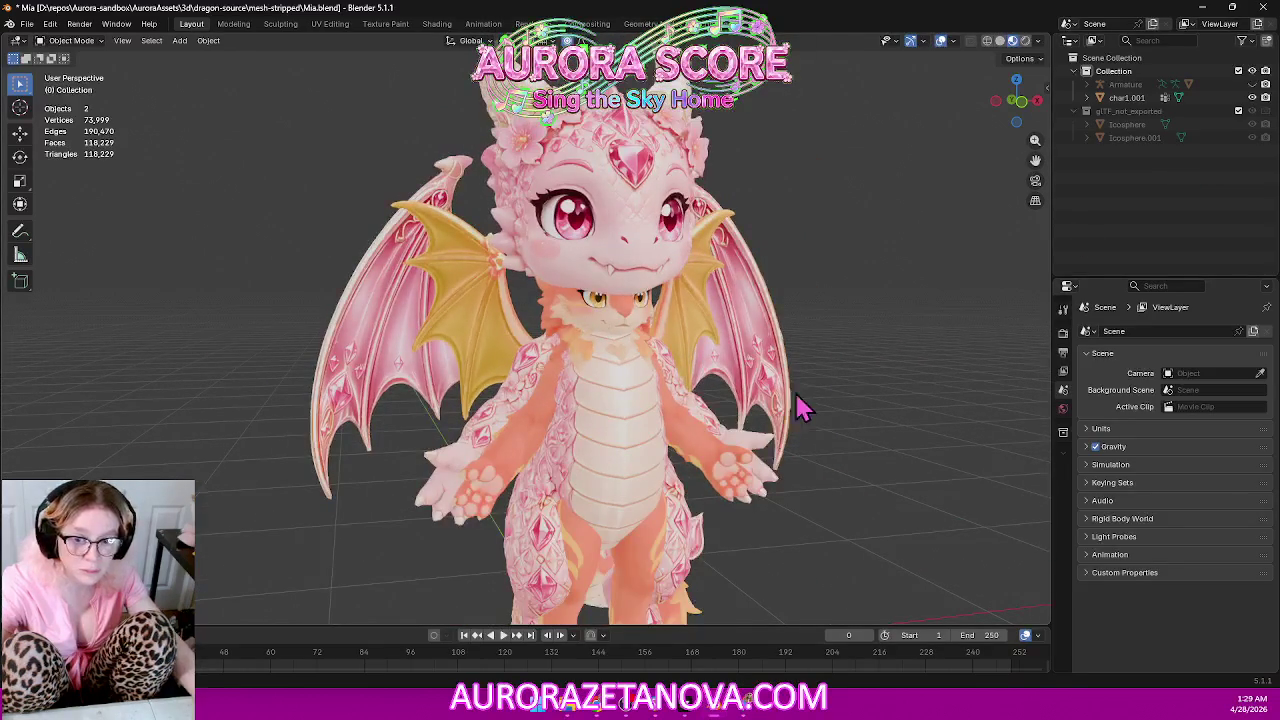
middle_drag(829, 380, 720, 380)
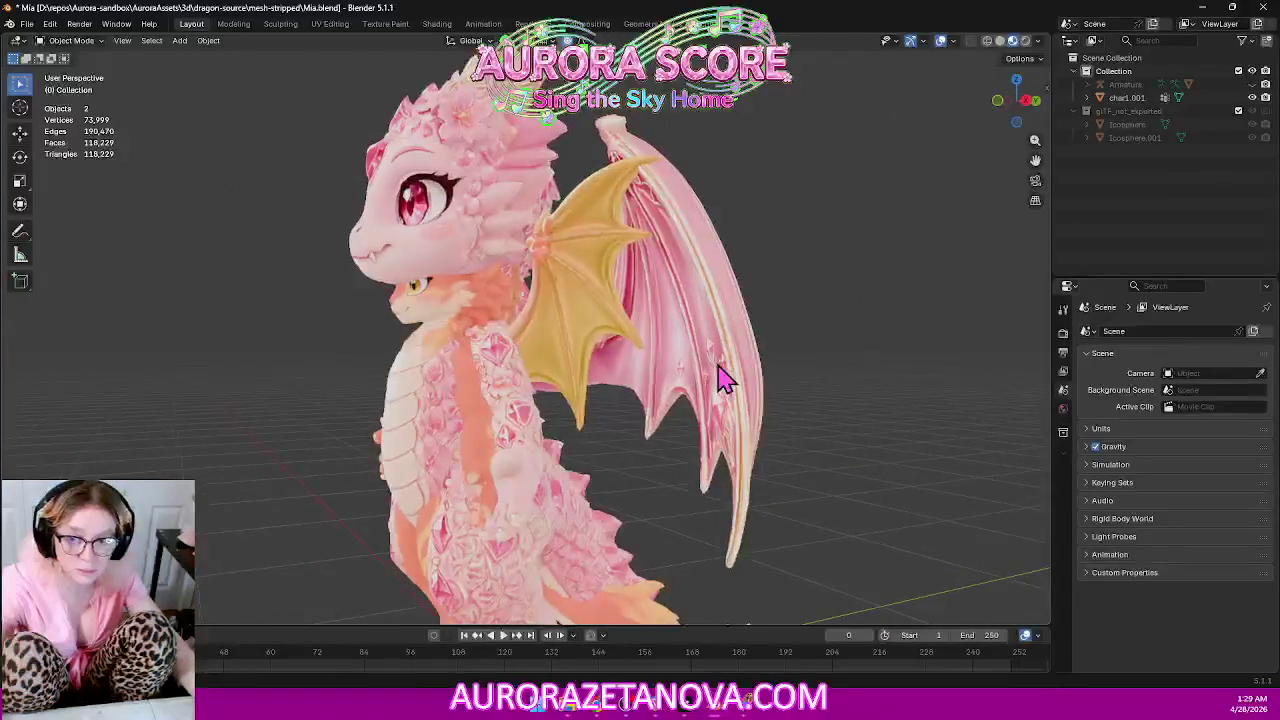
scroll(700, 383, down, 3)
middle_drag(600, 380, 671, 397)
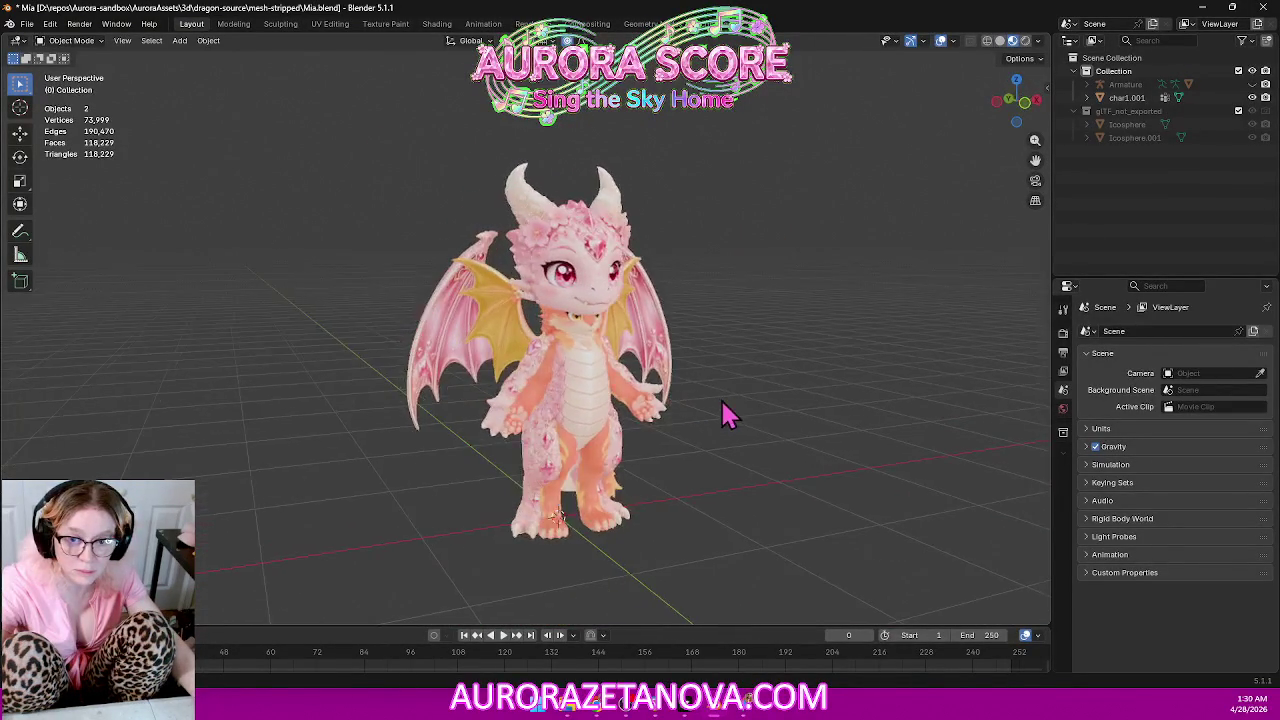
scroll(733, 407, up, 1)
scroll(736, 406, up, 1)
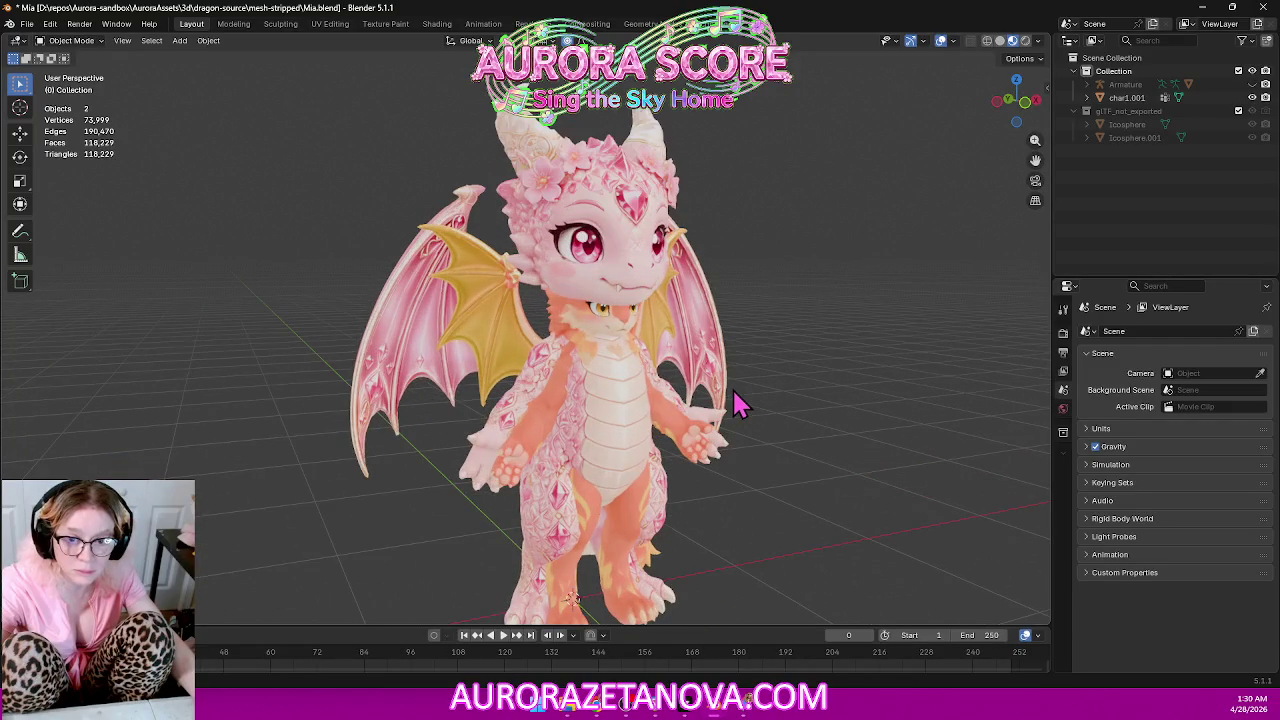
middle_drag(766, 403, 700, 383)
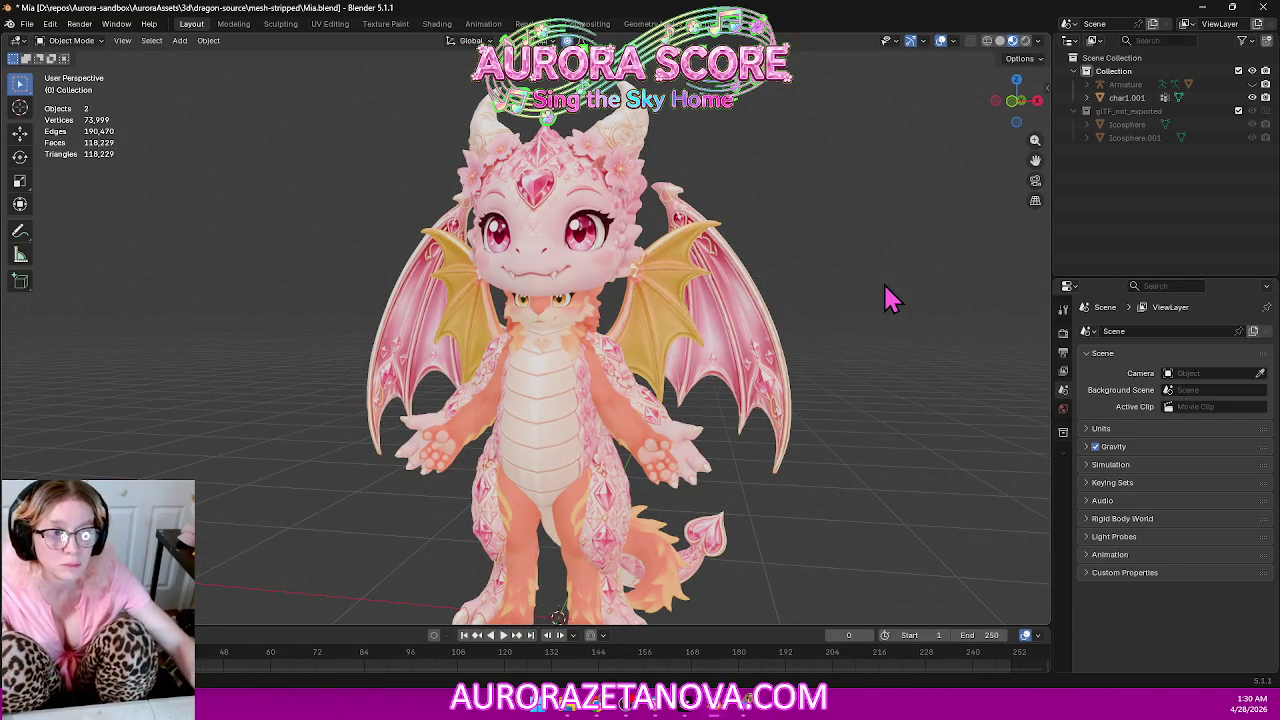
click(662, 335)
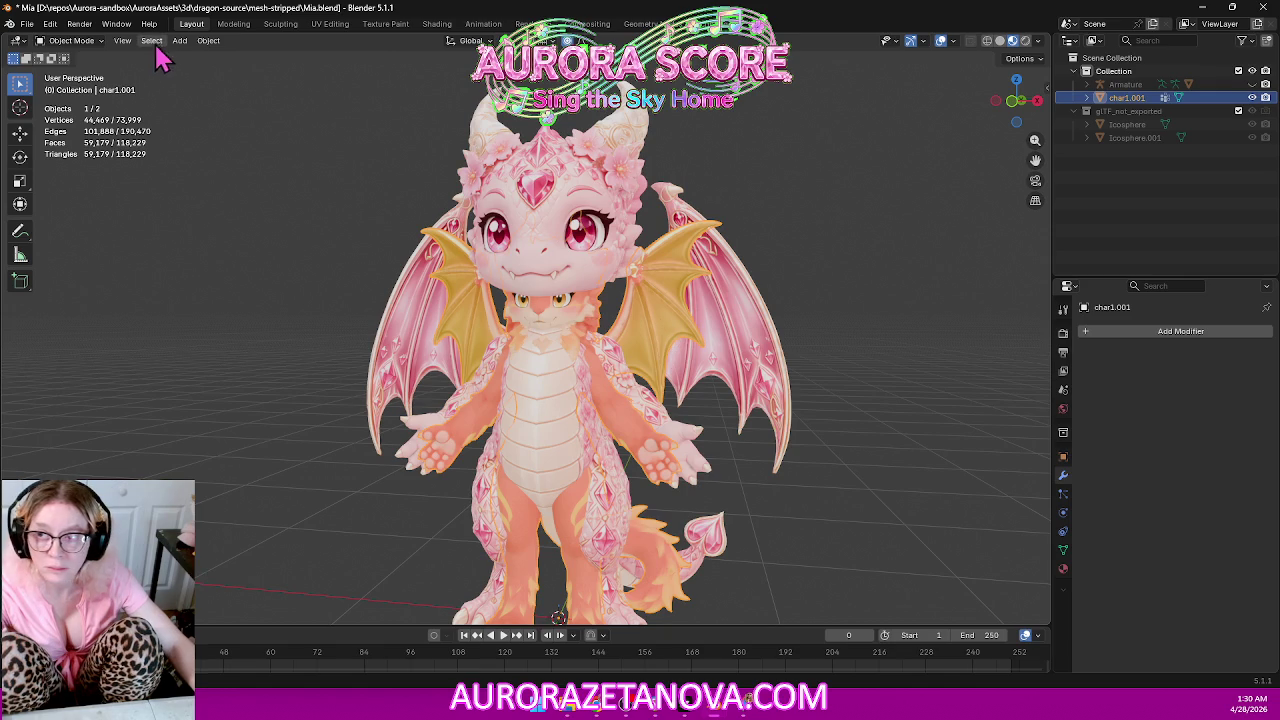
click(27, 23)
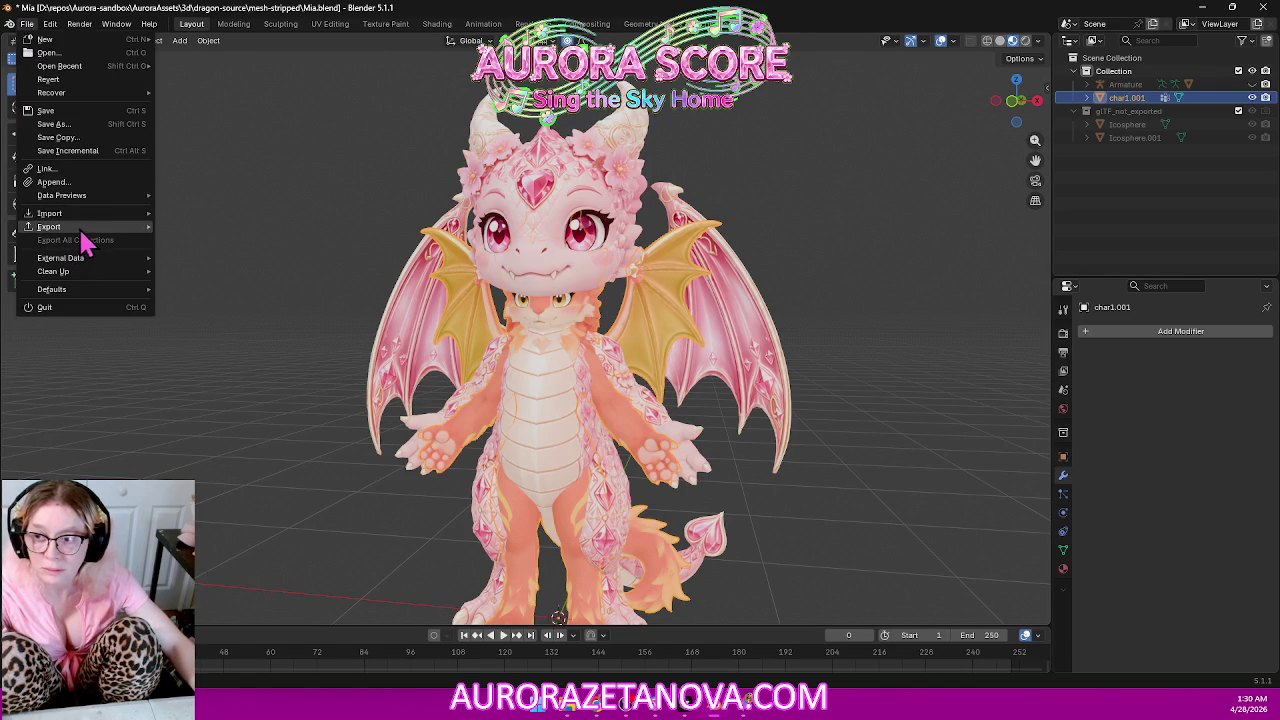
Export char1.001 as a glTF .glb, selected objects only without animation, overwriting the dragon file; minimize Blender.
mouse_move(49, 226)
click(250, 348)
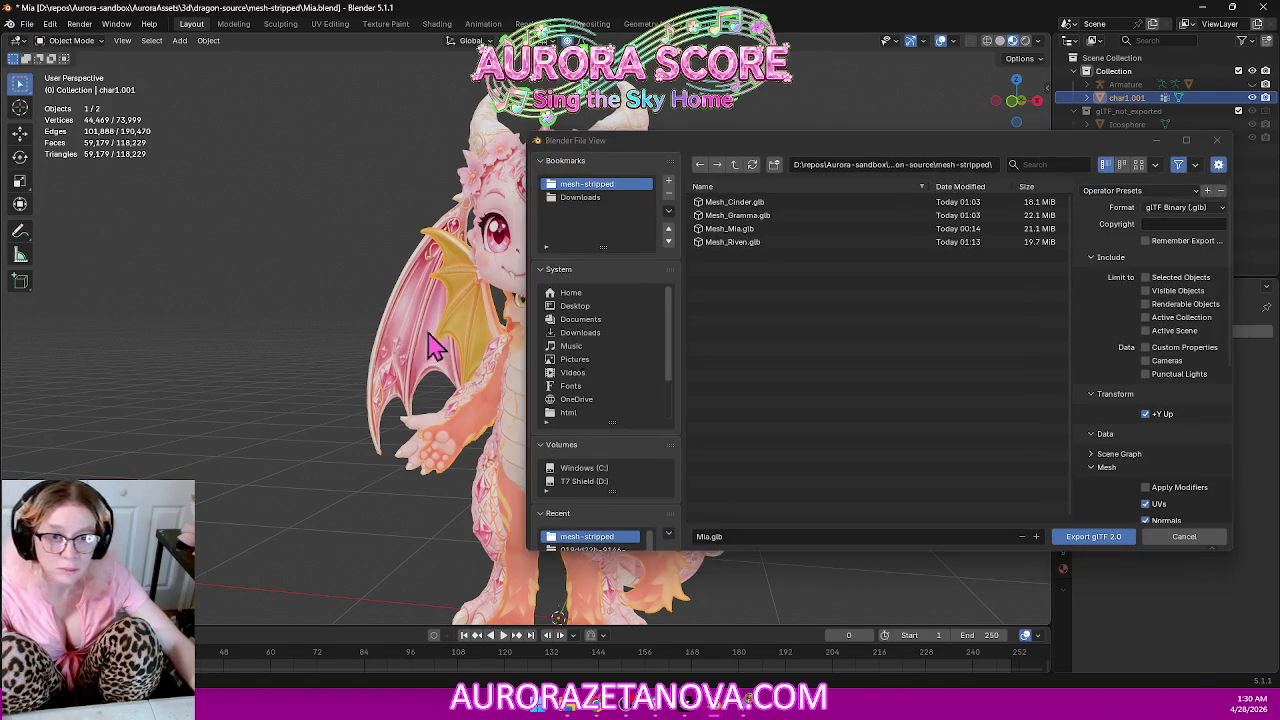
click(1163, 281)
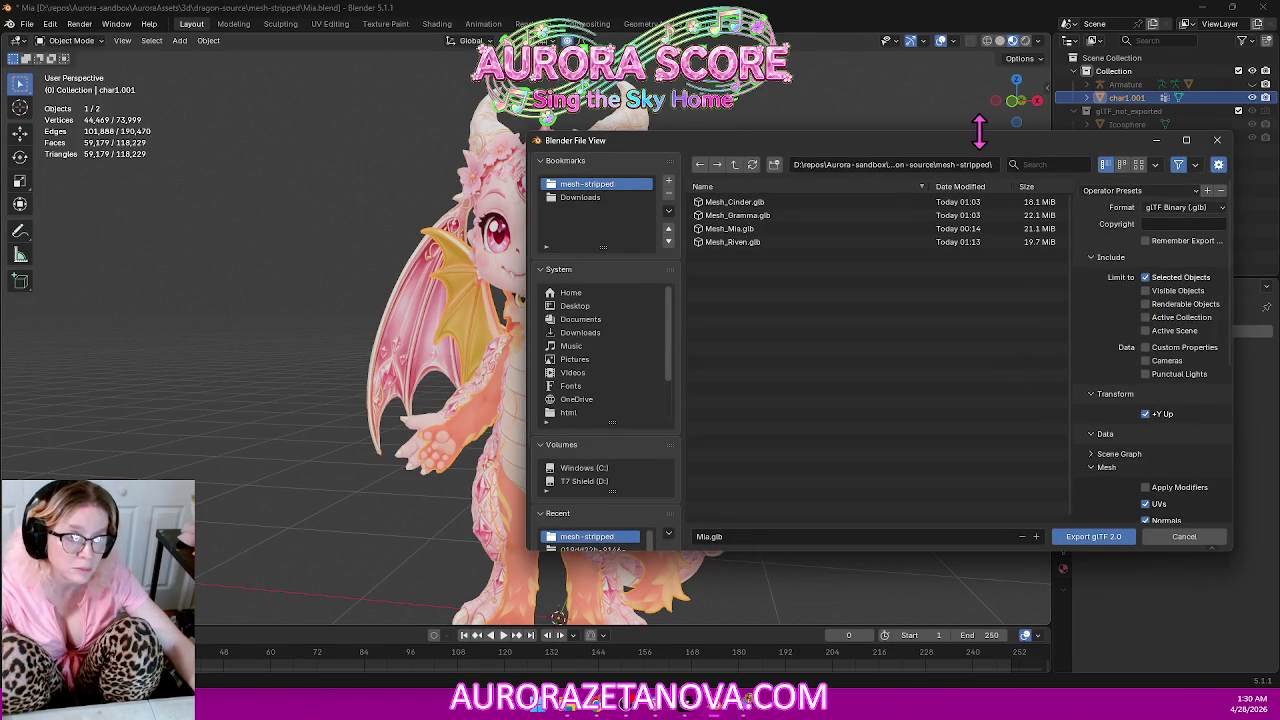
drag(1010, 154, 660, 135)
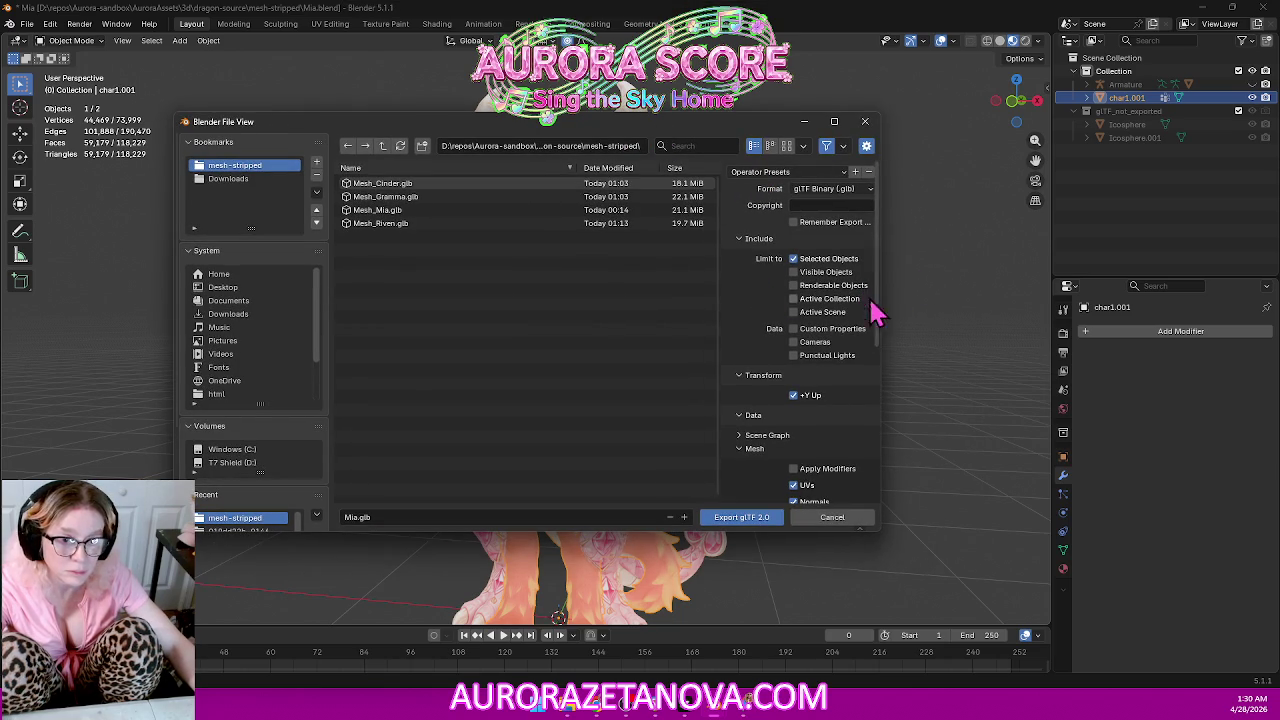
scroll(748, 360, down, 2)
scroll(745, 385, down, 3)
scroll(745, 385, down, 3)
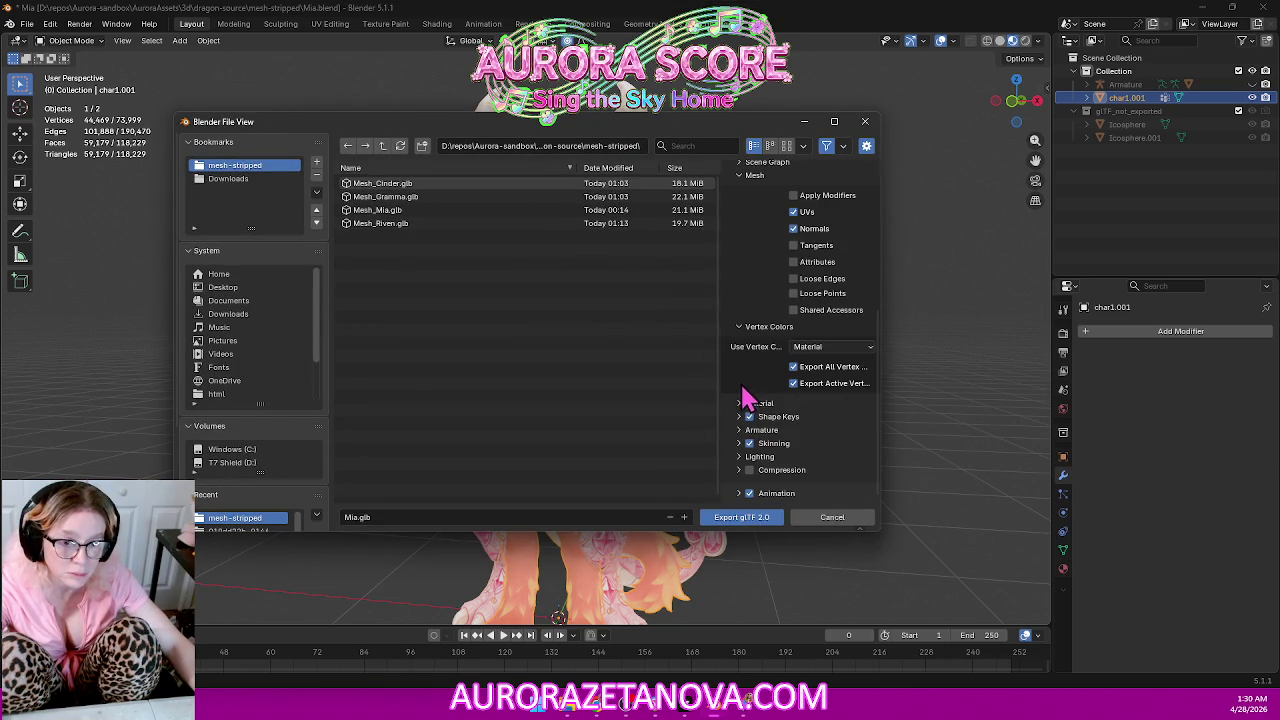
click(752, 493)
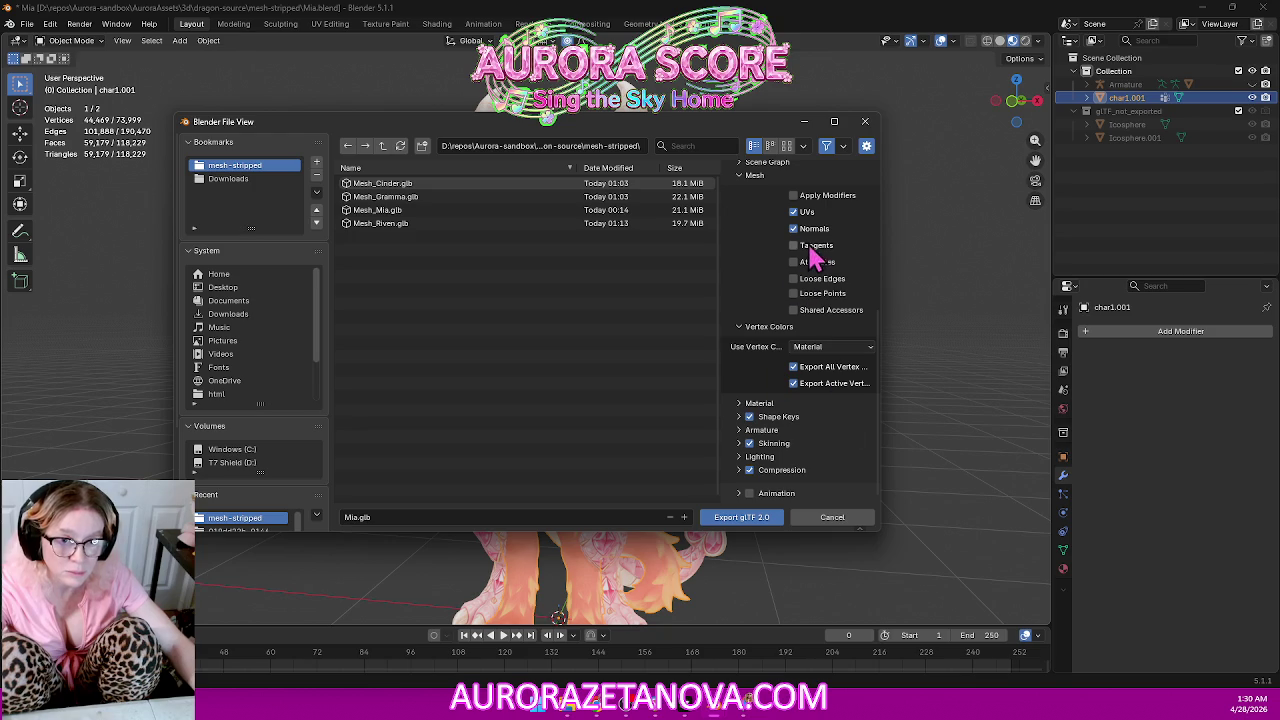
double_click(429, 195)
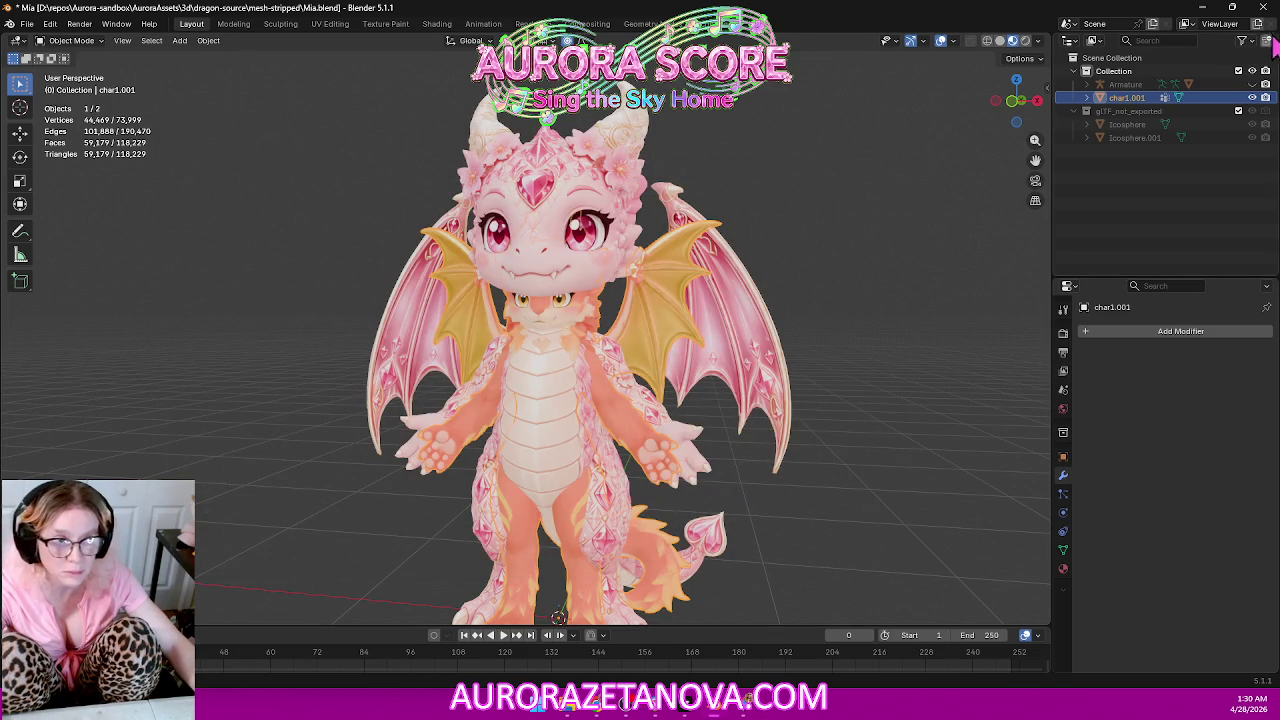
click(1203, 7)
click(697, 710)
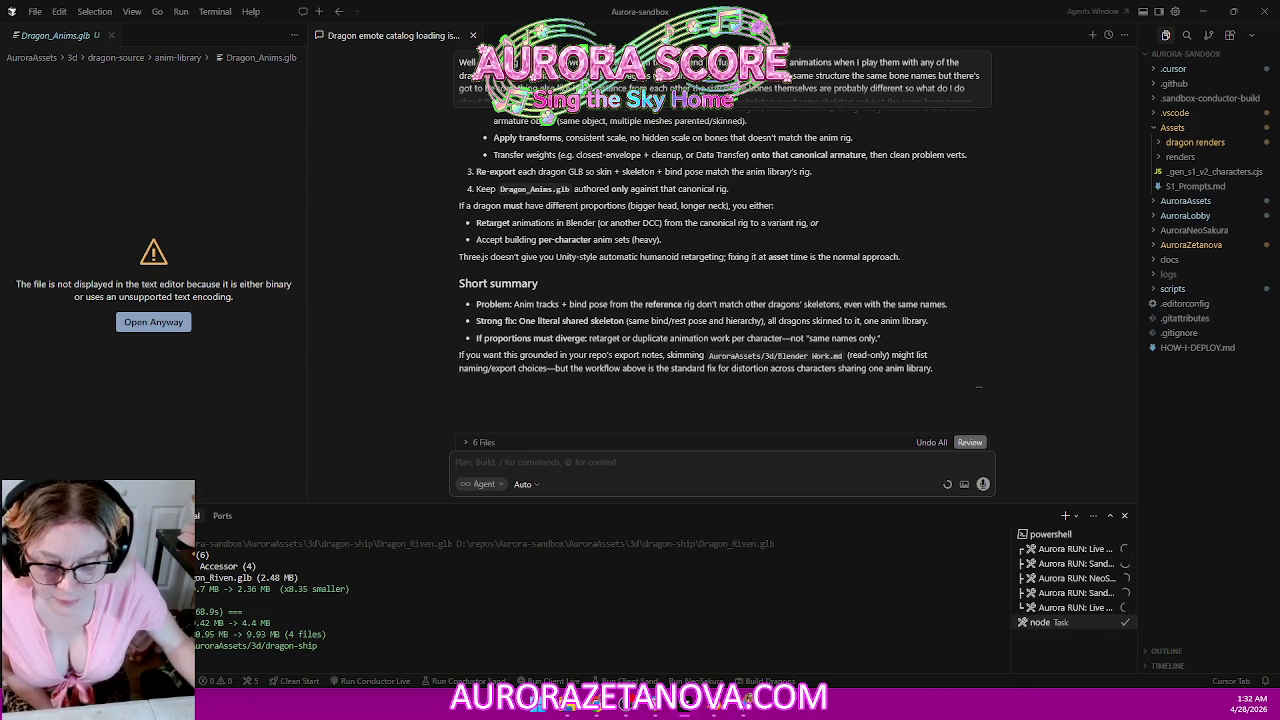
Switch from Cursor to the Chrome Dragon Emote Catalog showing the green Gramma dragon.
key(alt+Tab)
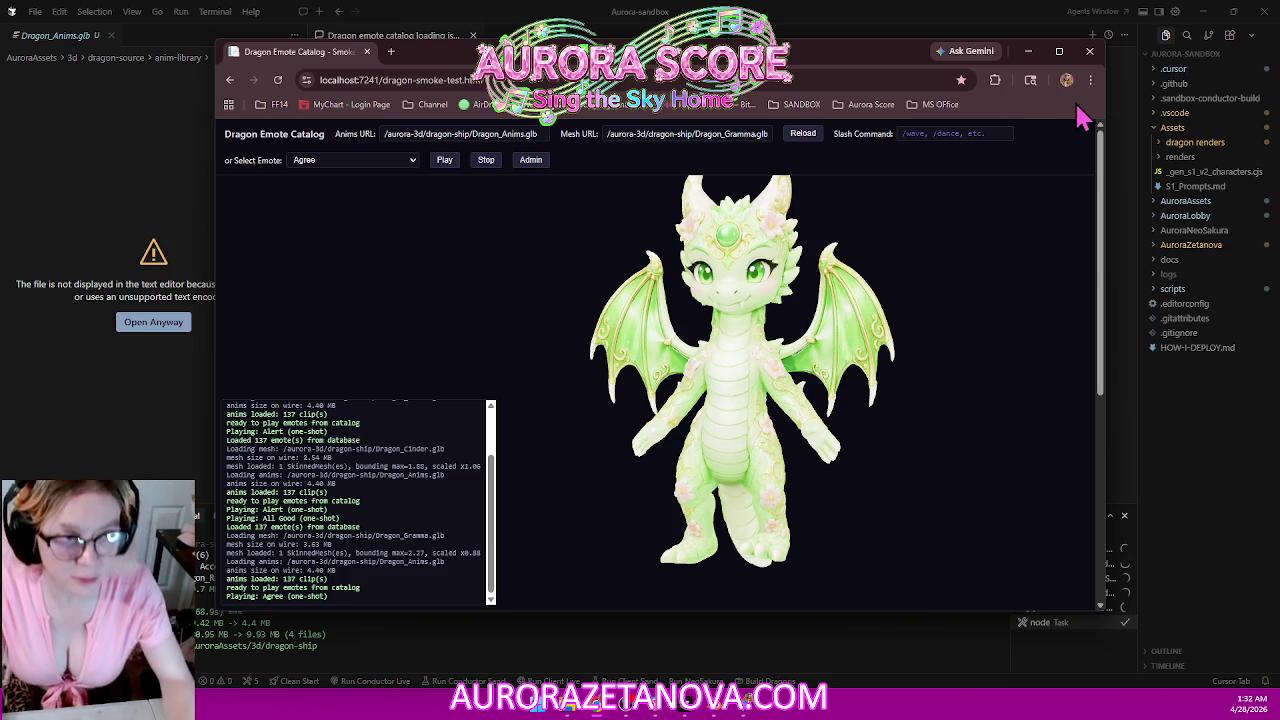
Clear the catalog's site data in DevTools and hard-reload the page with cache emptied.
key(F12)
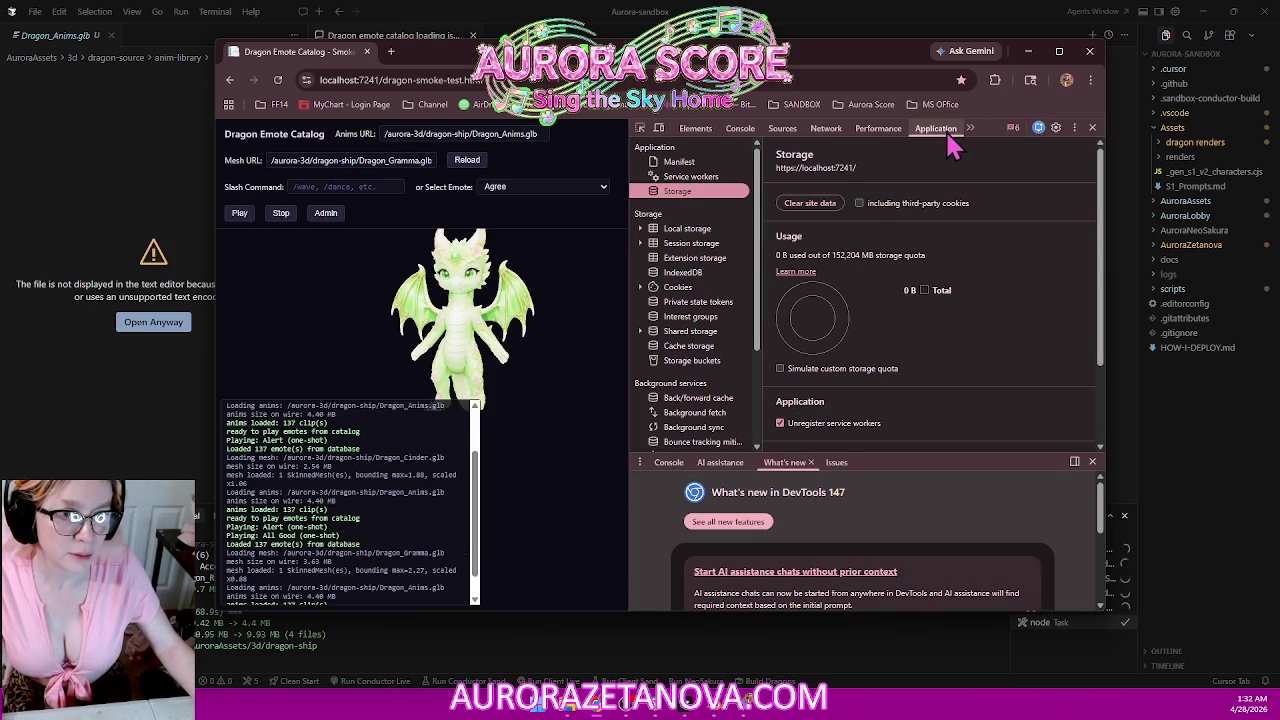
click(815, 205)
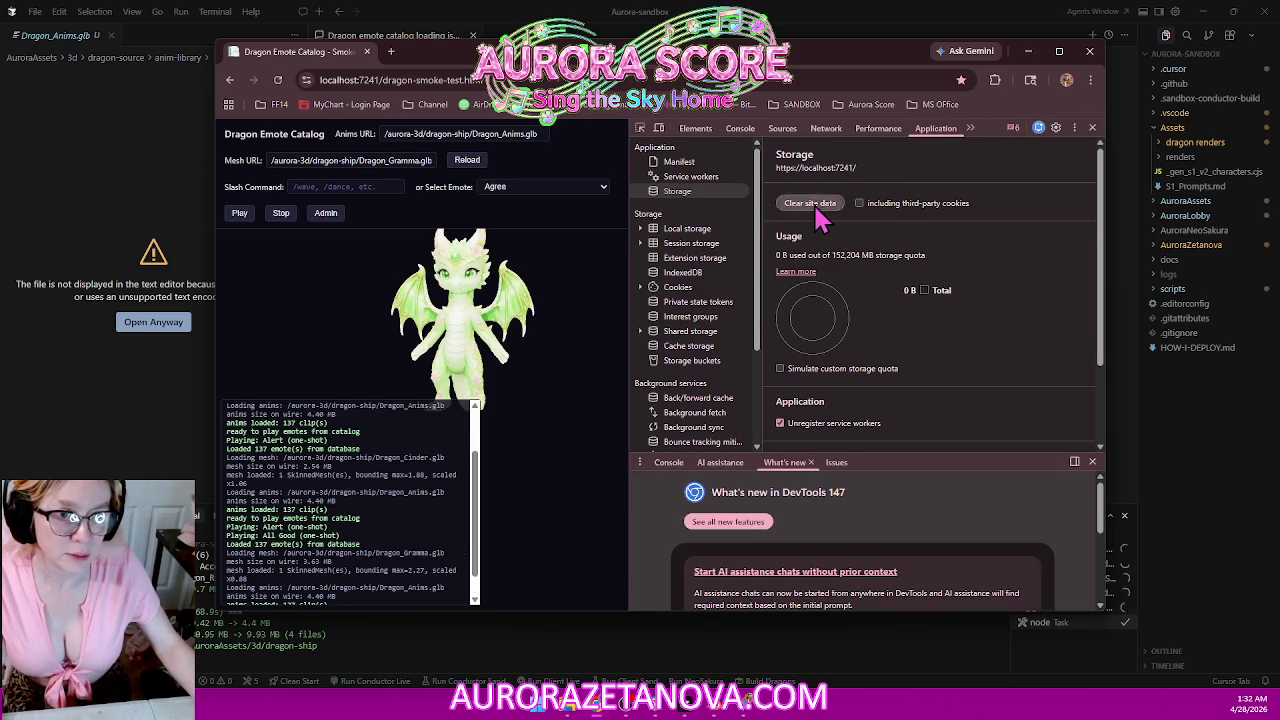
right_click(280, 86)
click(305, 157)
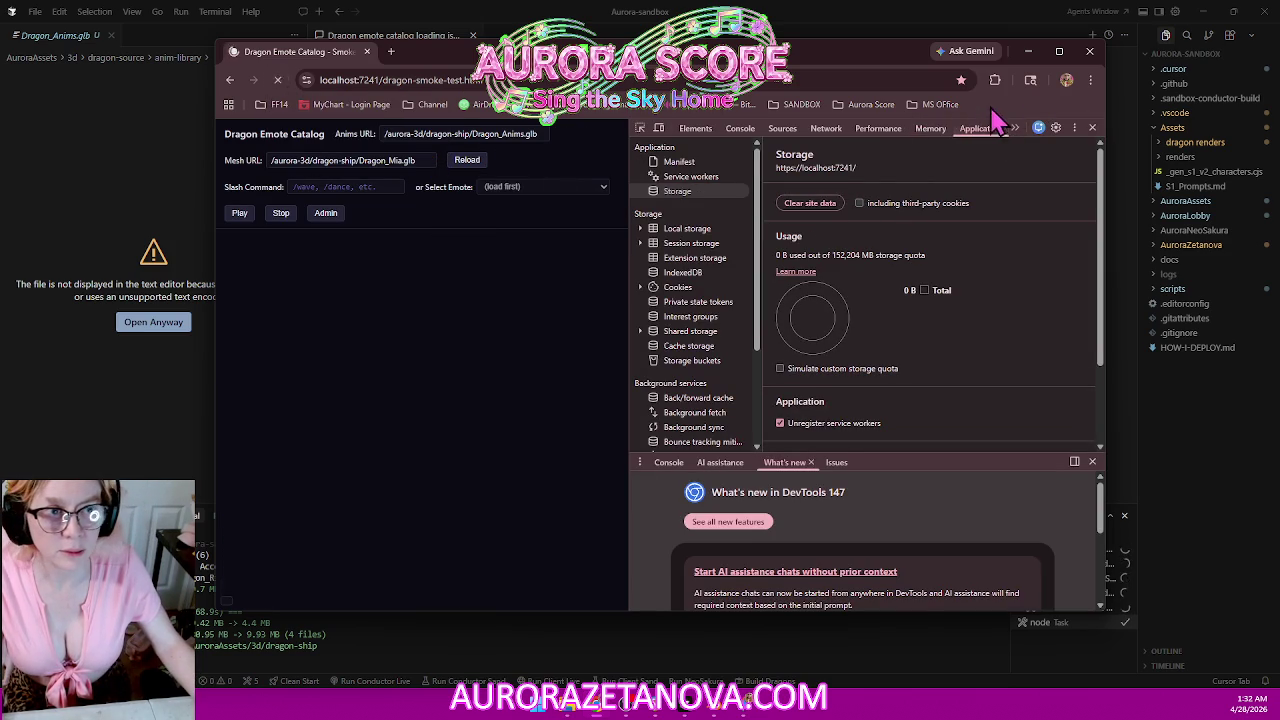
click(1091, 130)
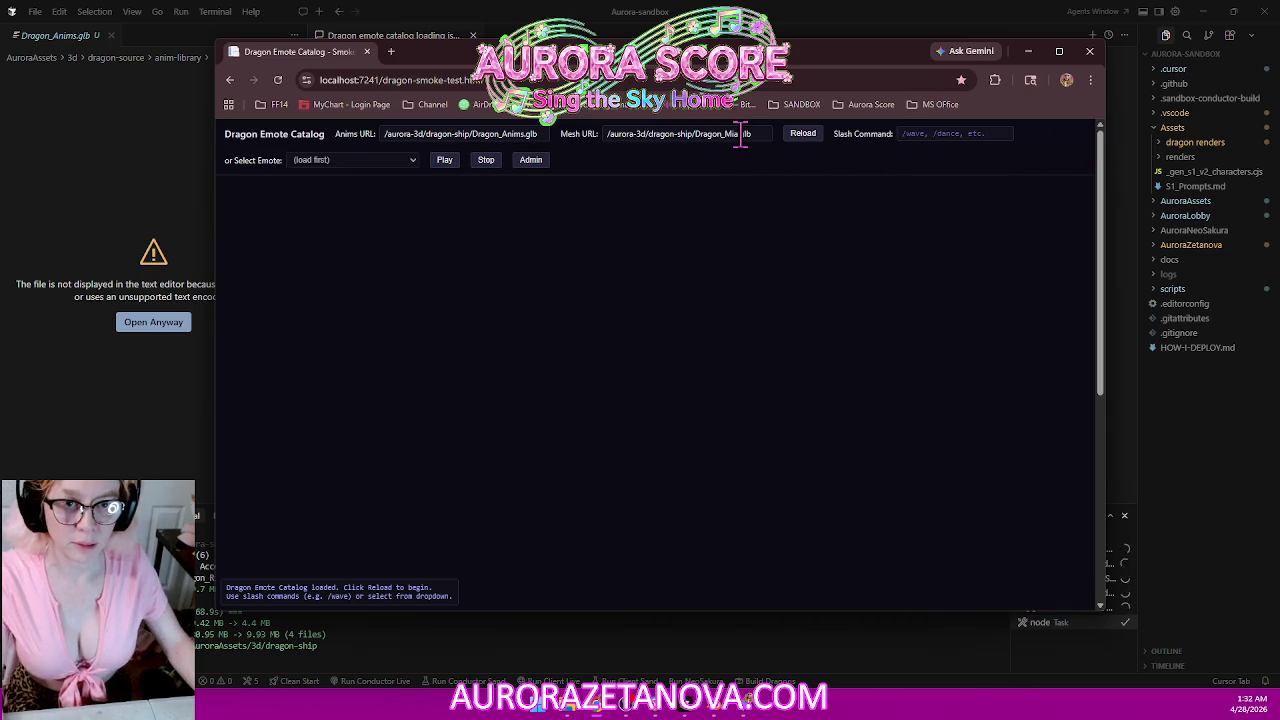
Load Dragon_Mia, play its Agree emote, and start erasing 'Mia' from the Mesh URL.
click(803, 134)
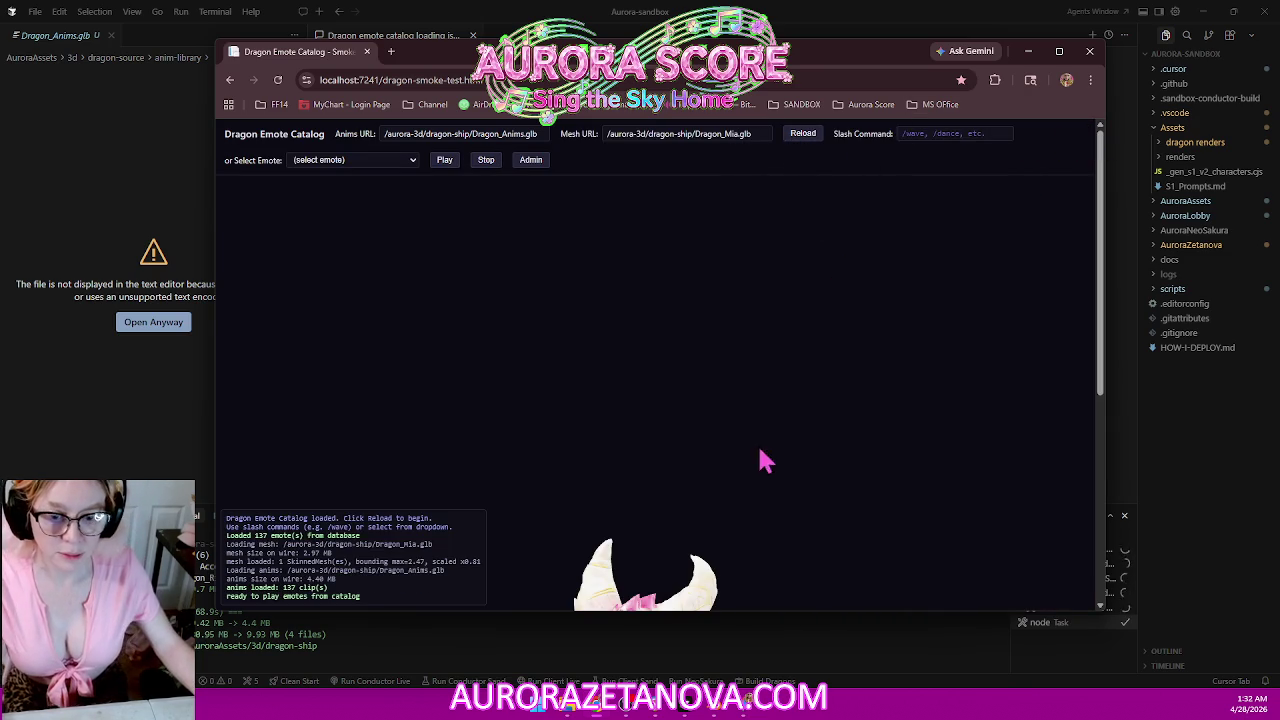
right_click(727, 188)
key(Escape)
click(405, 163)
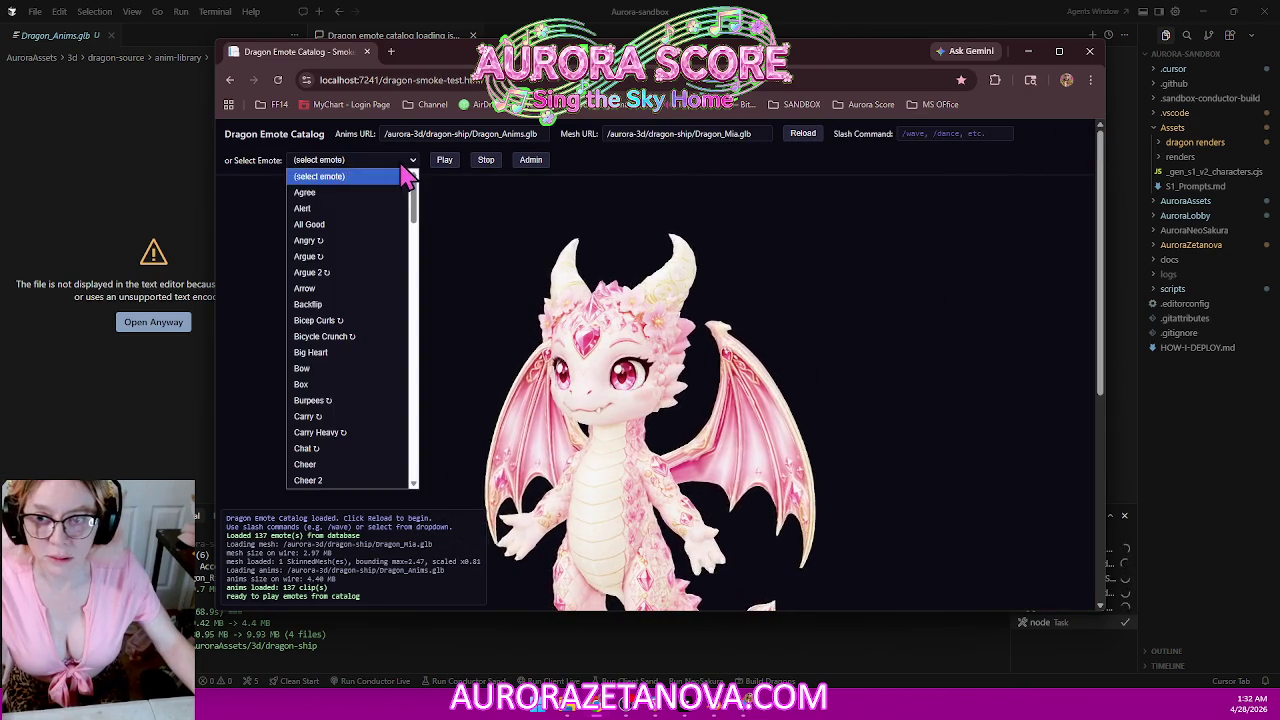
click(358, 190)
click(446, 166)
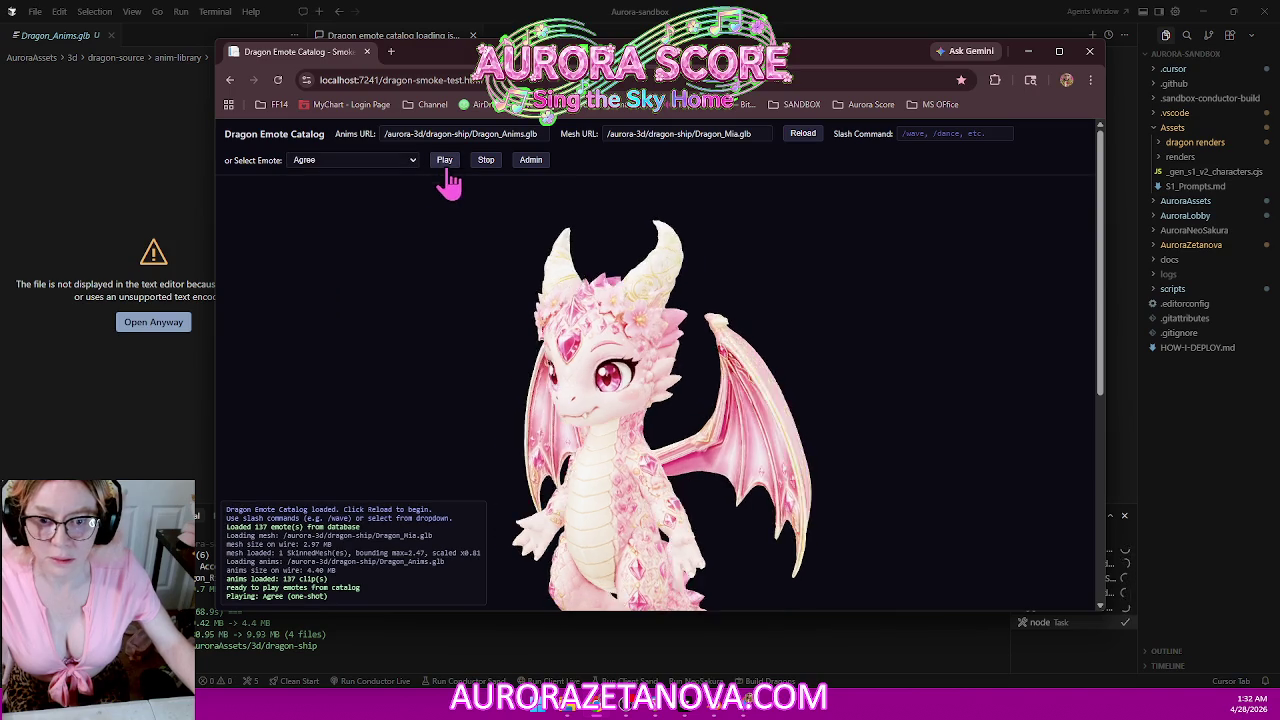
click(740, 134)
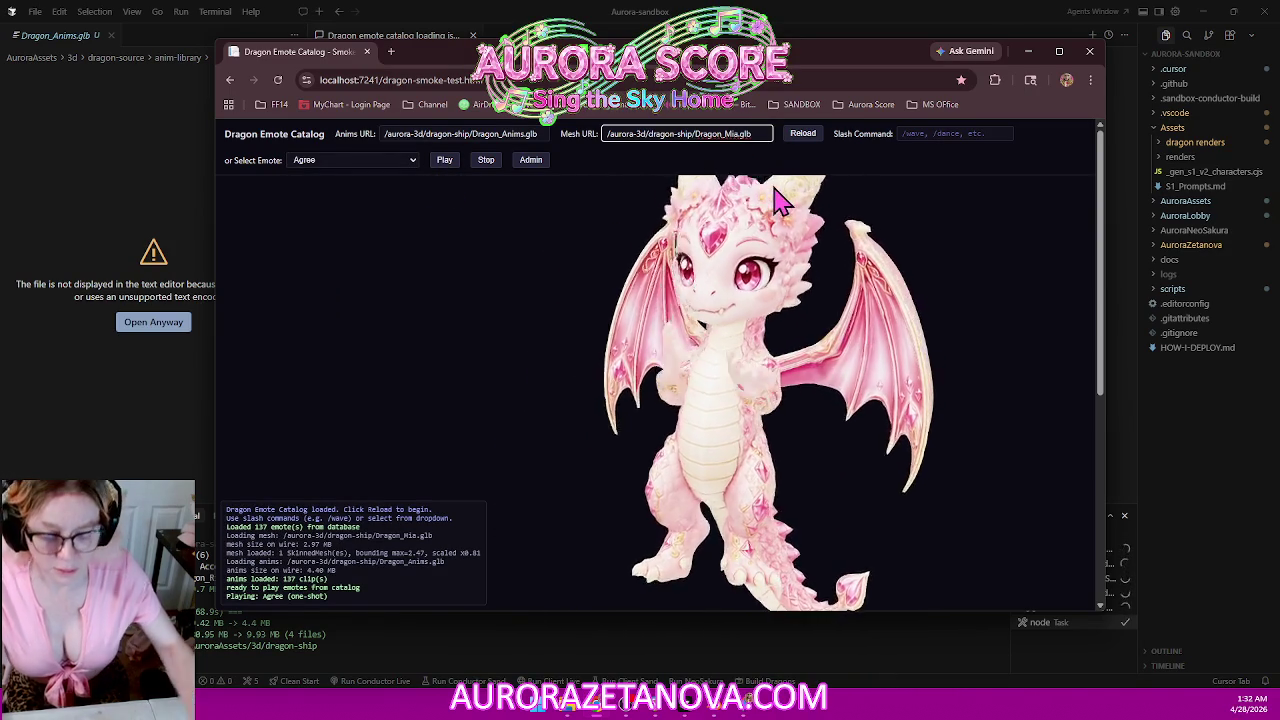
key(BackSpace)
key(BackSpace)
key(BackSpace)
Load Dragon_Cinder.glb, turn it to face front, play its Agree emote, then close Chrome.
text(Cinde)
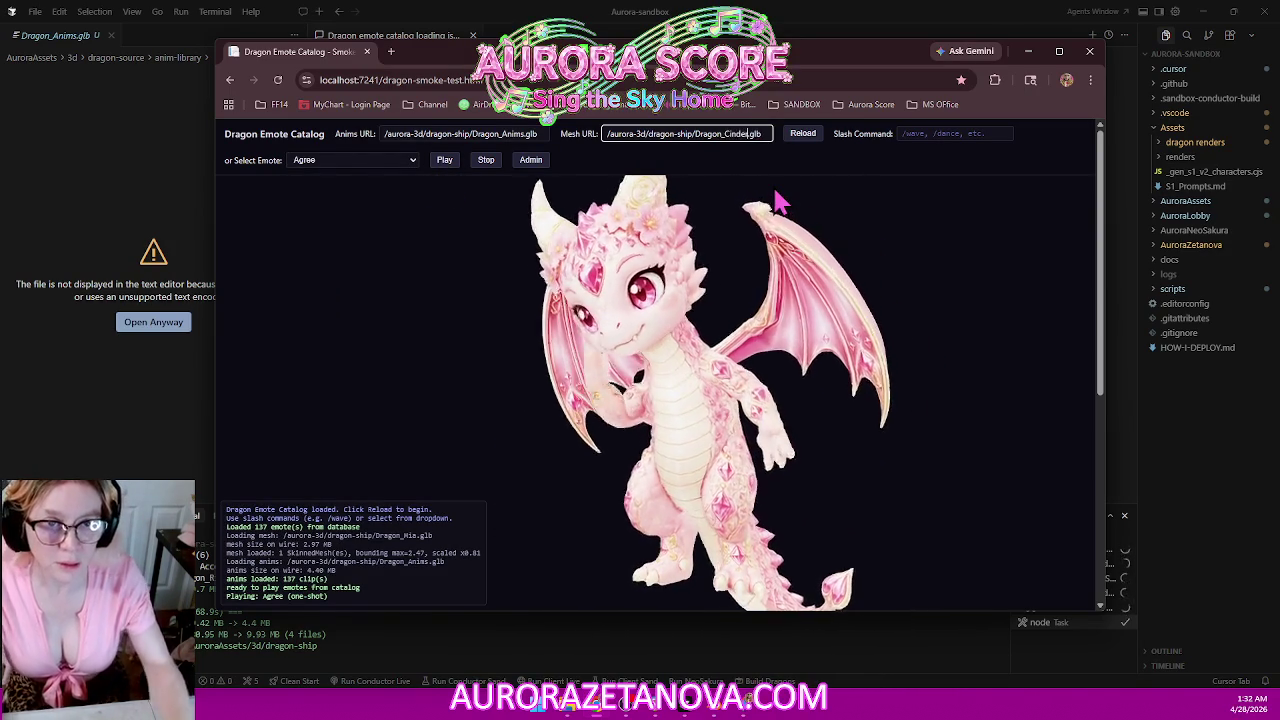
text(r)
click(802, 134)
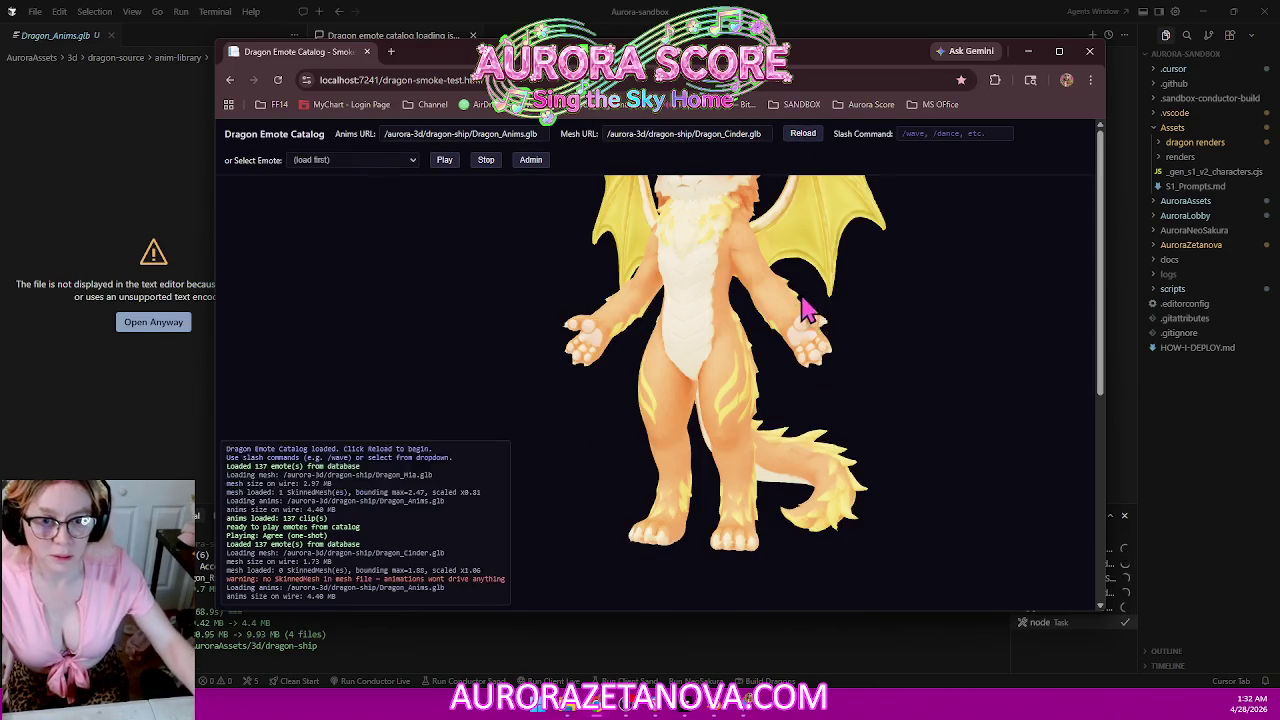
mouse_move(750, 378)
mouse_down()
mouse_move(786, 371)
mouse_move(766, 449)
mouse_move(771, 409)
mouse_up()
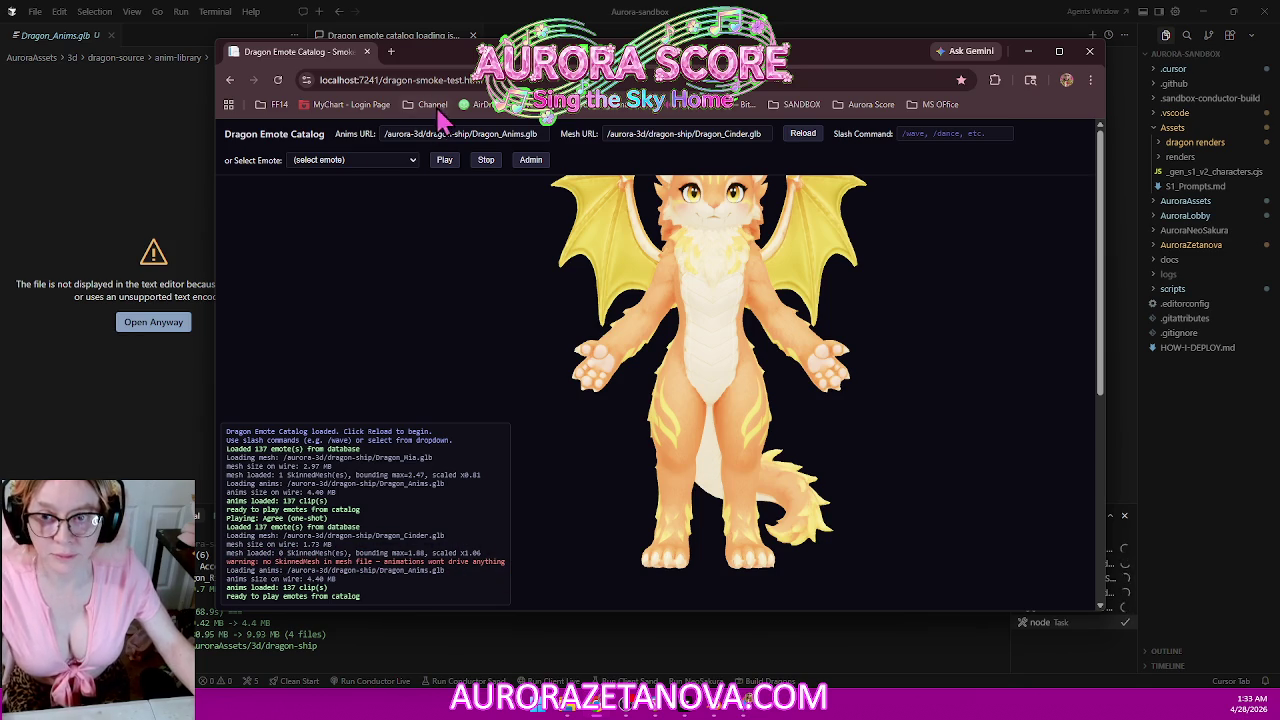
click(408, 162)
click(384, 198)
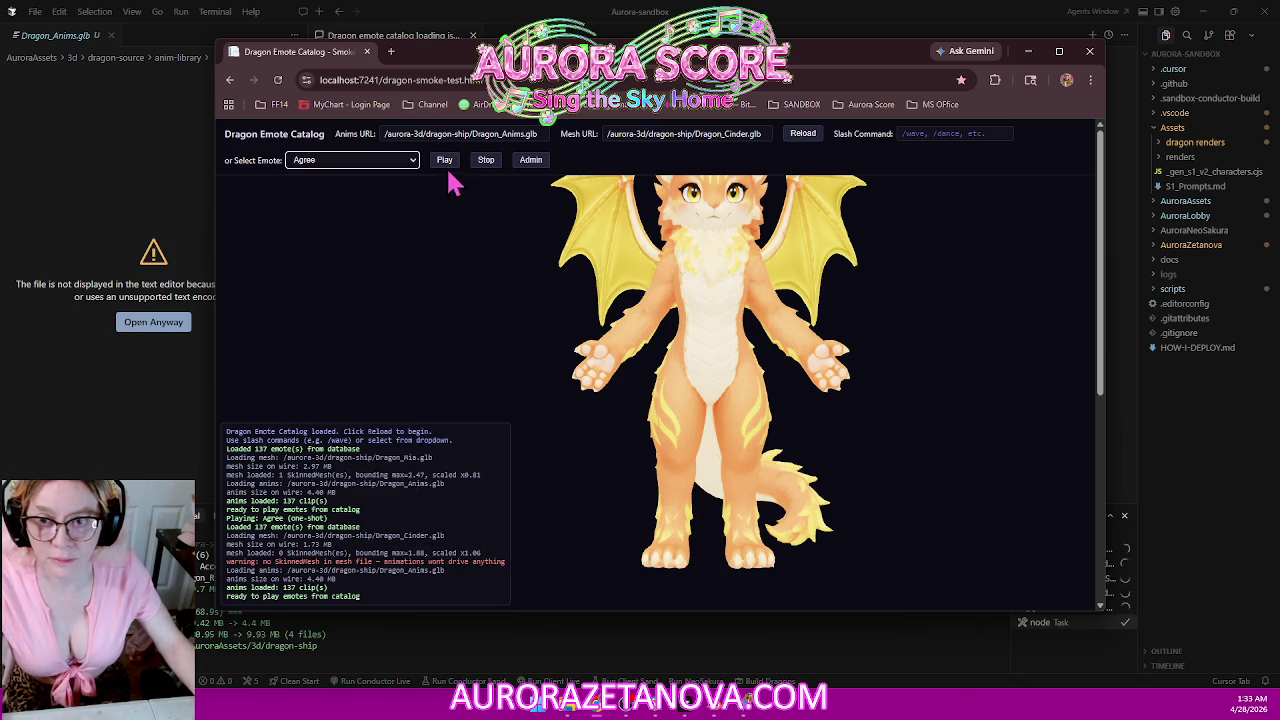
click(443, 163)
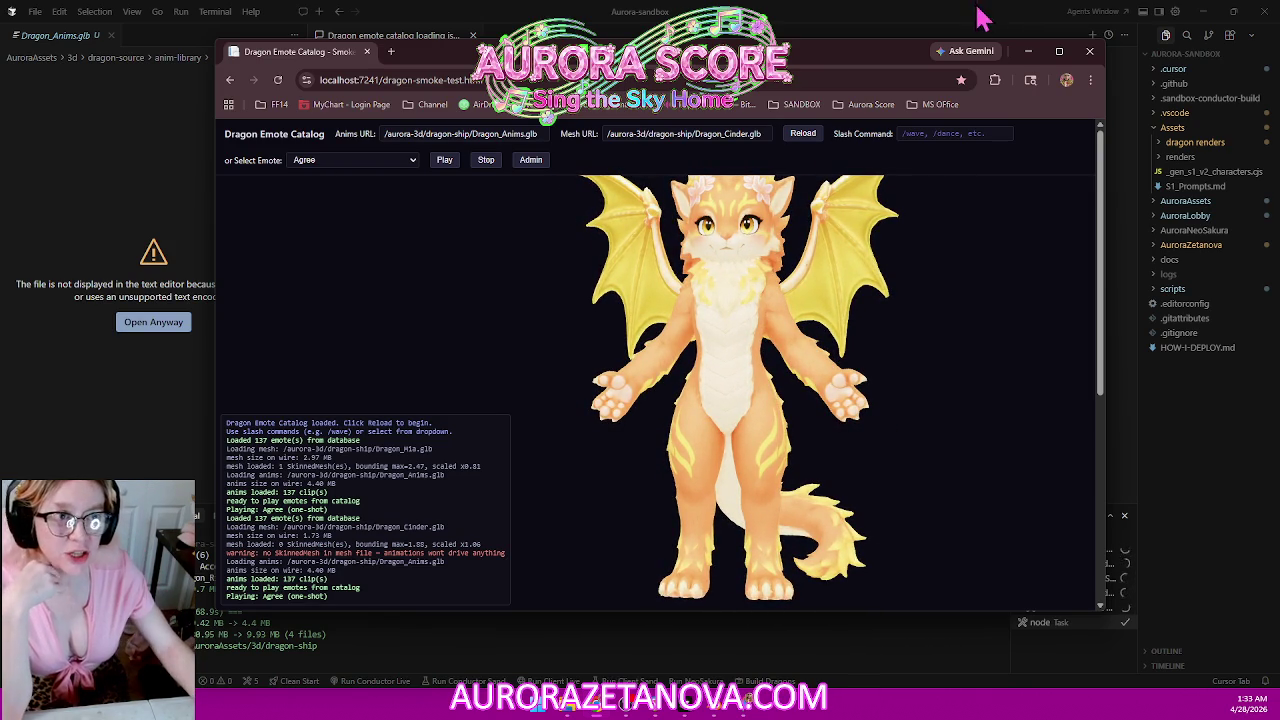
click(950, 22)
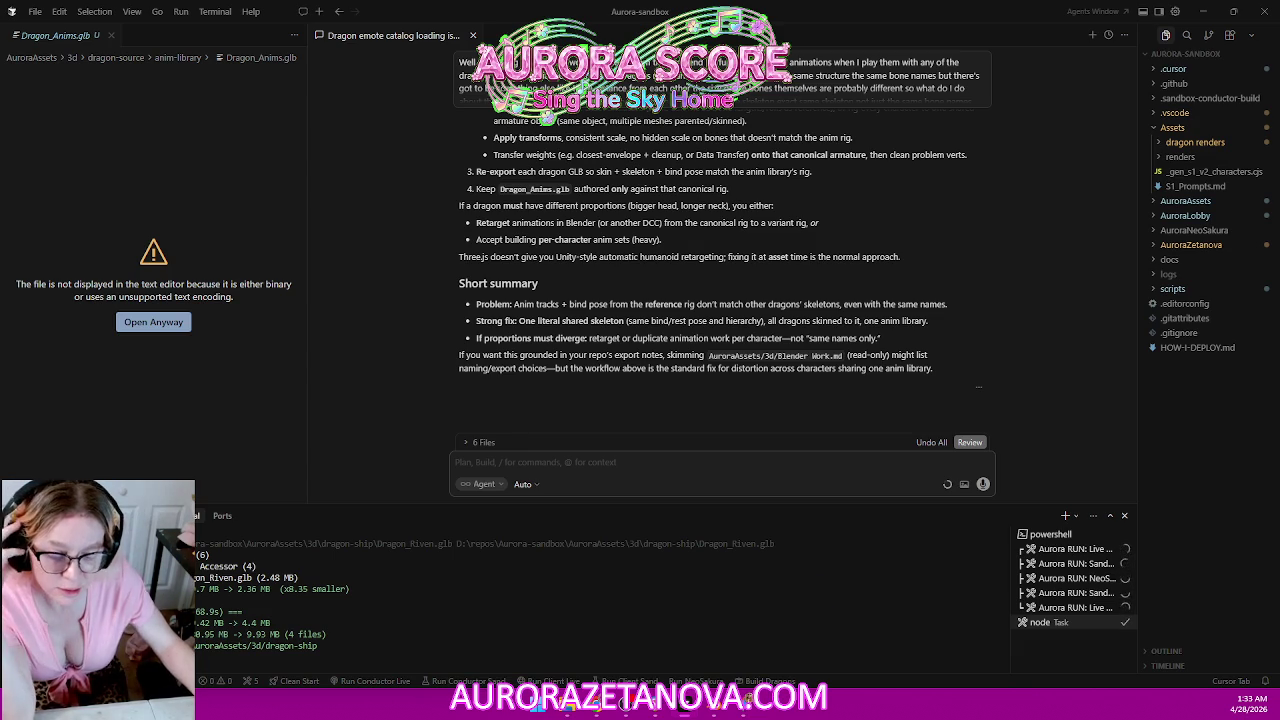
Leave Cursor and return to the Blender window with the Mia.blend dragon scene.
key(alt+Tab)
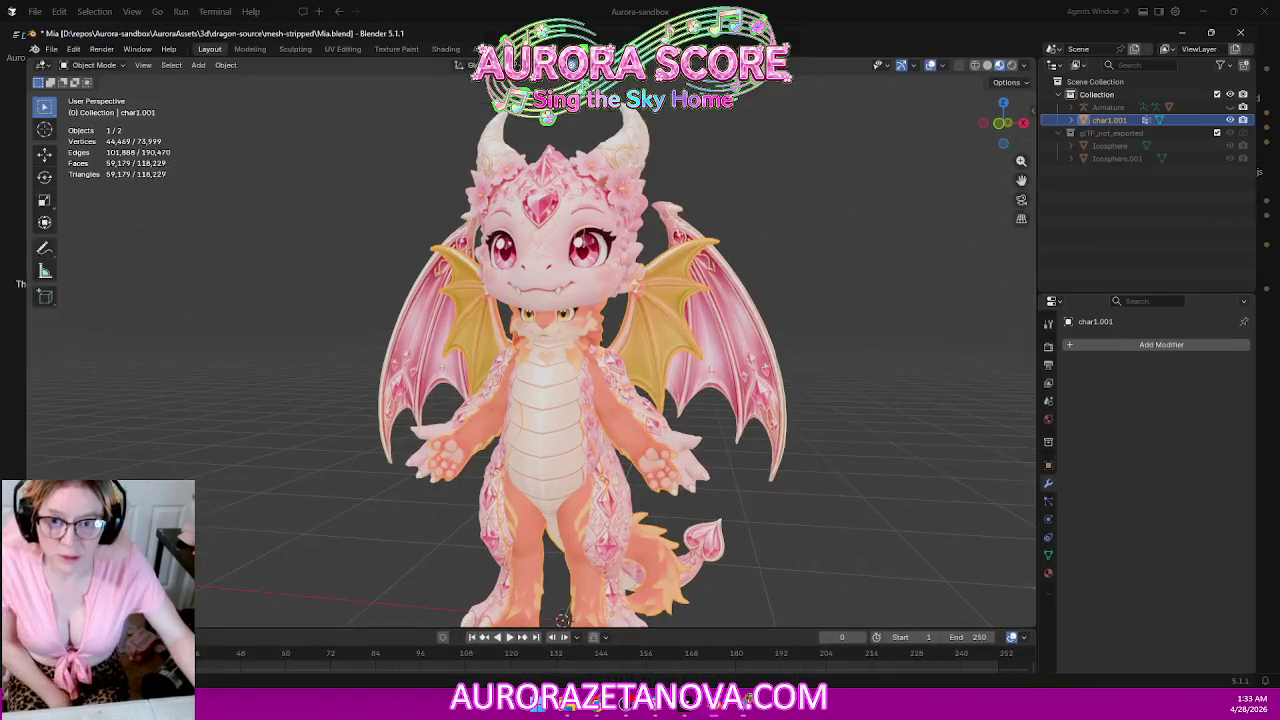
key(alt+Tab)
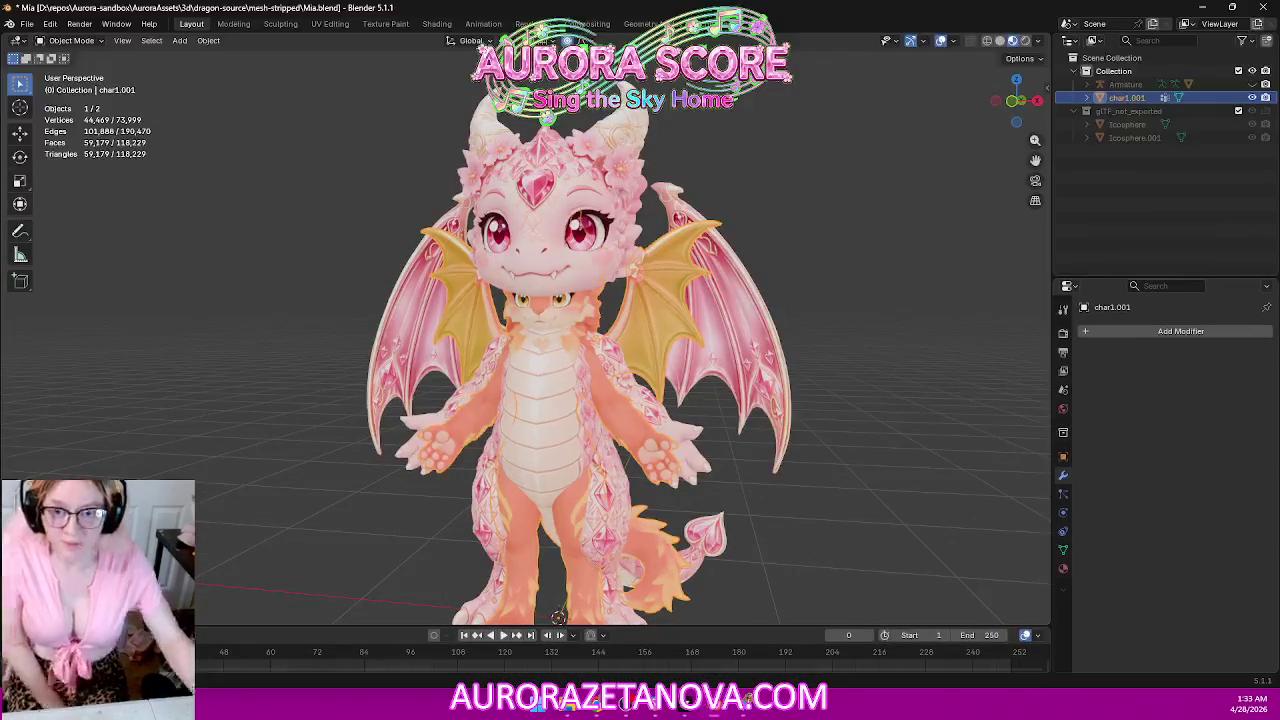
Orbit to a three-quarter view and expand Armature in the Outliner to show Pose, Armature and char1.
middle_drag(729, 286, 694, 309)
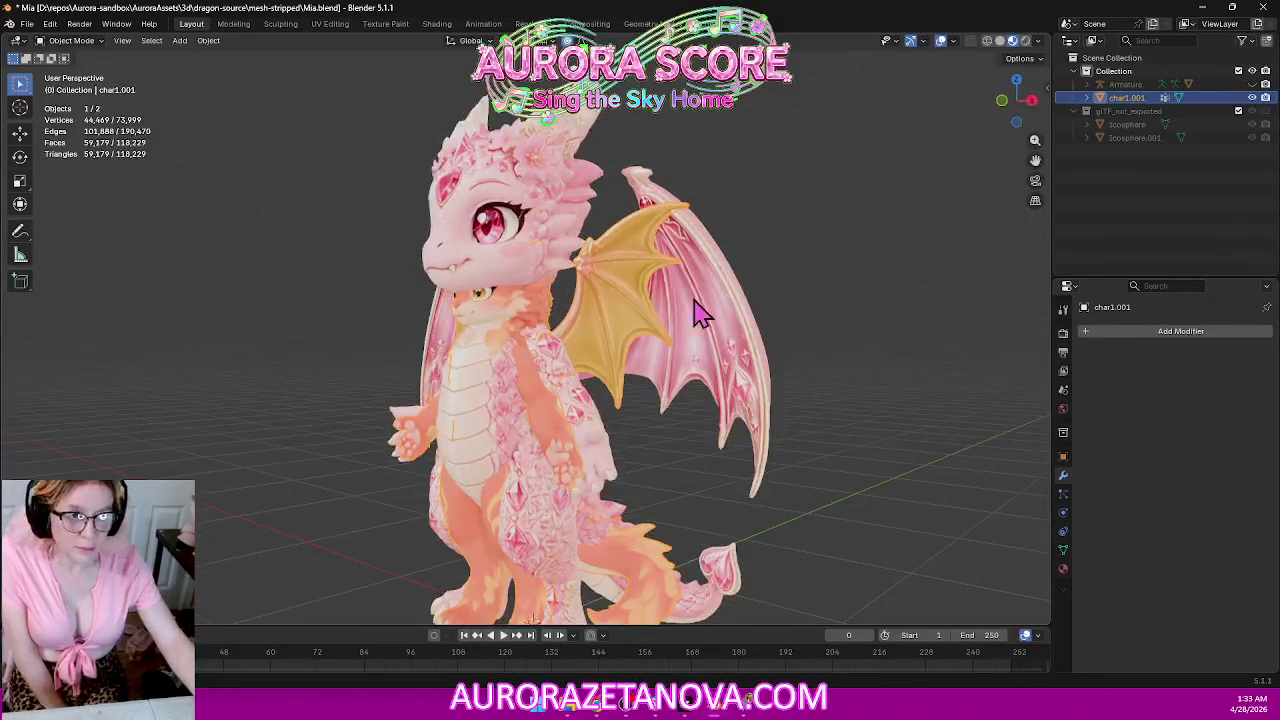
click(1090, 98)
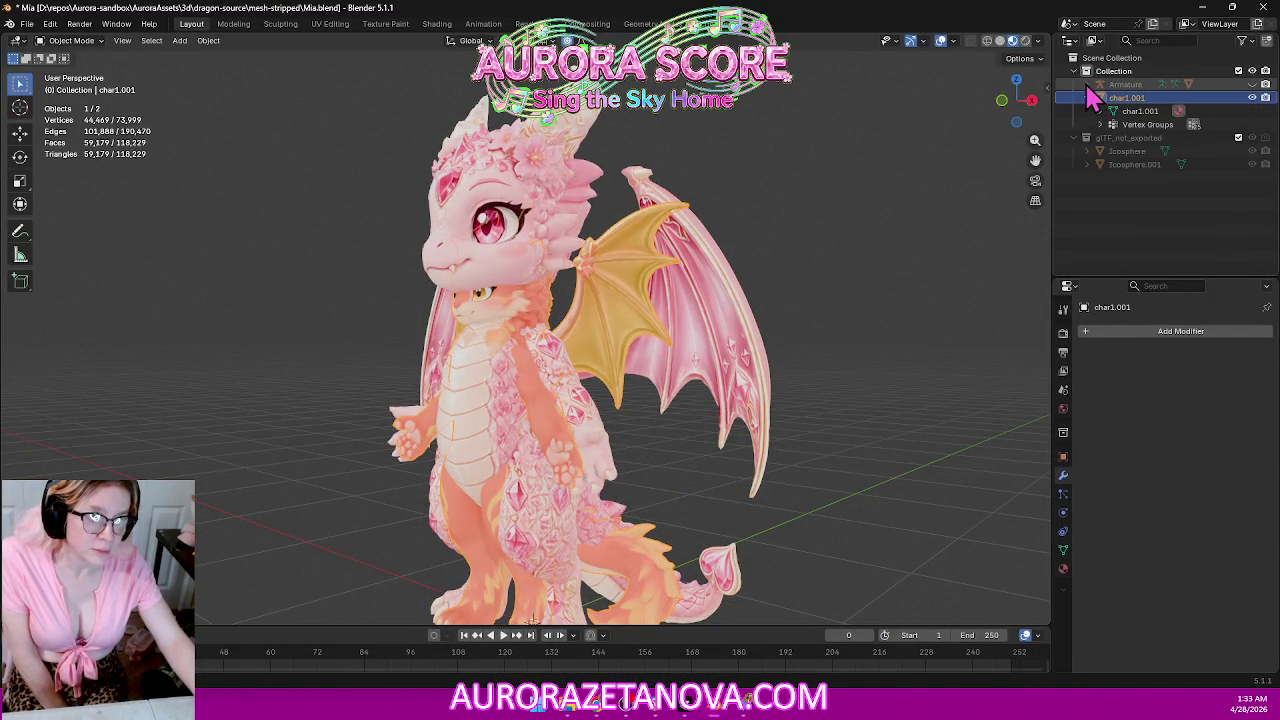
click(1087, 85)
click(1087, 137)
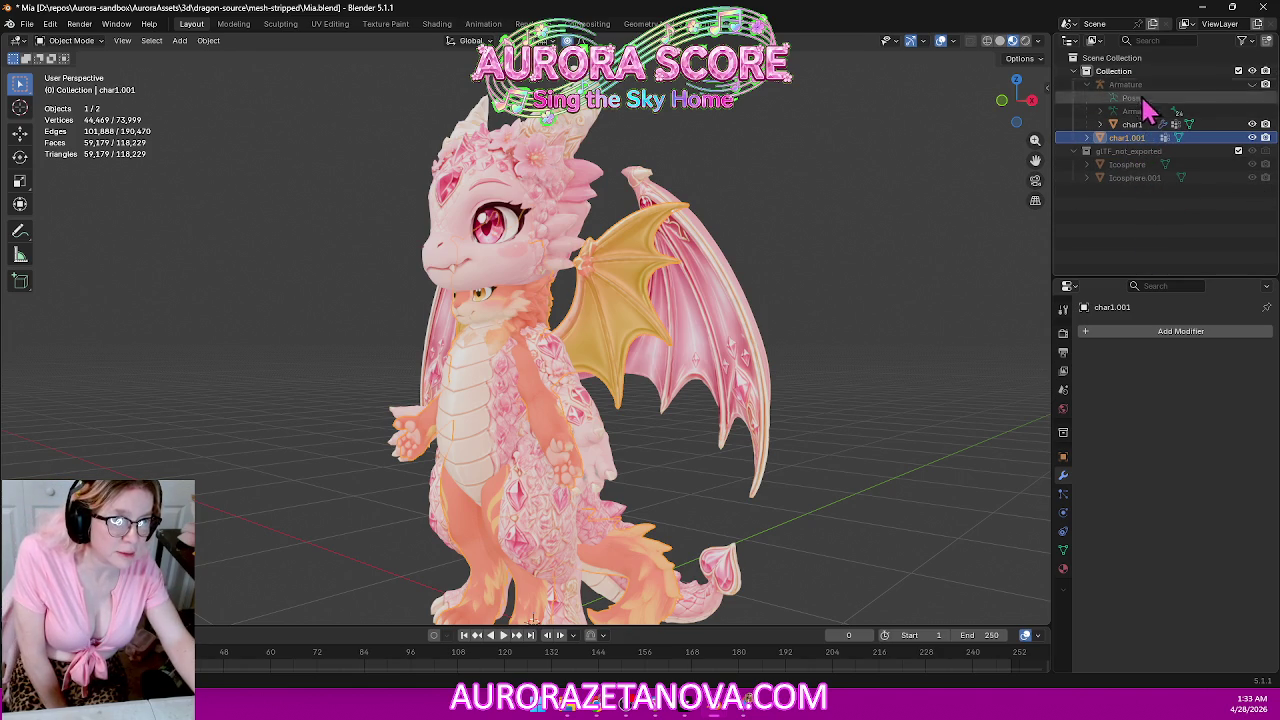
Try moving char1.001 into the Armature hierarchy, then deselect and undo to restore Armature.001.
mouse_move(1120, 140)
mouse_down()
mouse_move(1132, 88)
mouse_move(1140, 155)
mouse_move(1100, 452)
mouse_up()
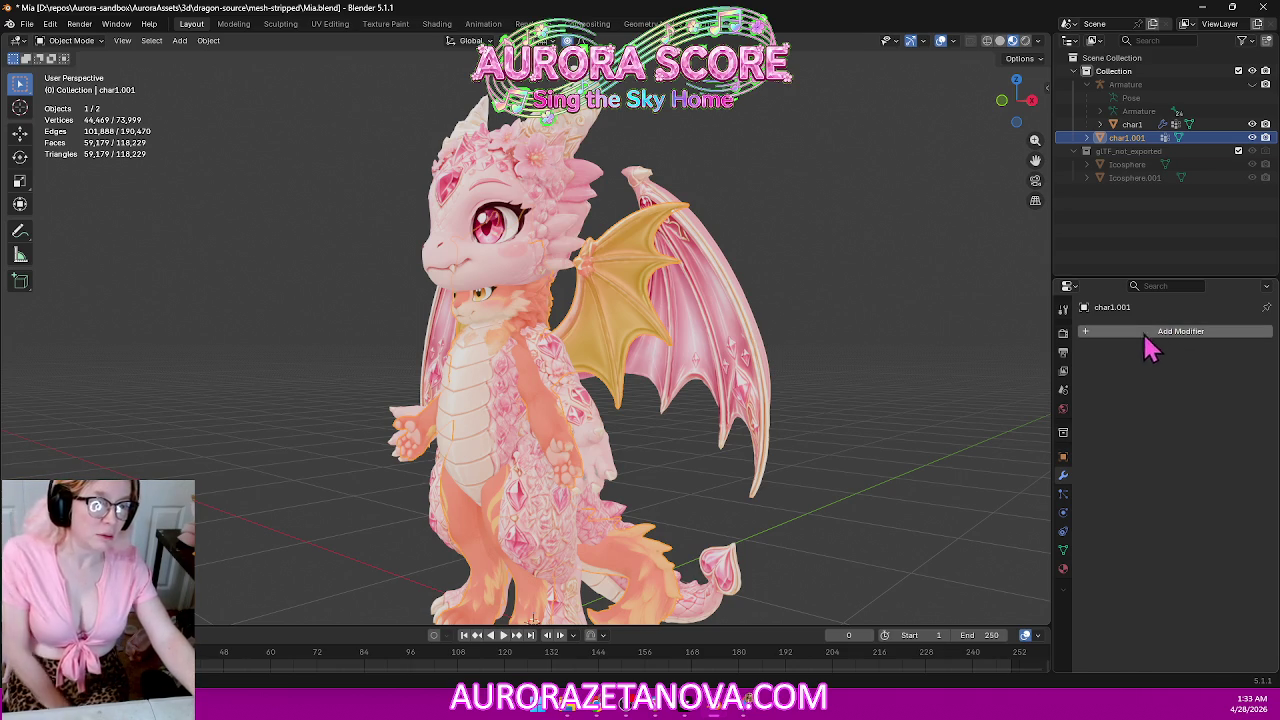
click(897, 360)
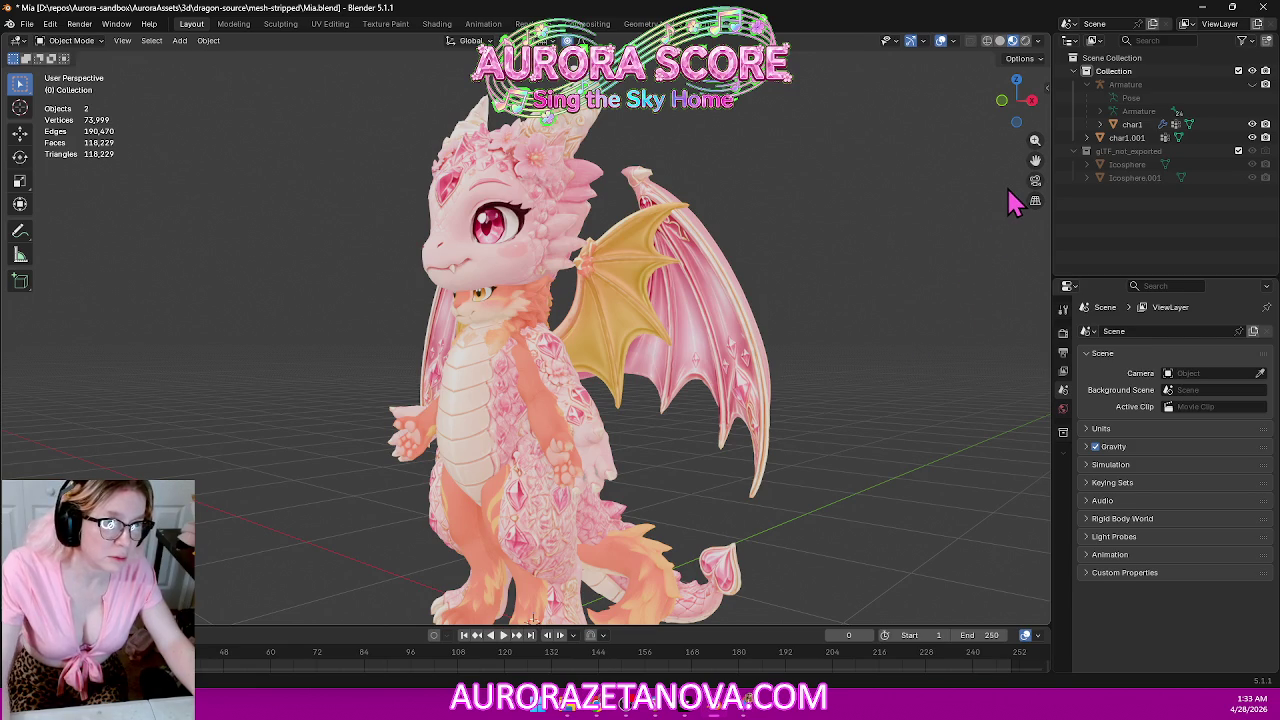
key(ctrl+z)
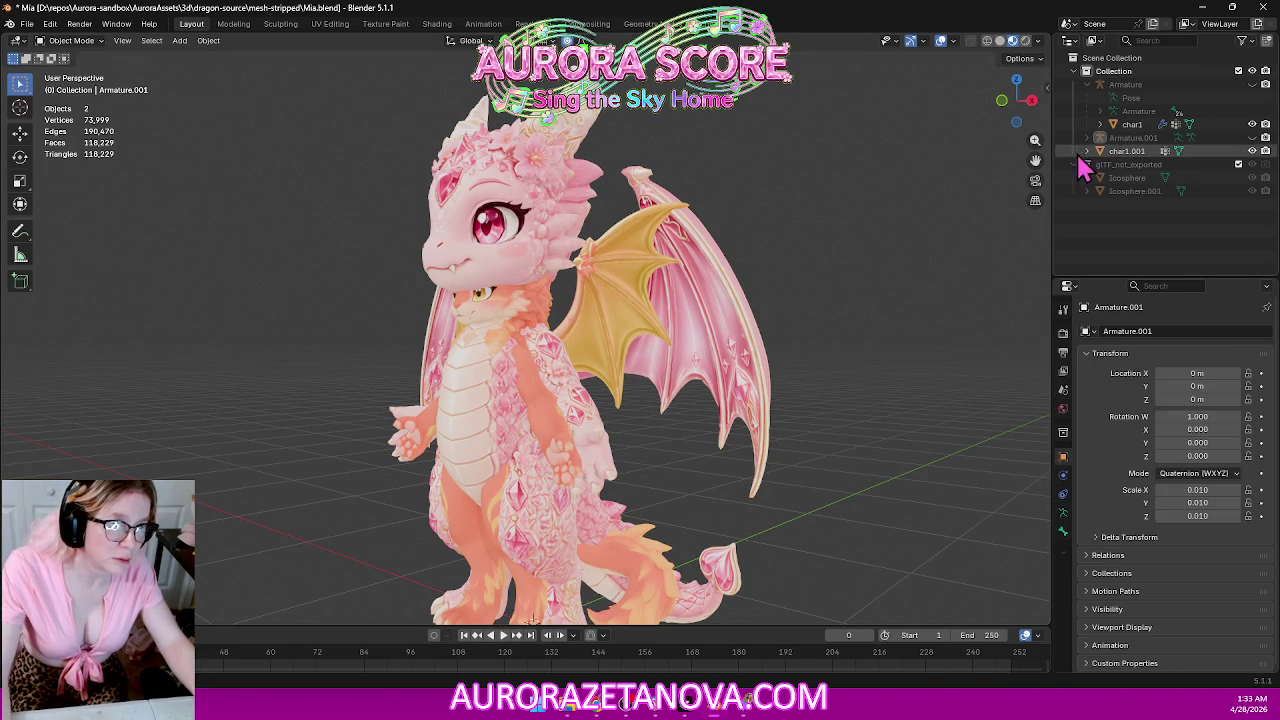
Delete Armature.001, then undo to restore it with char1.001 parented underneath, and confirm in the Outliner.
click(1140, 151)
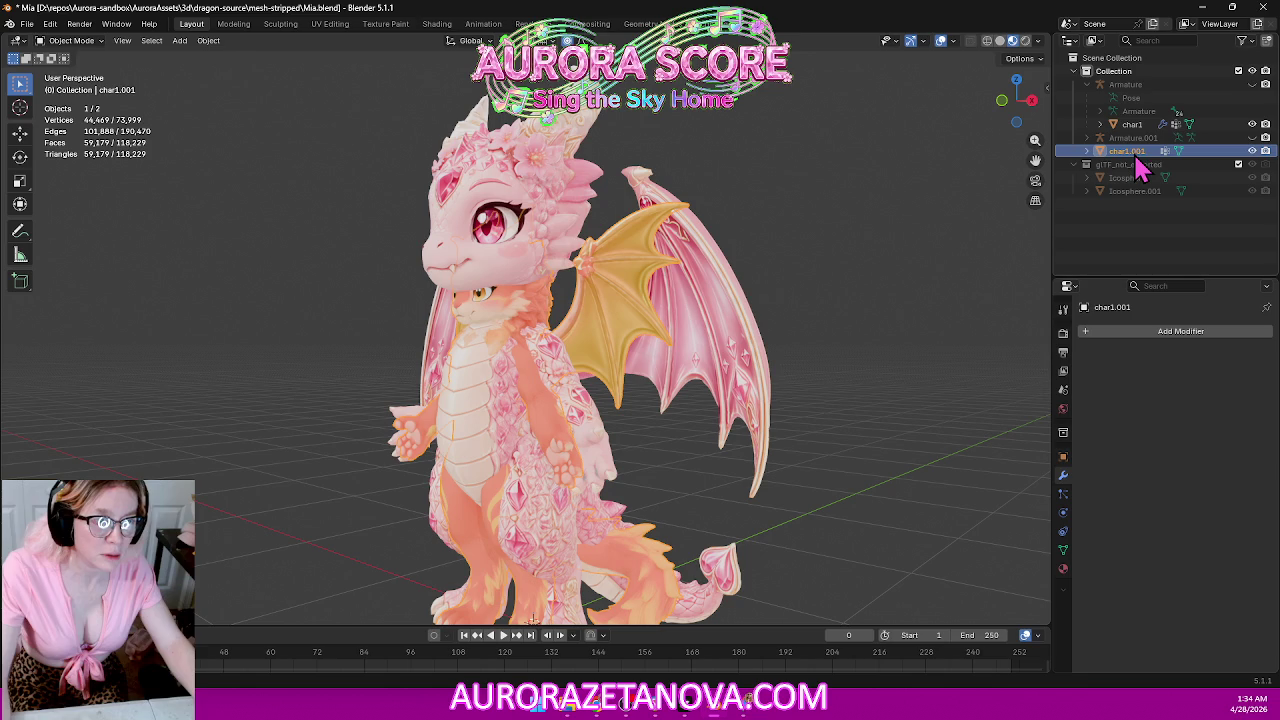
click(1128, 138)
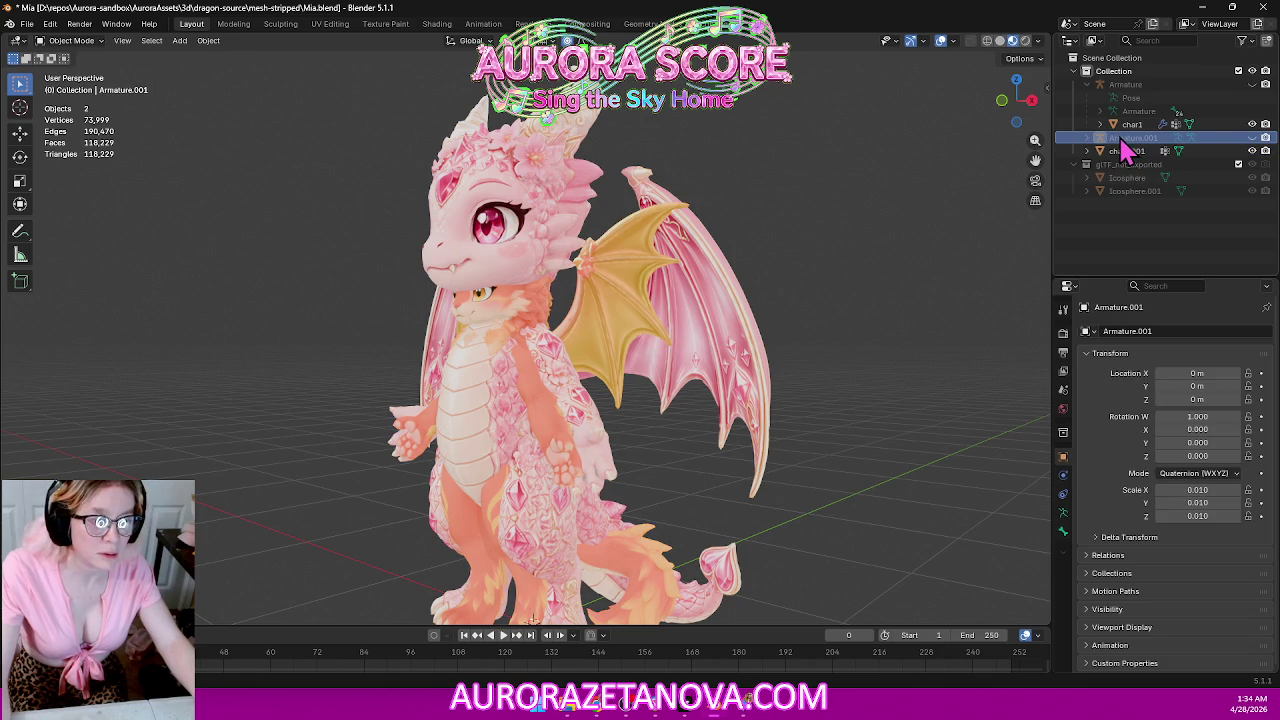
key(Delete)
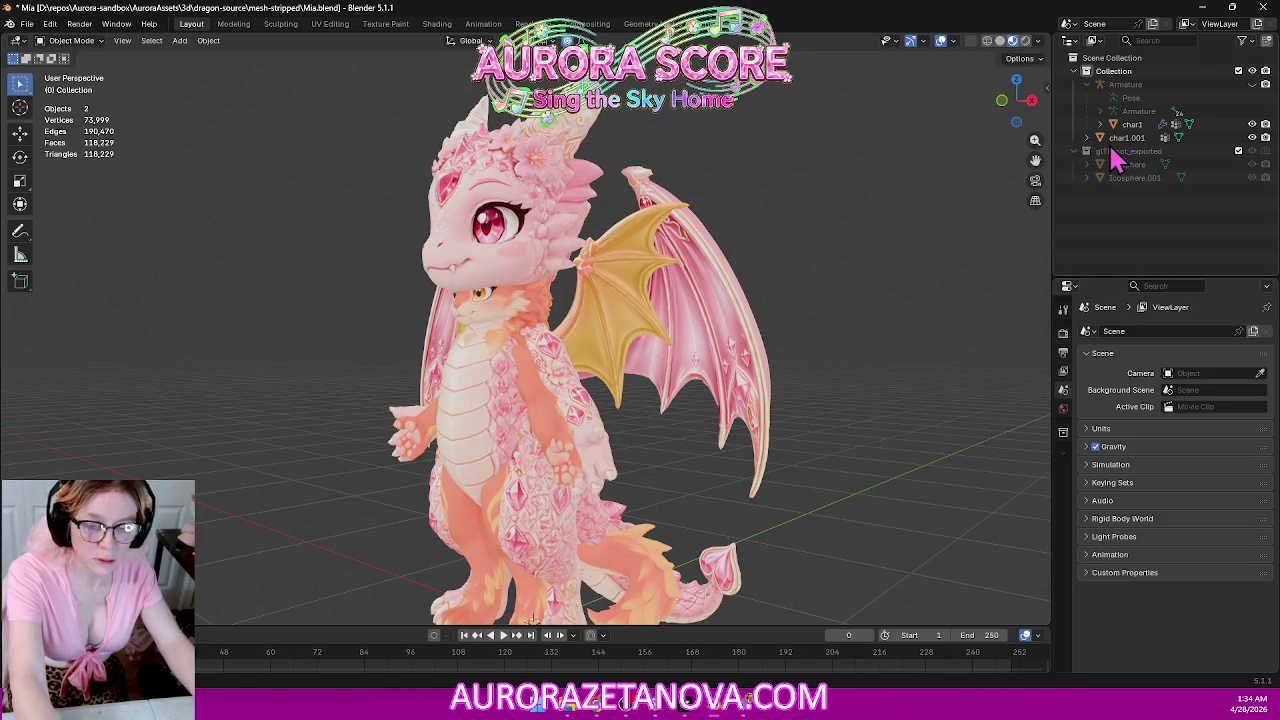
click(1122, 138)
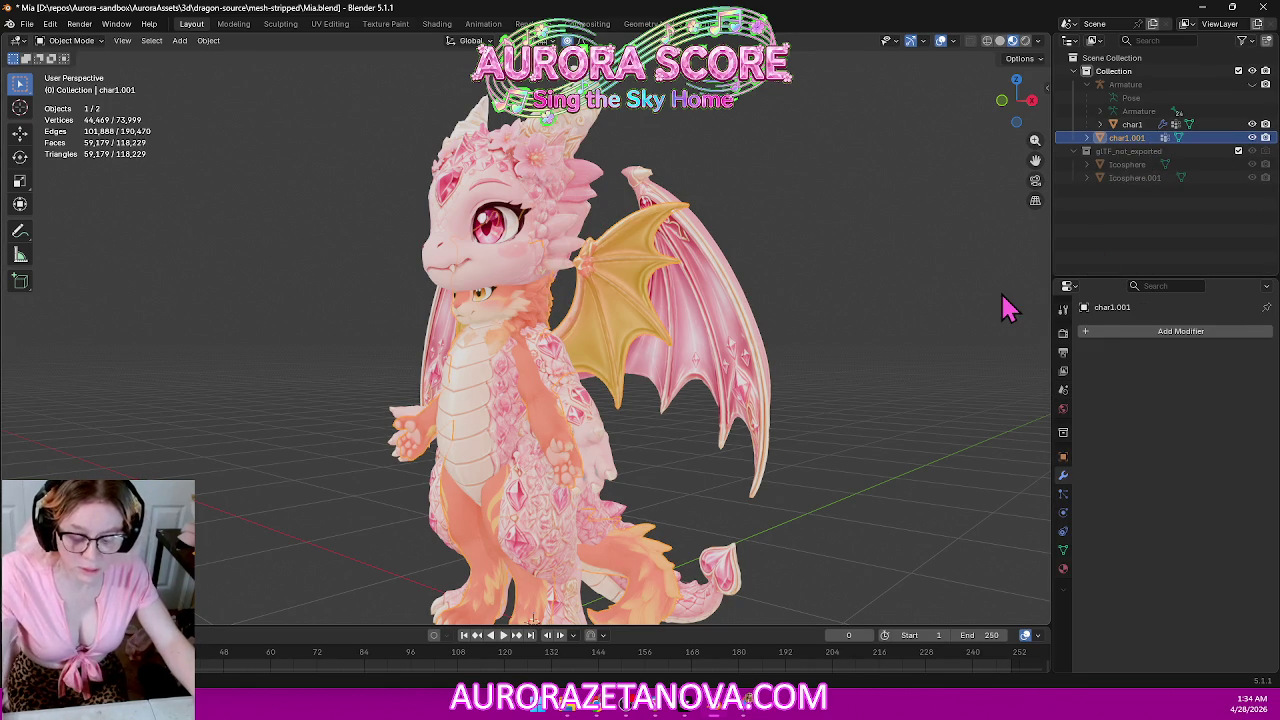
key(ctrl+z)
key(ctrl+z)
key(ctrl+z)
key(ctrl+z)
key(ctrl+z)
key(ctrl+z)
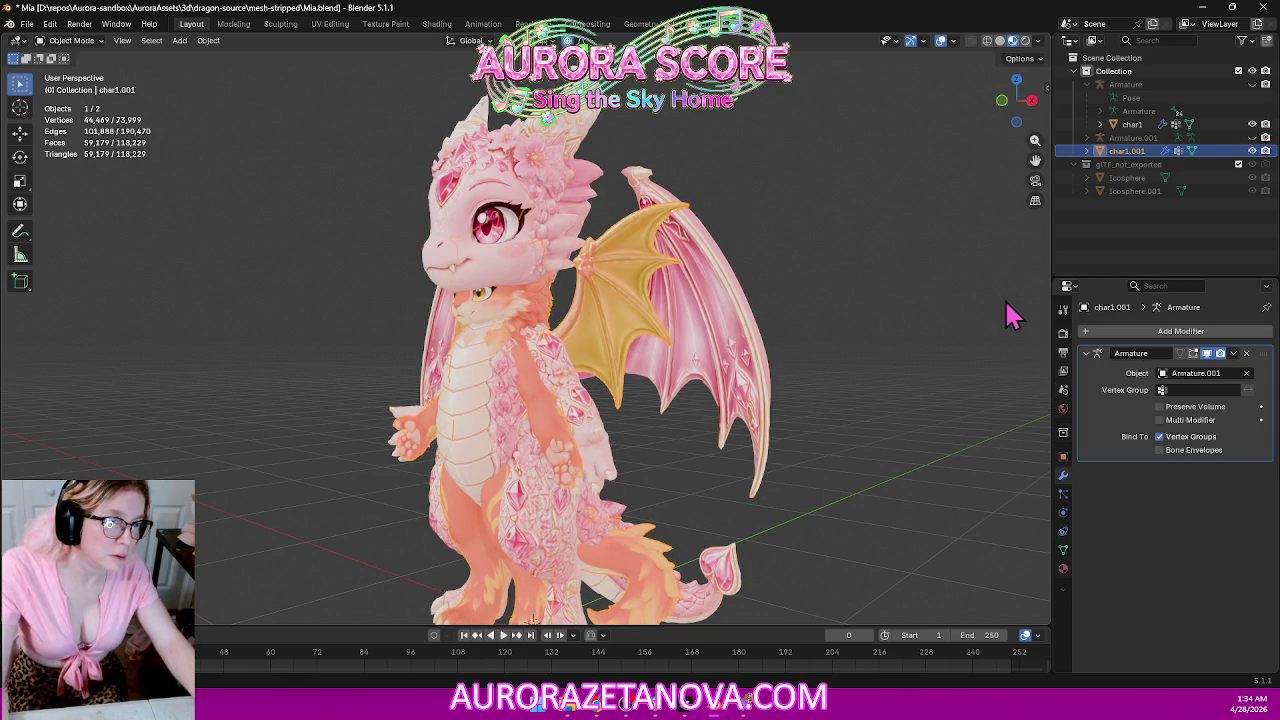
key(ctrl+z)
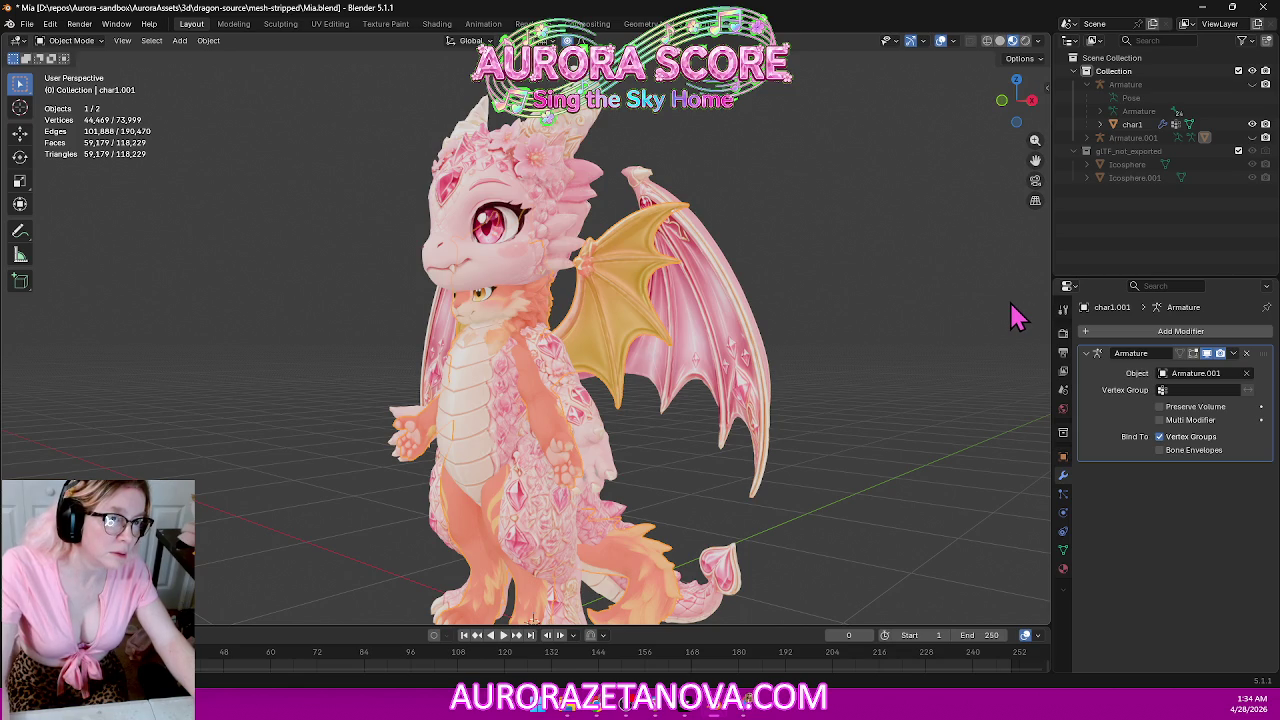
click(1086, 138)
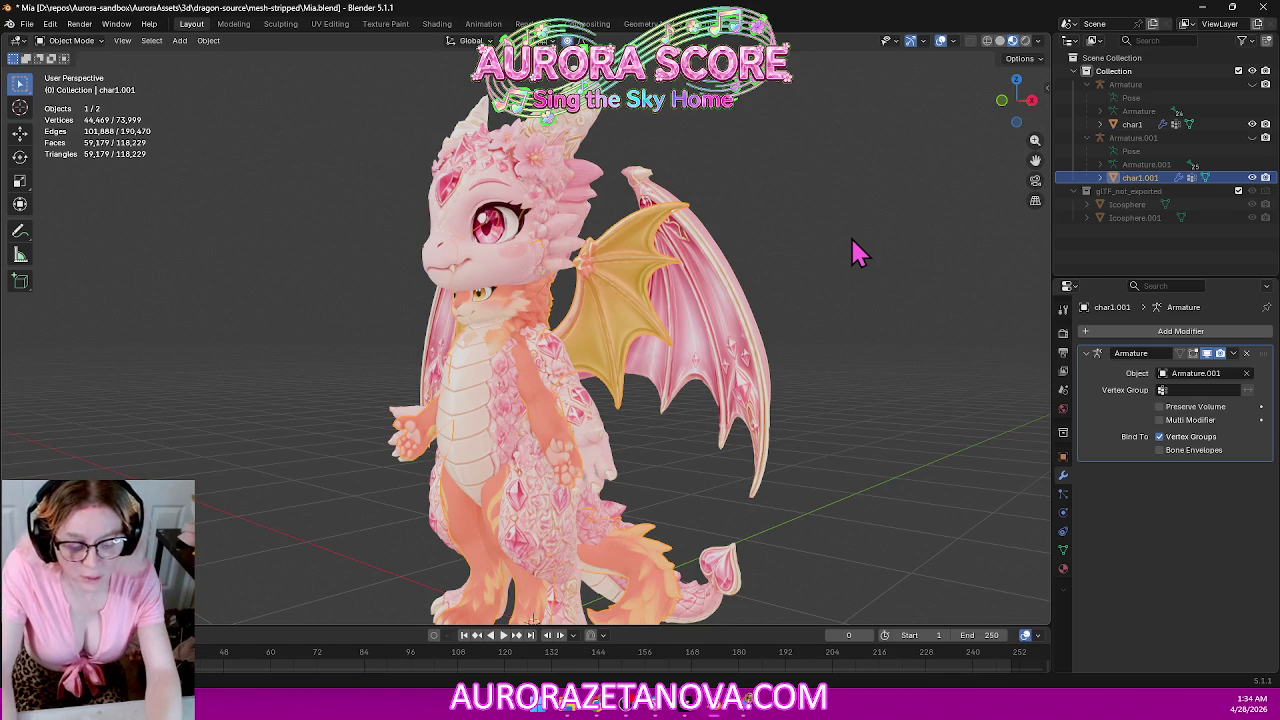
Clear char1.001's parent keeping its transform, and delete Armature.001.
key(alt+p)
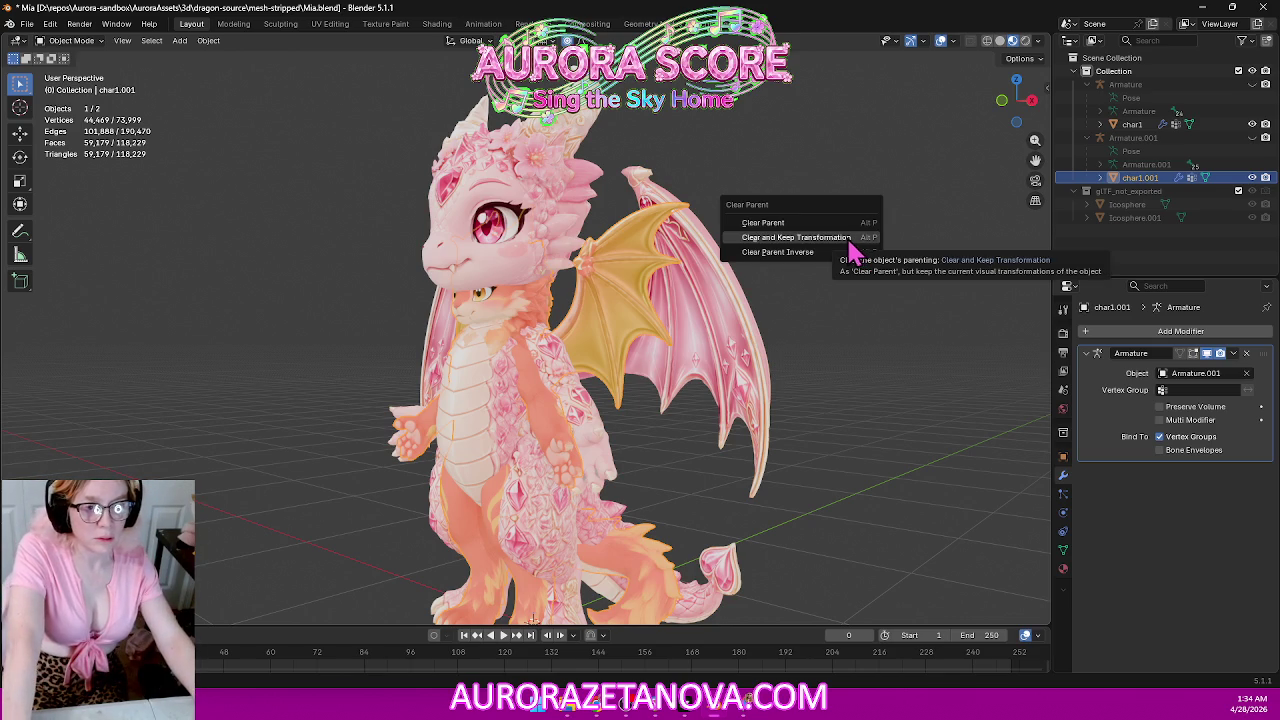
click(845, 237)
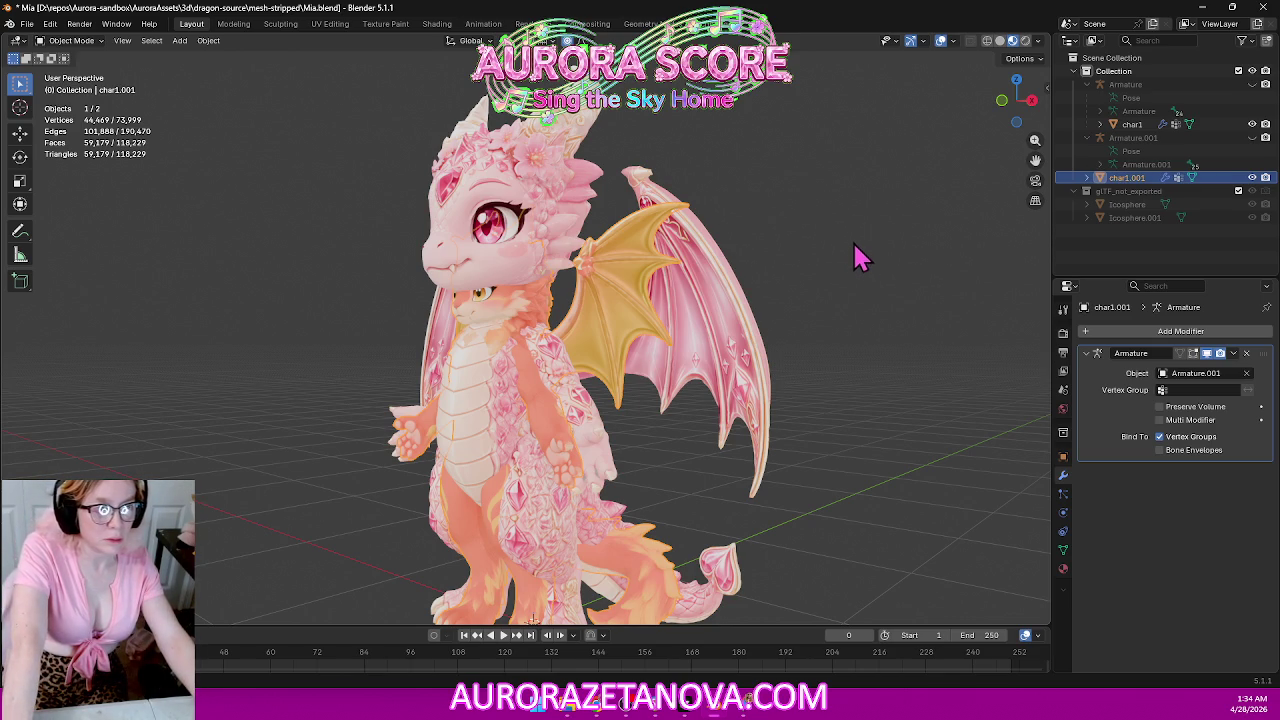
click(1160, 140)
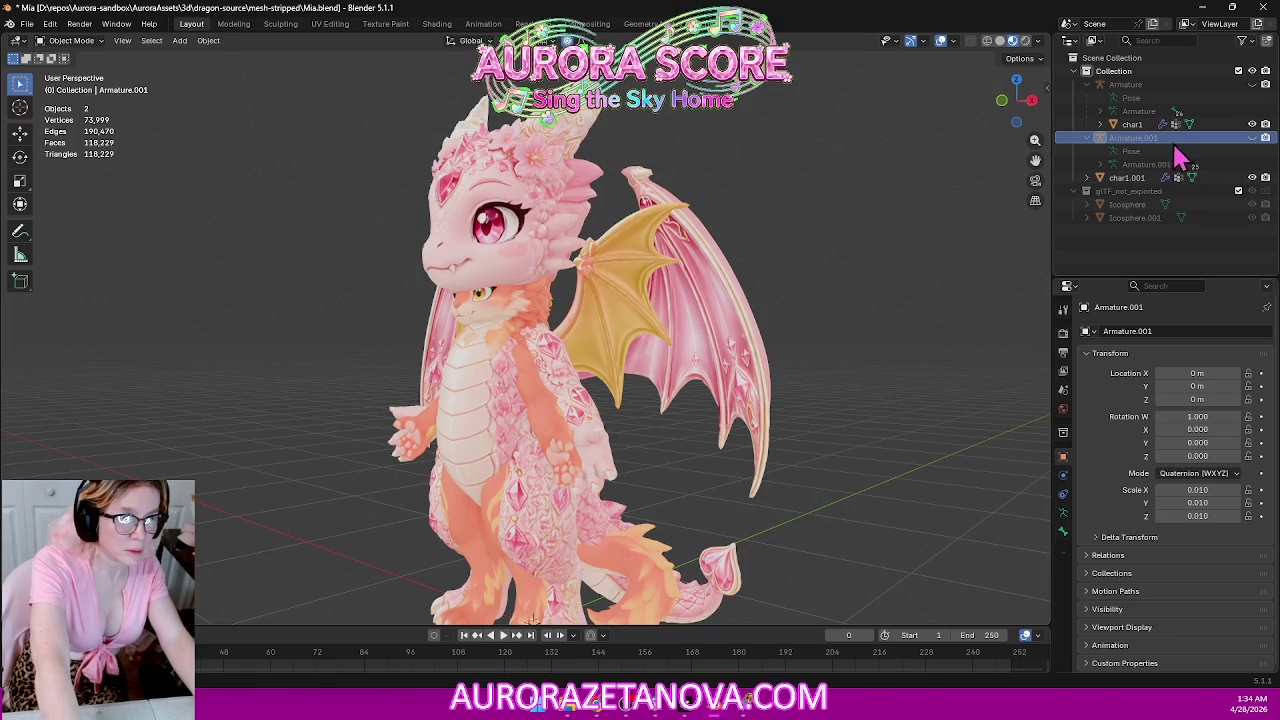
key(Delete)
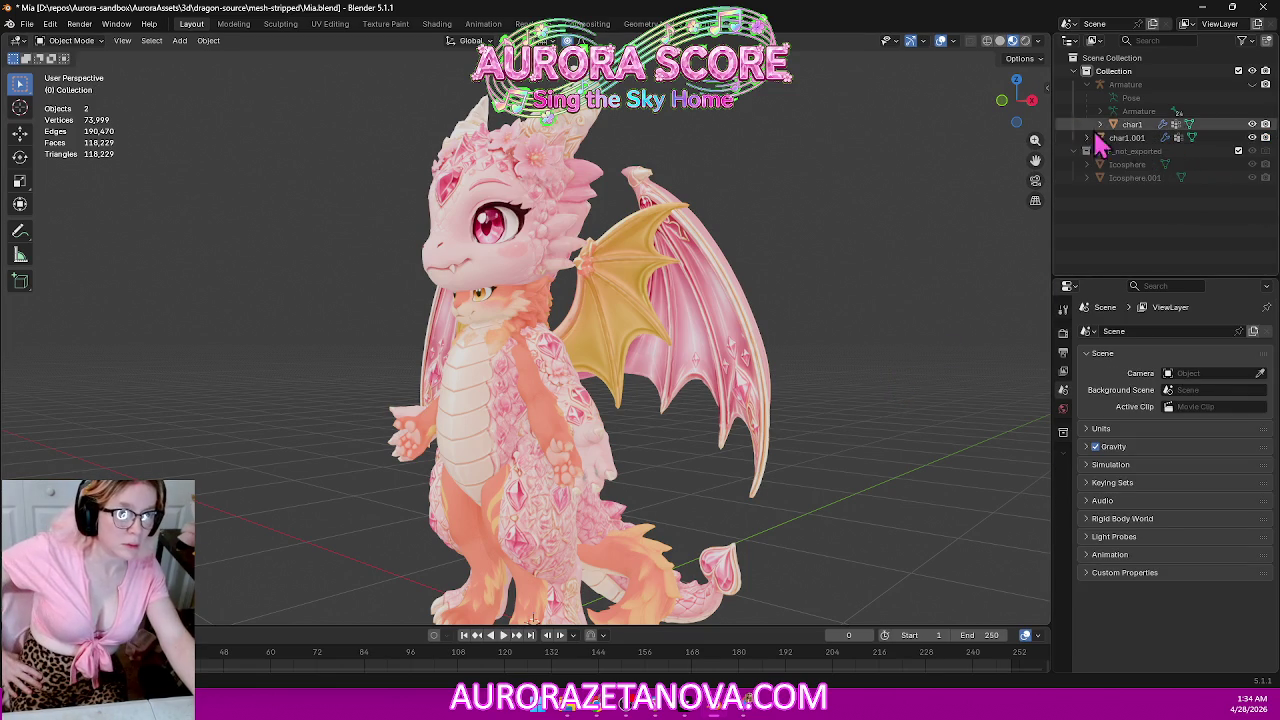
click(1088, 85)
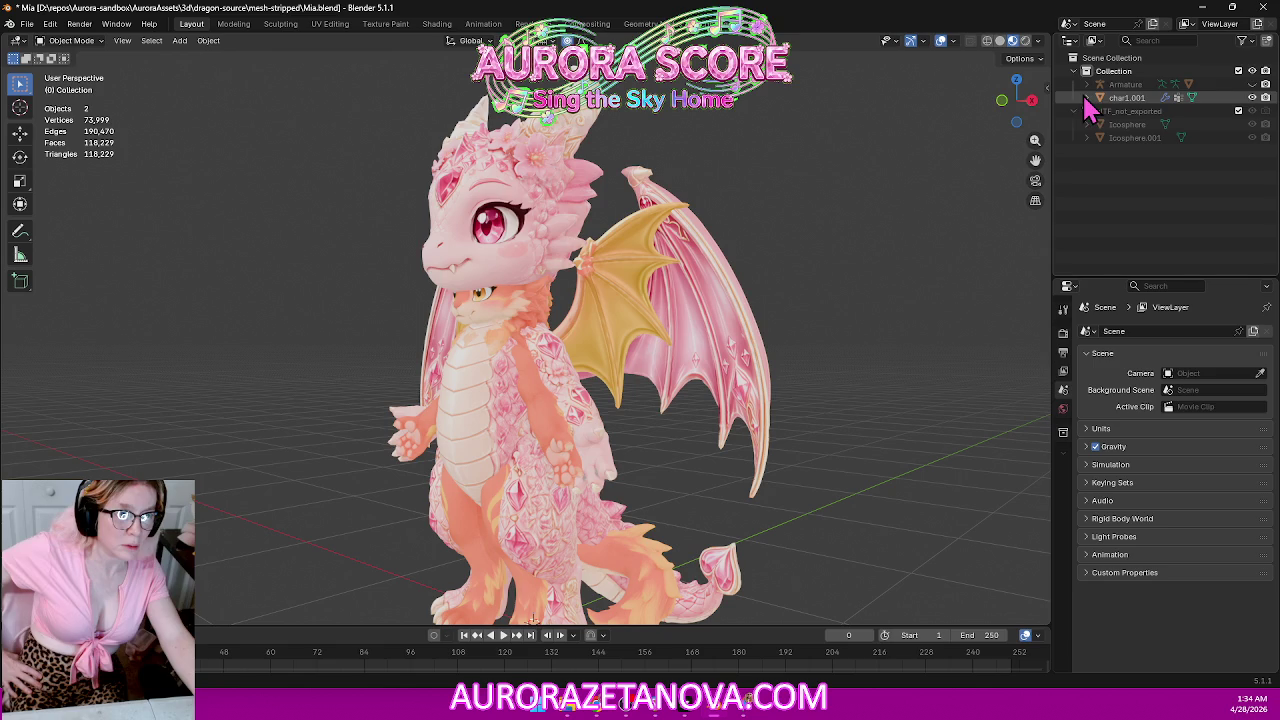
click(1089, 86)
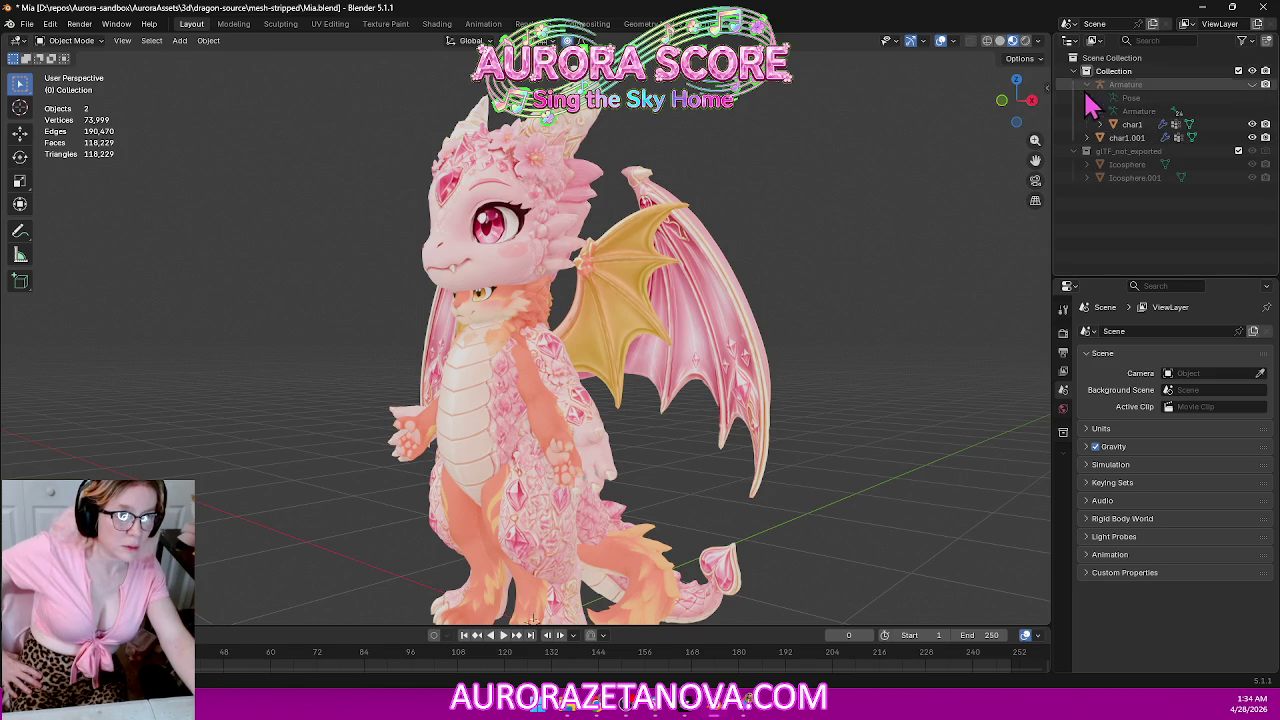
click(1087, 85)
click(1087, 85)
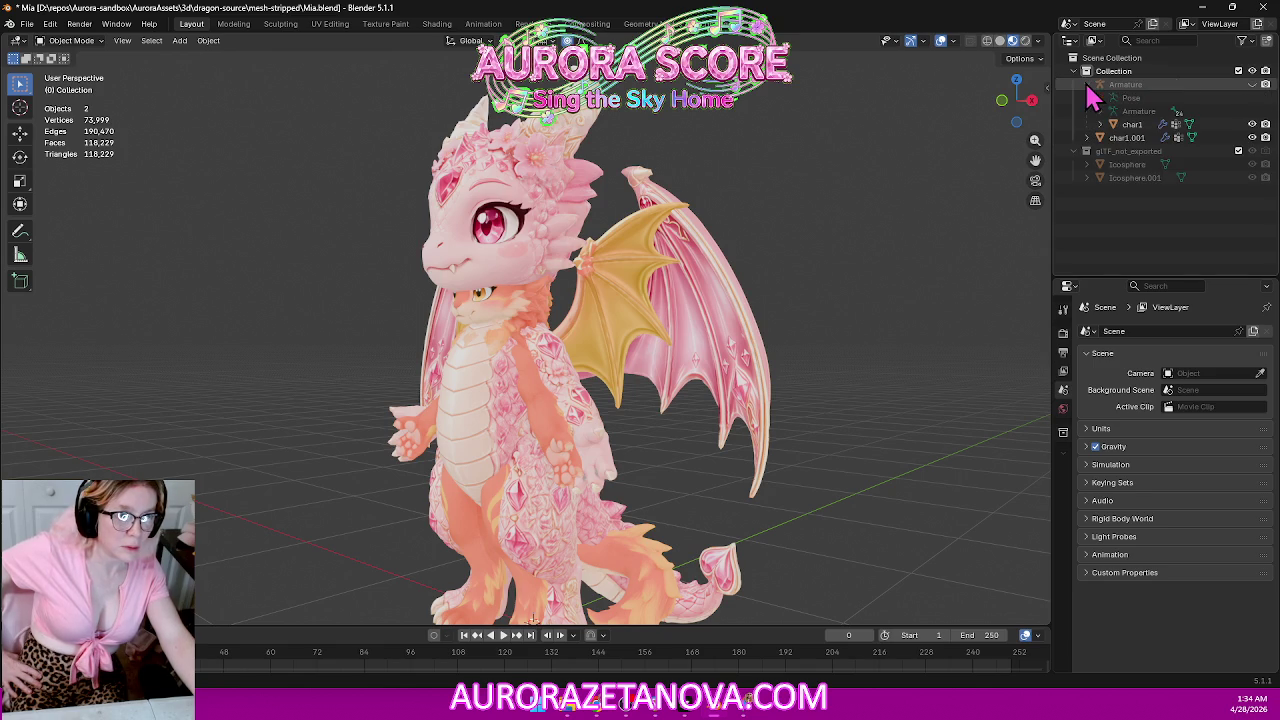
Point char1.001's Armature modifier at the original Armature, leaving Vertex Group empty.
click(1119, 141)
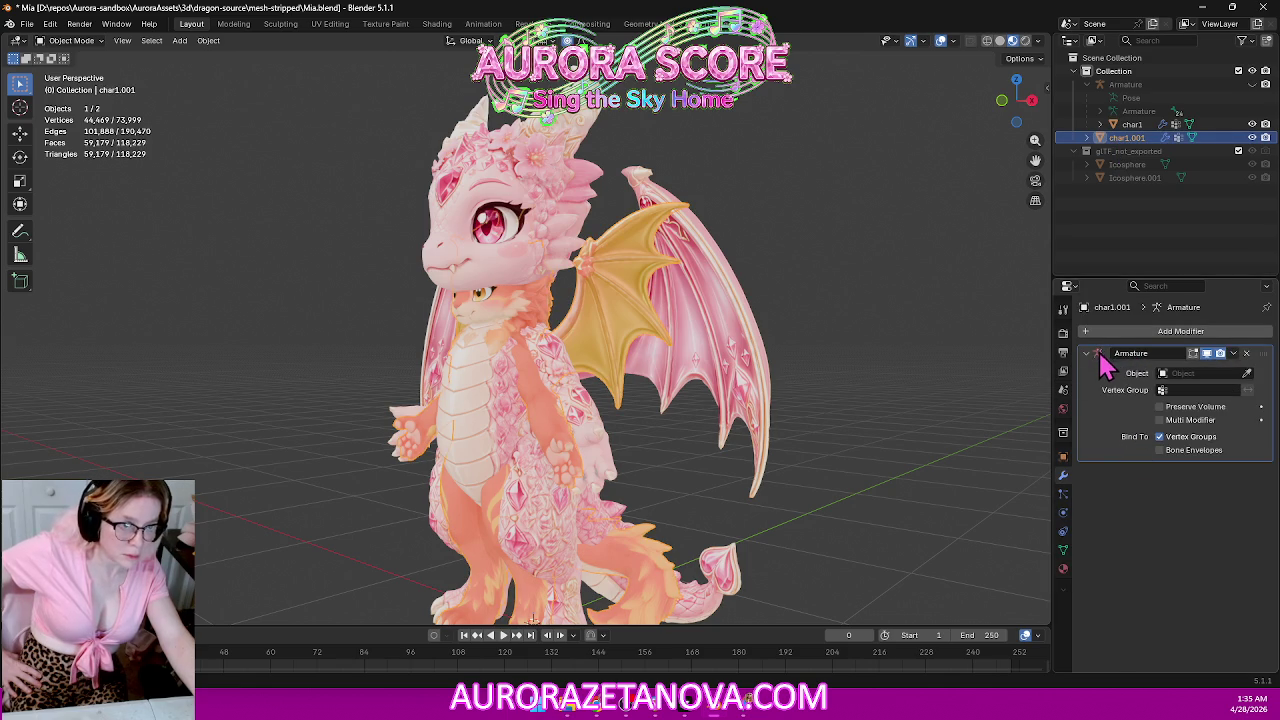
click(1165, 378)
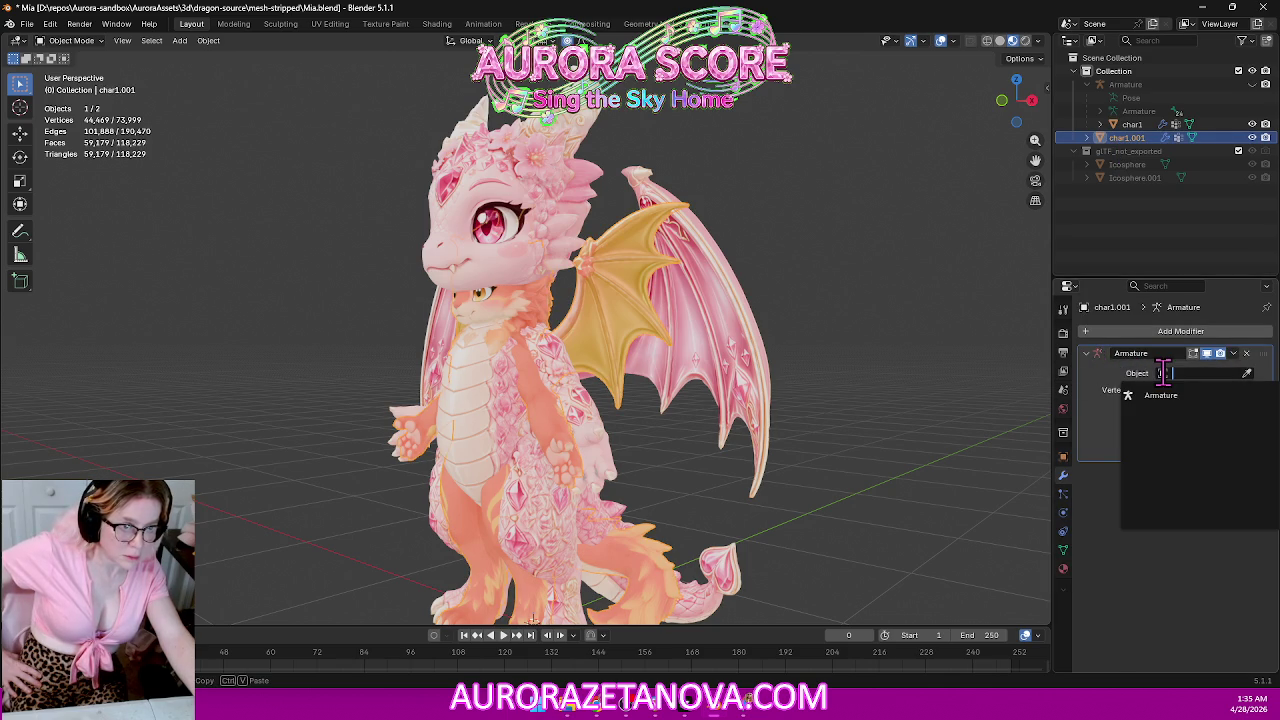
click(1142, 396)
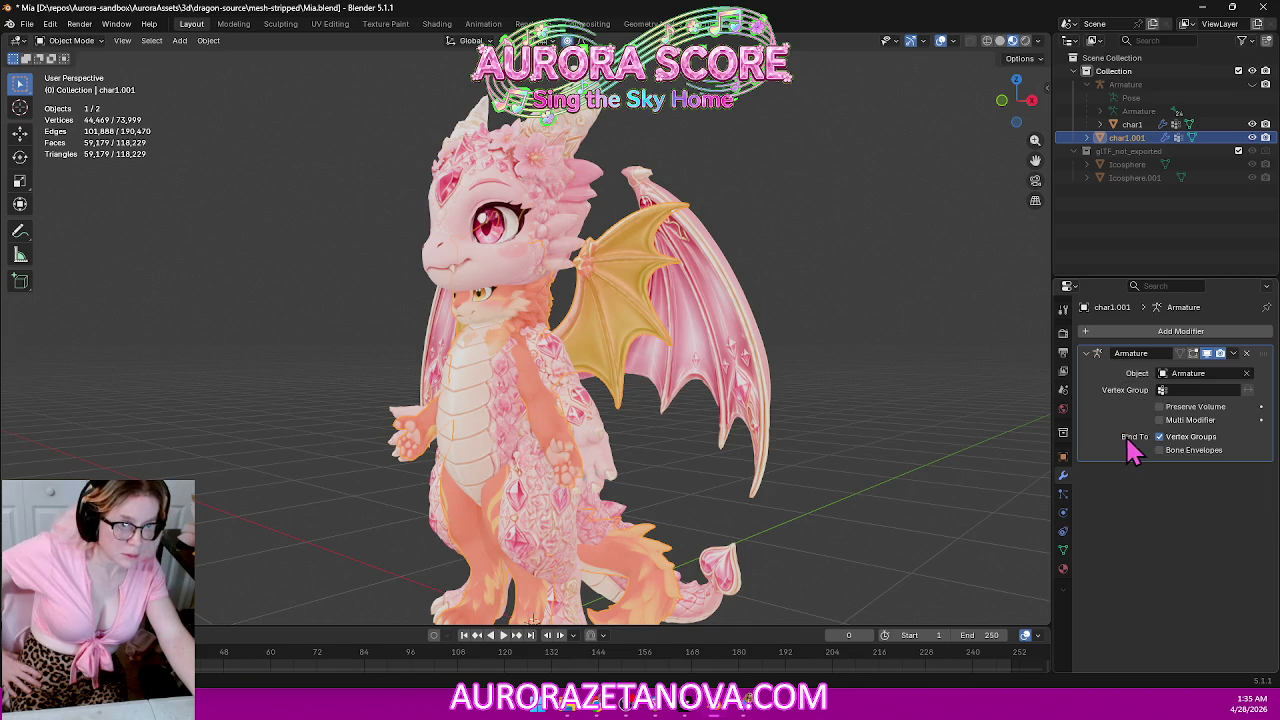
click(1211, 390)
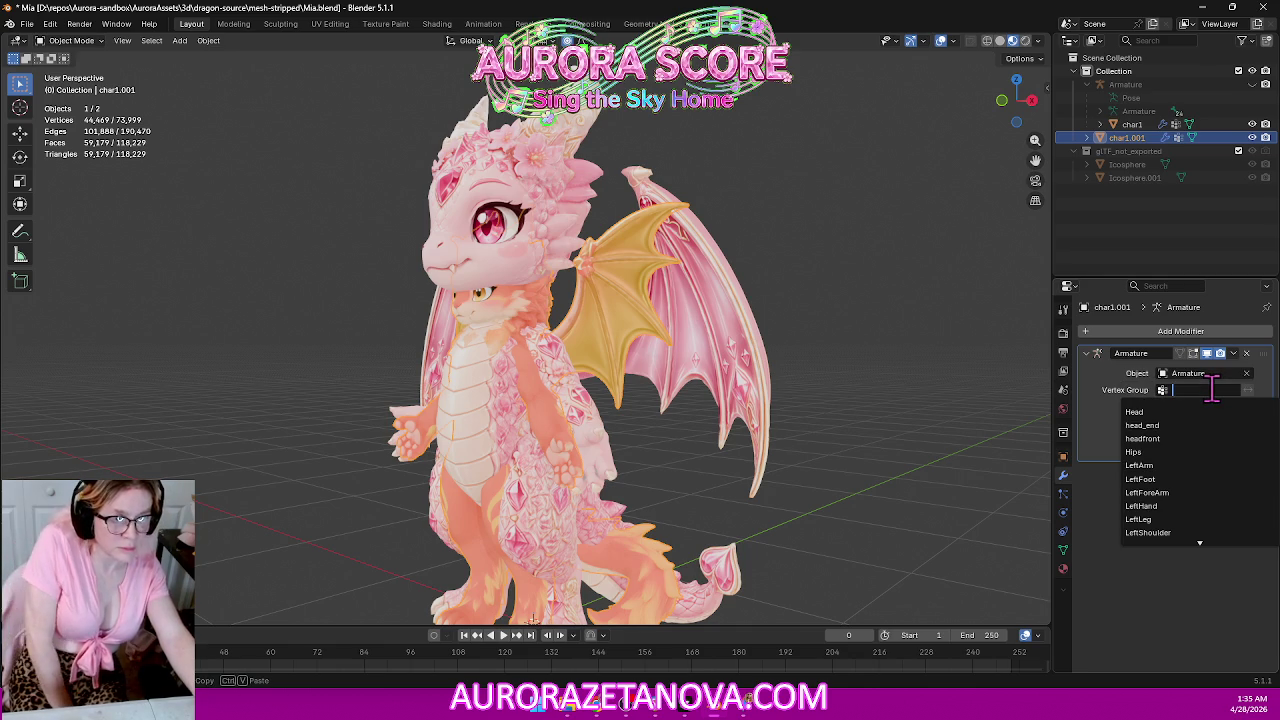
click(1098, 391)
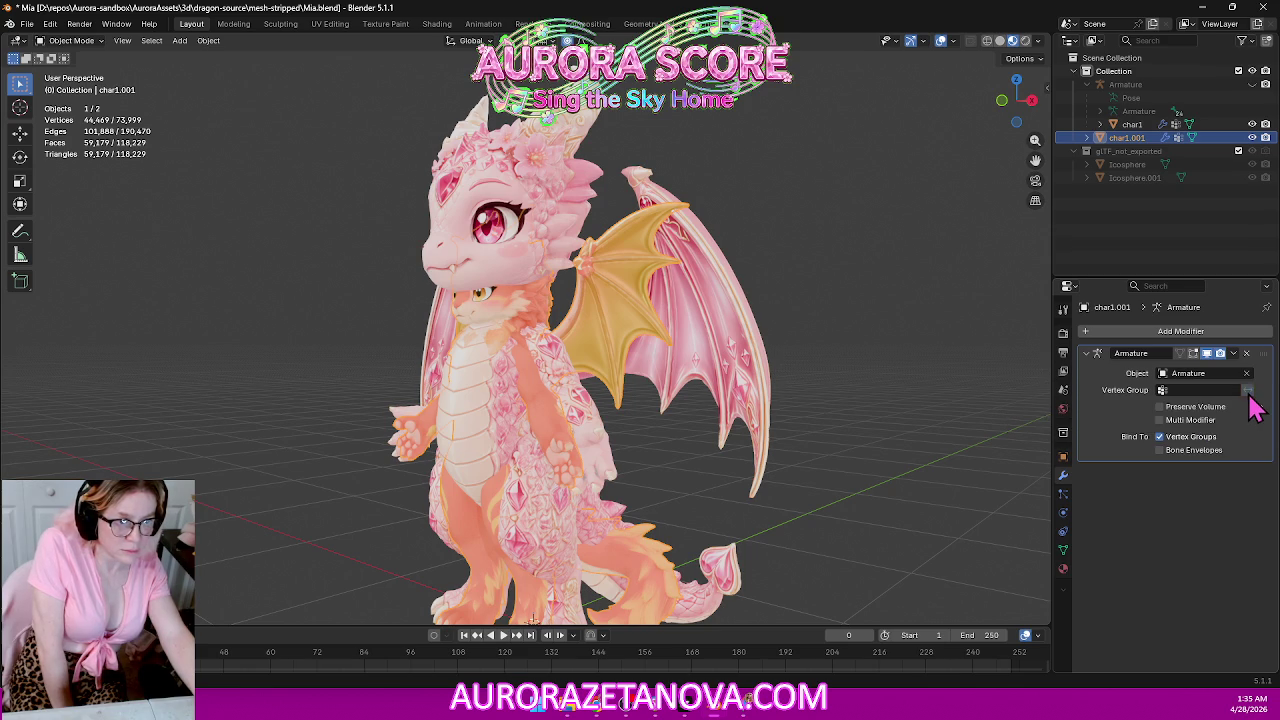
Browse the modifier's vertex group list without picking one, then bring up the Gemini rigging guide.
click(1199, 390)
scroll(1208, 449, down, 4)
scroll(1208, 455, down, 4)
scroll(1210, 458, down, 4)
scroll(1215, 462, down, 3)
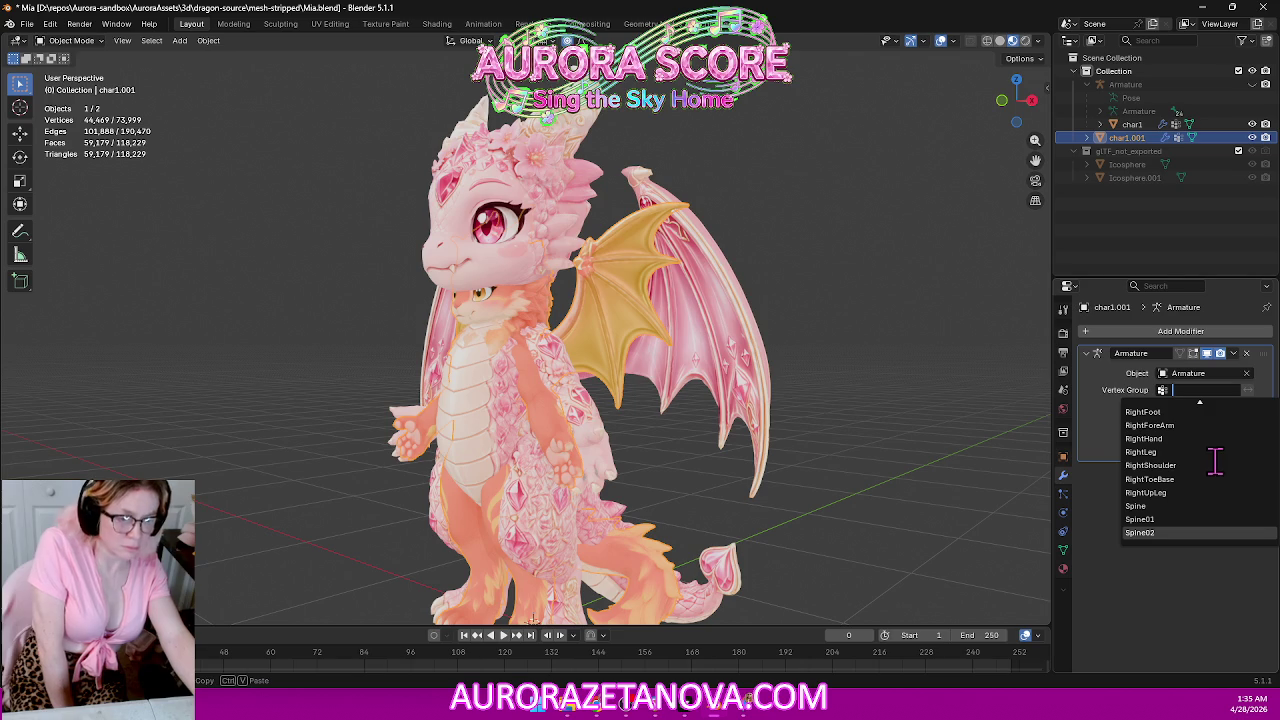
scroll(1217, 456, down, 1)
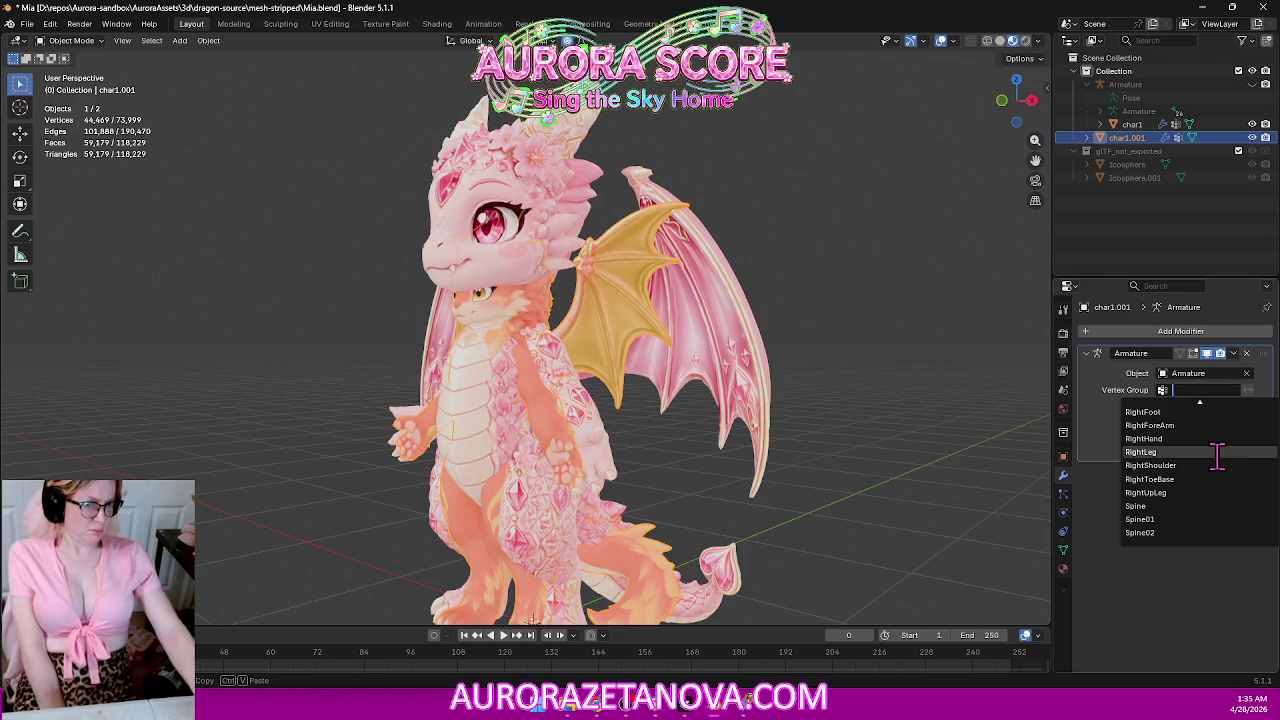
scroll(1192, 540, up, 2)
scroll(1192, 508, up, 4)
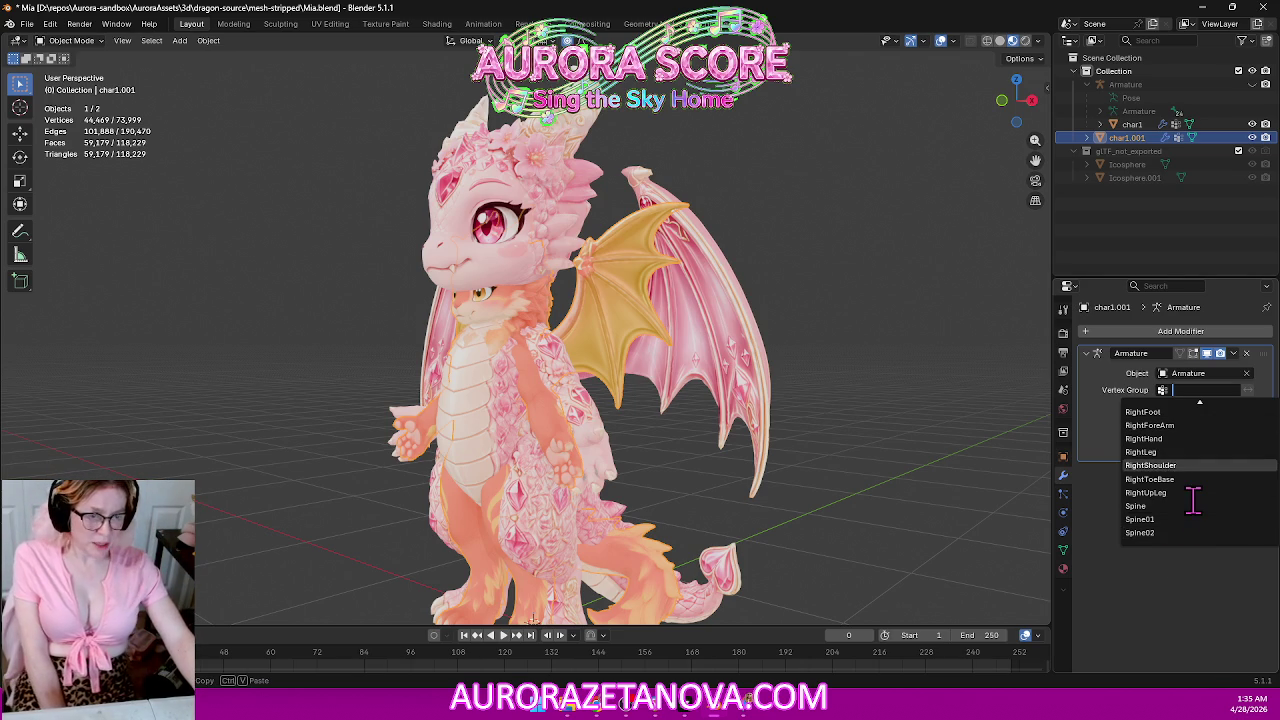
scroll(1190, 498, up, 8)
scroll(1189, 500, up, 5)
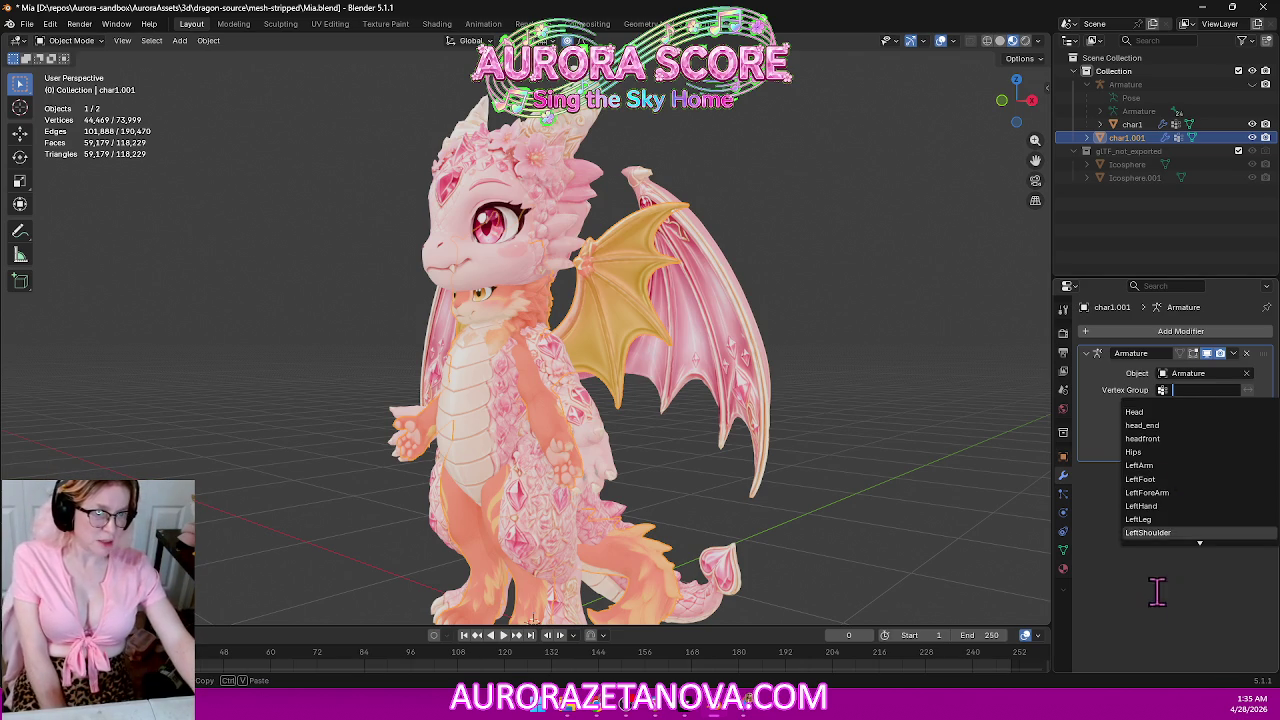
click(1163, 393)
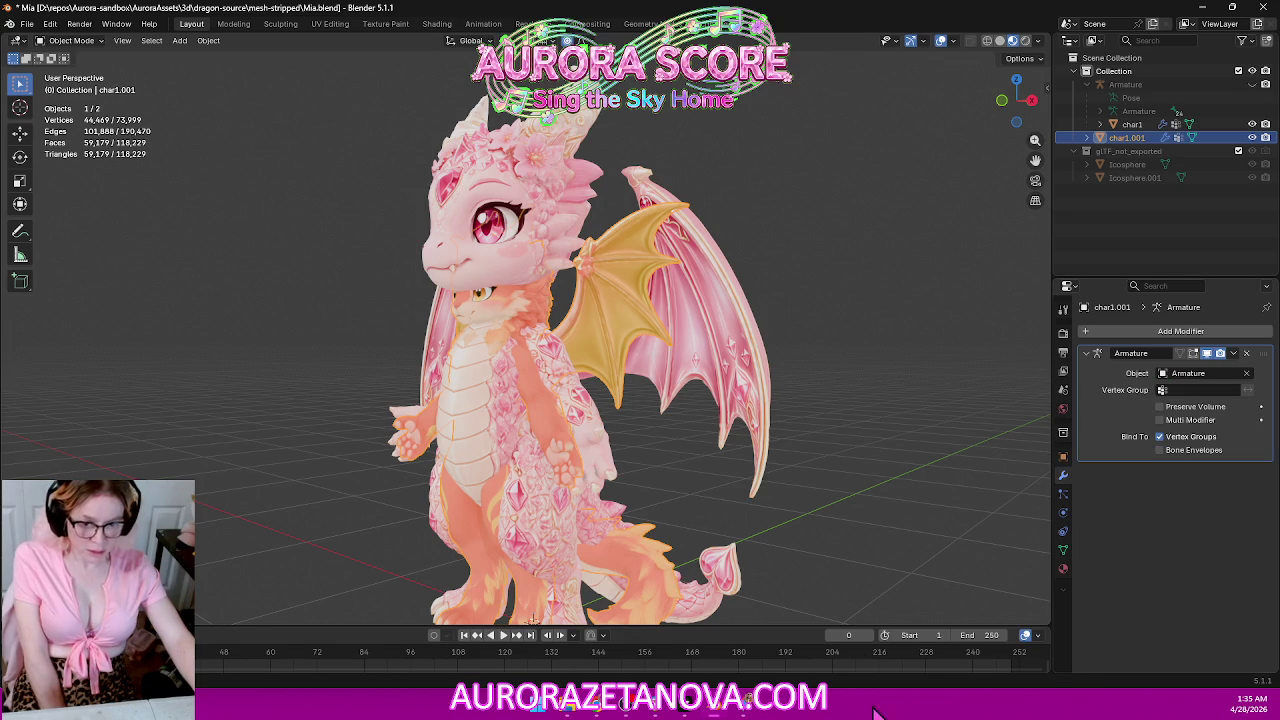
click(746, 712)
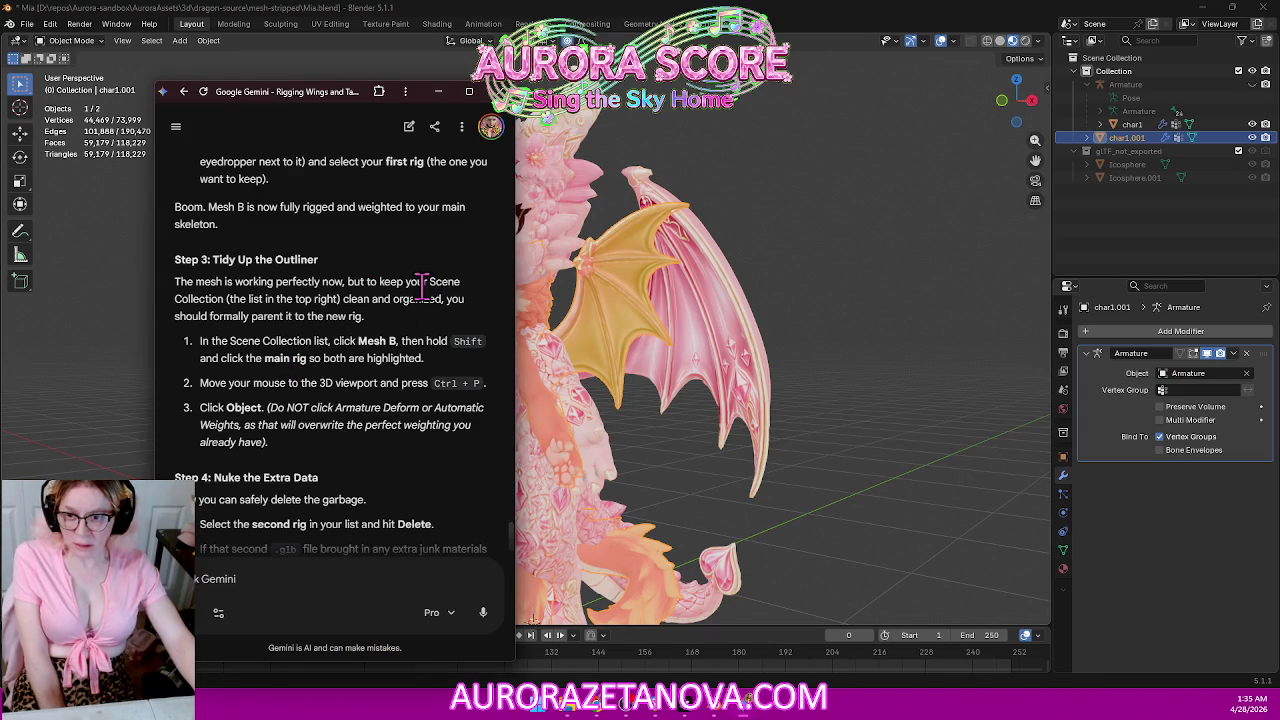
scroll(422, 288, down, 1)
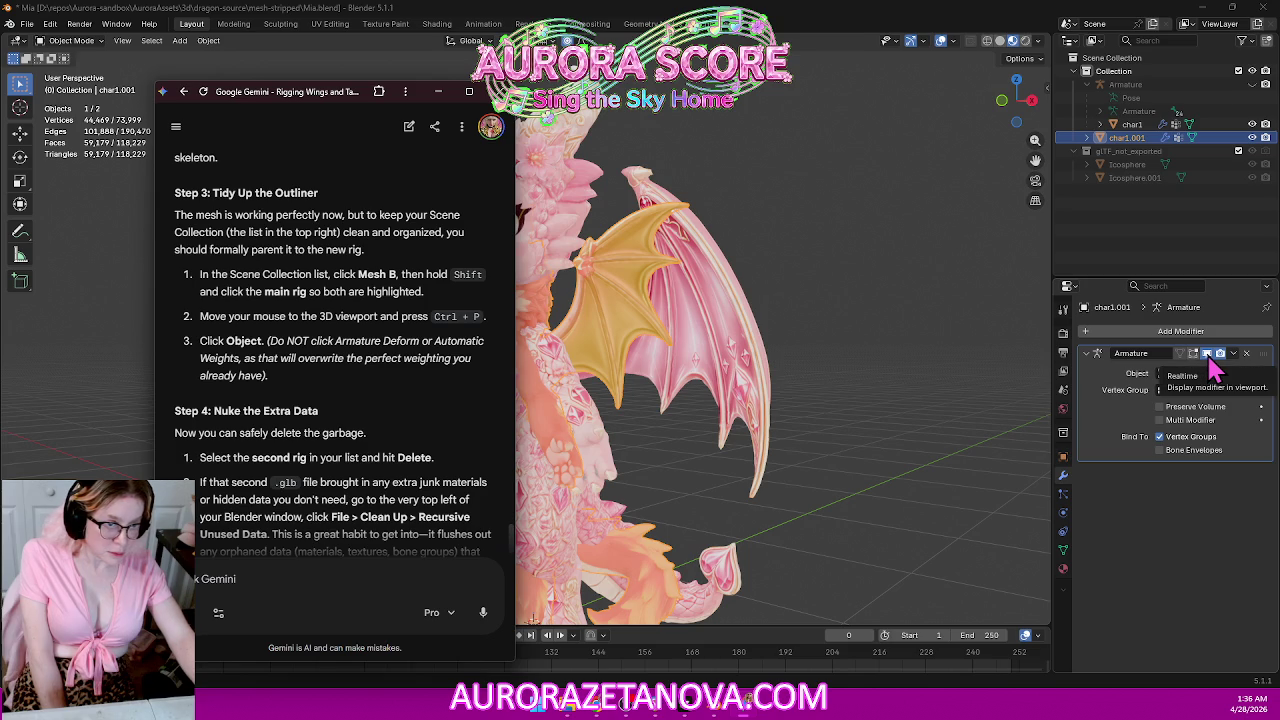
click(1090, 364)
Set the Armature modifier's Object to Armature and enable Bone Envelopes, then reopen Gemini's guide.
click(1090, 364)
click(1163, 373)
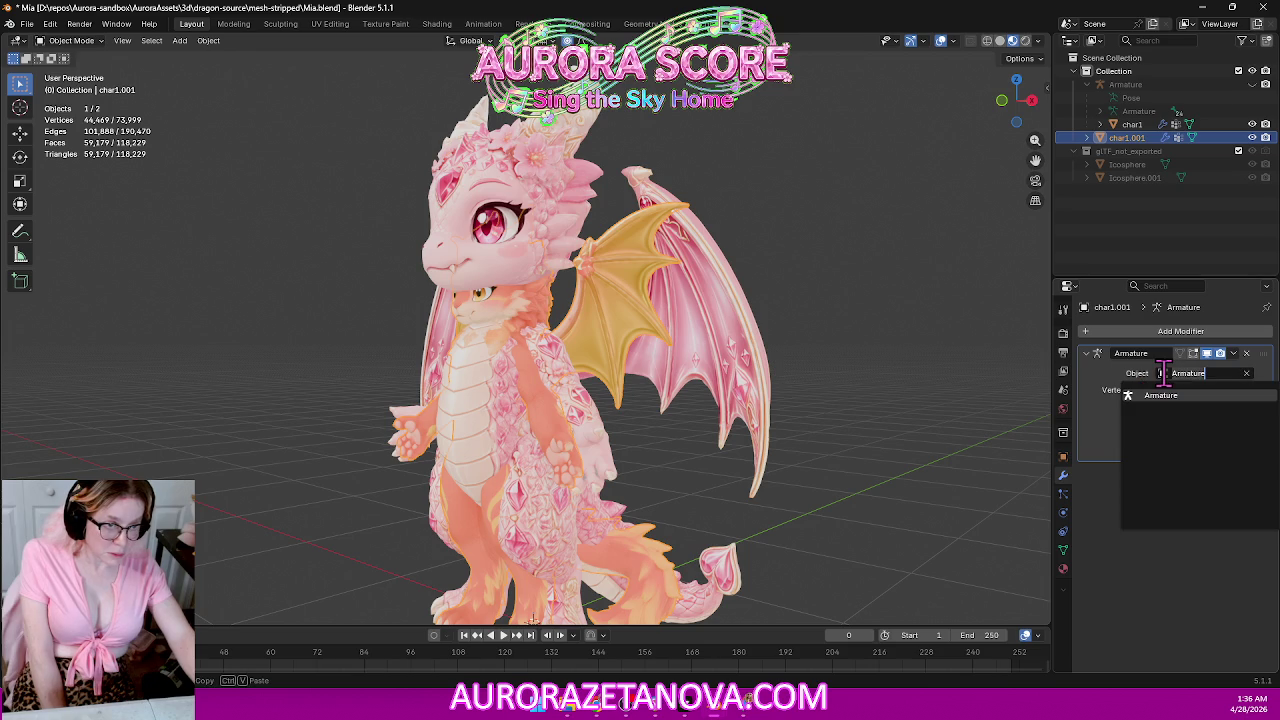
click(1128, 394)
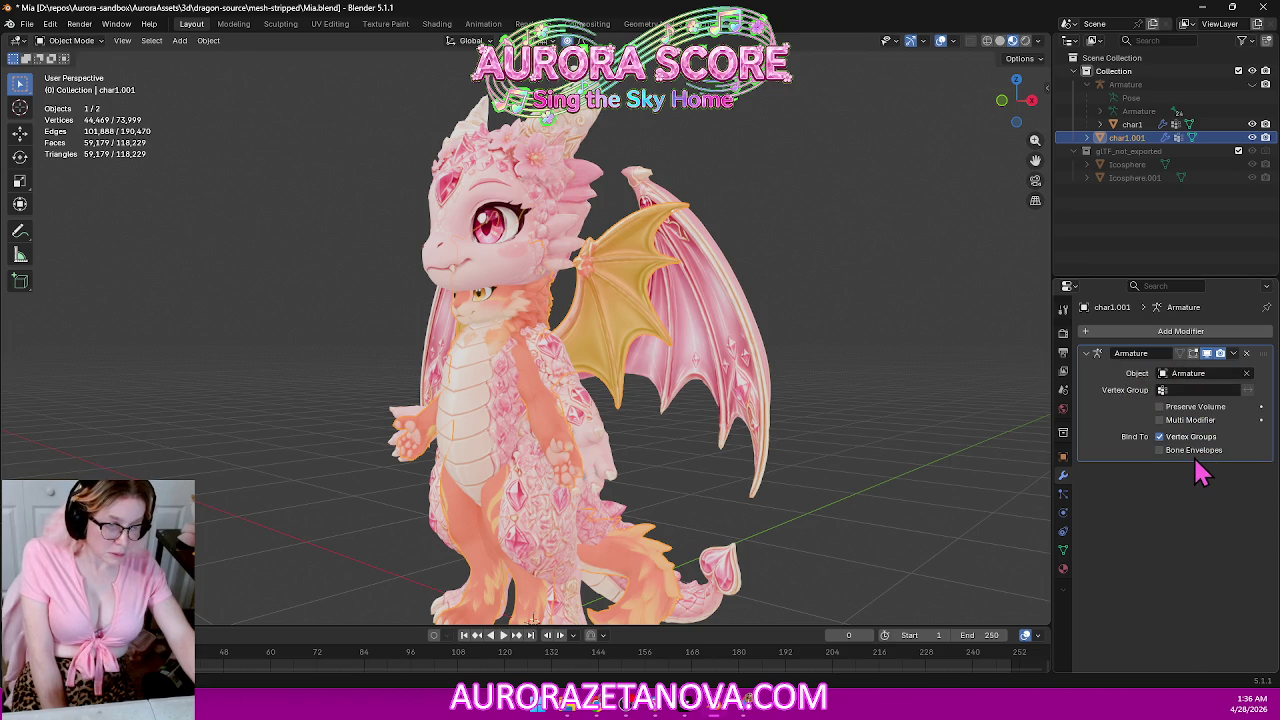
click(1194, 457)
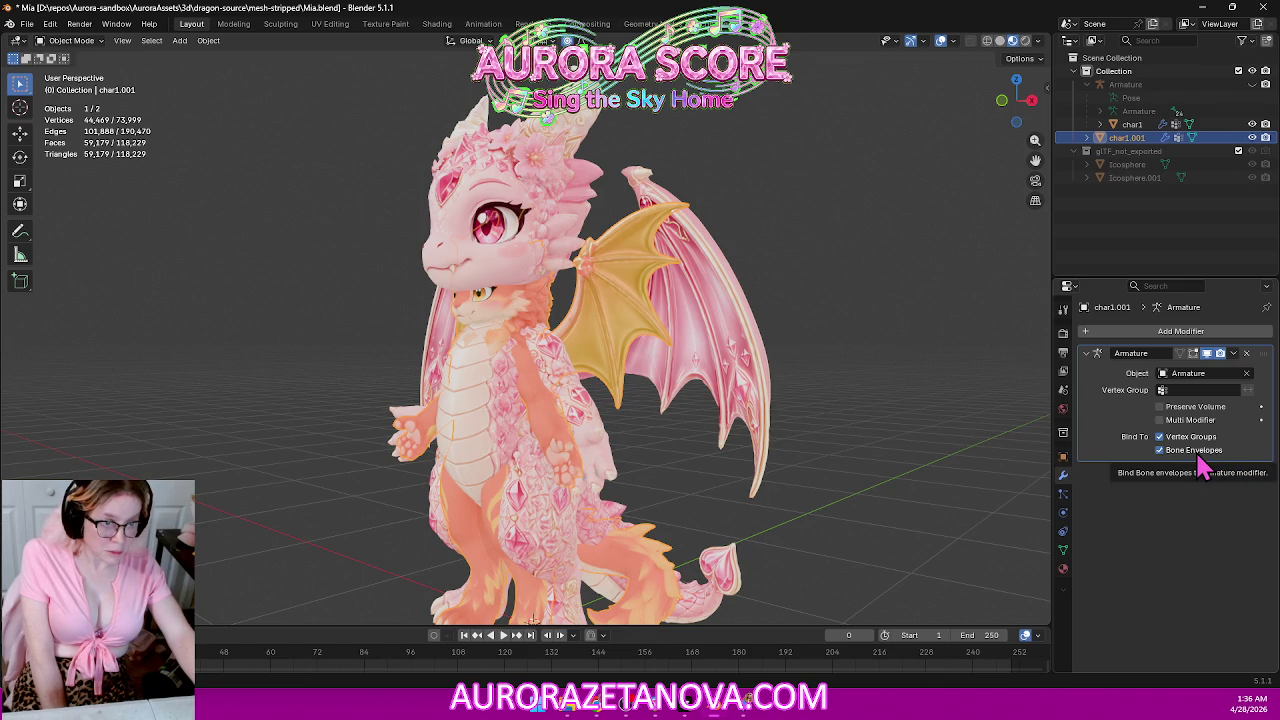
click(748, 708)
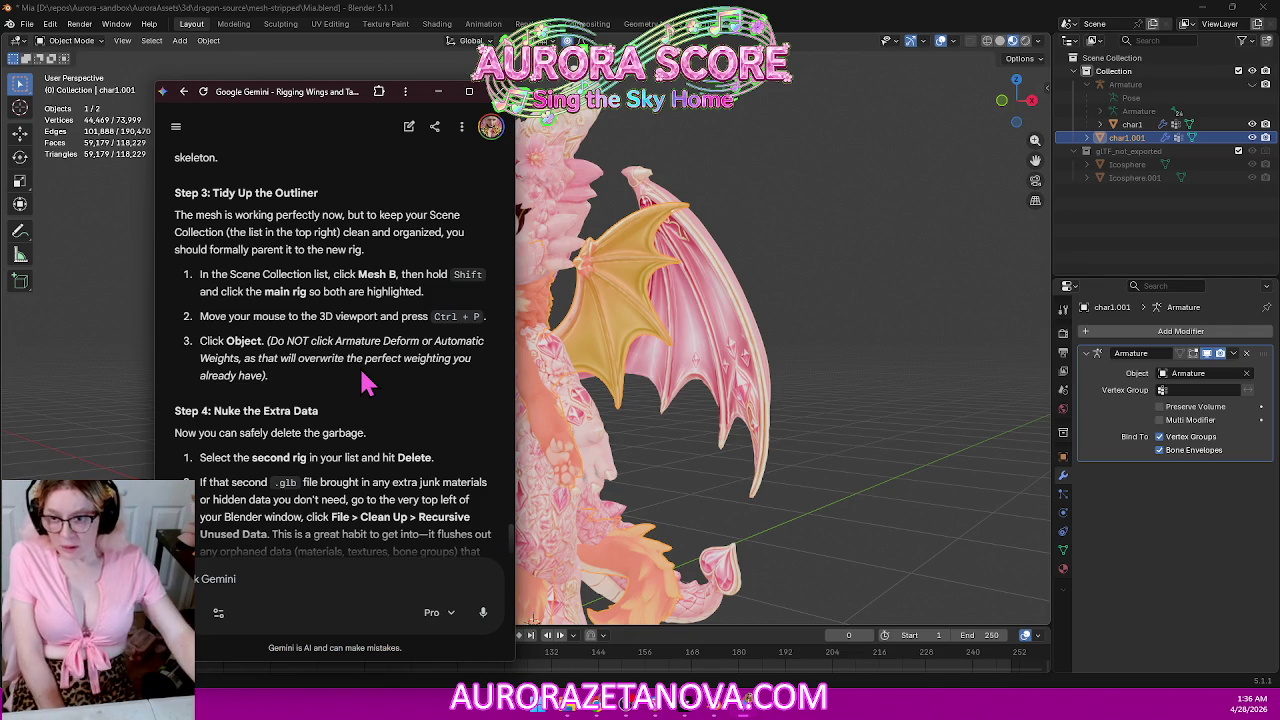
scroll(406, 358, down, 2)
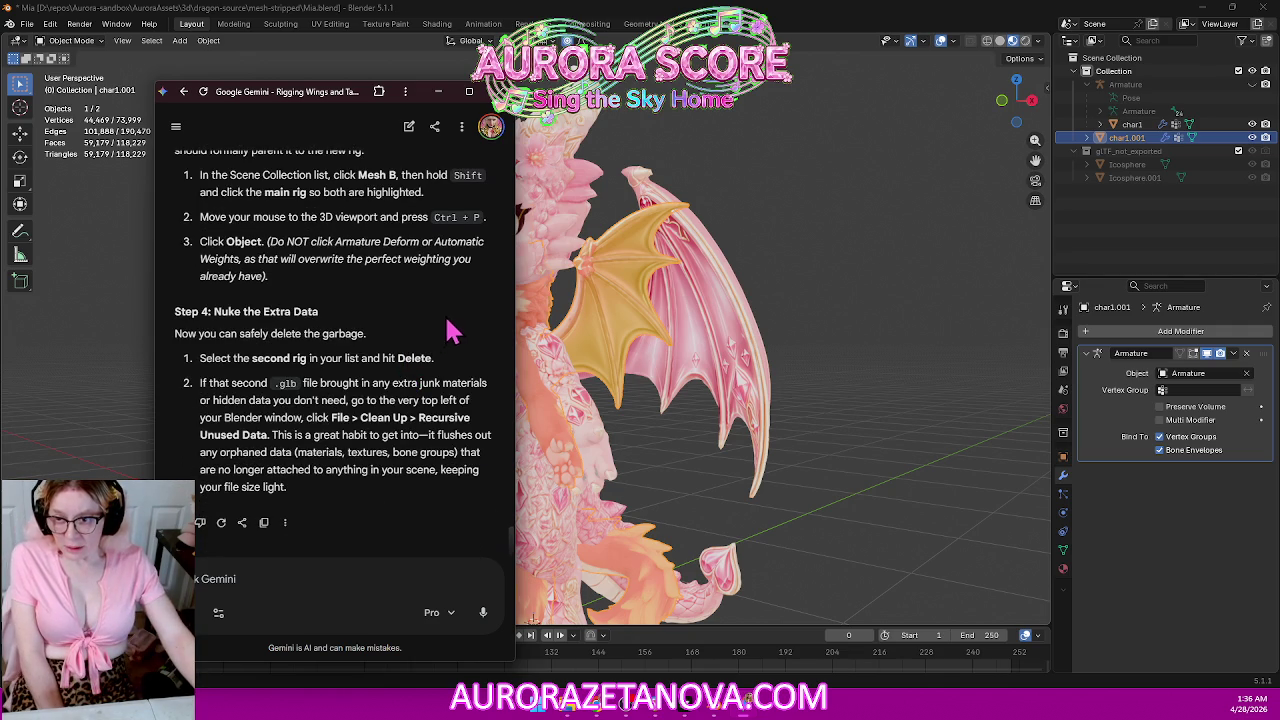
scroll(325, 362, up, 5)
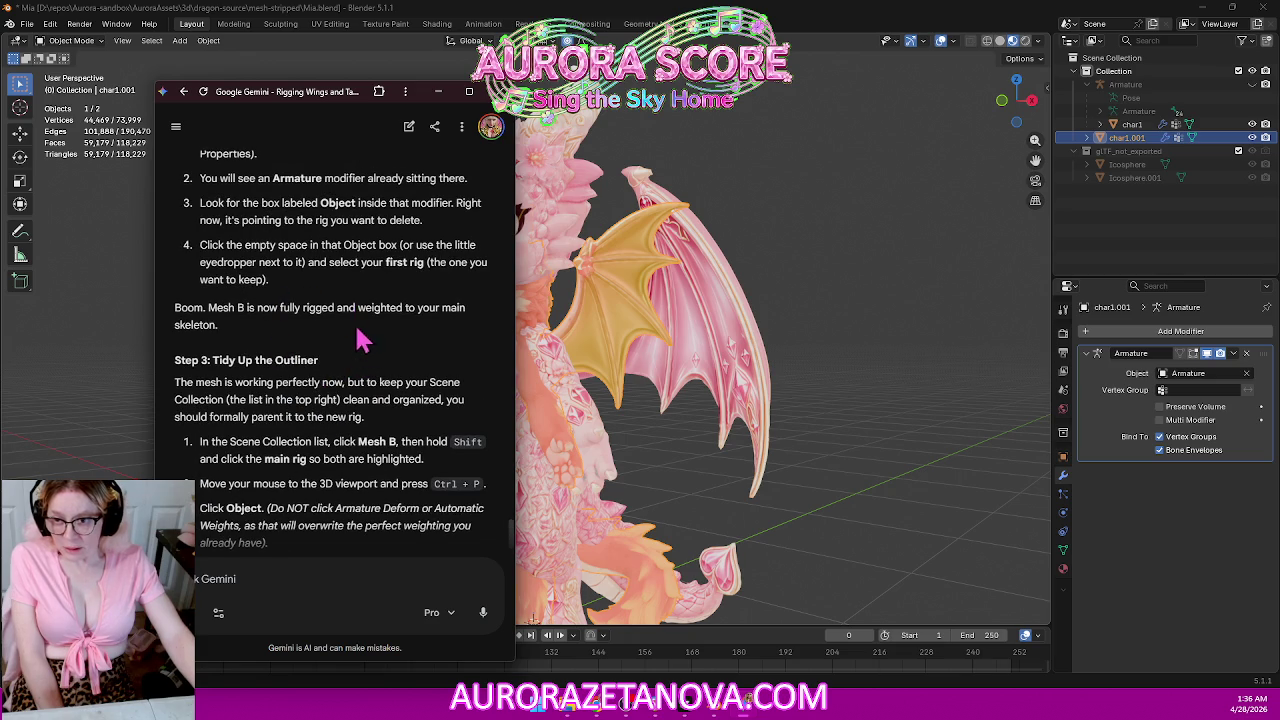
scroll(363, 340, up, 1)
scroll(365, 345, up, 5)
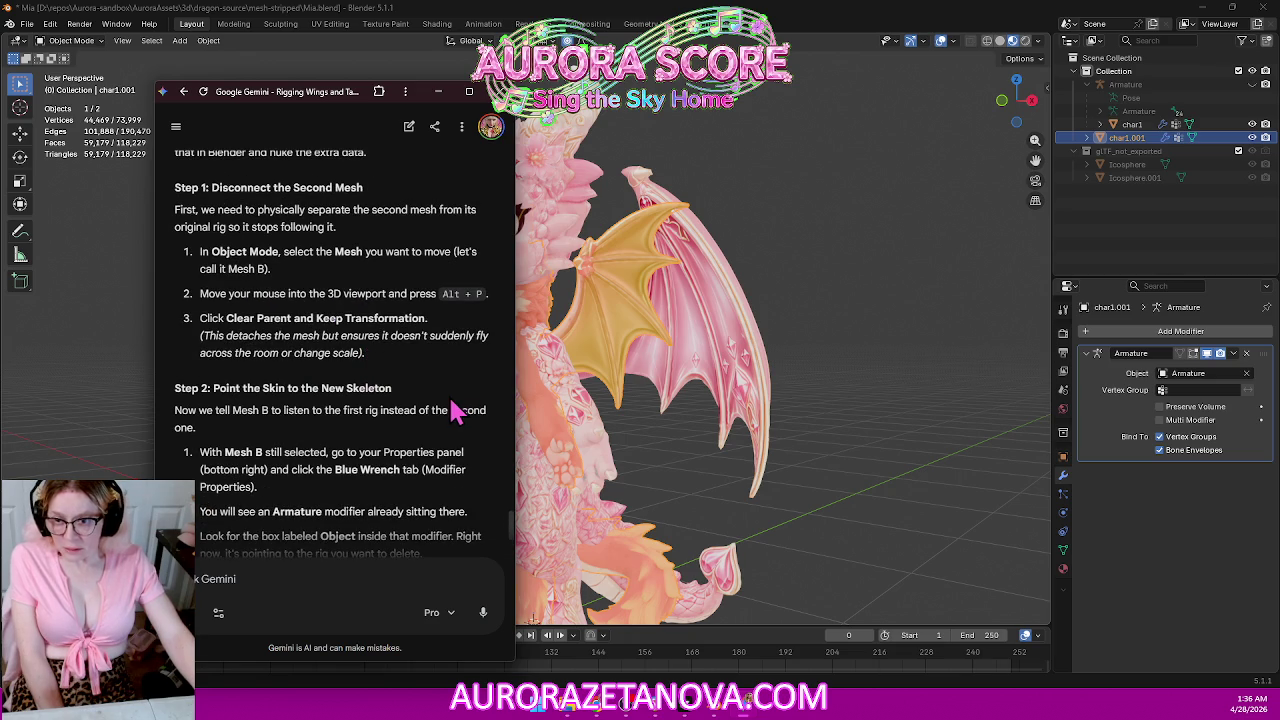
scroll(458, 410, up, 2)
scroll(460, 409, up, 2)
scroll(455, 400, down, 6)
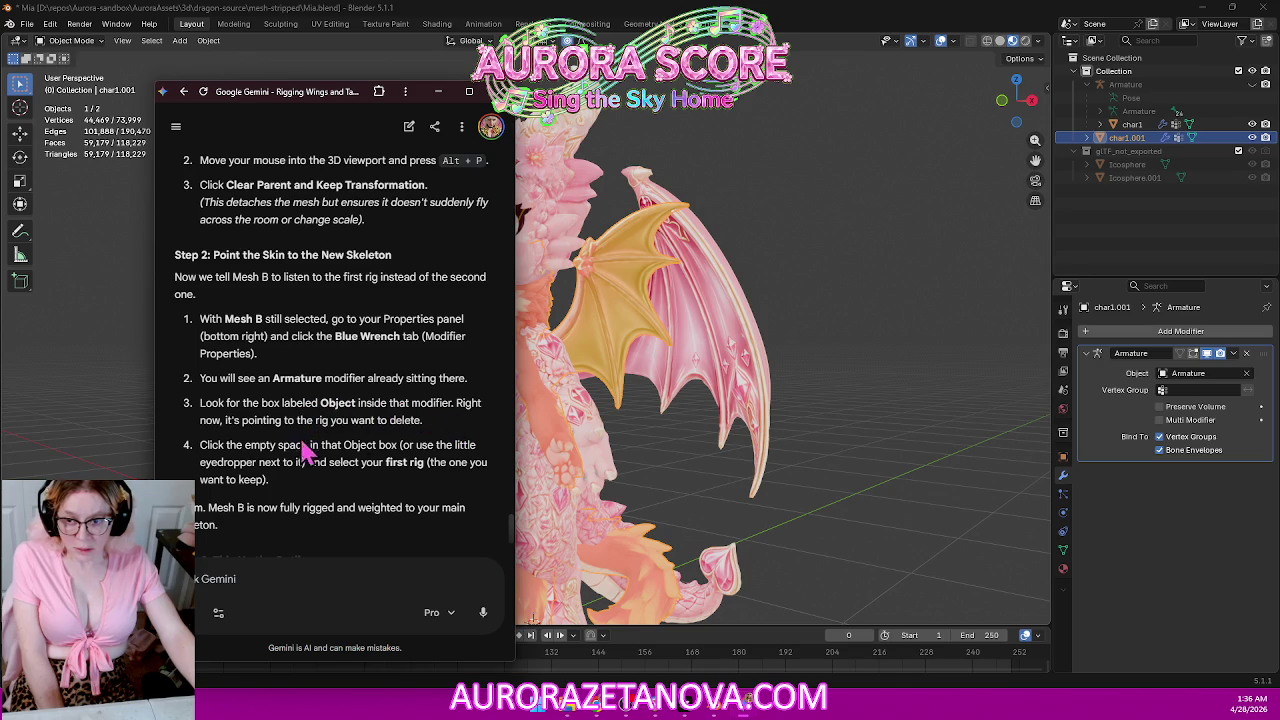
scroll(372, 420, down, 2)
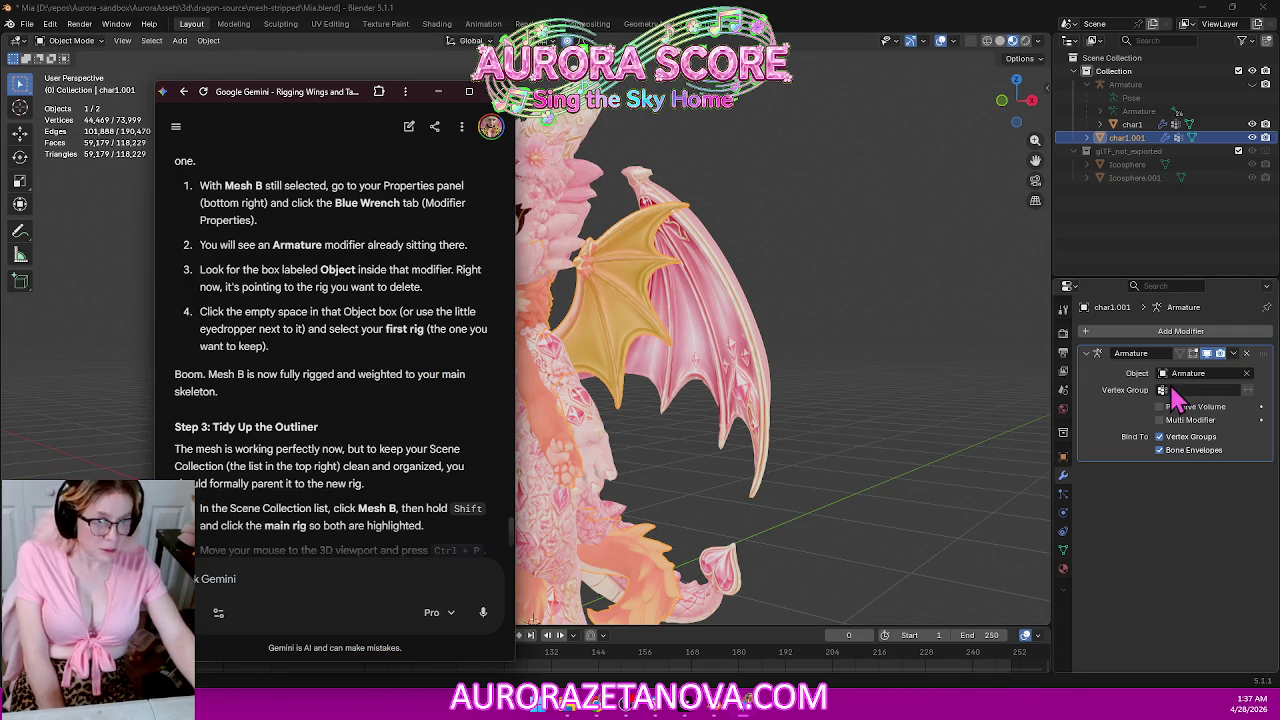
Reassign Armature as char1.001's modifier rig after a cancelled eyedropper pick, then return to Gemini.
click(1160, 373)
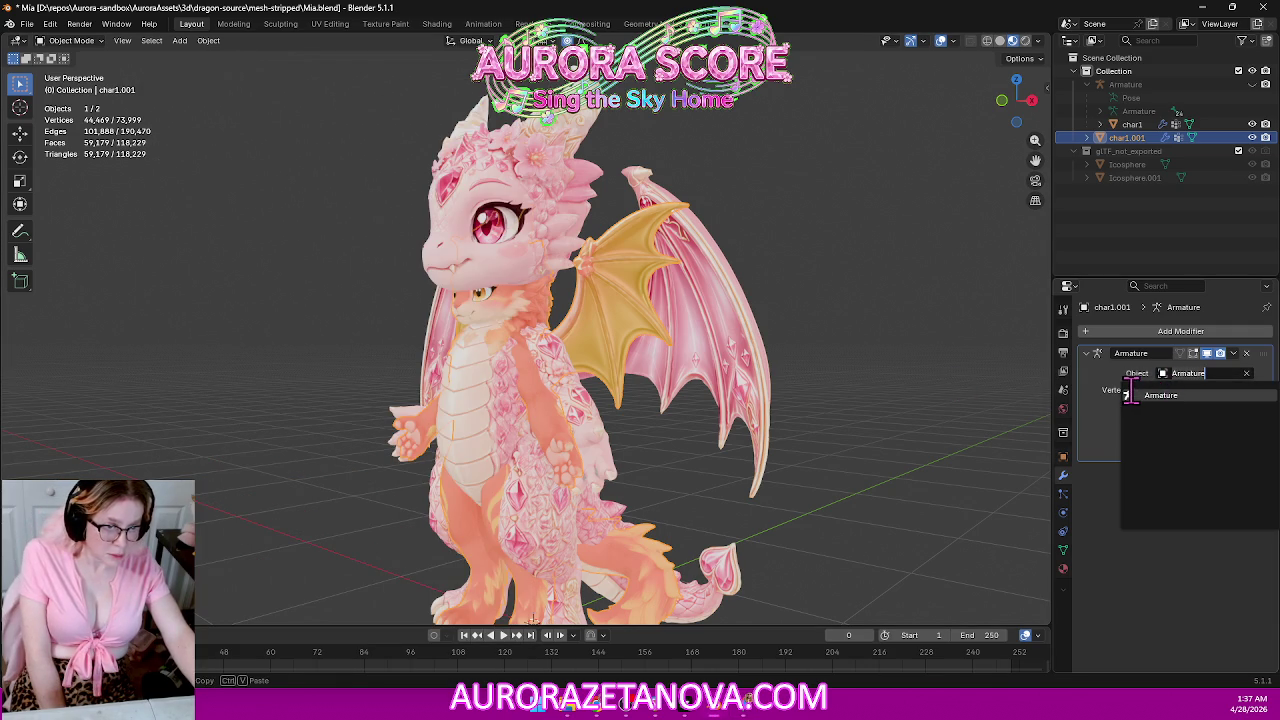
click(1130, 395)
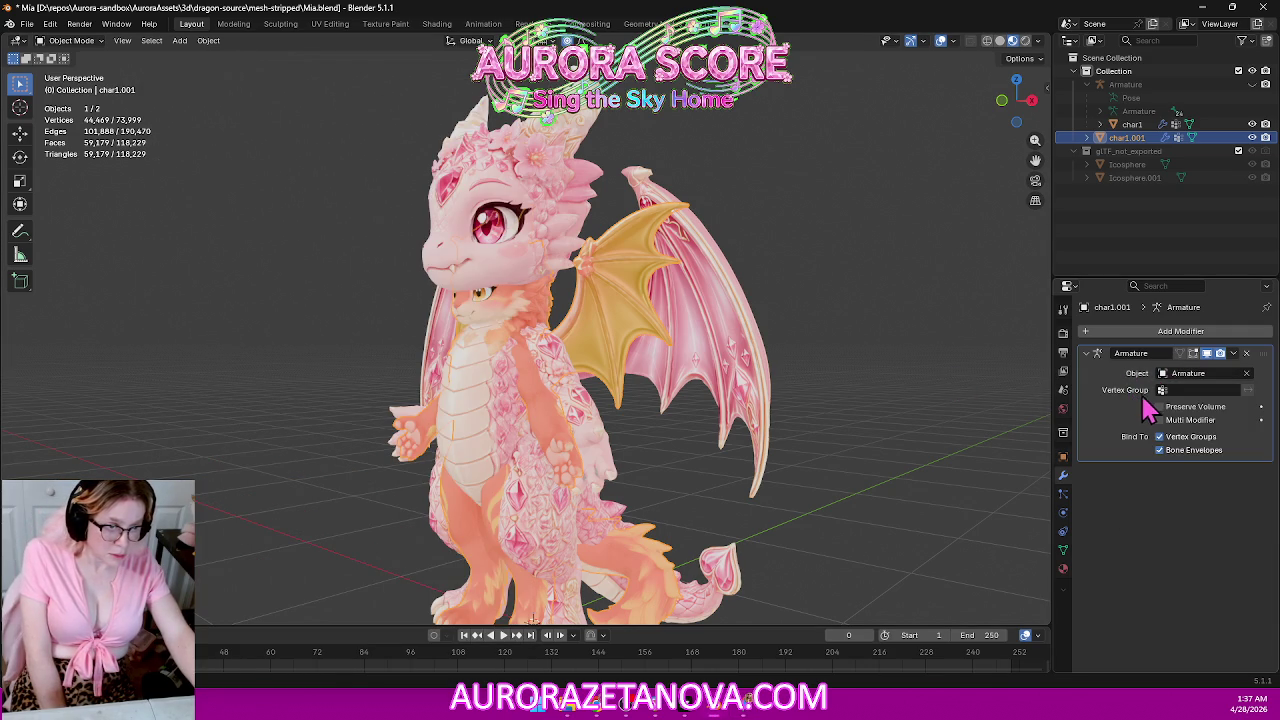
click(1247, 374)
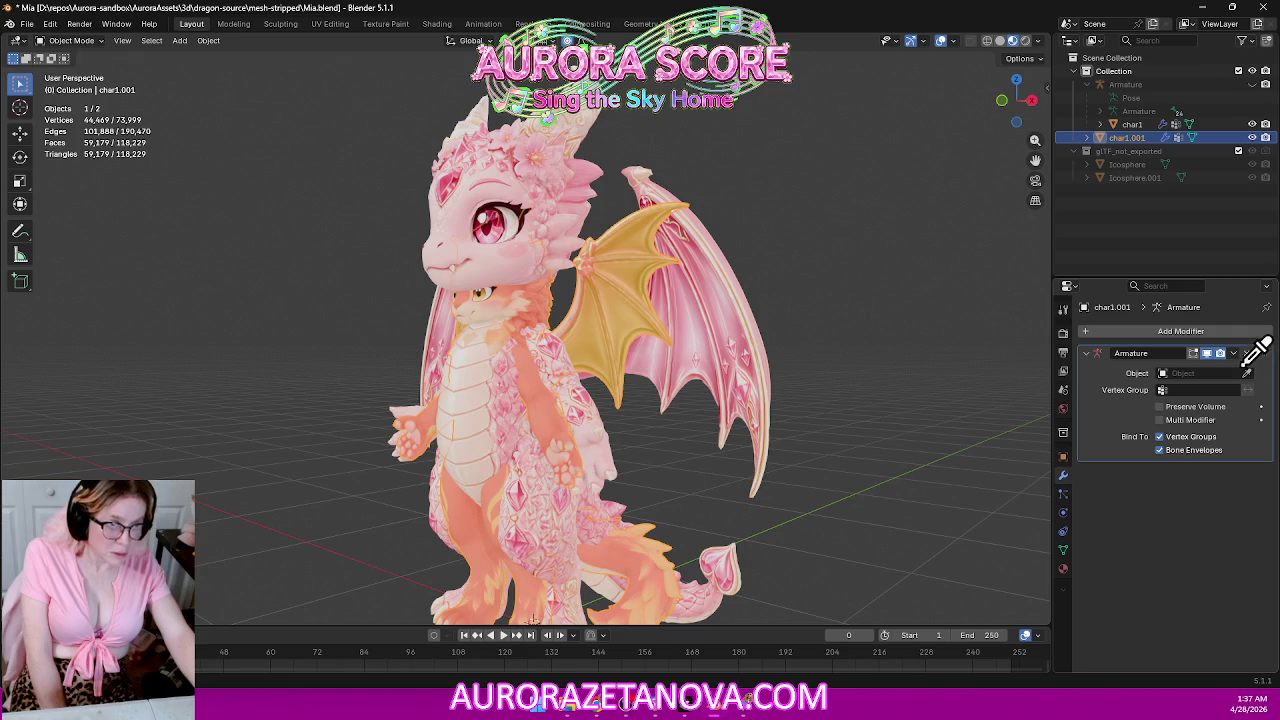
click(1148, 112)
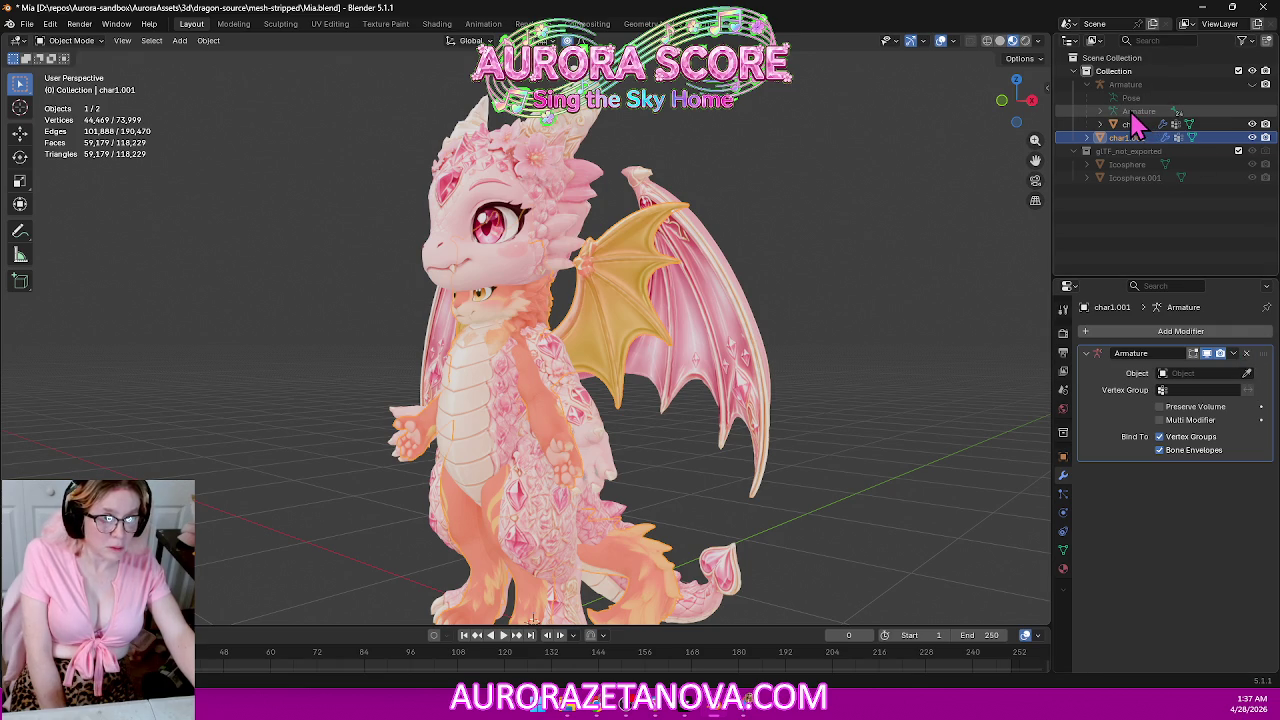
click(1135, 113)
click(1127, 137)
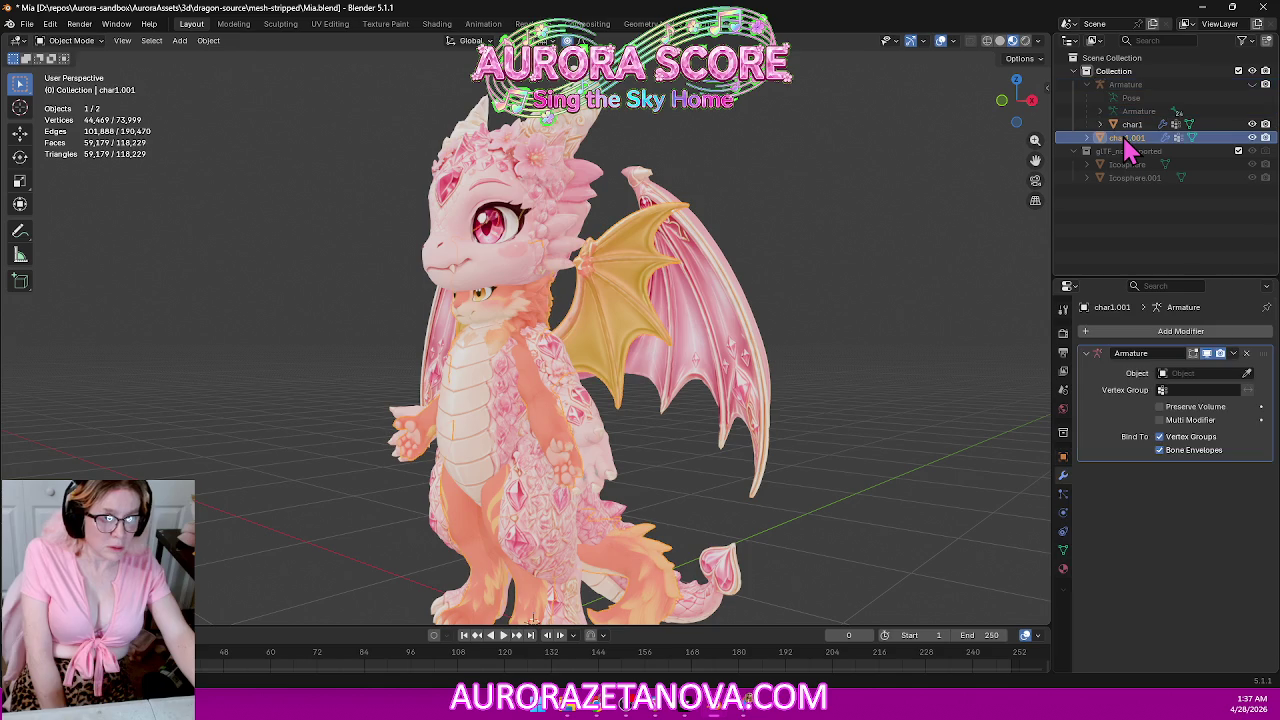
click(1168, 376)
click(1160, 395)
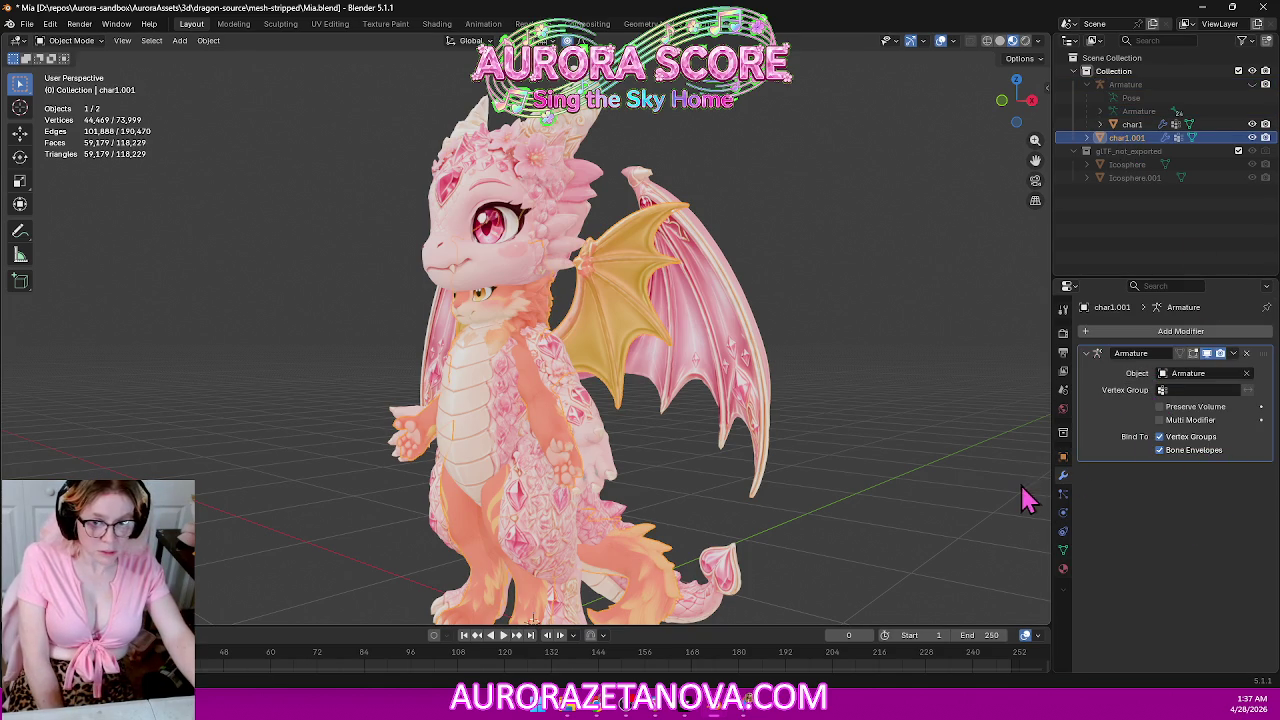
click(752, 712)
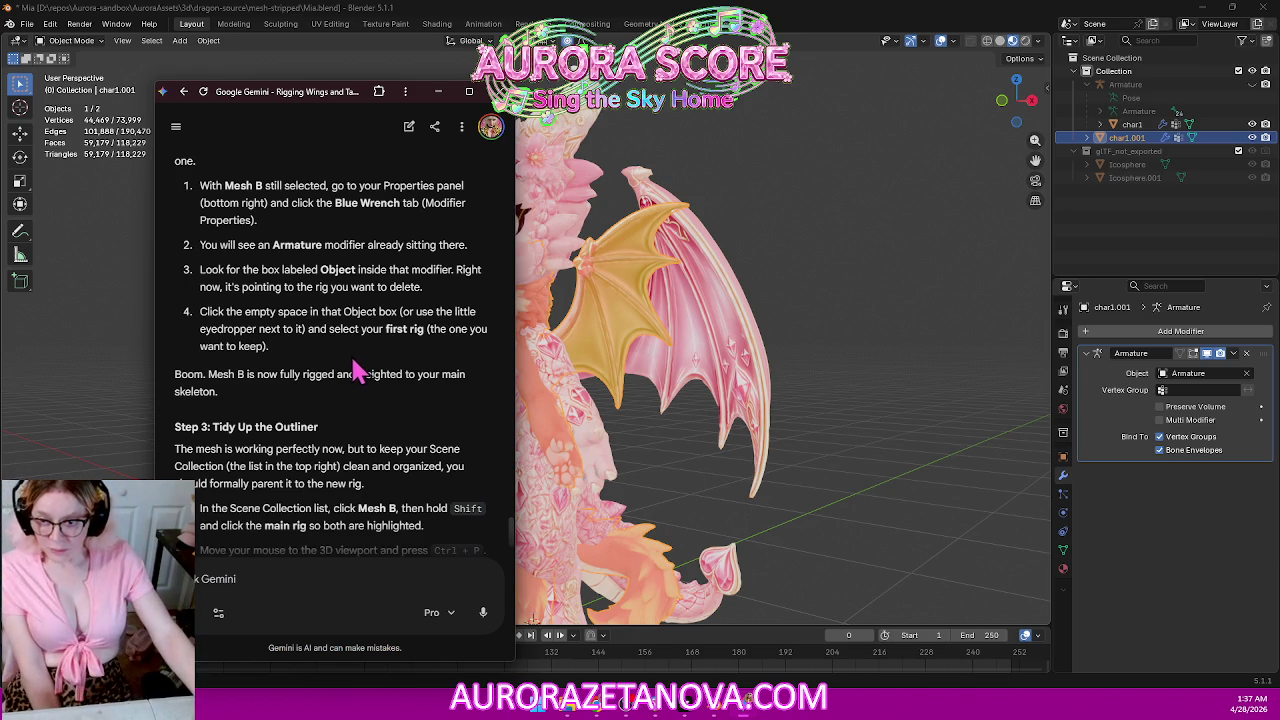
scroll(357, 354, down, 3)
scroll(354, 340, up, 2)
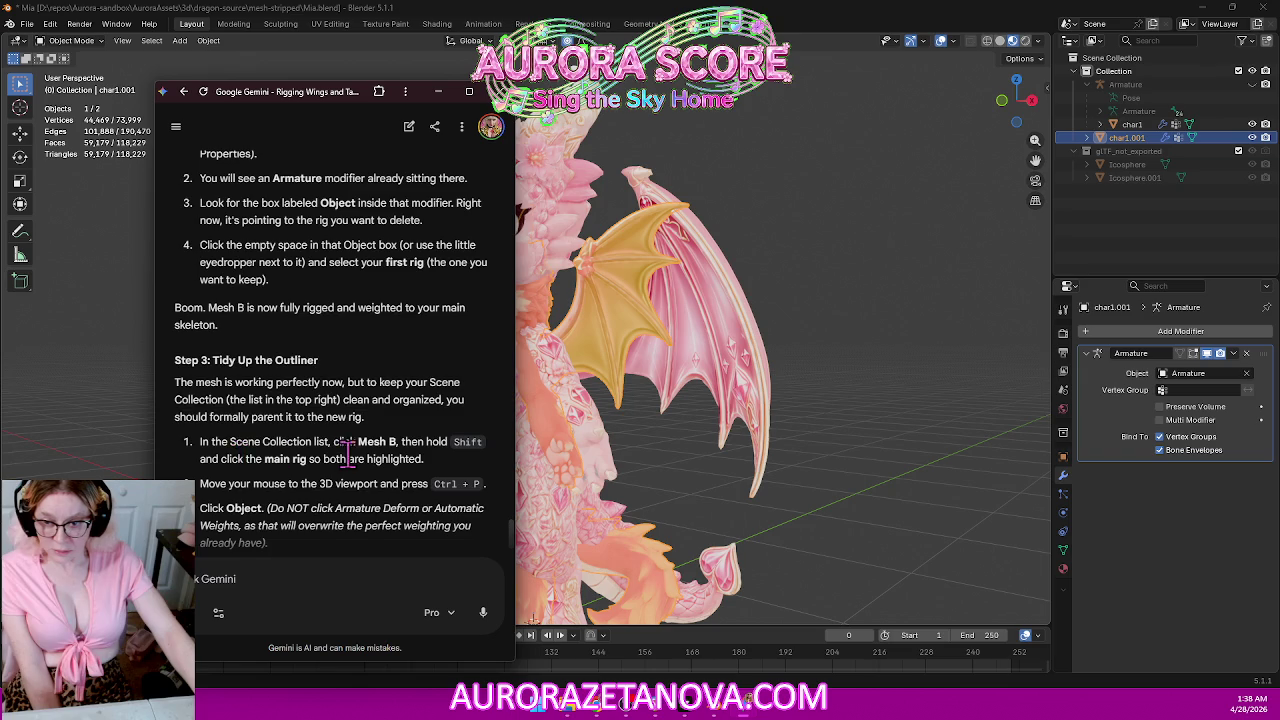
scroll(347, 452, down, 1)
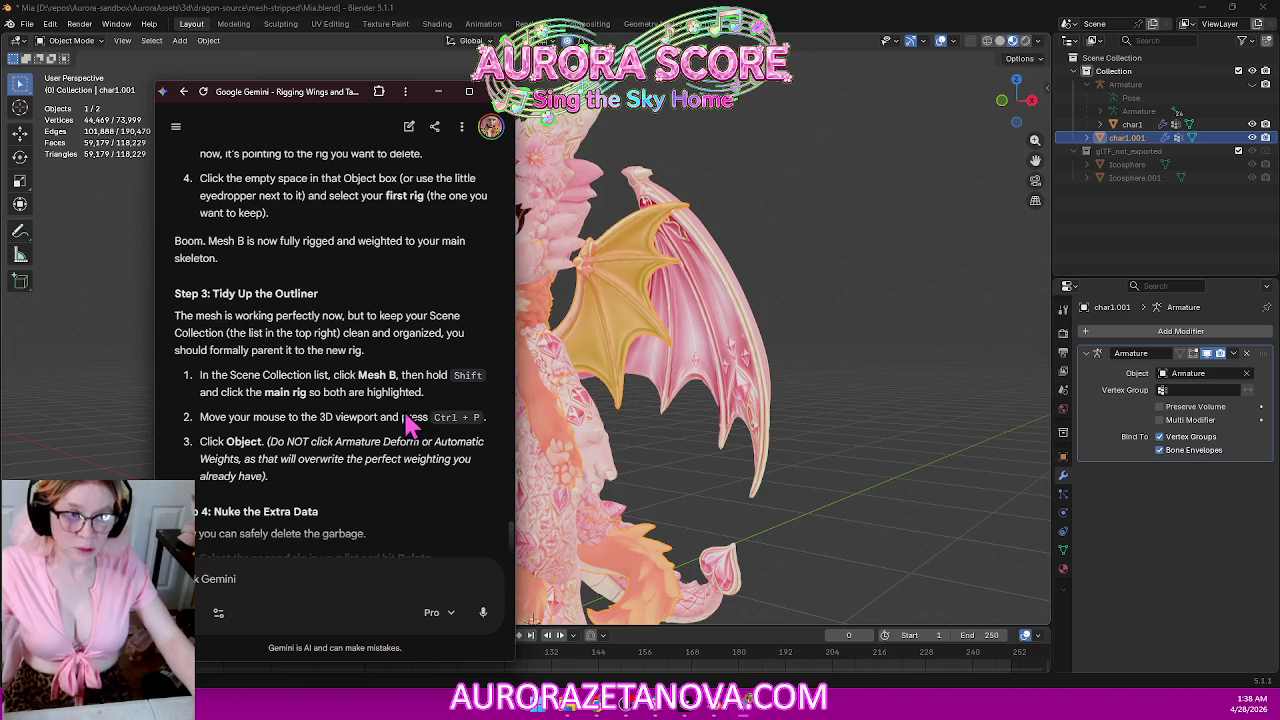
click(1143, 139)
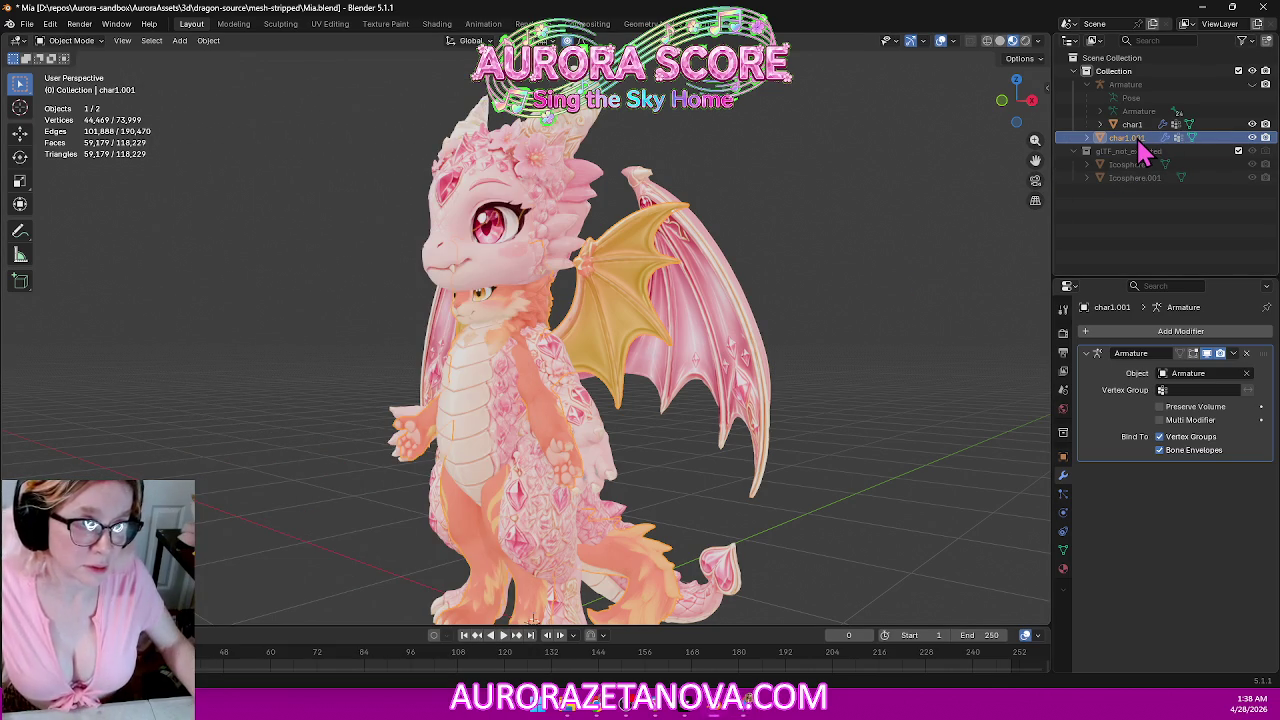
Apply char1.001's Armature modifier, then undo twice to bring it back without a rig target.
click(1234, 354)
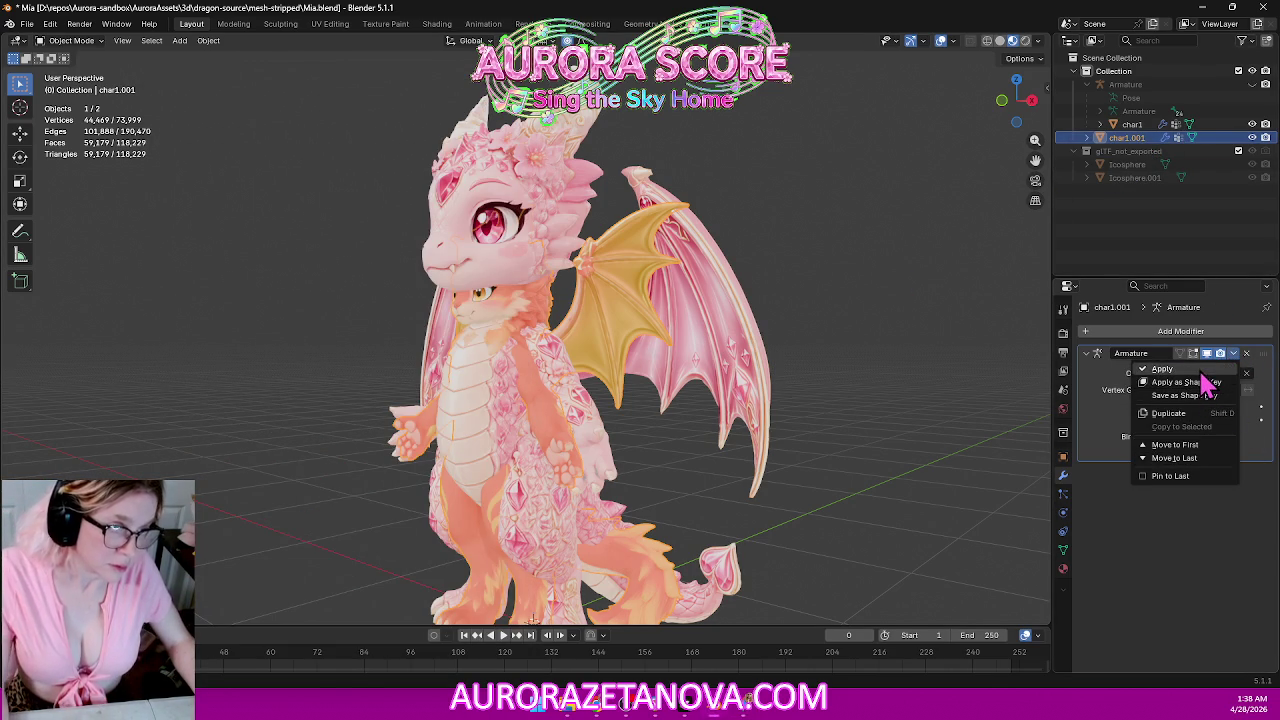
click(1200, 369)
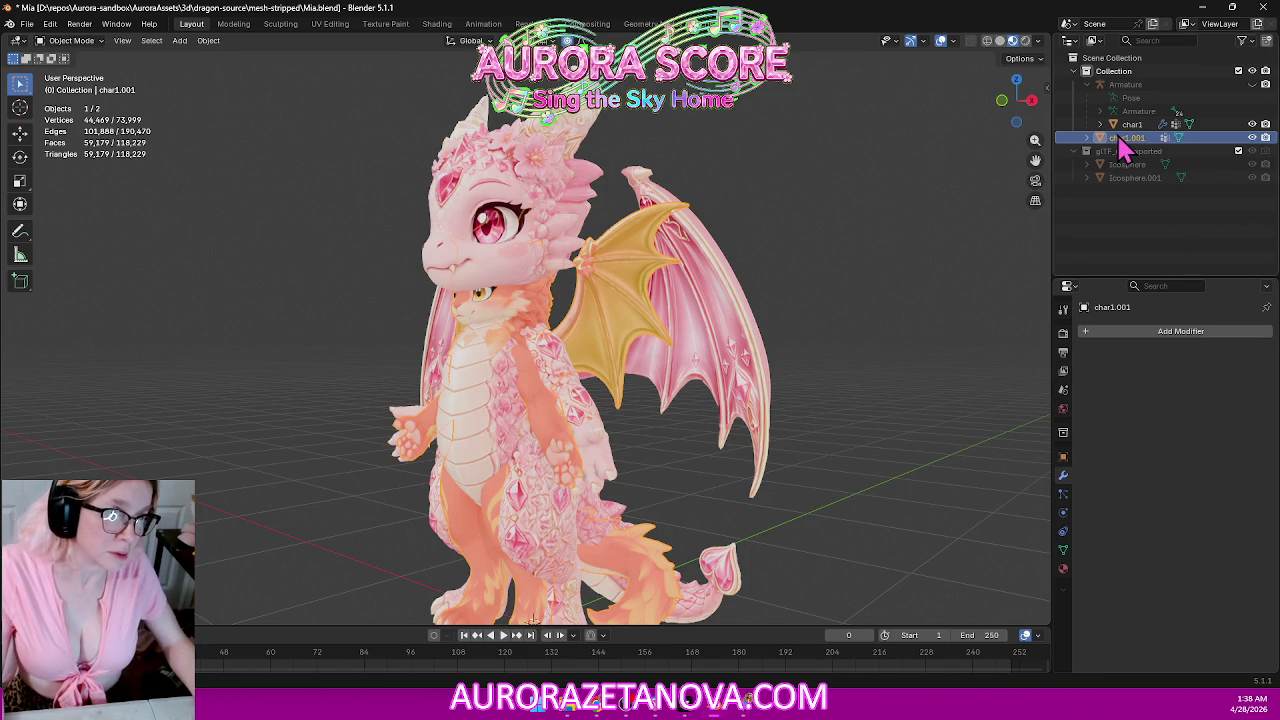
click(1088, 138)
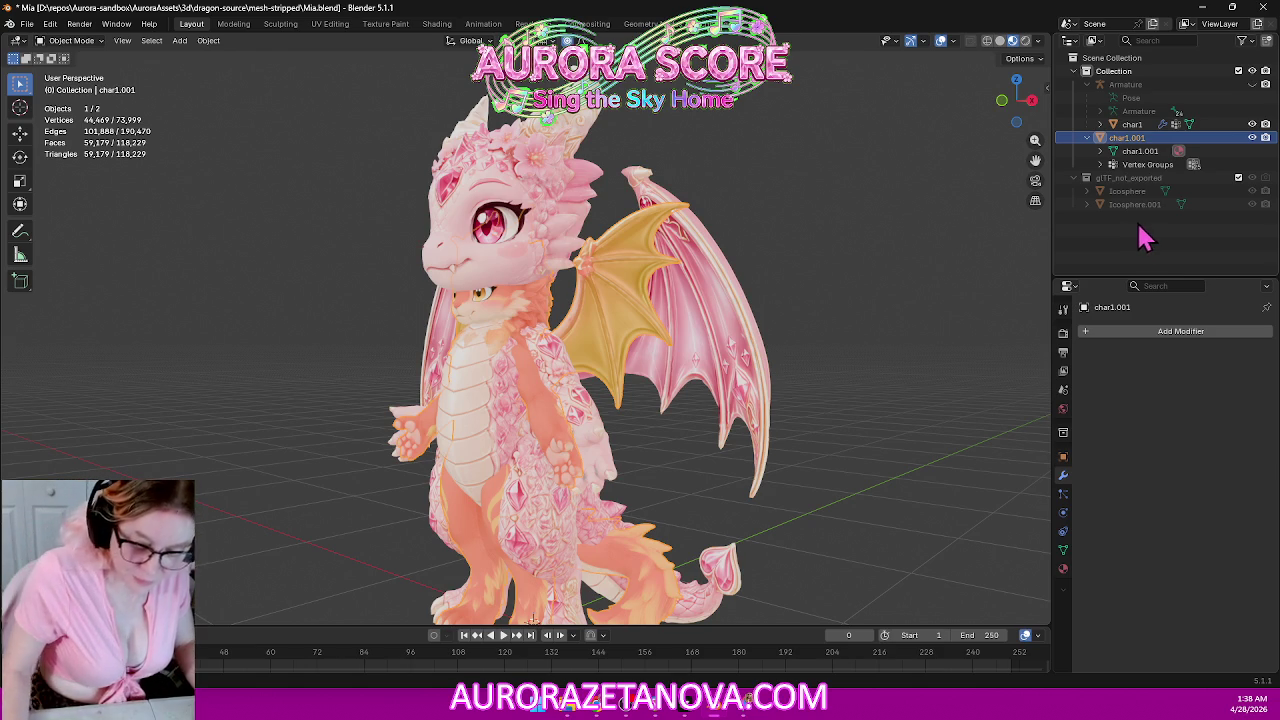
key(ctrl+z)
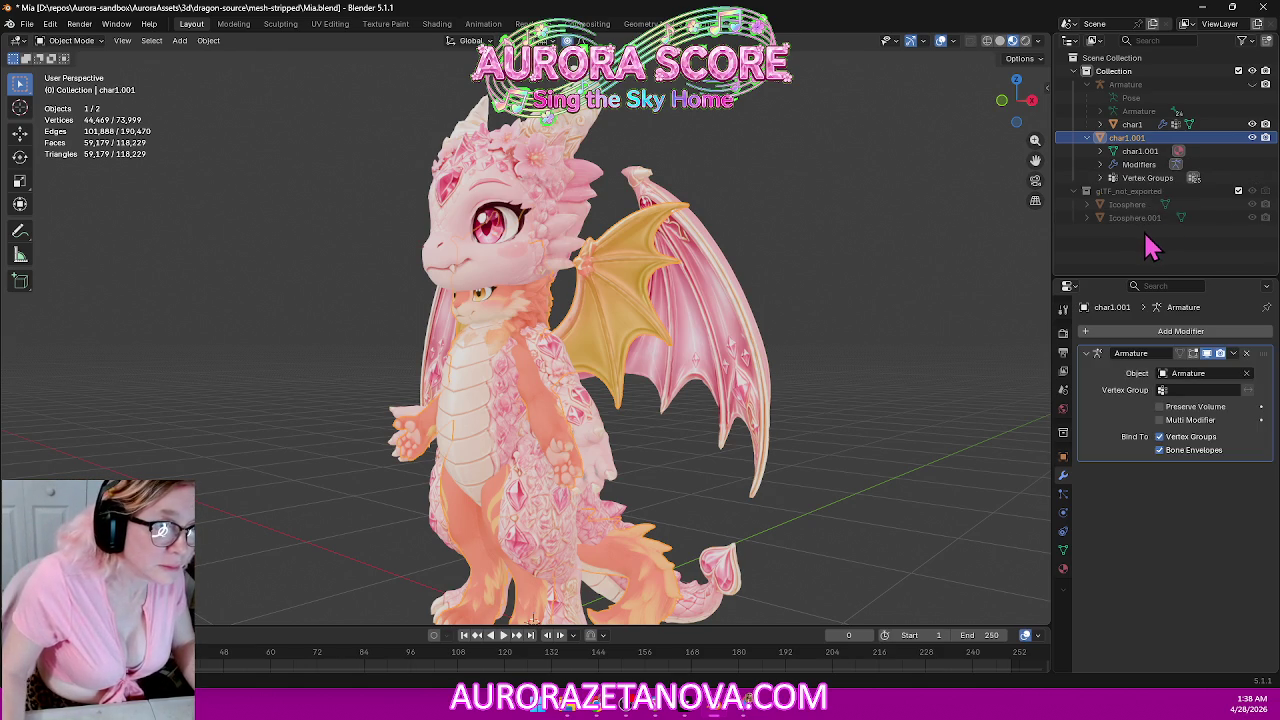
key(ctrl+z)
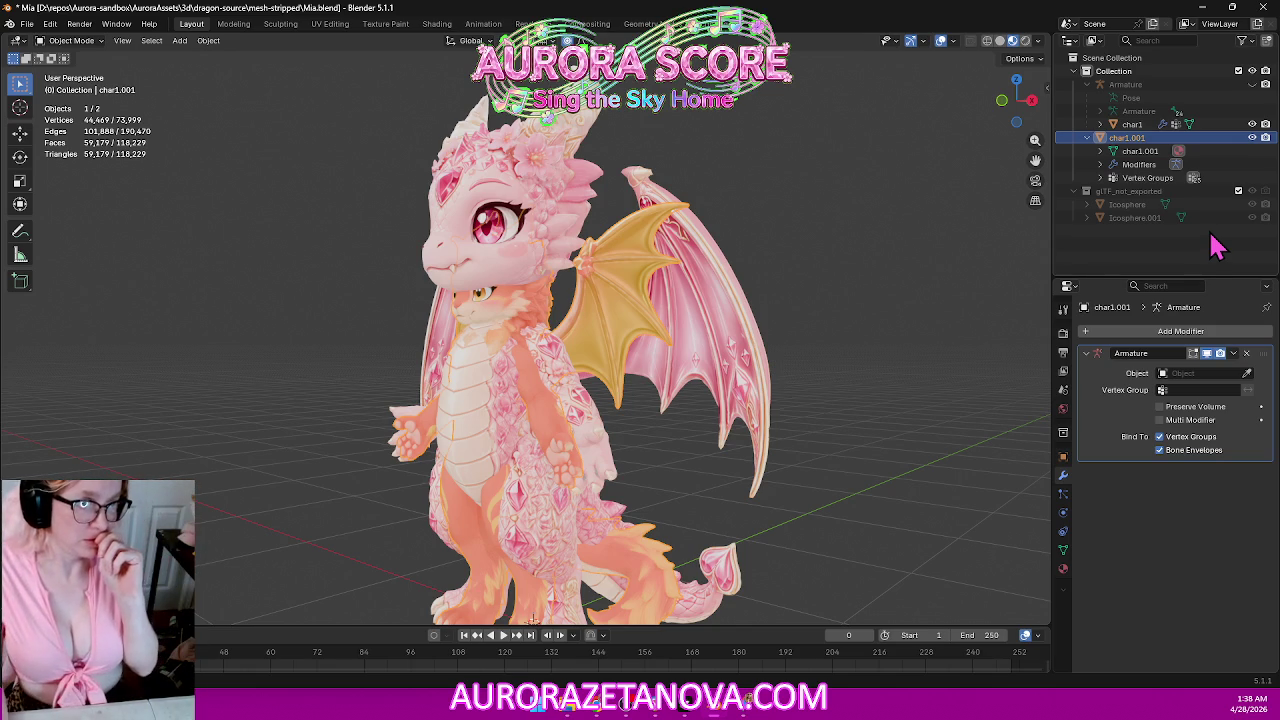
Reassign Armature to the modifier and apply it to char1.001.
click(1232, 354)
click(1226, 380)
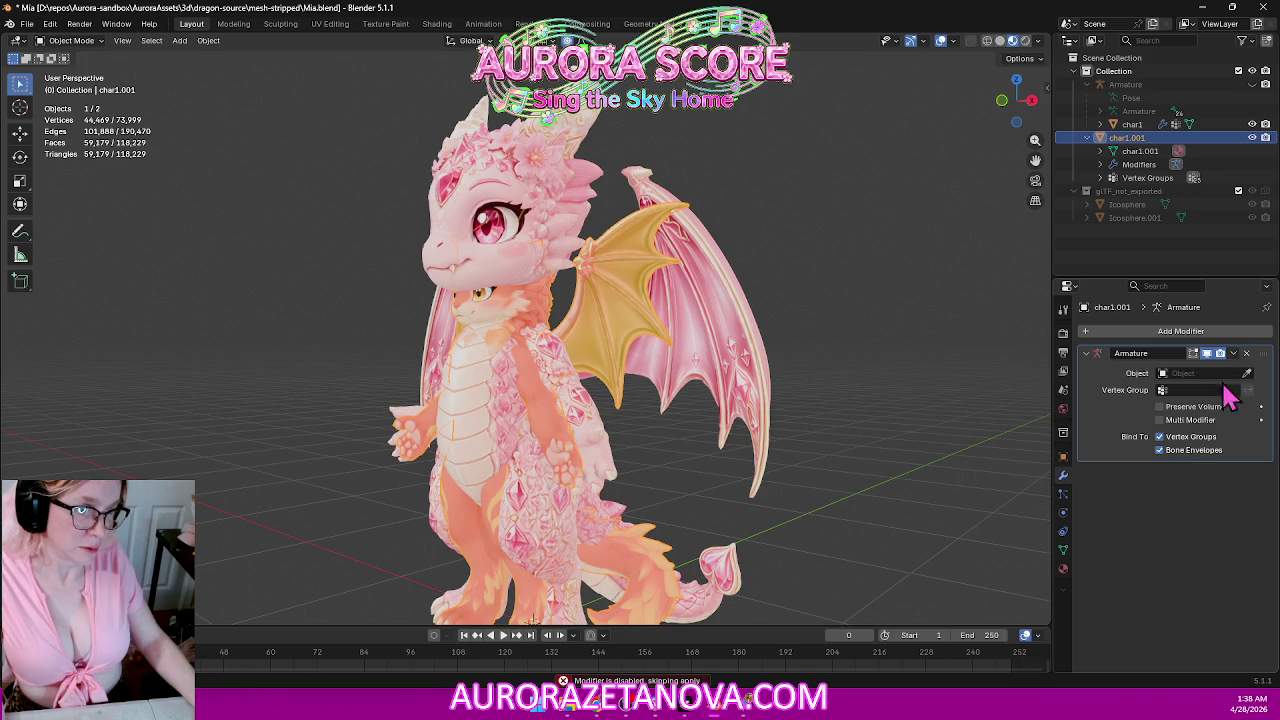
click(1224, 374)
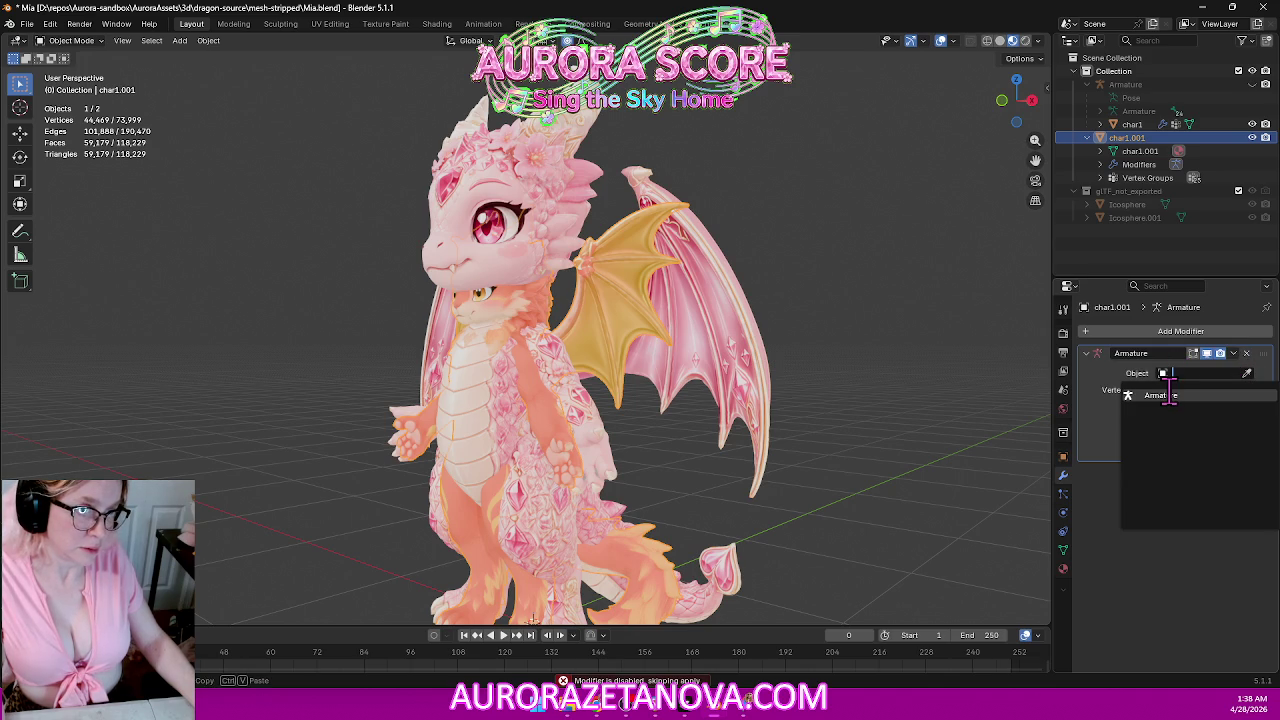
click(1169, 394)
click(1234, 355)
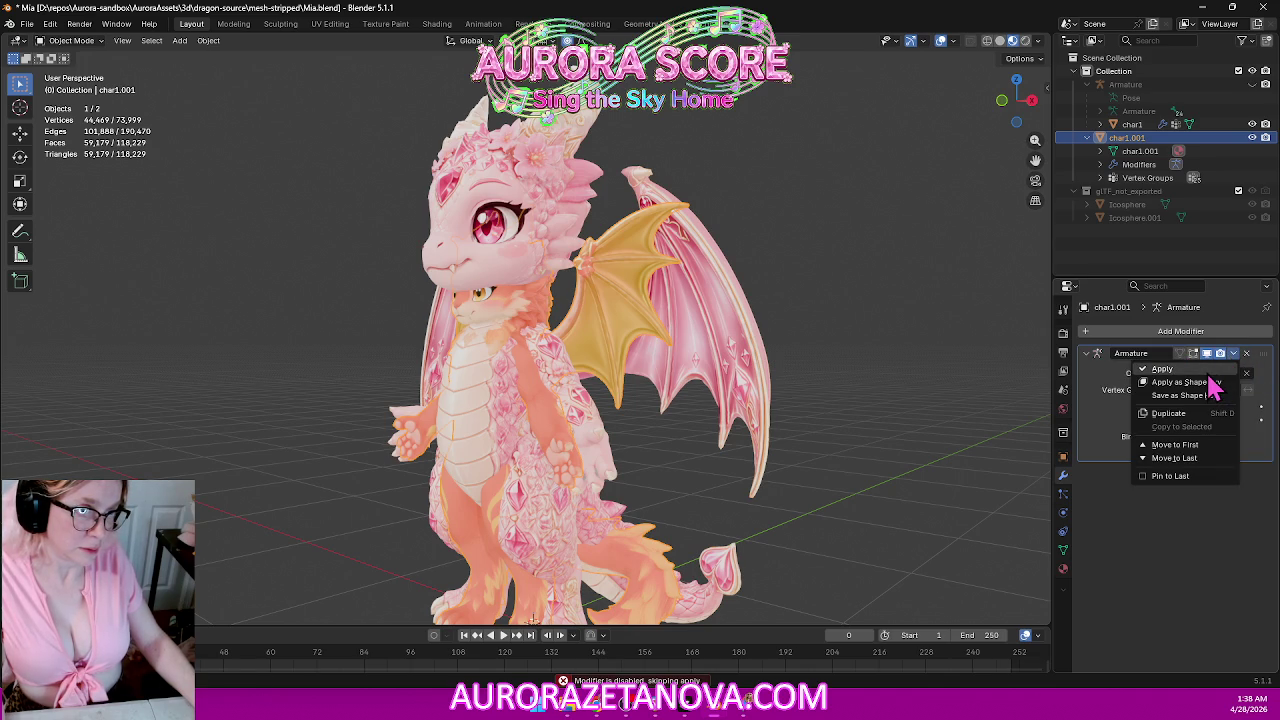
click(1208, 371)
Collapse char1.001 in the Outliner, check the Gemini guide, and select the Armature rig.
click(1175, 250)
click(1088, 138)
click(1120, 139)
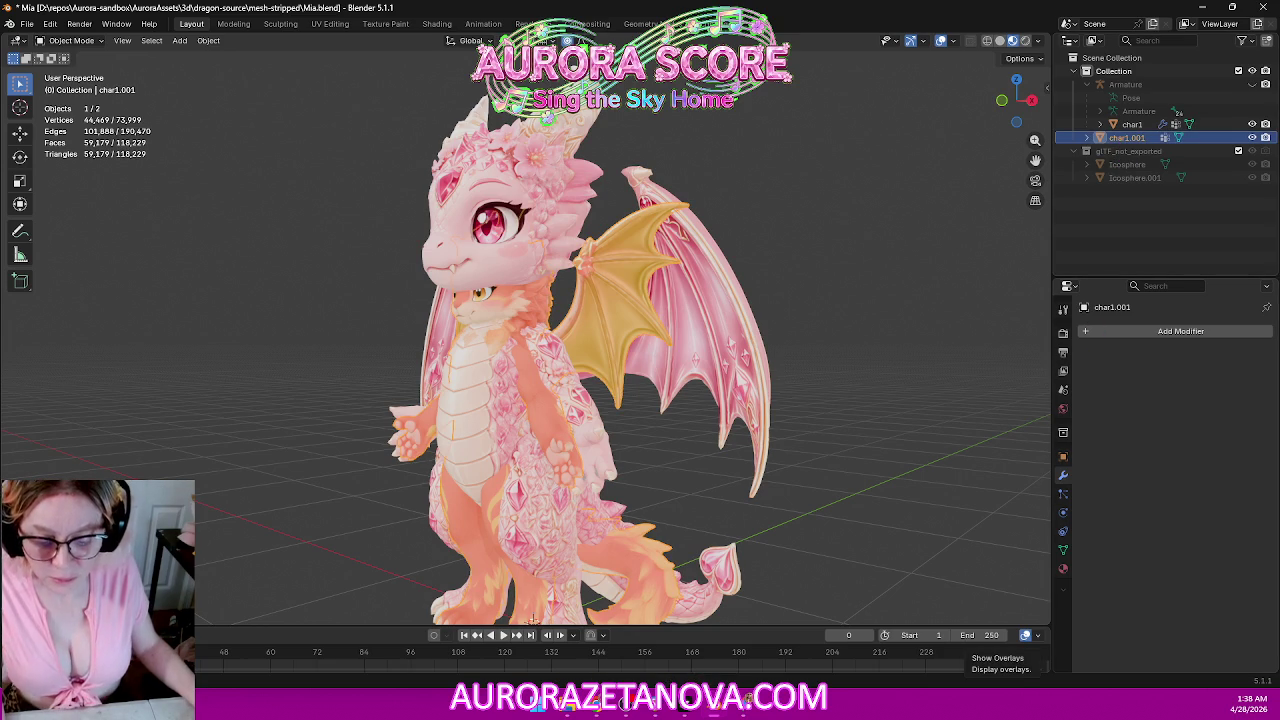
key(alt+Tab)
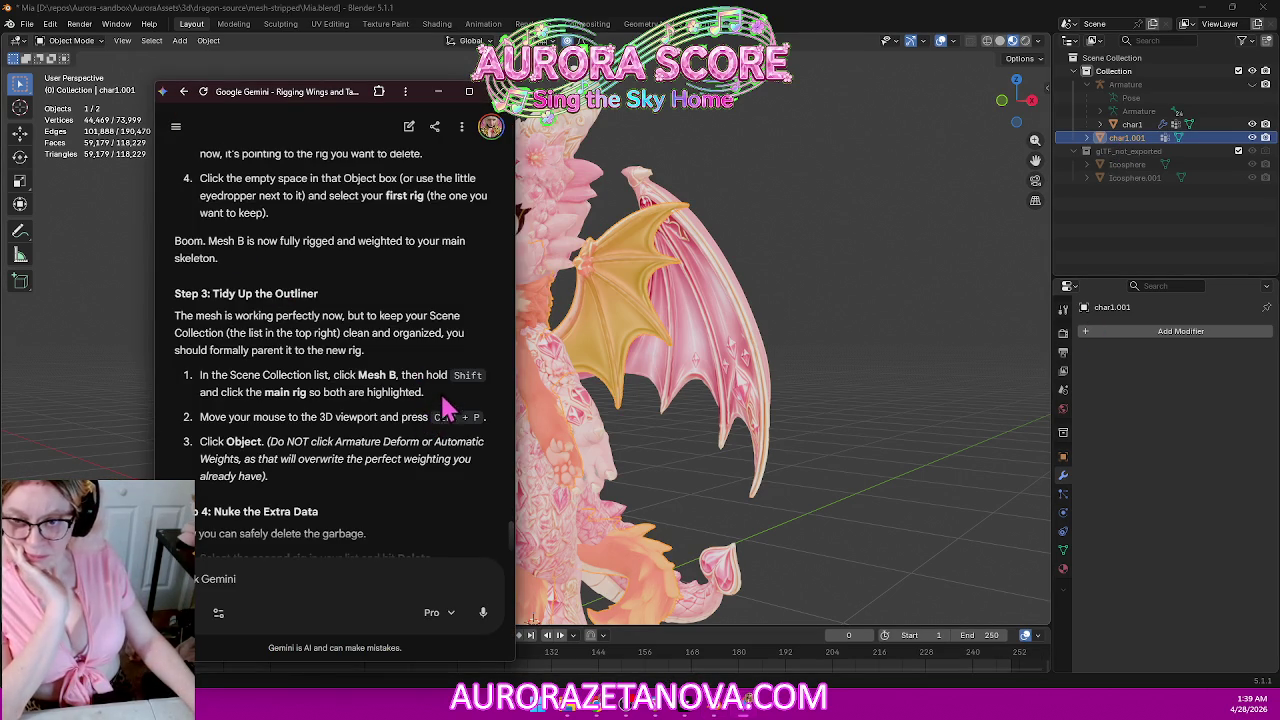
click(1138, 141)
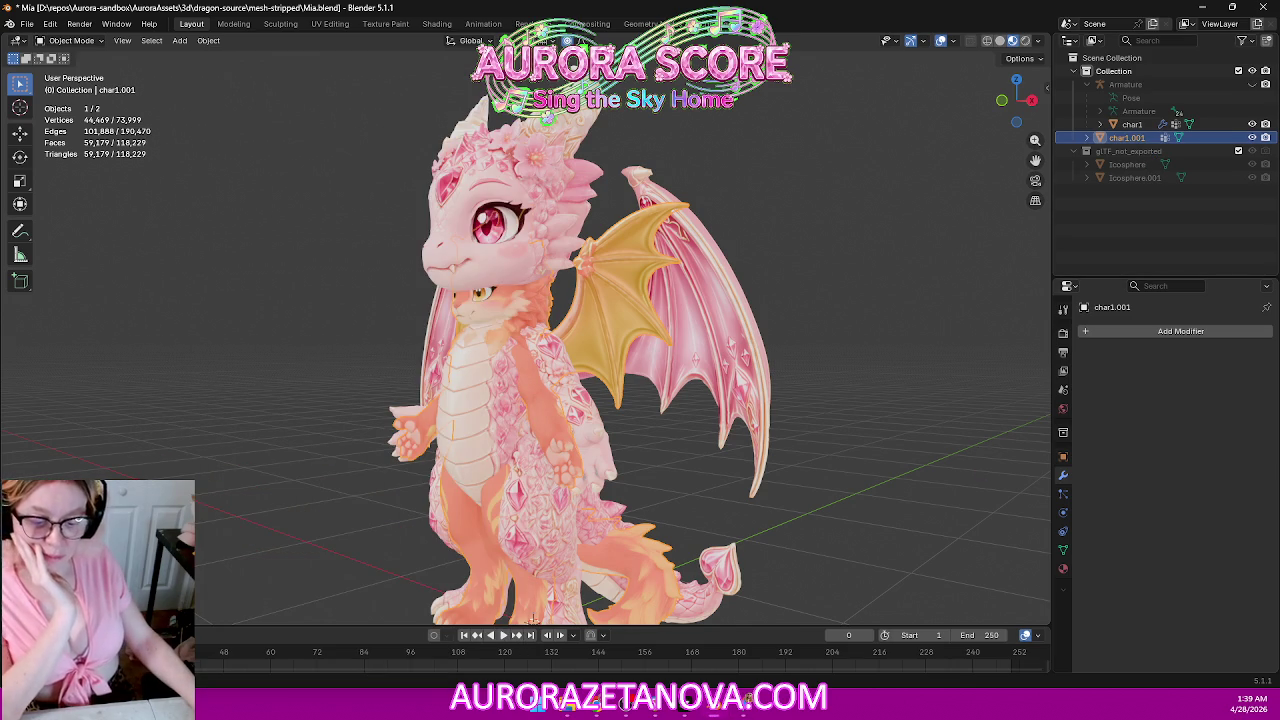
key(alt+Tab)
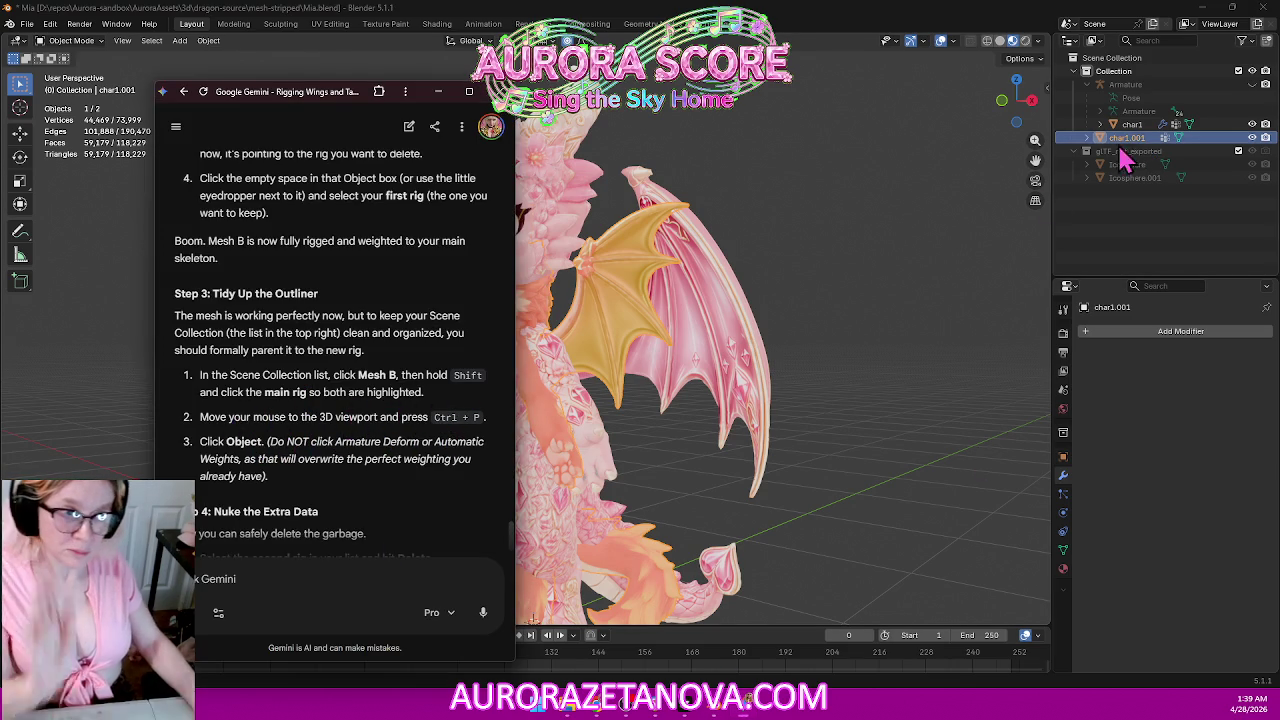
click(1150, 148)
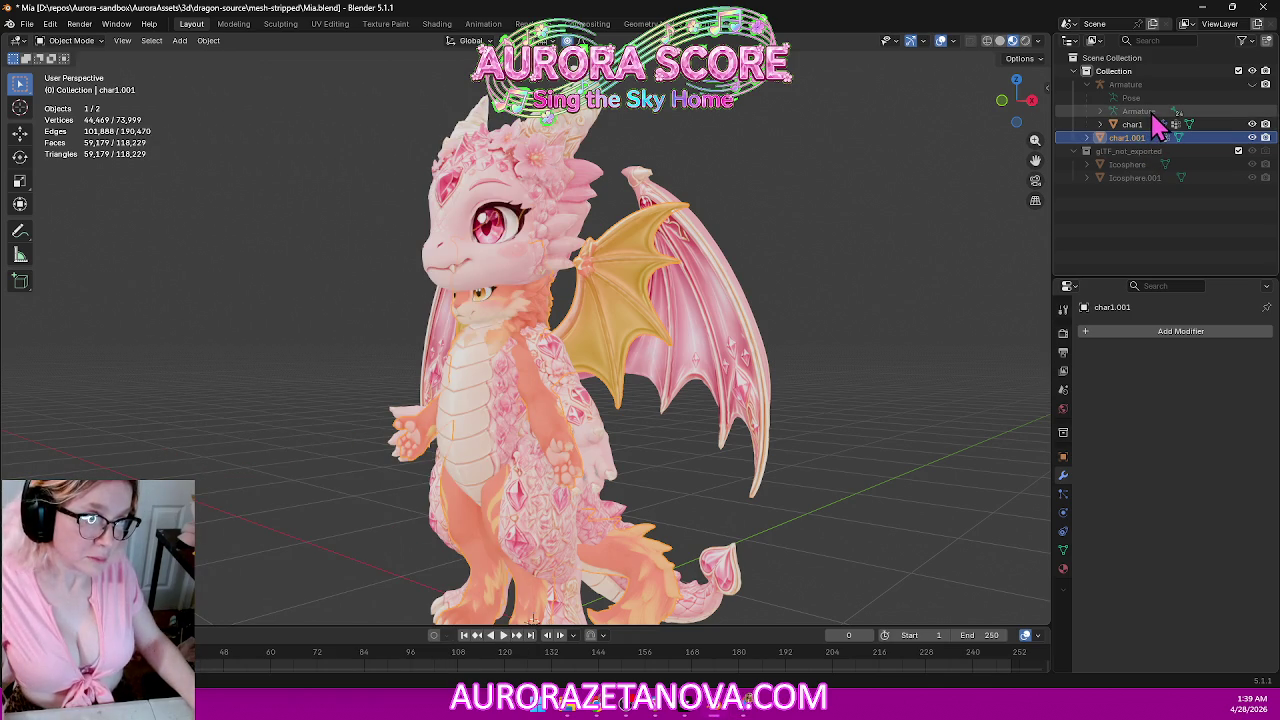
click(1188, 112)
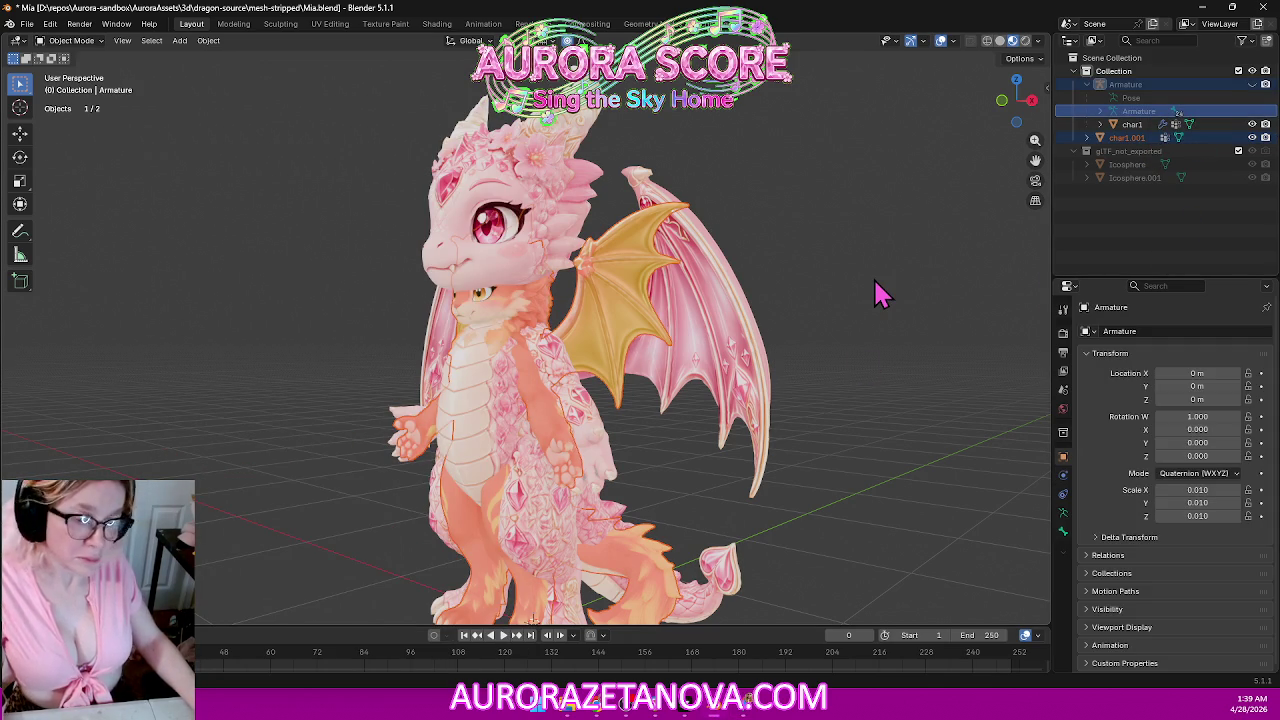
Review the Clear Parent and Set Parent menus while cross-checking Gemini's parenting step.
key(alt+p)
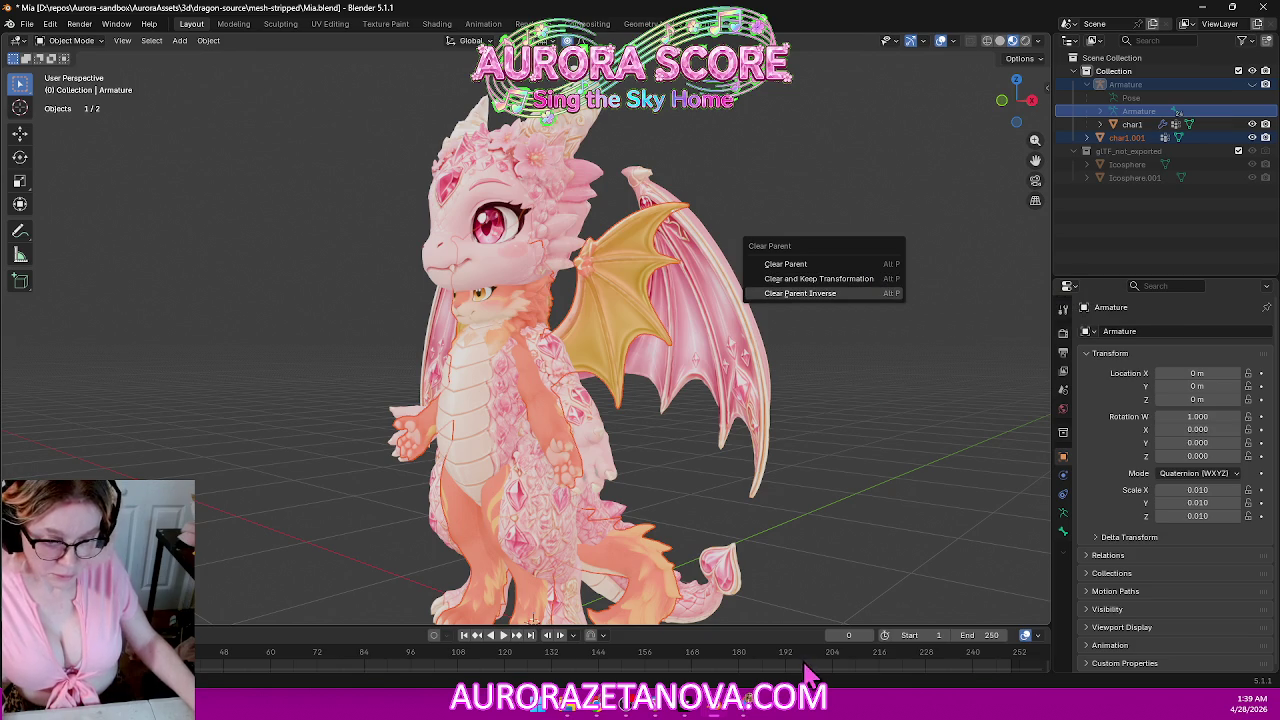
click(750, 708)
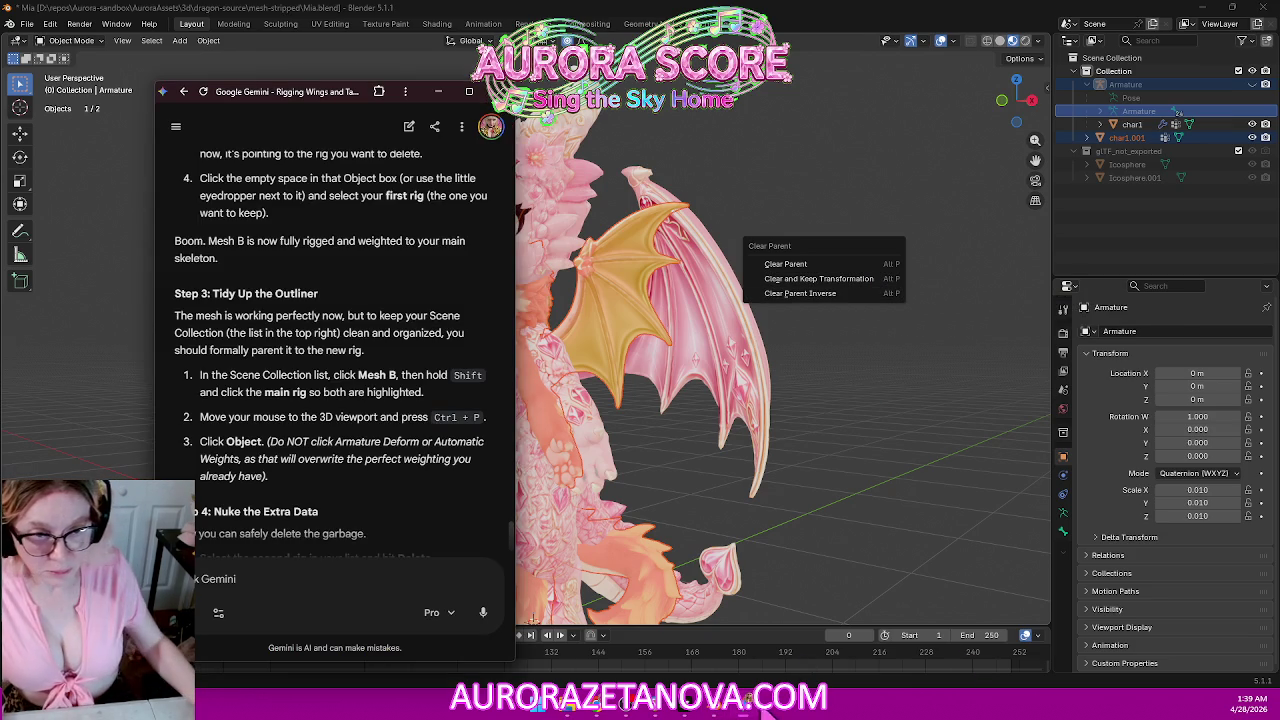
click(1145, 127)
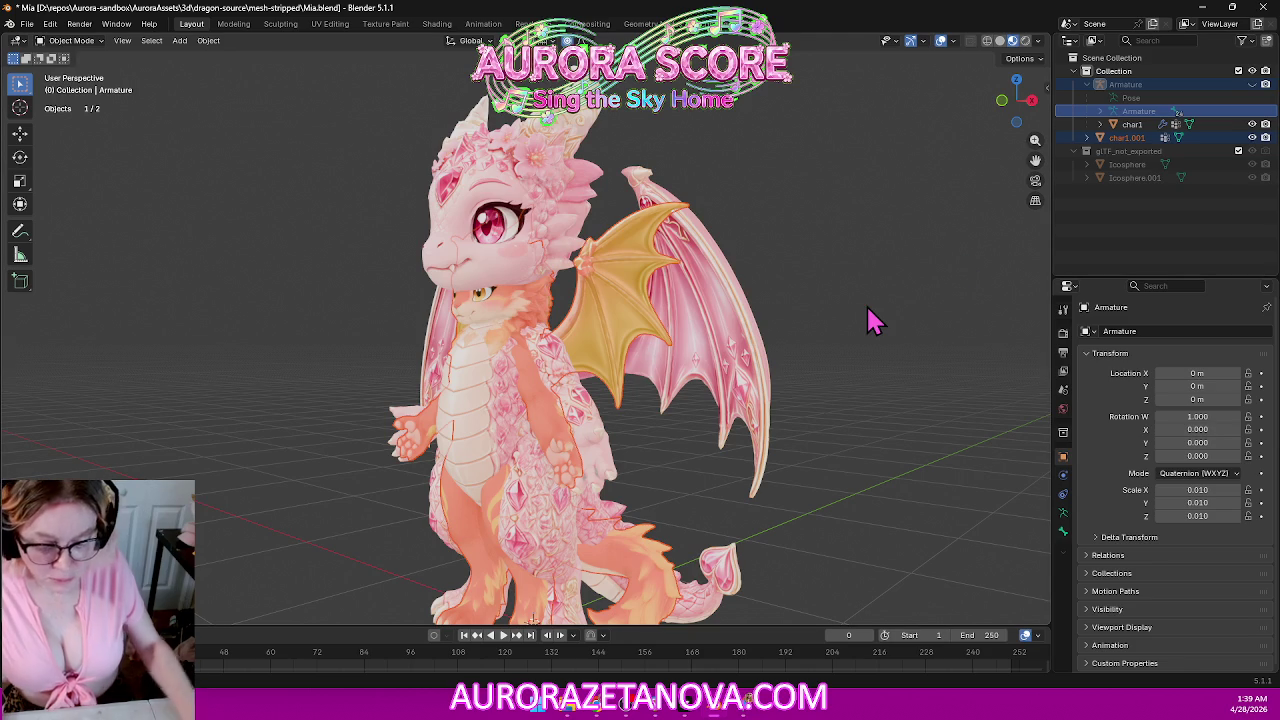
key(ctrl+p)
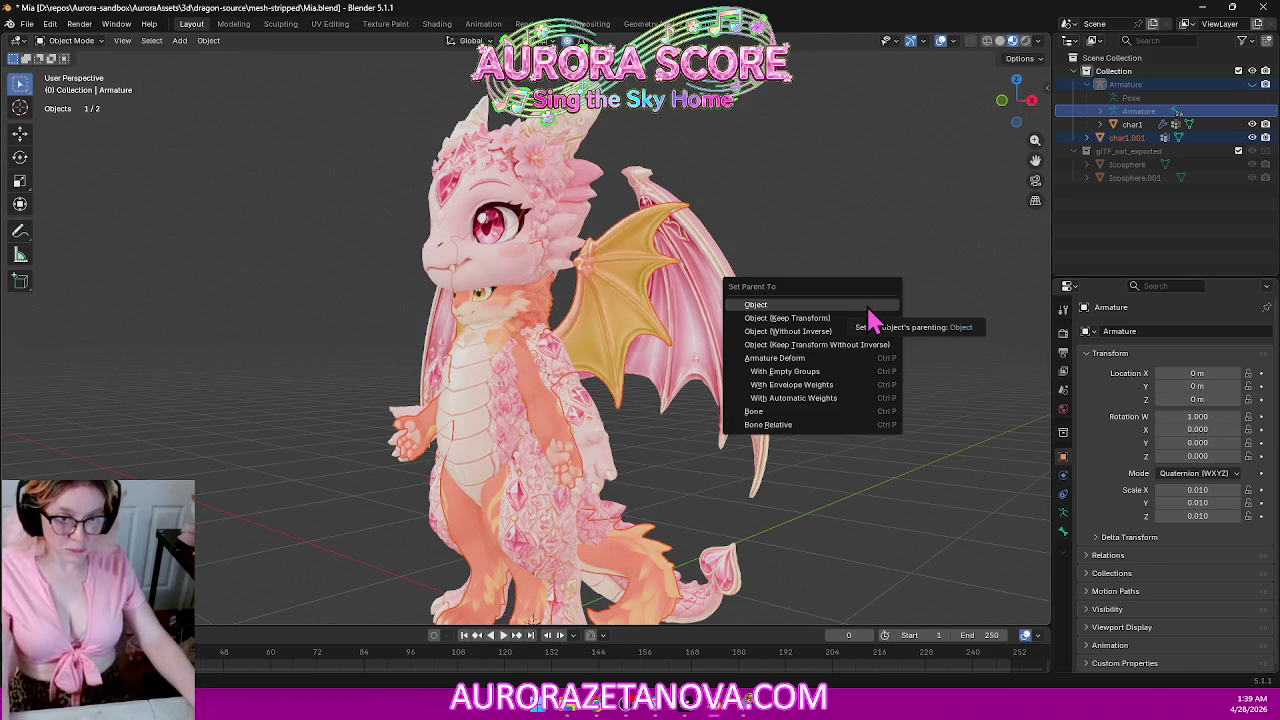
click(749, 711)
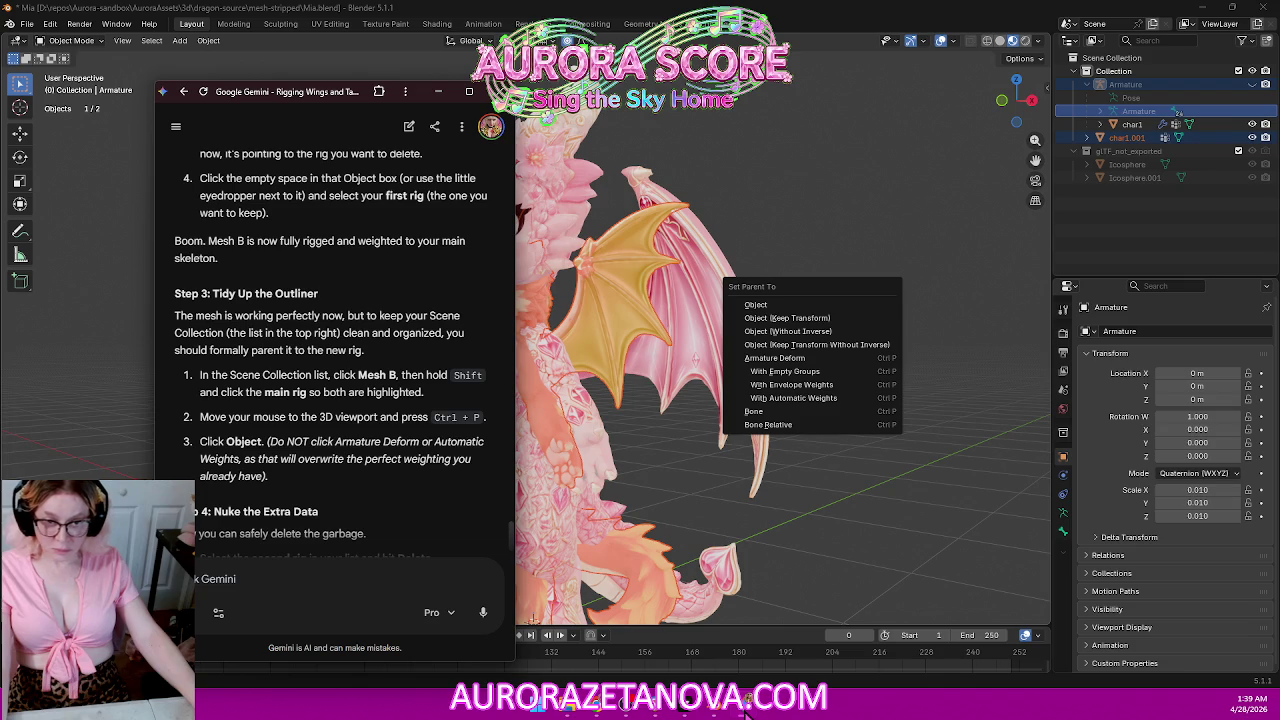
click(777, 310)
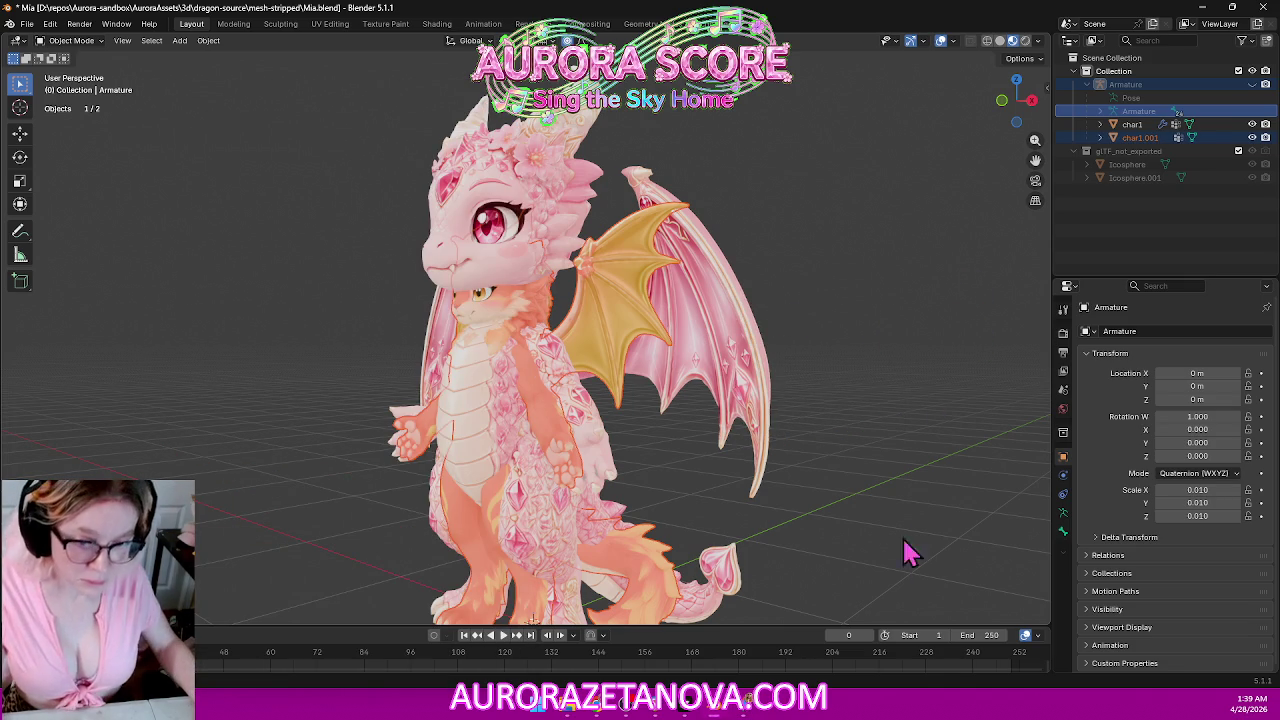
Scroll the Gemini guide down to Step 4 on deleting leftover data.
click(748, 705)
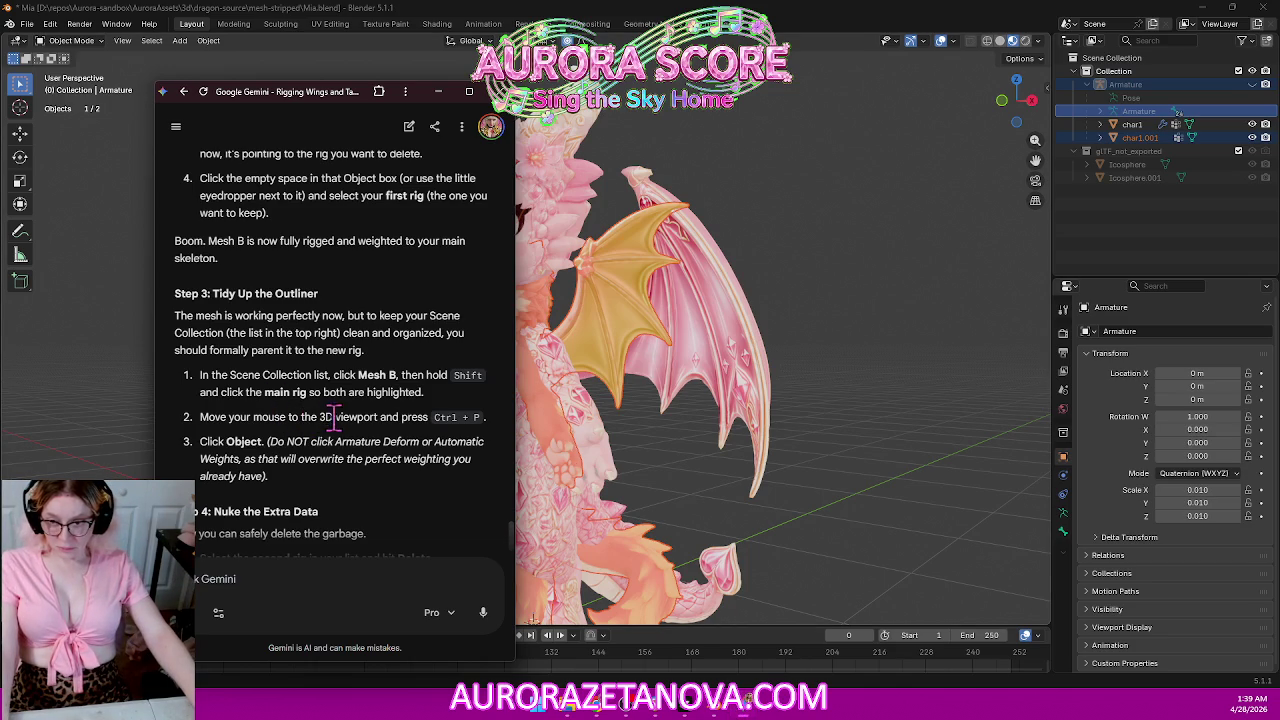
scroll(333, 416, down, 1)
scroll(355, 455, down, 2)
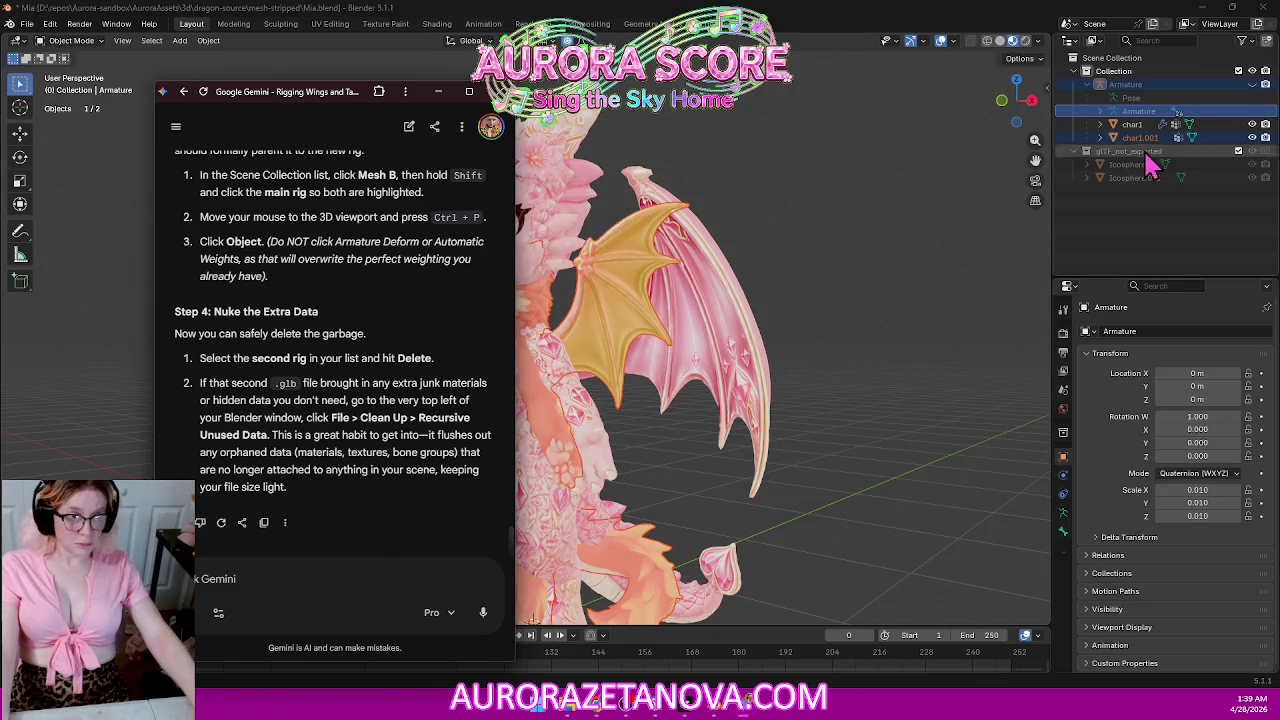
Delete the glTF_not_exported collection and both leftover Icospheres.
click(1151, 229)
click(1148, 152)
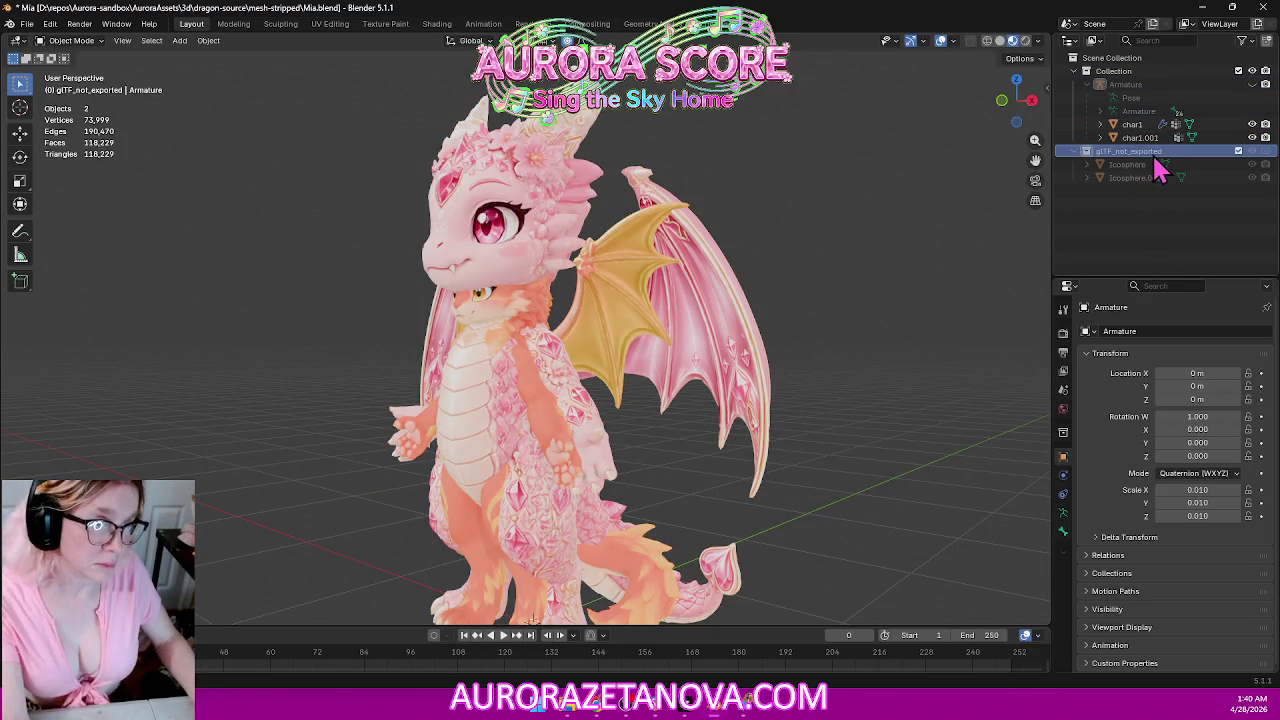
key(Delete)
click(1135, 166)
key(Delete)
click(1134, 152)
key(Delete)
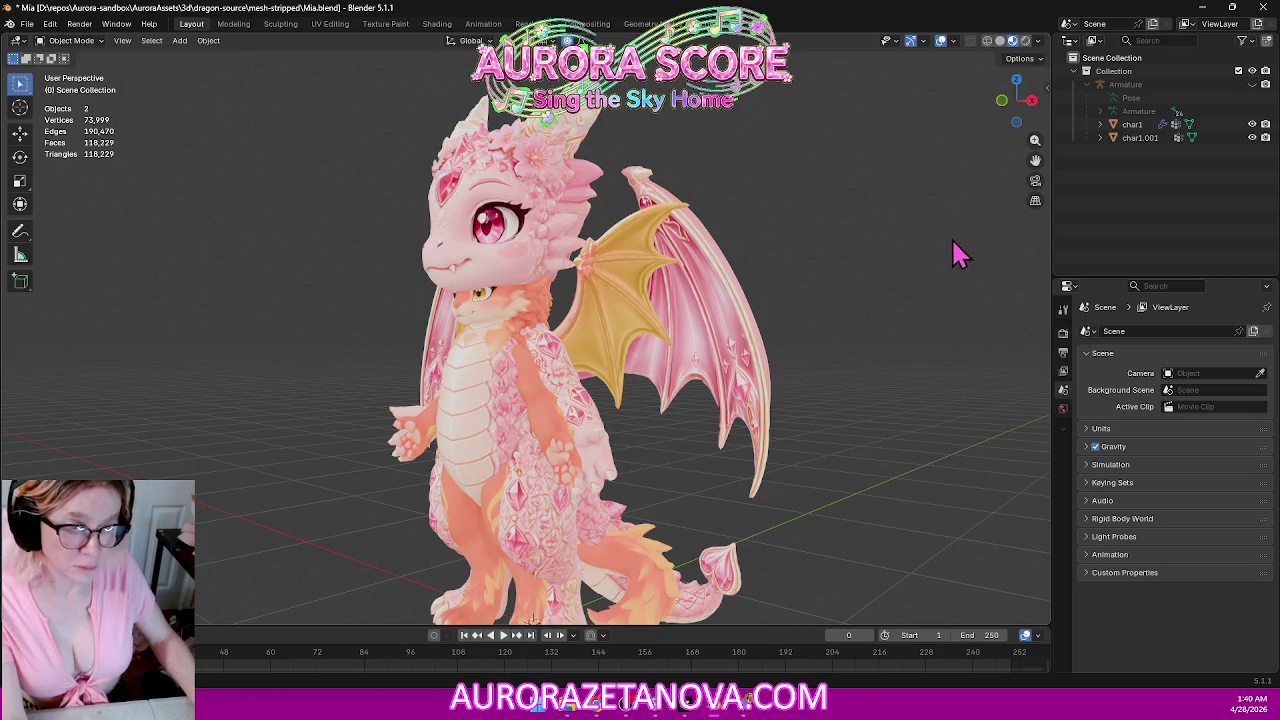
mouse_move(903, 237)
middle_down()
mouse_move(951, 220)
mouse_move(972, 230)
mouse_move(886, 251)
middle_up()
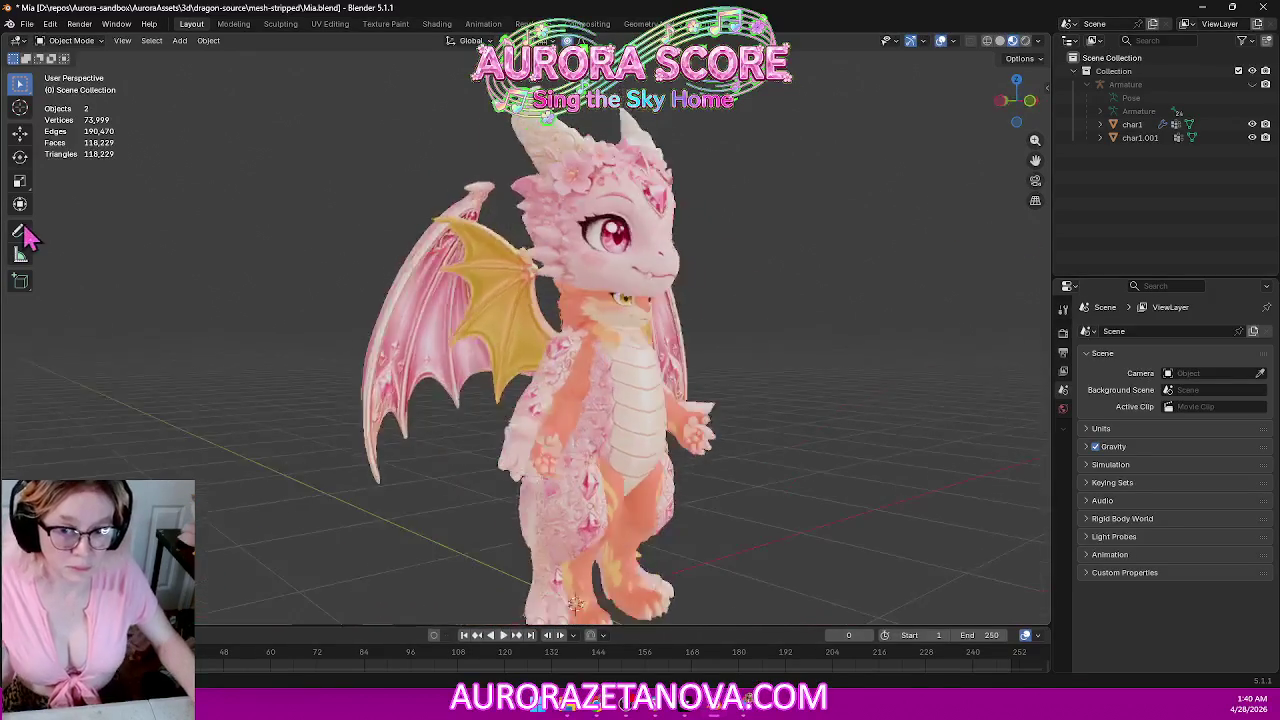
scroll(870, 255, down, 3)
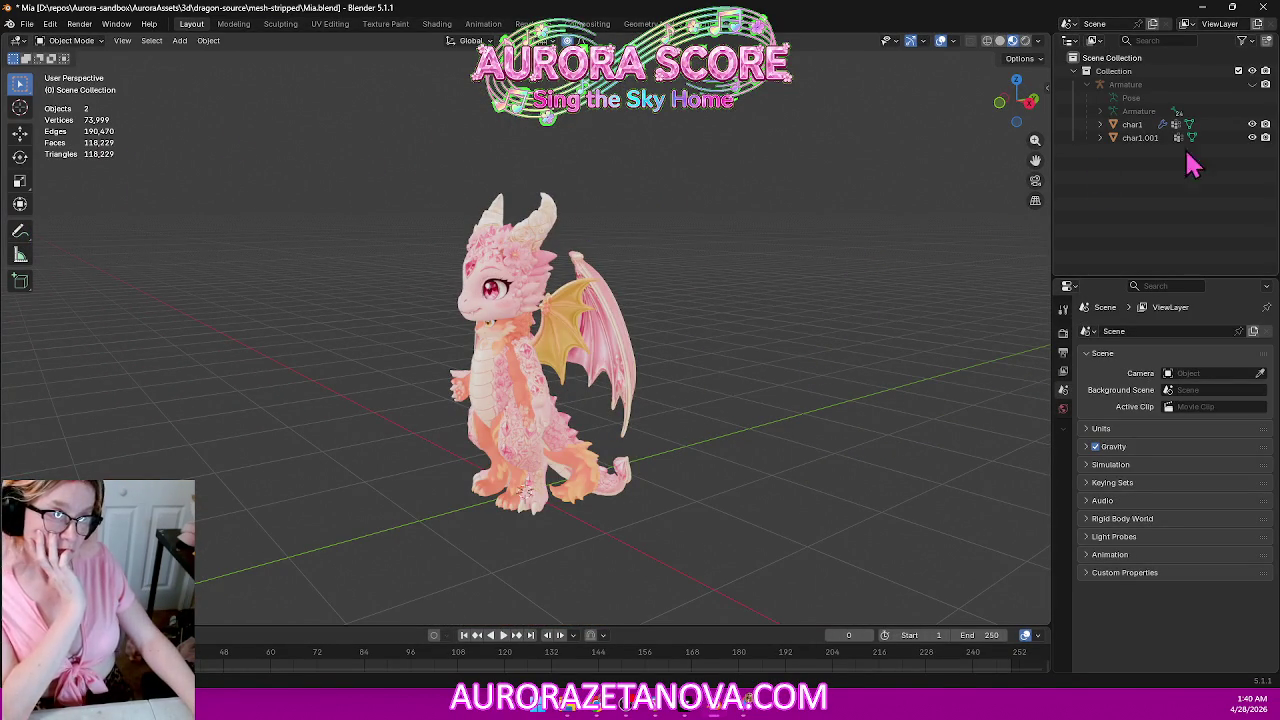
Show char1.001's Object Data vertex groups, then look for cleanup in the File menu and Gemini.
click(1152, 140)
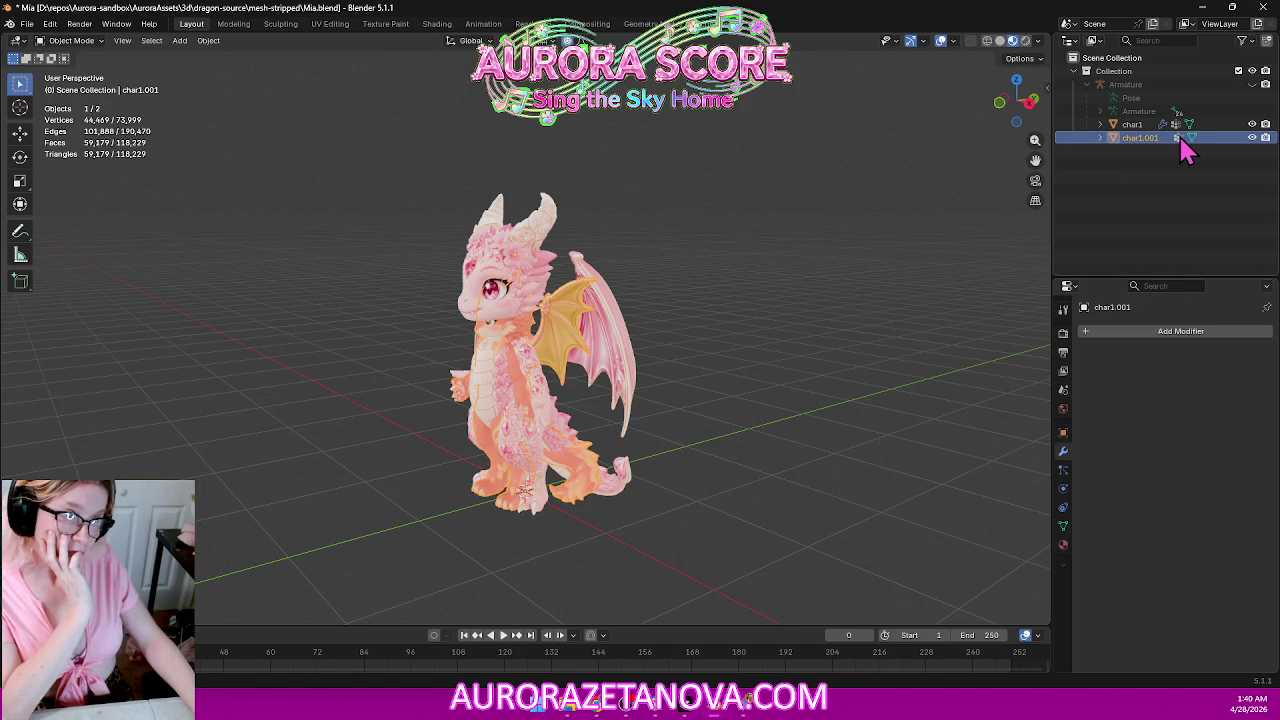
click(1180, 137)
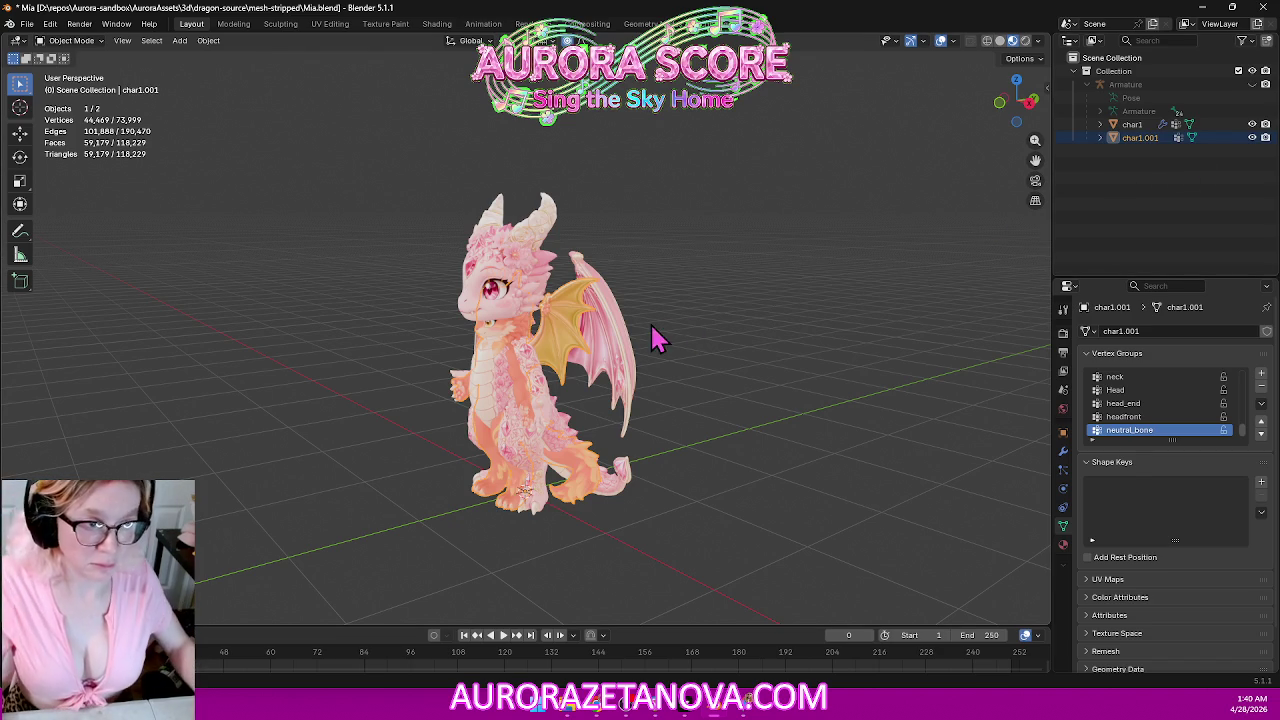
mouse_move(140, 197)
middle_down()
mouse_move(236, 163)
mouse_move(312, 171)
middle_up()
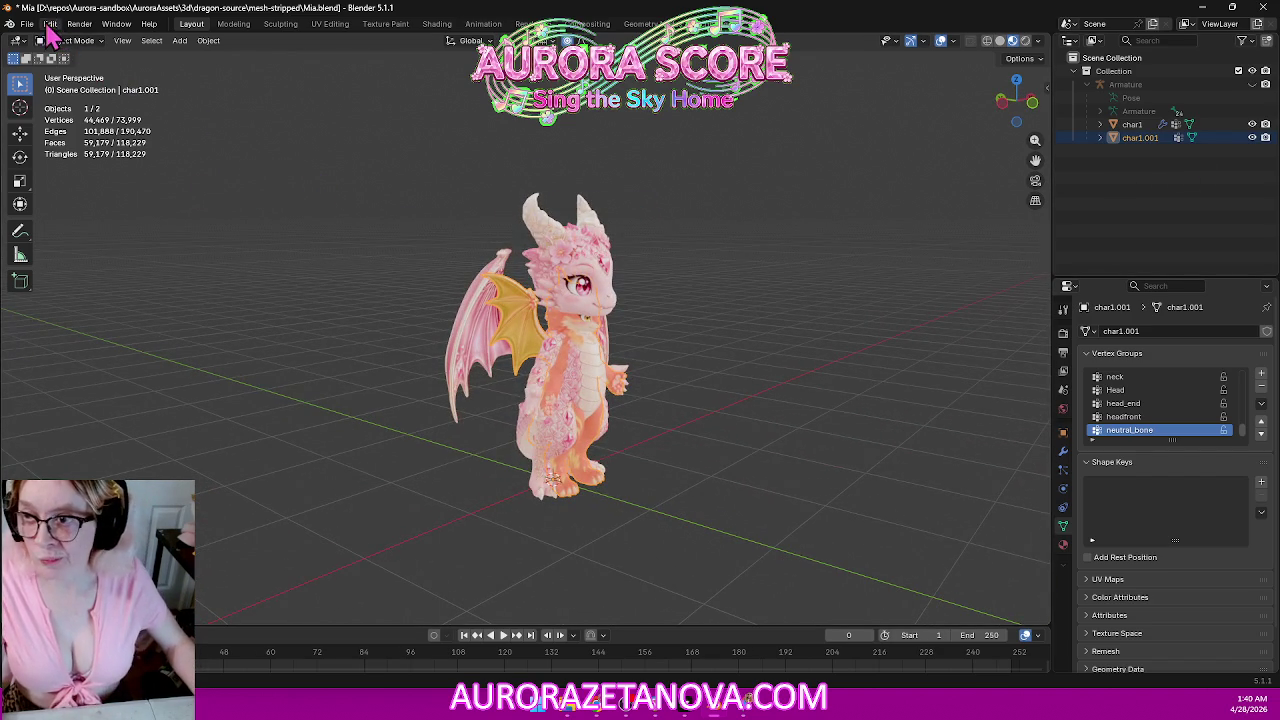
click(27, 23)
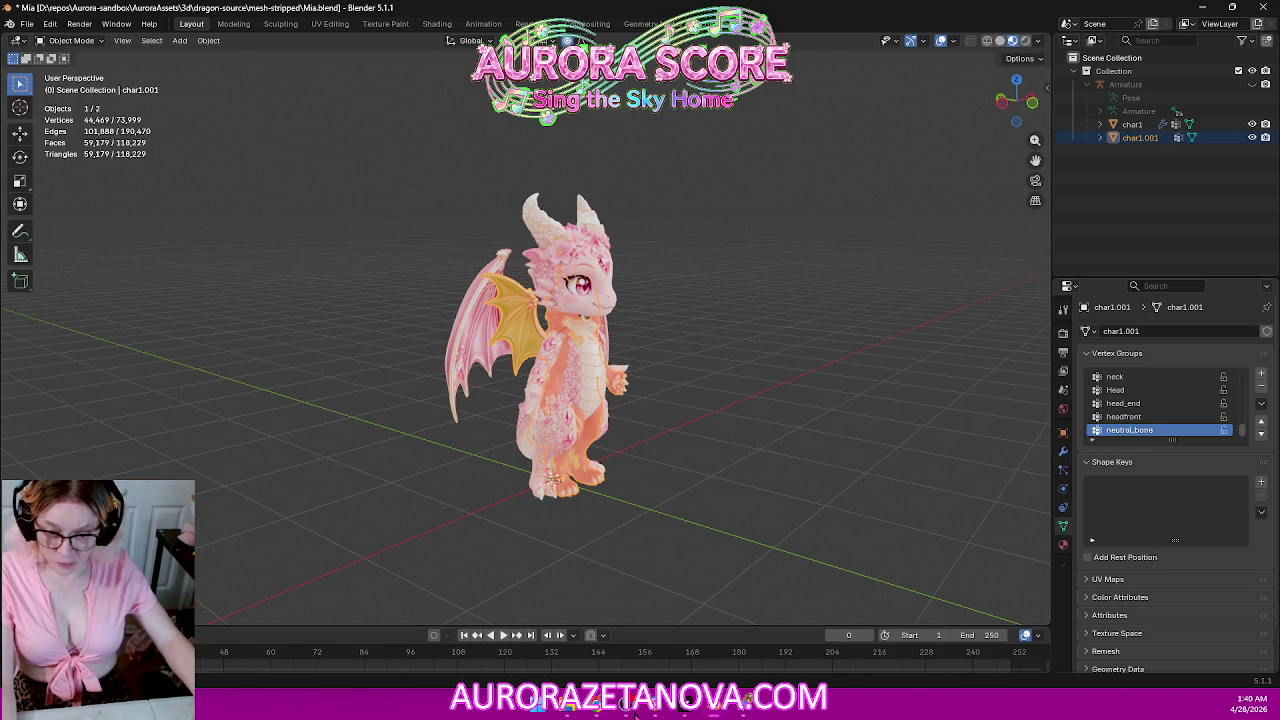
click(760, 708)
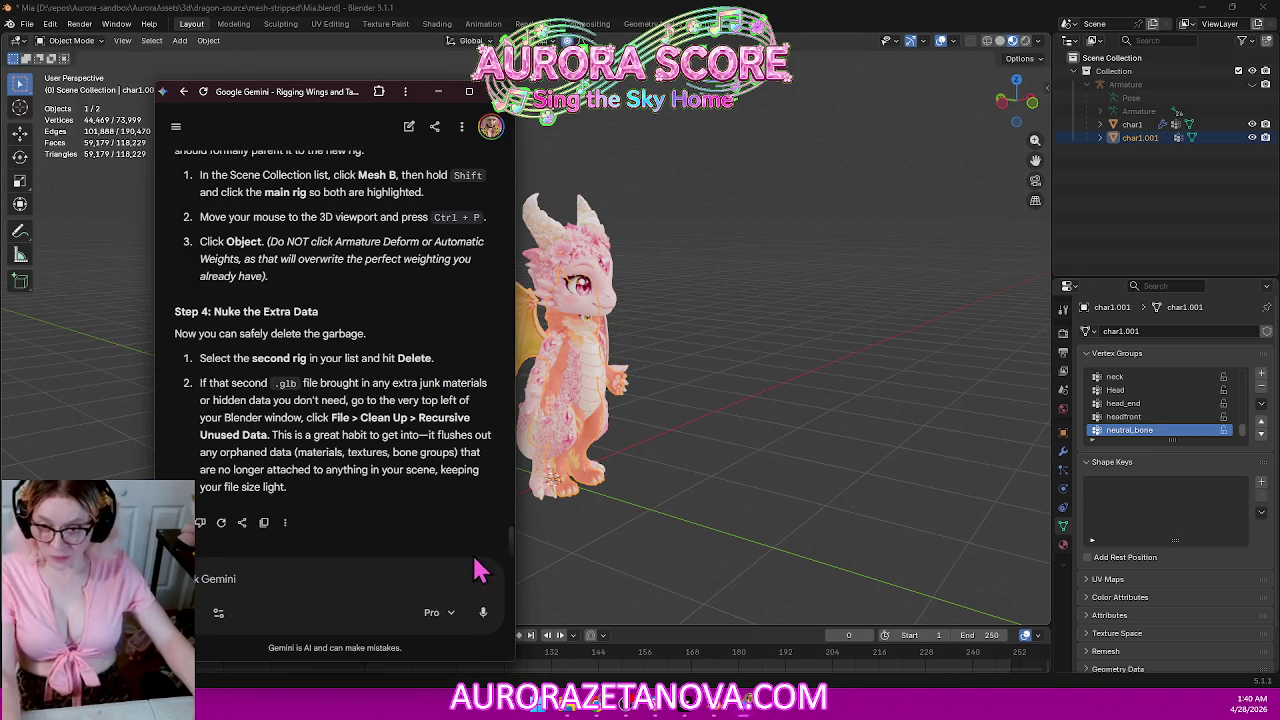
Purge the file's unused data, removing 4 unused data-blocks.
click(27, 23)
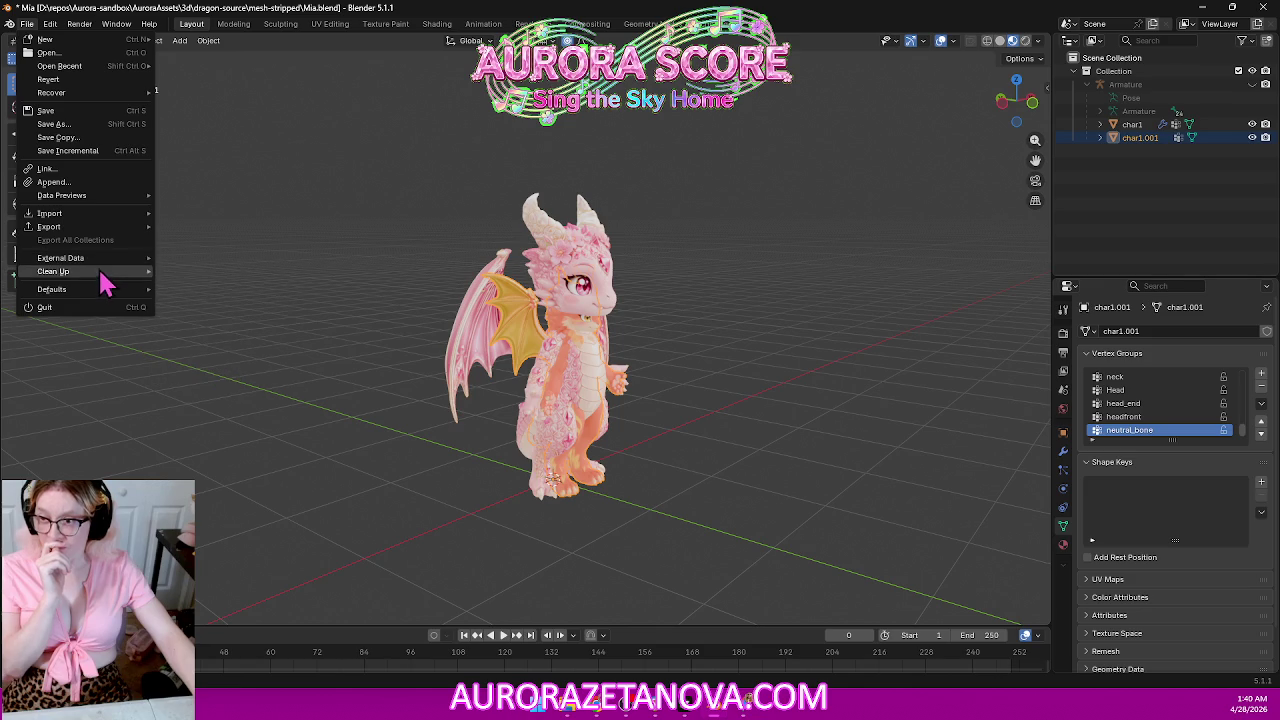
click(200, 274)
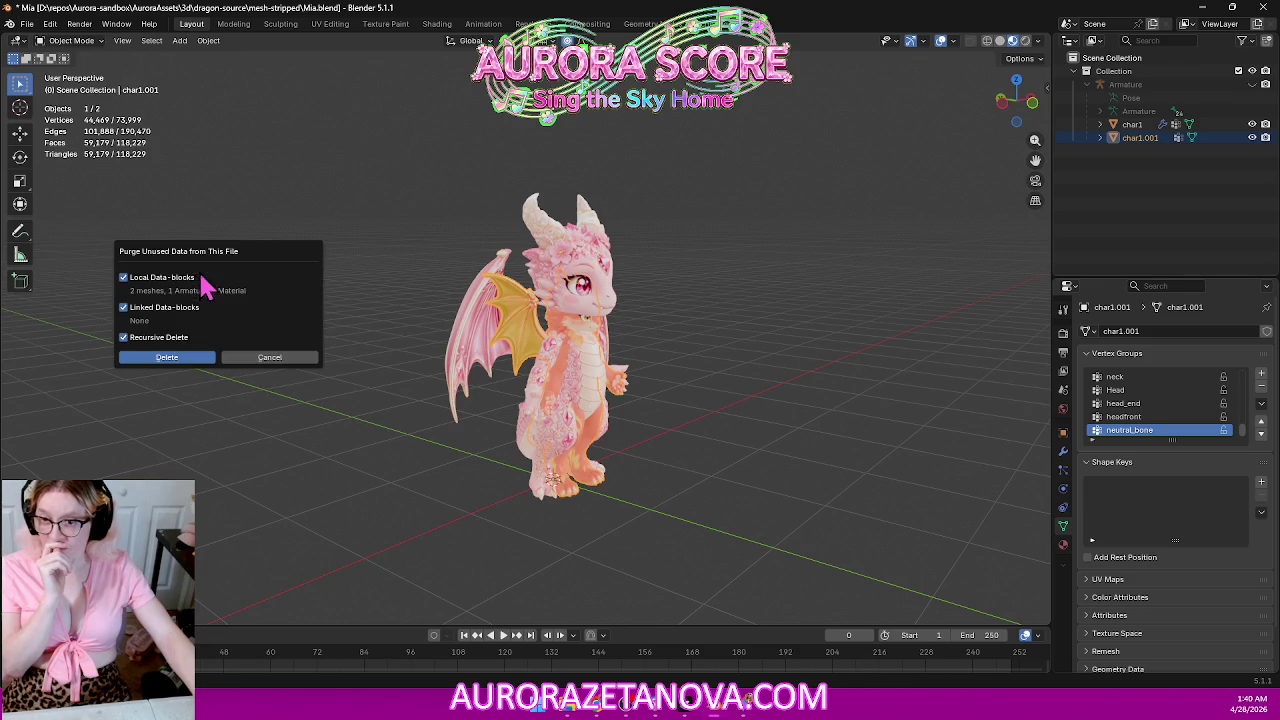
click(160, 359)
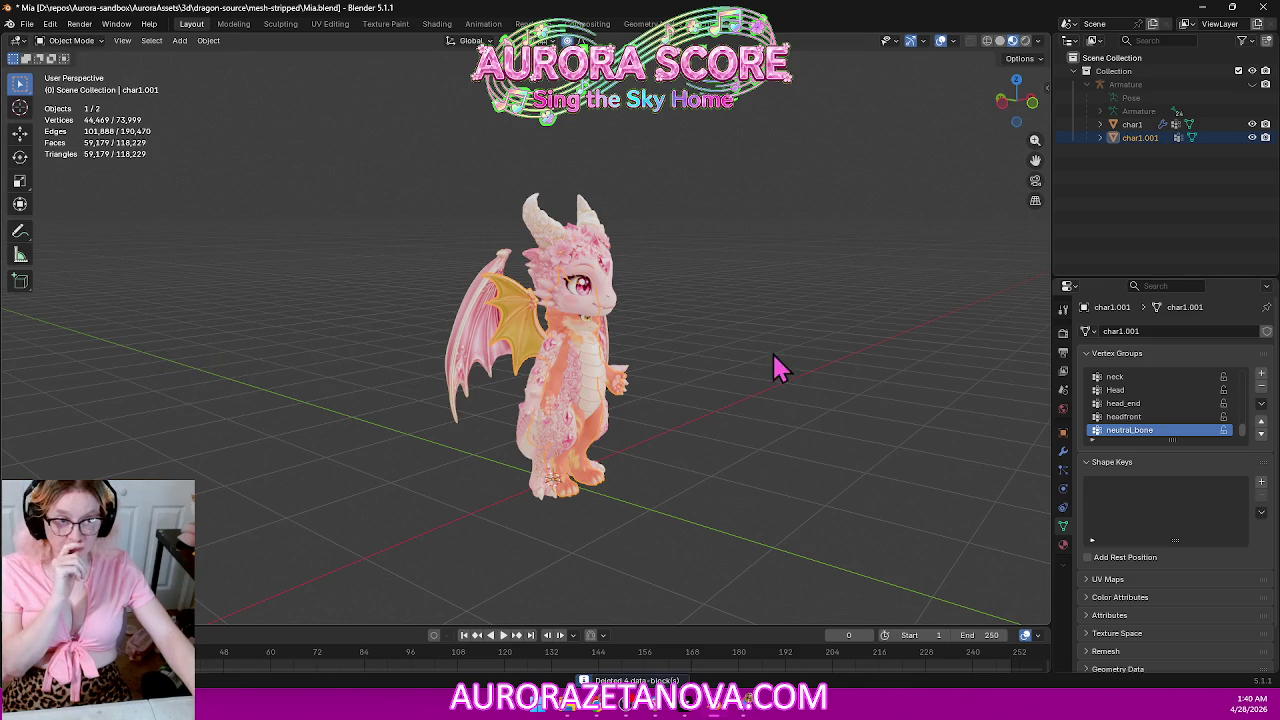
Compare char1 and char1.001, then hide the pink original char1 dragon in the Outliner.
middle_drag(783, 371, 742, 335)
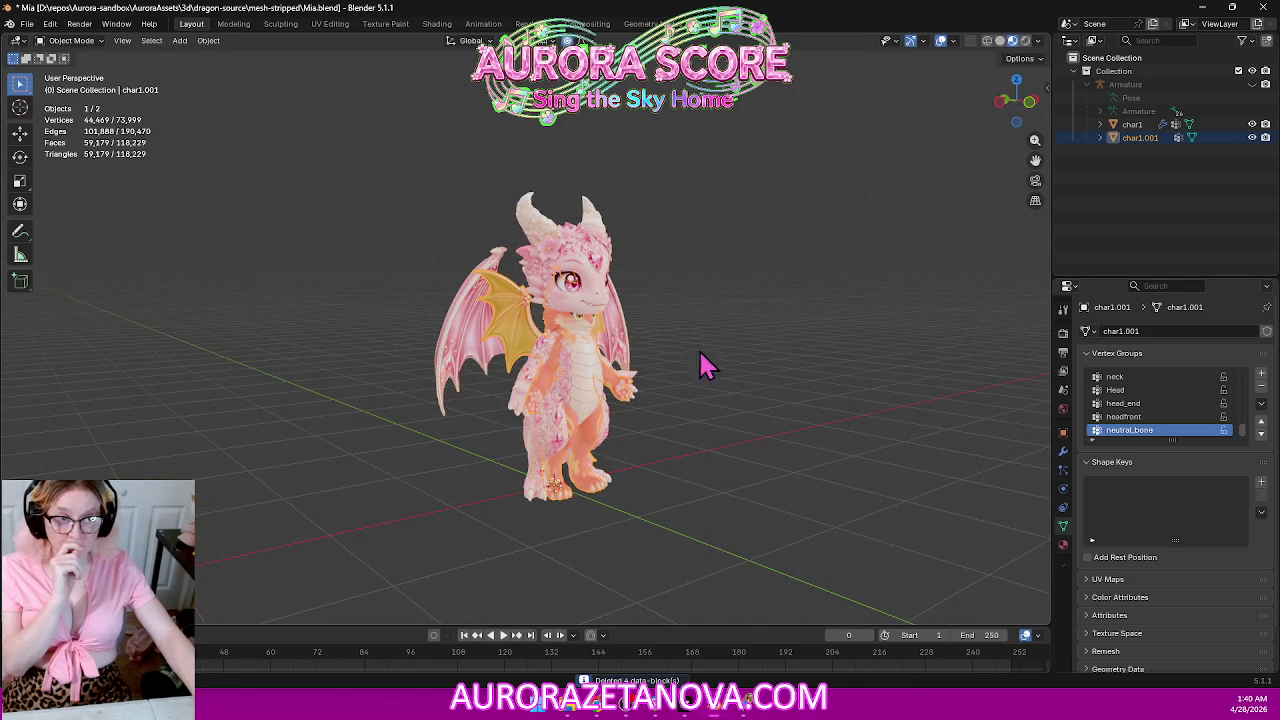
click(527, 440)
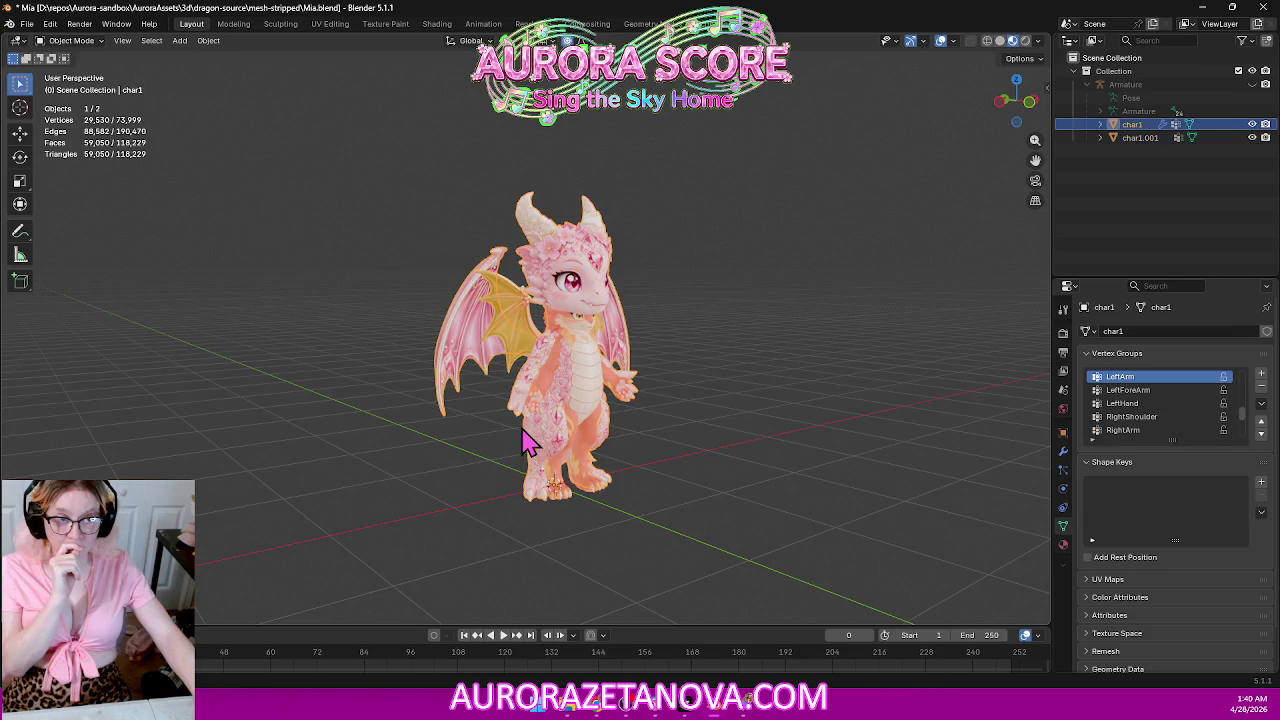
click(672, 530)
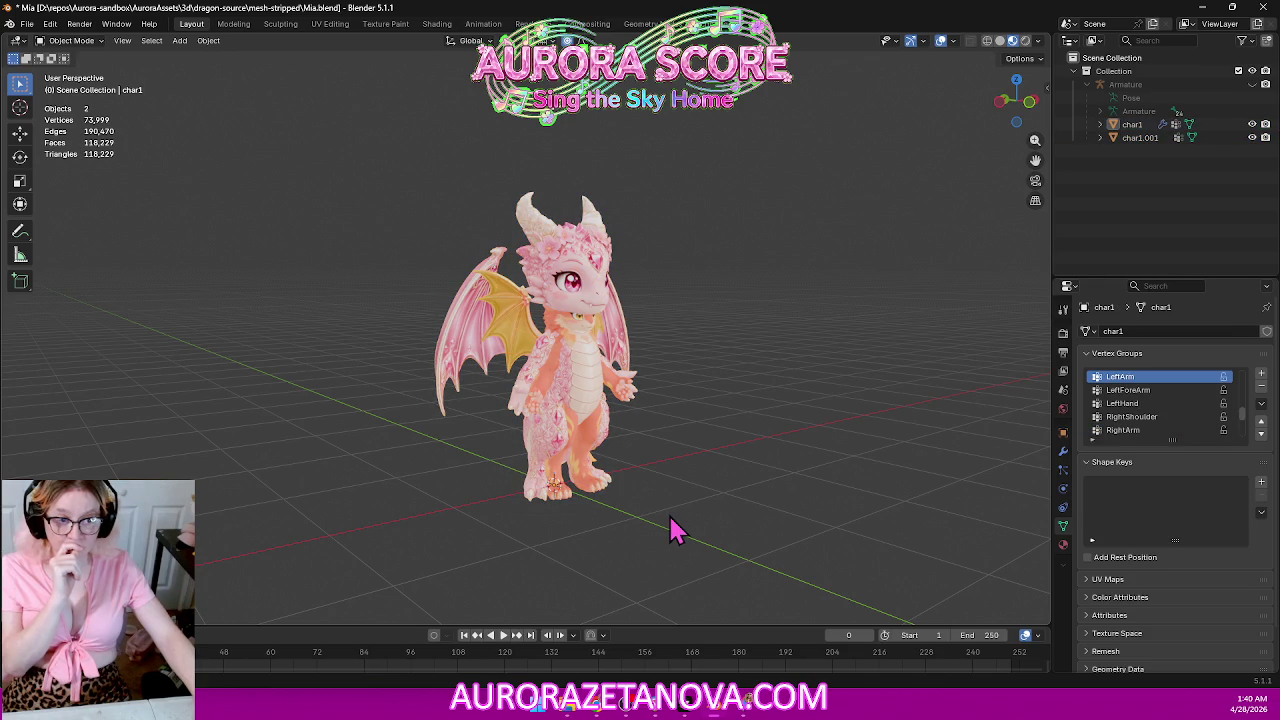
click(522, 318)
click(416, 446)
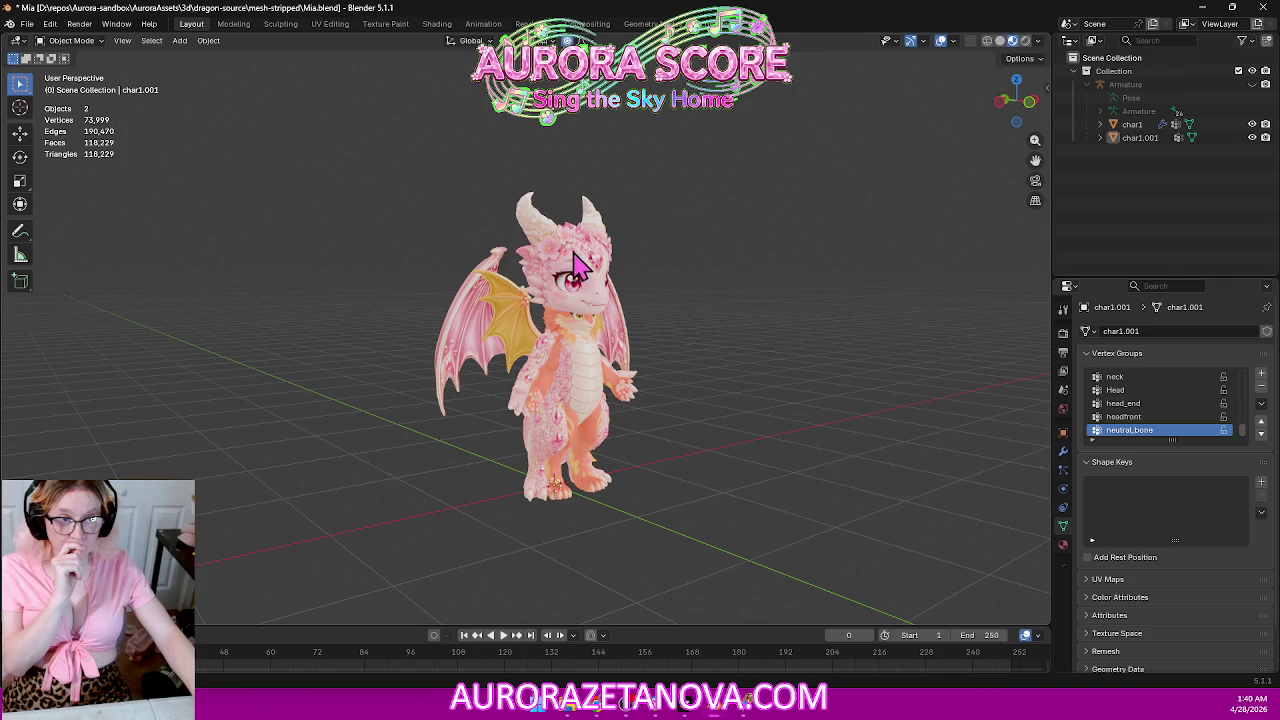
click(1252, 125)
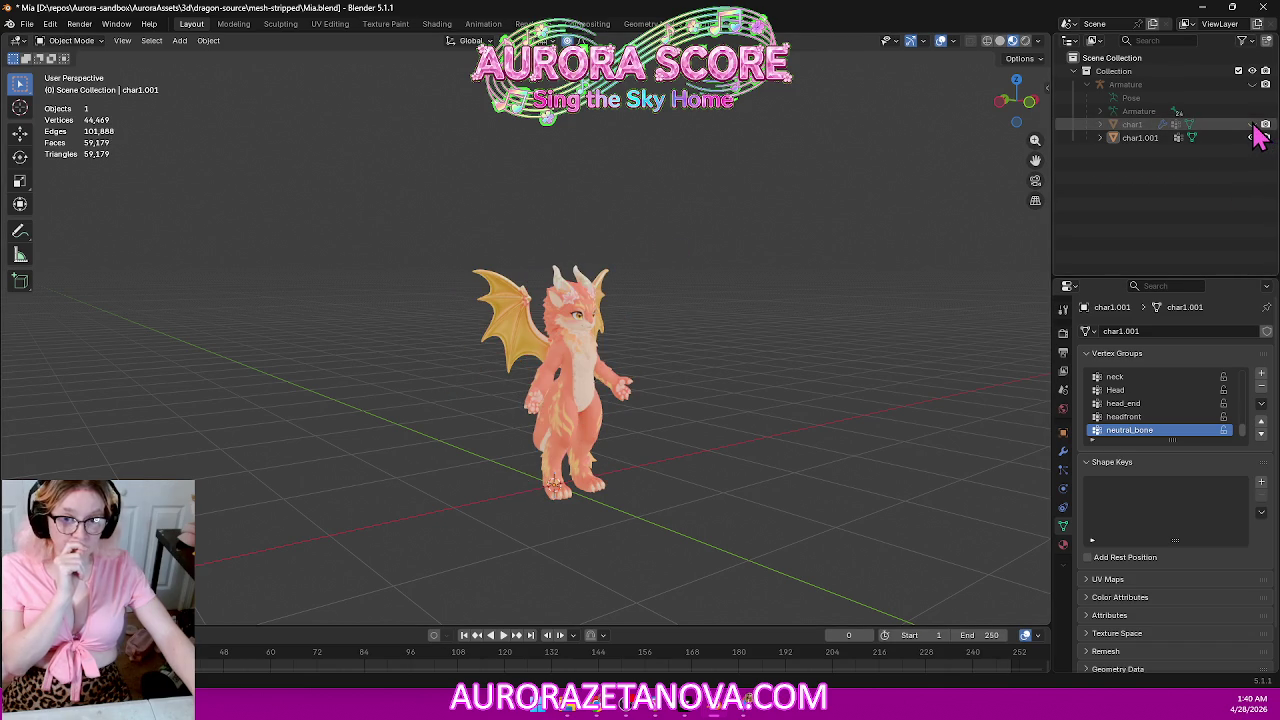
Start a glTF 2.0 export with the Selected Objects and Visible Objects limits turned off.
click(28, 23)
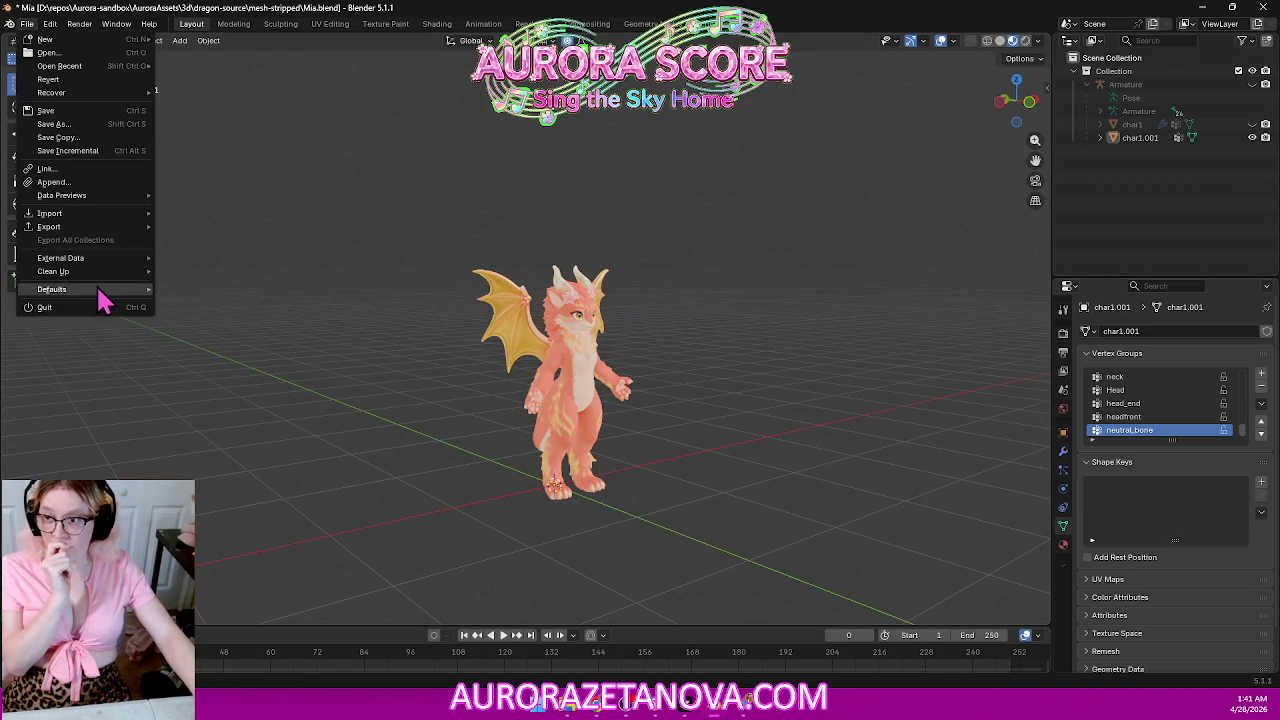
mouse_move(49, 226)
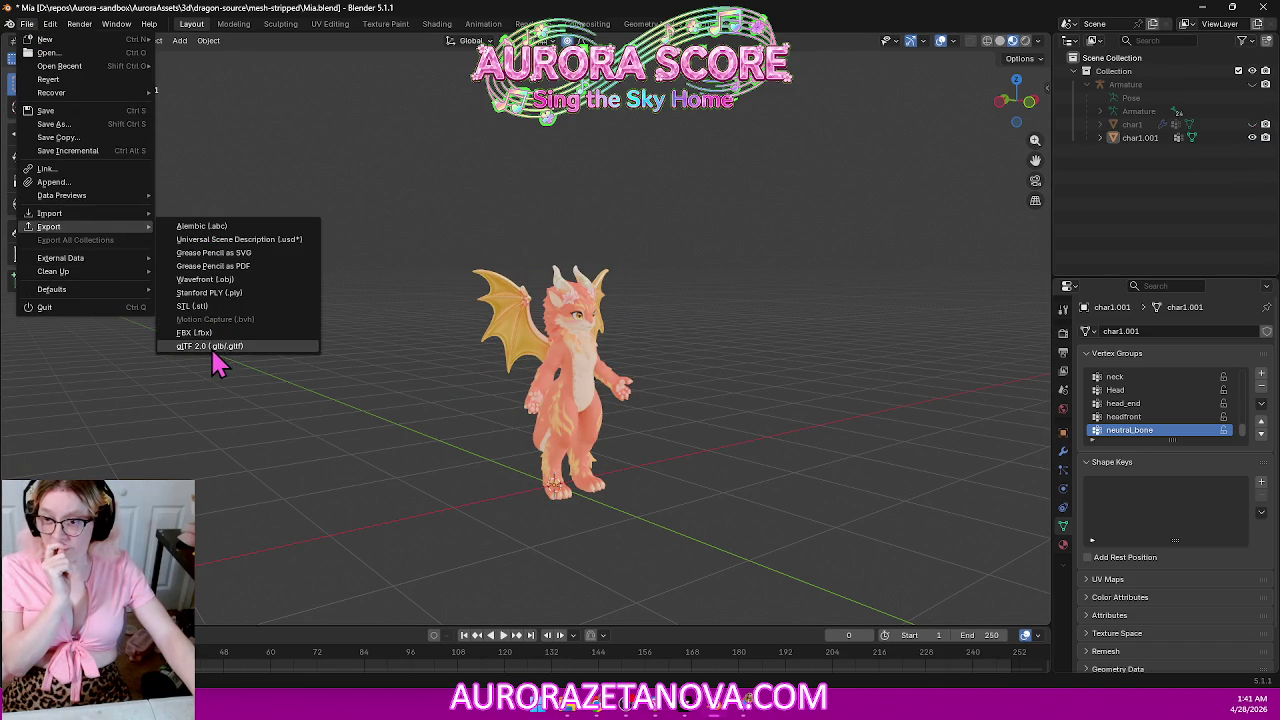
click(218, 350)
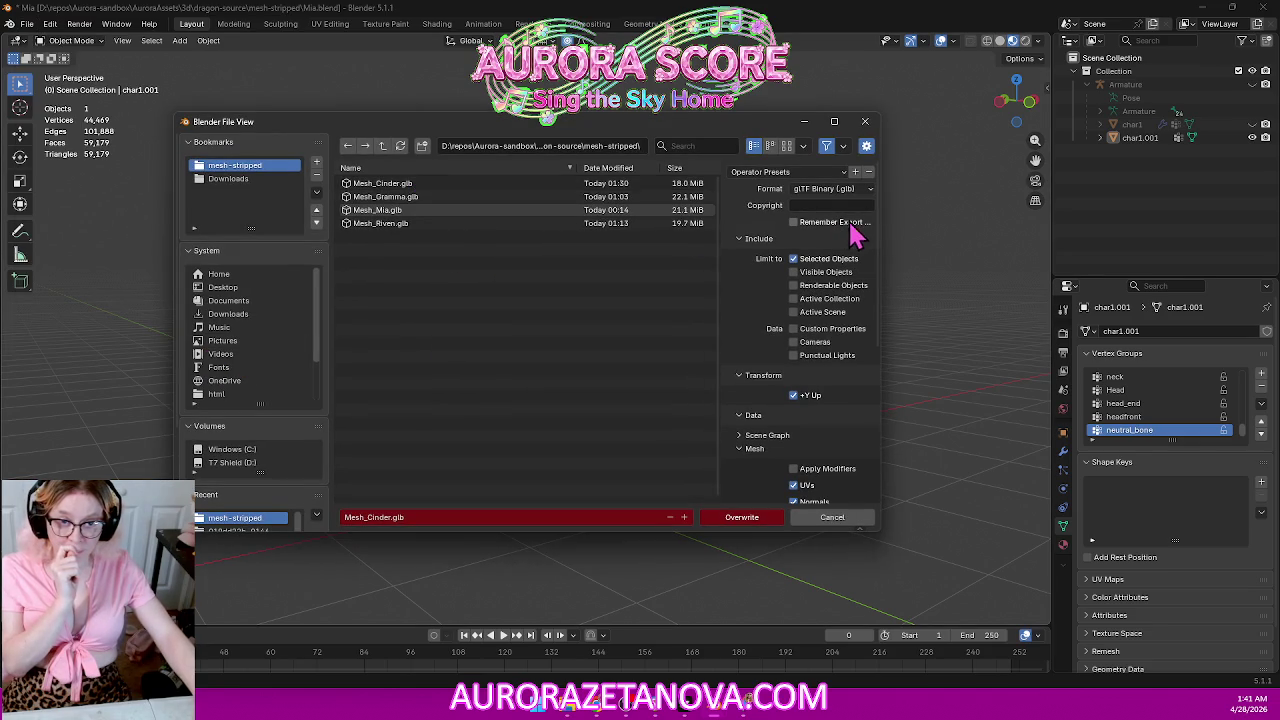
click(793, 259)
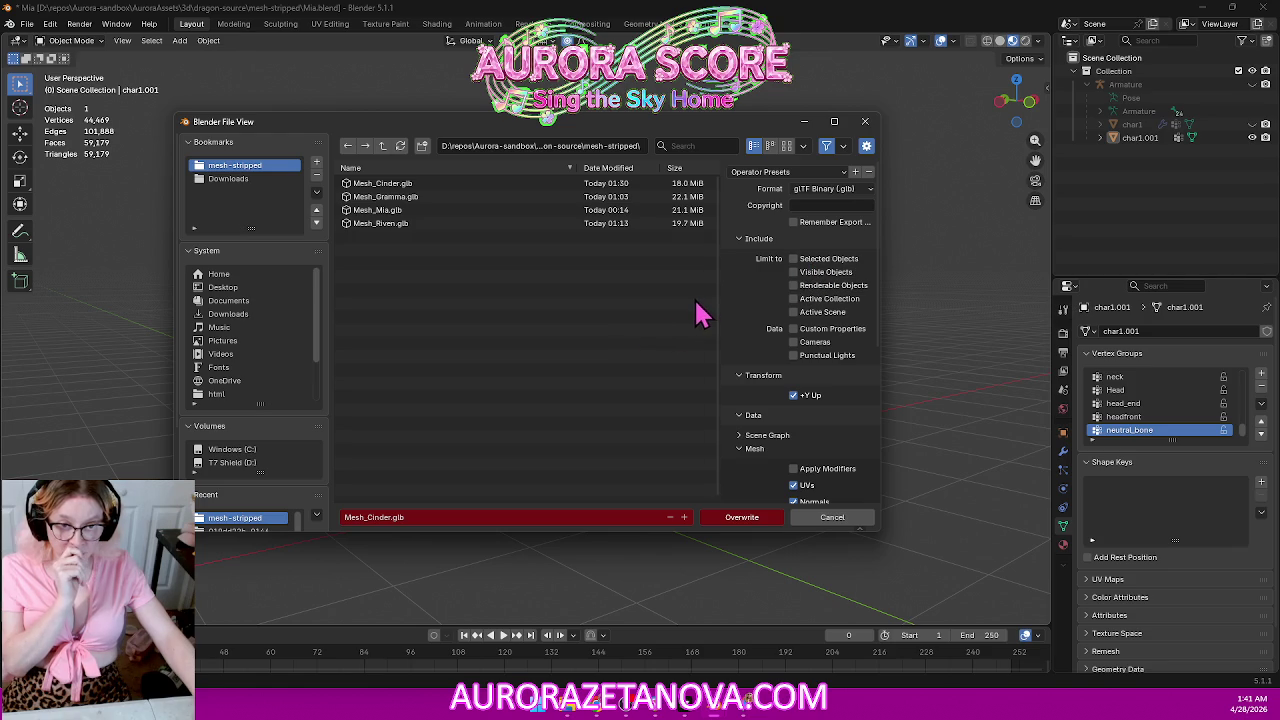
click(829, 276)
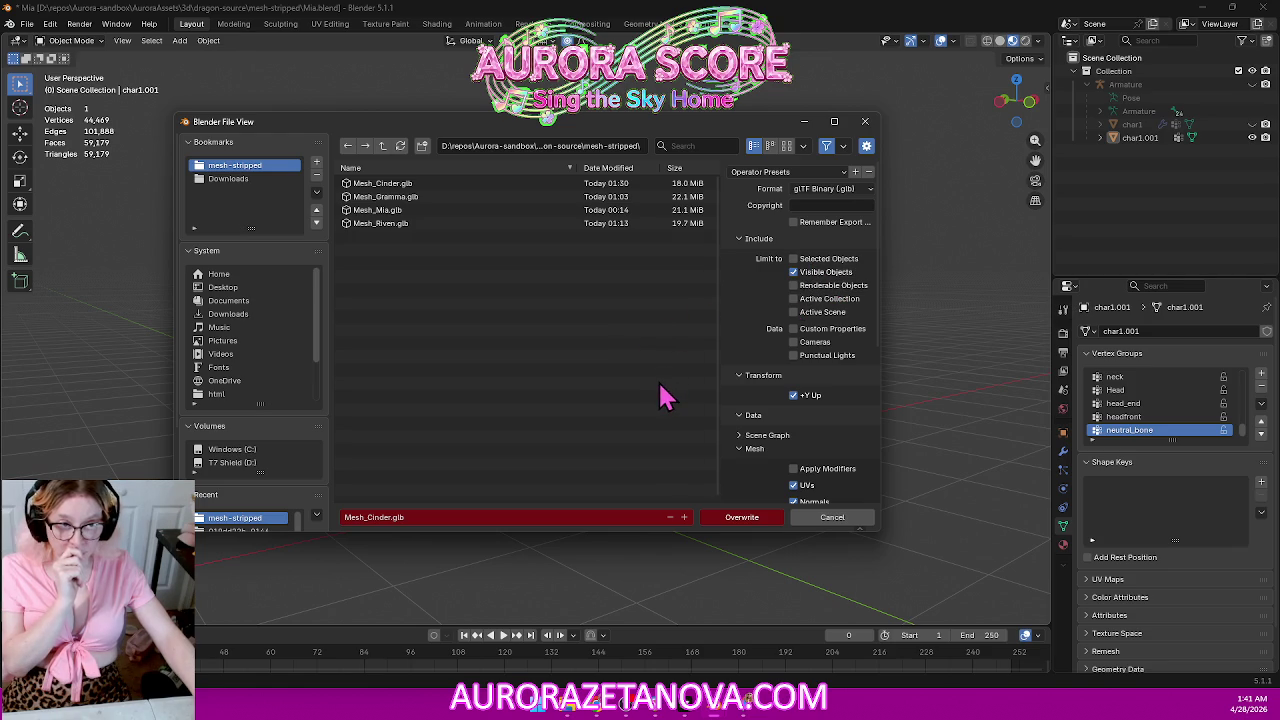
click(817, 276)
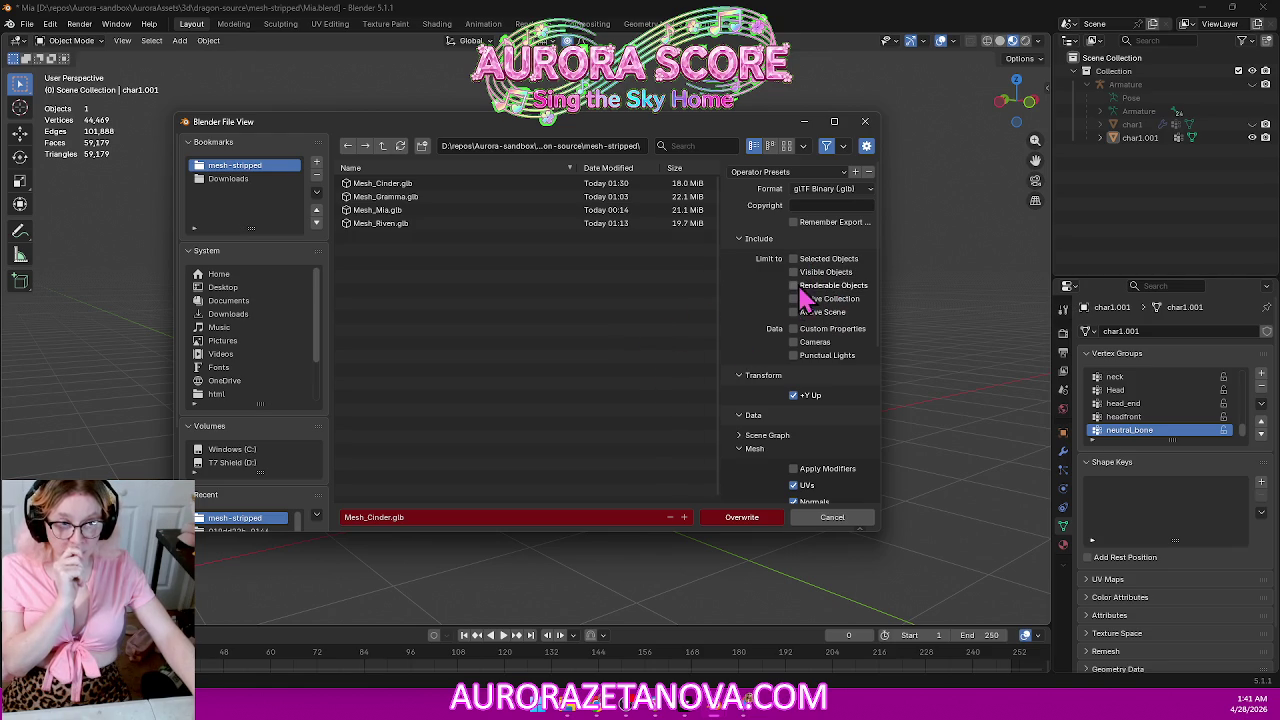
scroll(840, 392, down, 2)
scroll(860, 391, down, 3)
scroll(869, 380, down, 2)
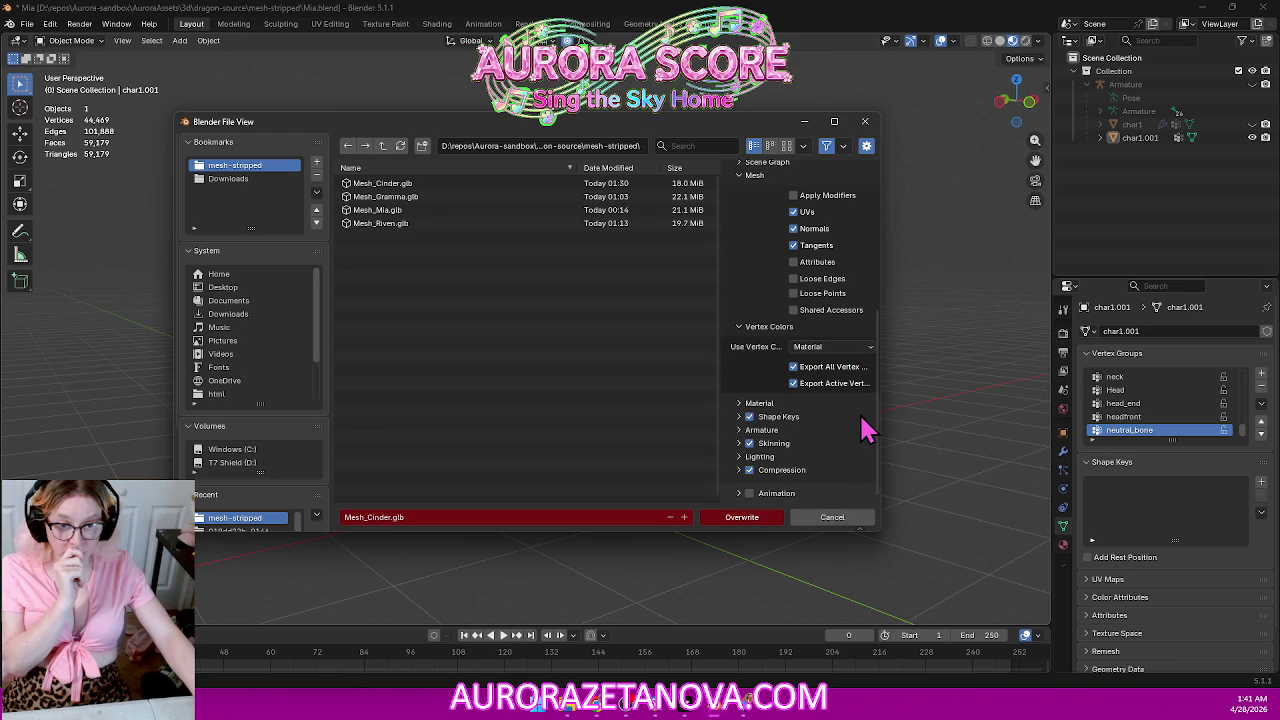
Exclude animation and export over Mesh_Cinder.glb, then return to the Cursor editor.
click(746, 490)
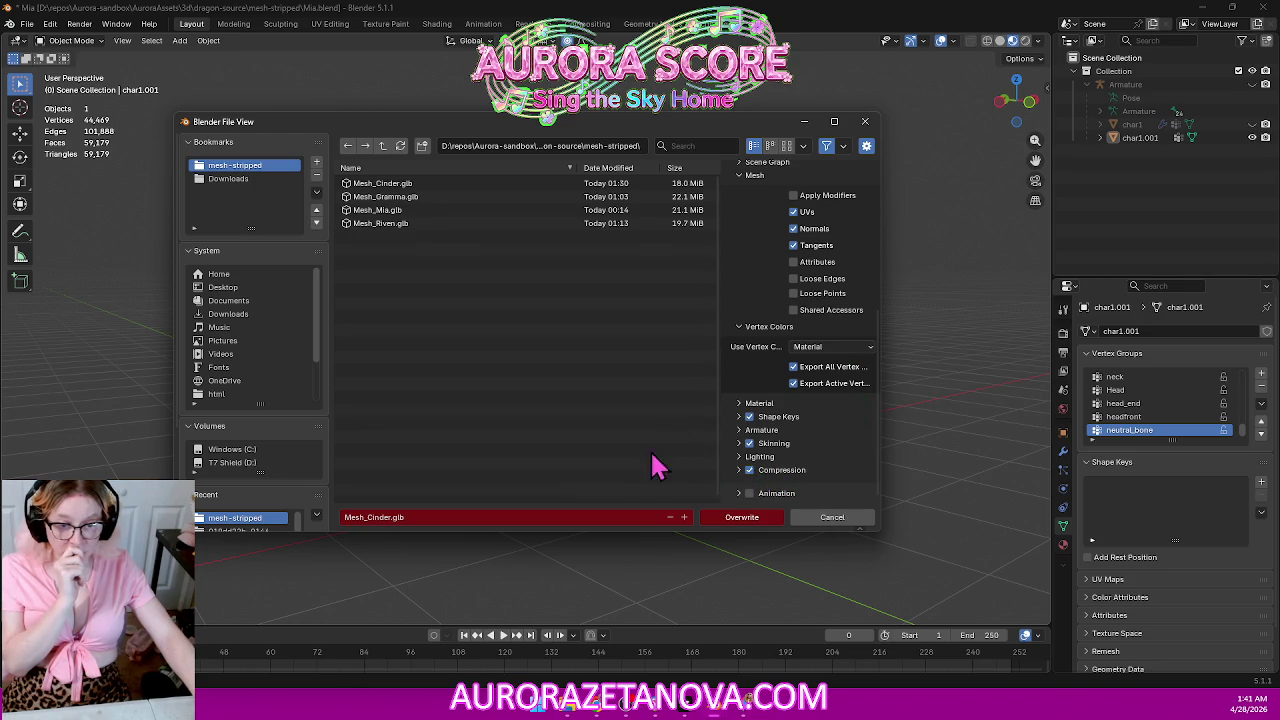
double_click(440, 184)
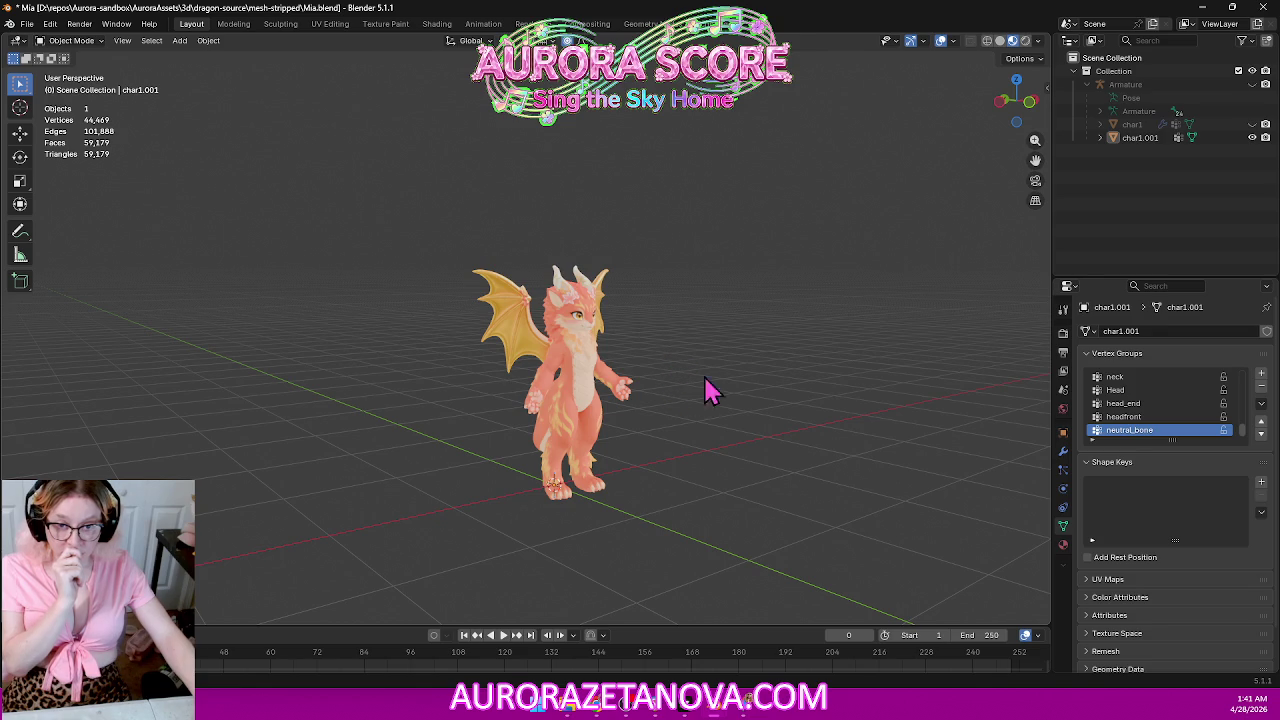
mouse_move(740, 428)
middle_down()
mouse_move(749, 408)
mouse_move(728, 408)
mouse_move(694, 366)
middle_up()
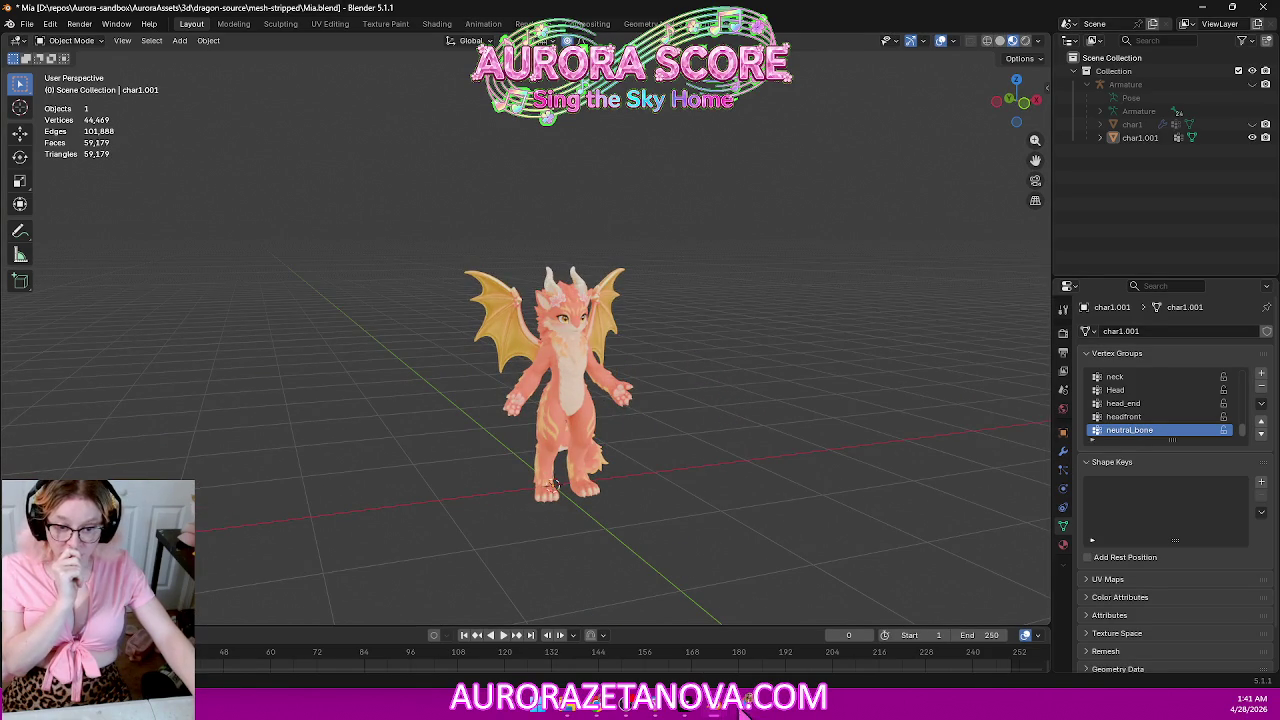
click(685, 713)
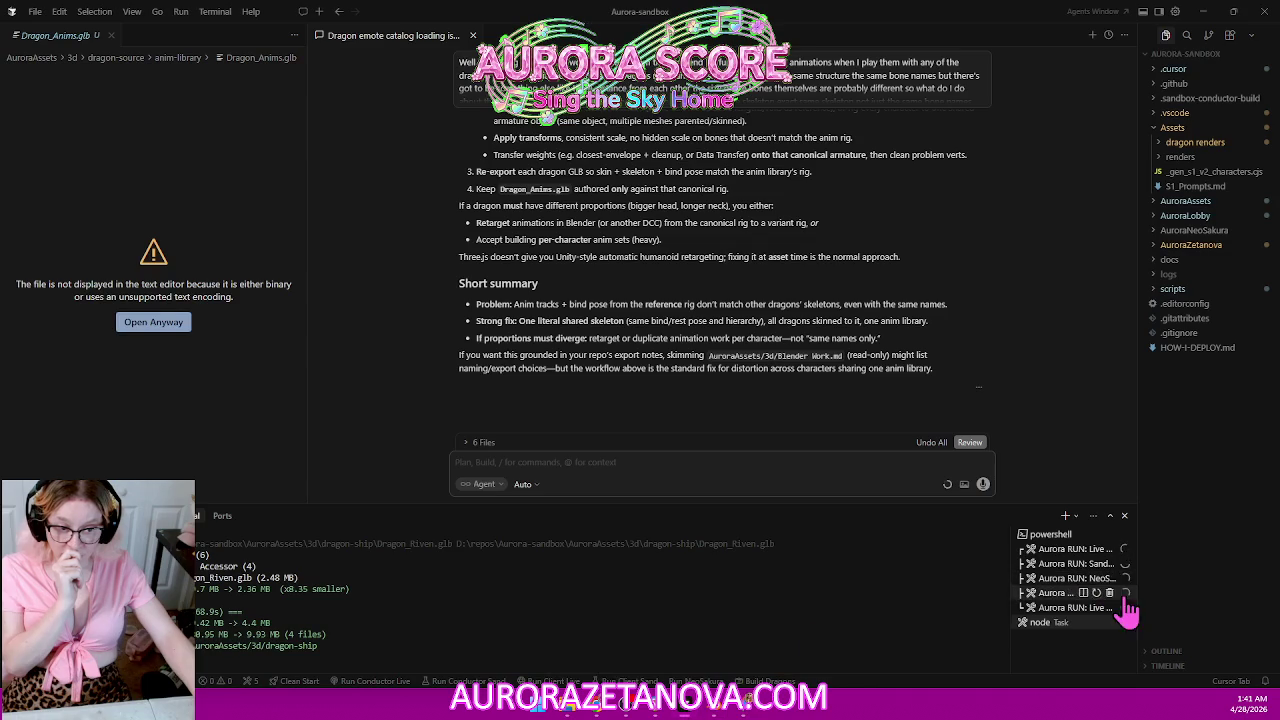
Run the Aurora BUILD Dragon task, packing the four dragon GLBs to 12.9 MB, then switch to the catalog browser.
mouse_move(1060, 622)
click(1097, 623)
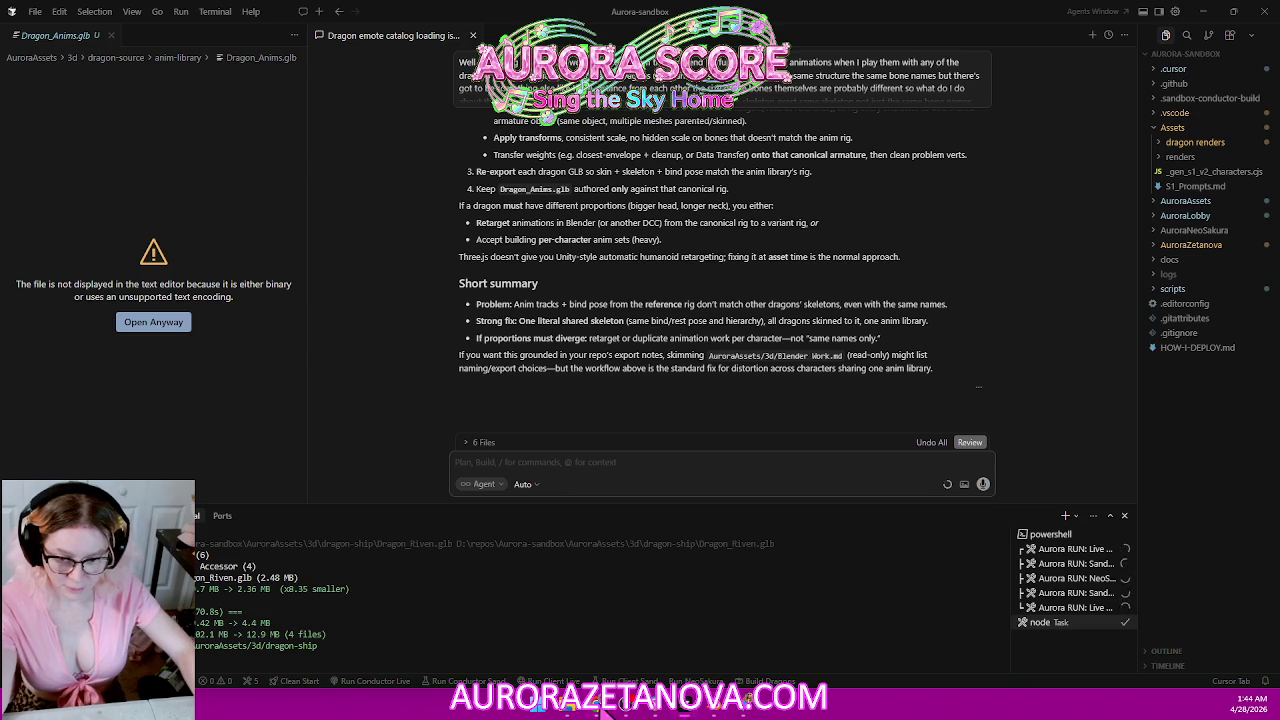
click(606, 710)
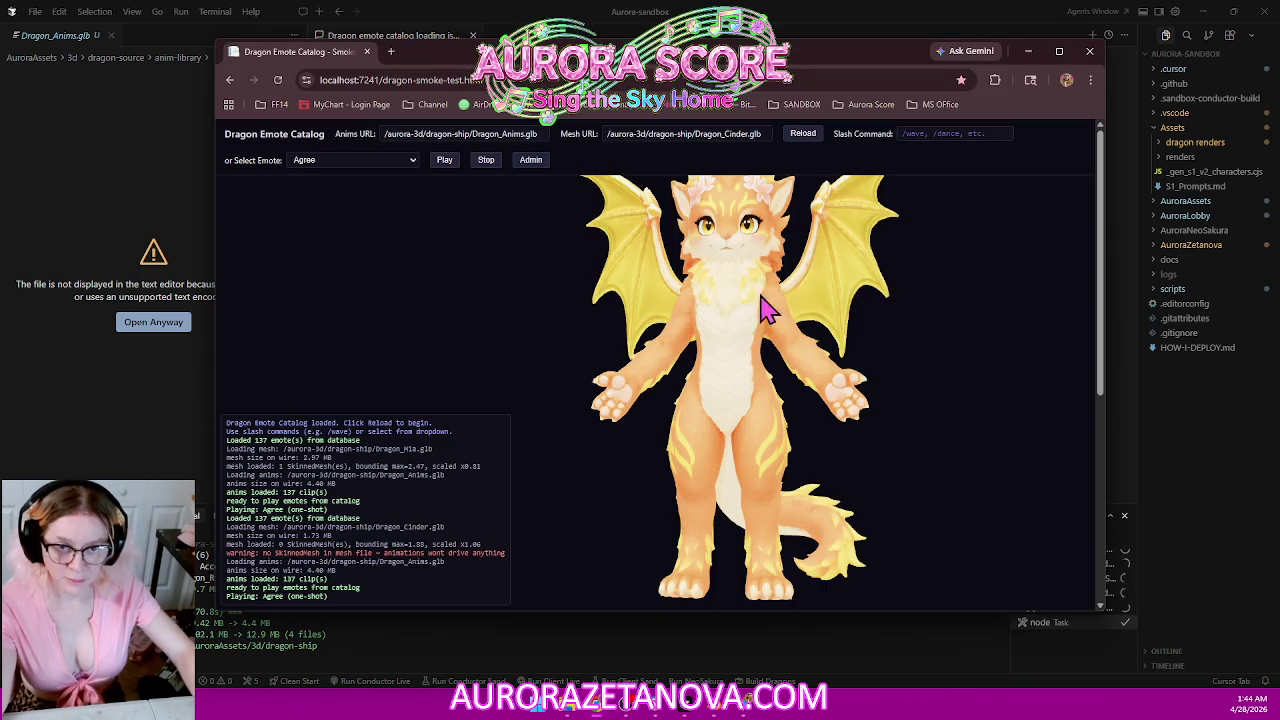
Reload the catalog and load Dragon_Cinder.glb as the mesh, then rotate to inspect it.
click(277, 80)
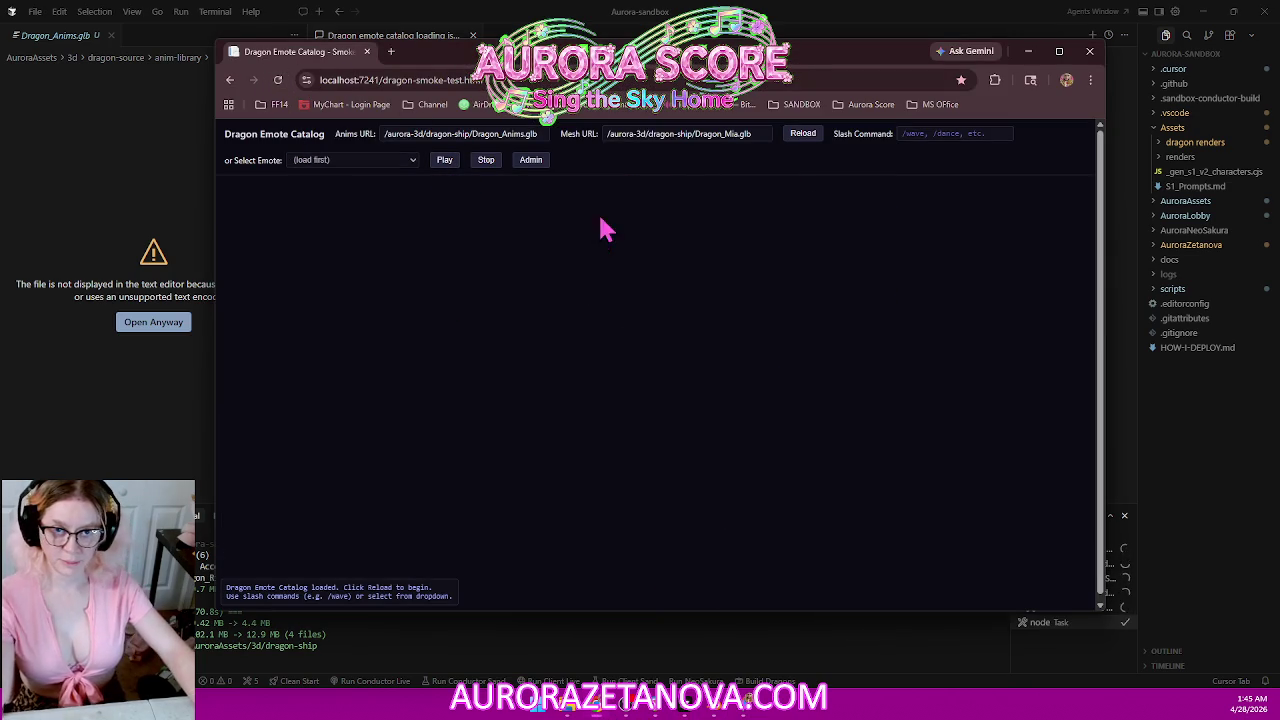
click(737, 133)
key(BackSpace)
key(BackSpace)
key(BackSpace)
text(Cinder)
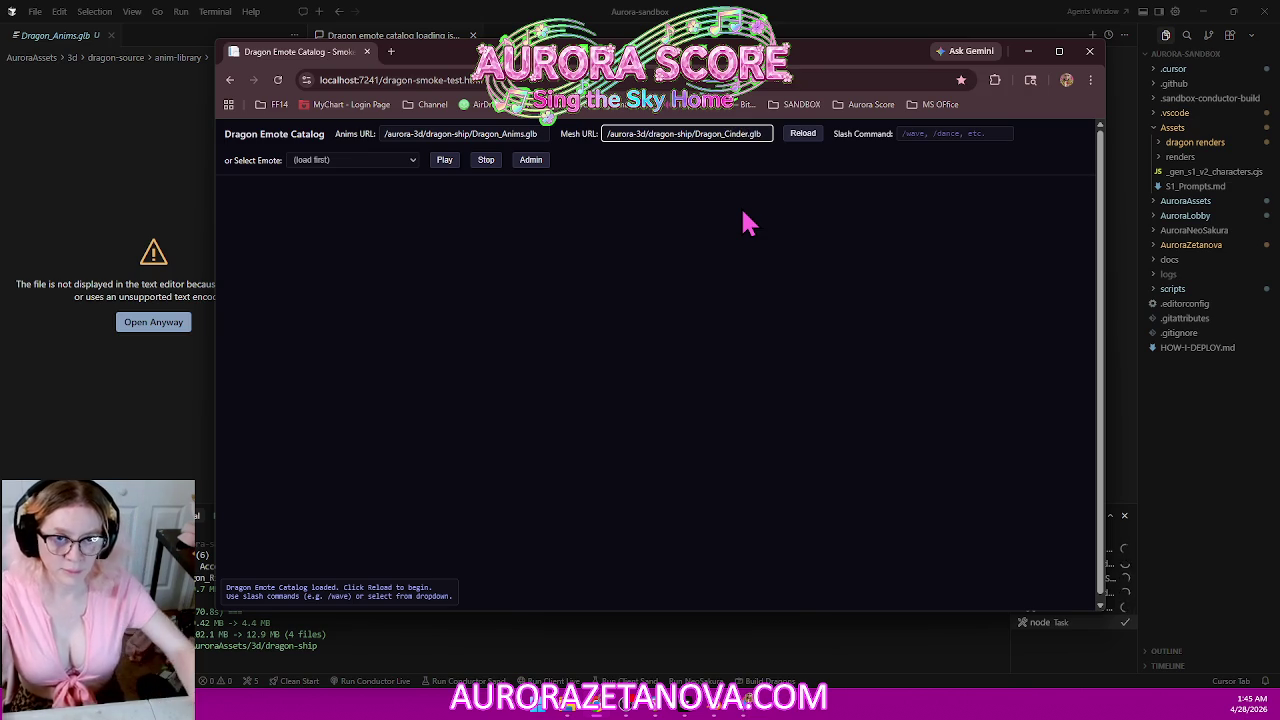
click(803, 134)
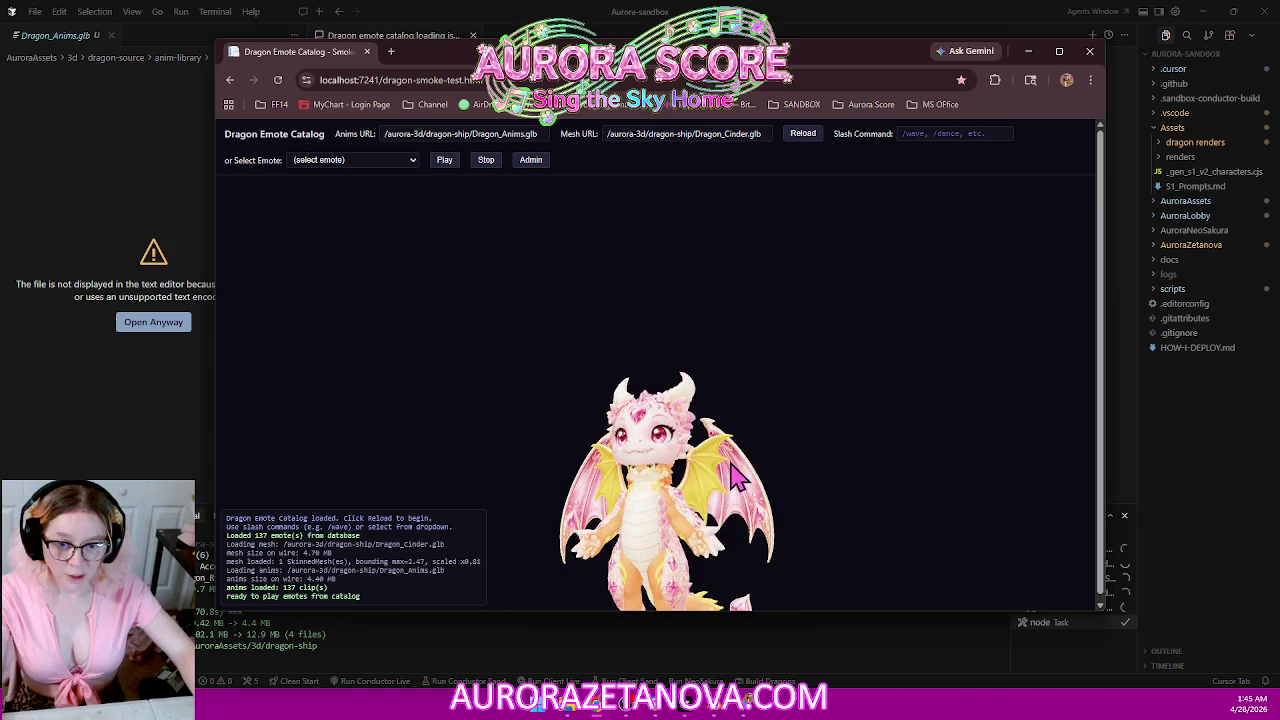
mouse_move(705, 487)
mouse_down()
mouse_move(635, 402)
mouse_move(705, 388)
mouse_up()
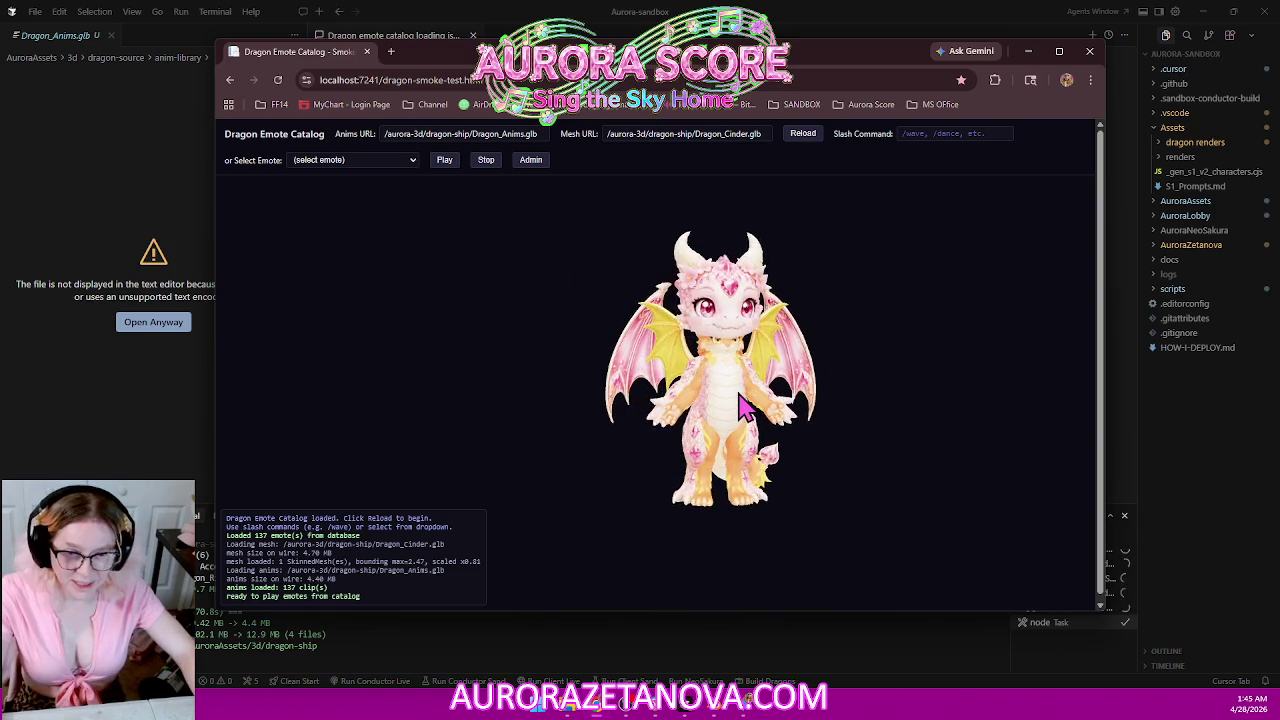
Play the Agree emote on the Cinder dragon, then focus Cursor's agent chat input.
click(410, 160)
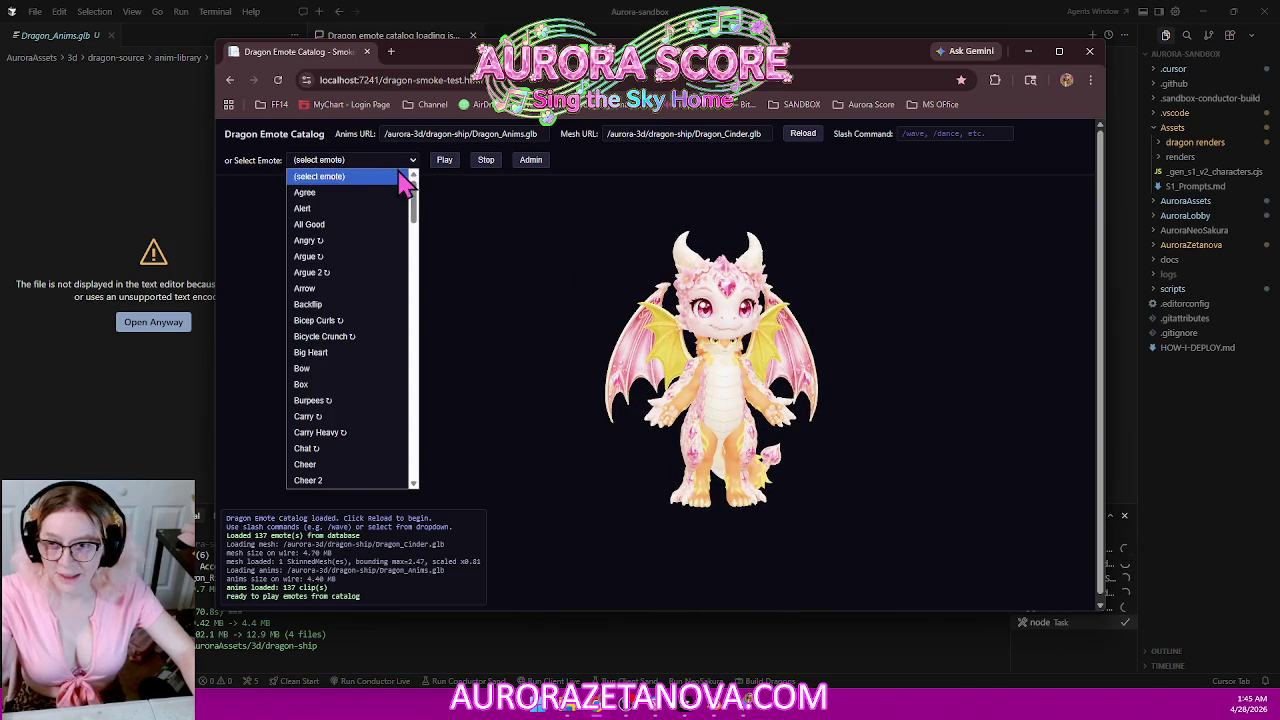
click(372, 192)
click(444, 160)
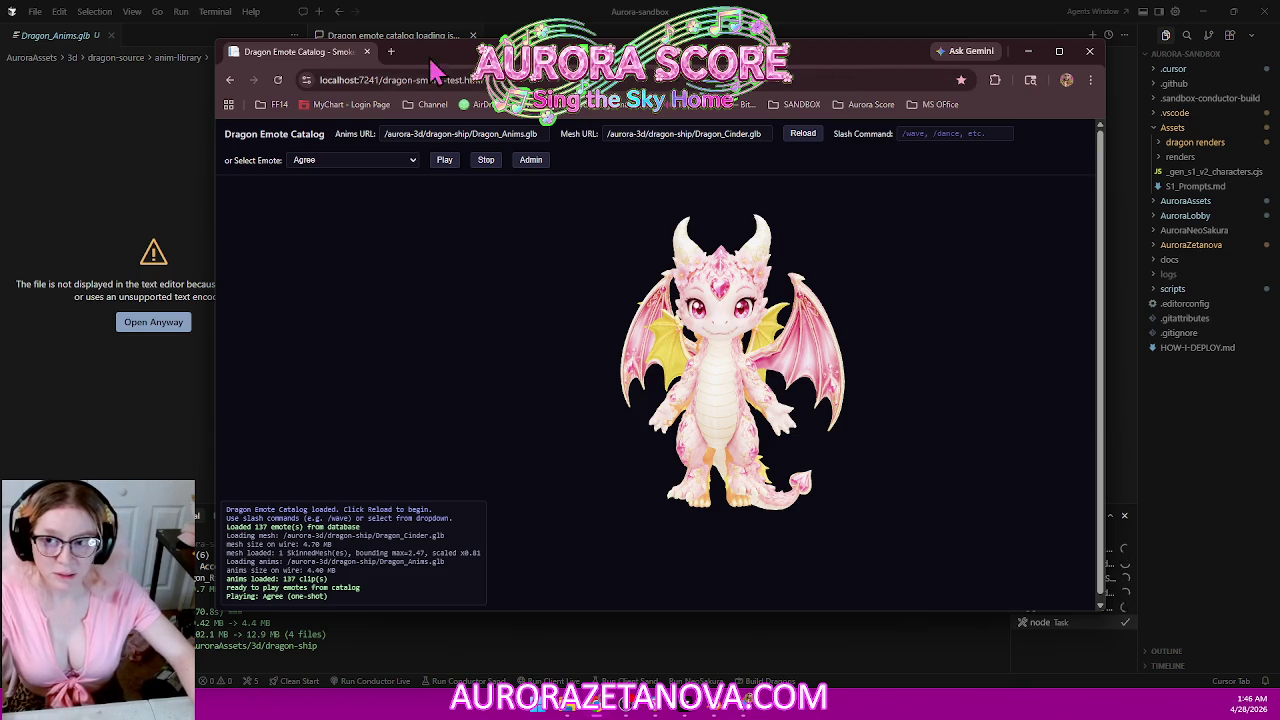
click(135, 190)
click(571, 458)
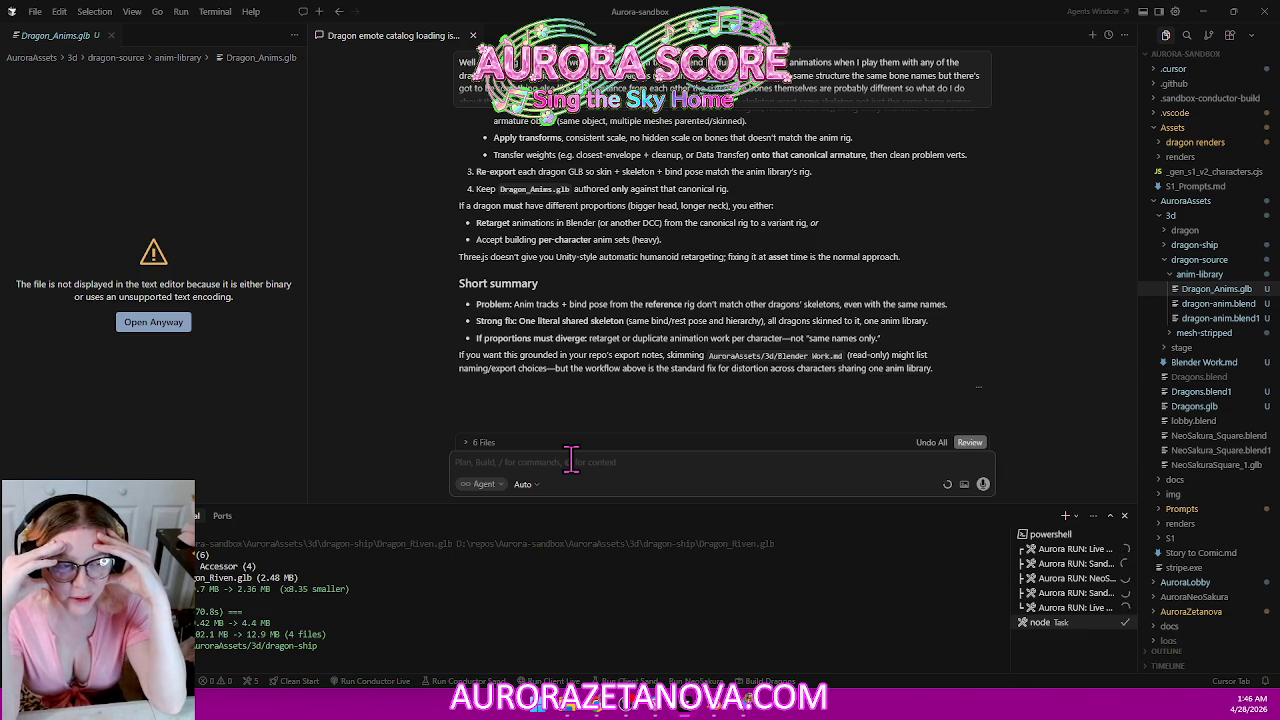
Draft a message about combining the Mia GLB with the Dragon_Anims GLB, then cut it and return to the catalog.
text(So I don't want to fight this I got it working with mia and I want to do it the same way with the other dragons so I guess they each have to have their own animation)
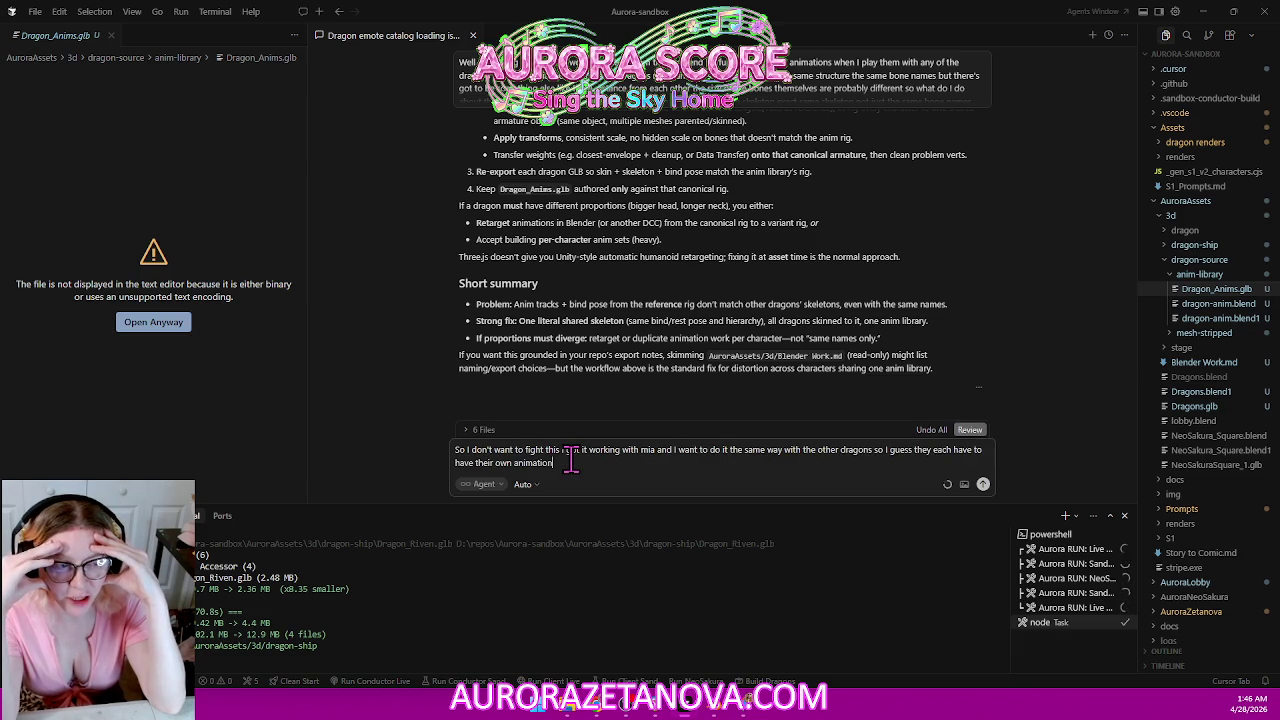
text( file or glb or whatever)
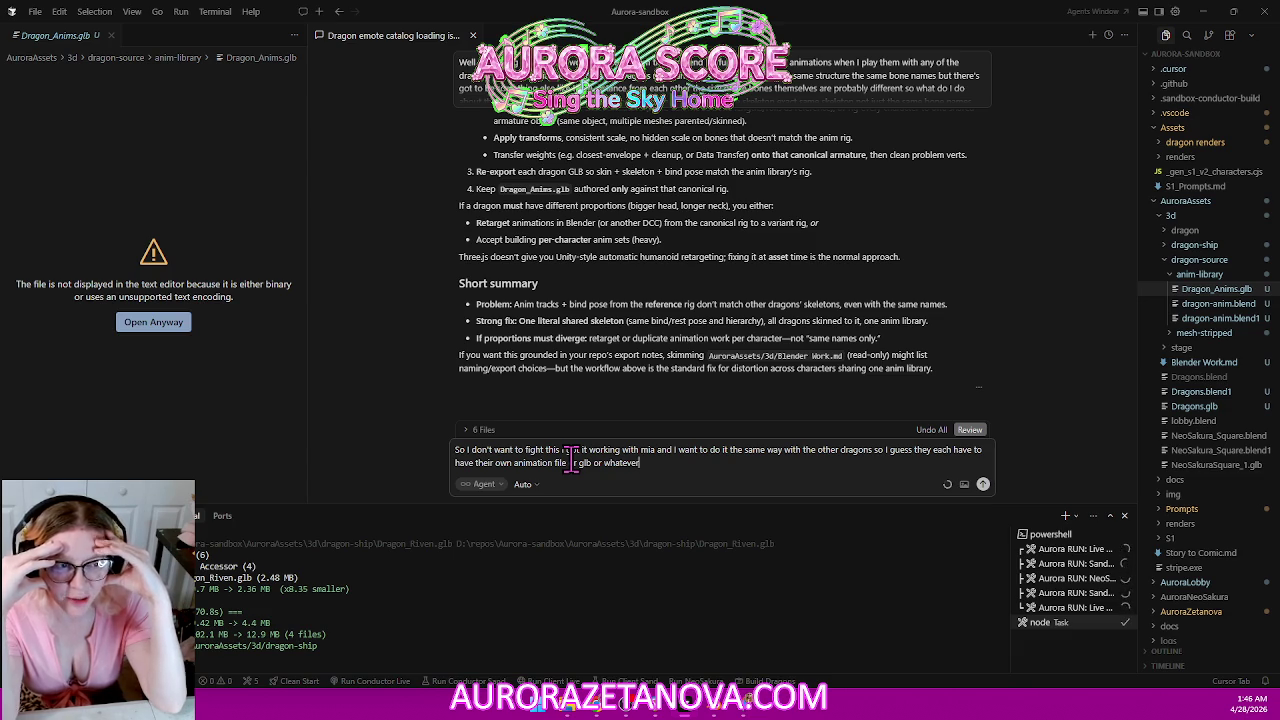
text(at which point there's no reason to keep them separate right so)
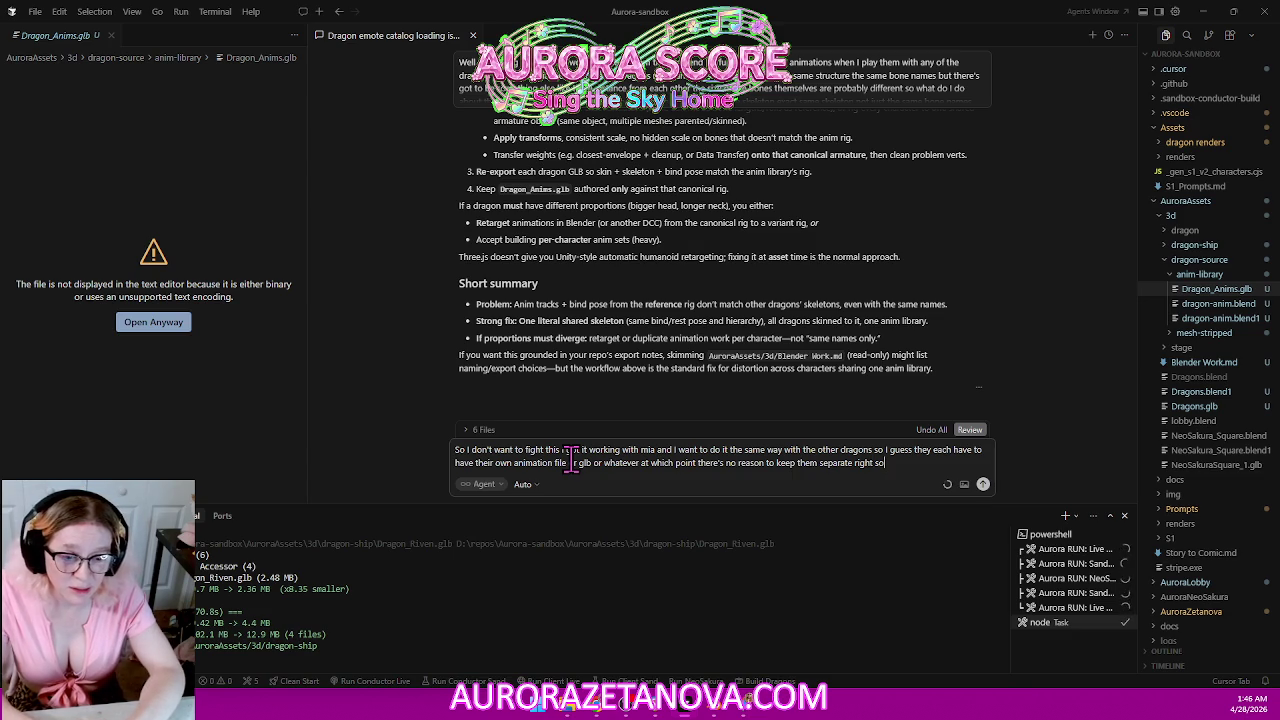
text( I could combine the Mia glb file with the dragon anime glb file)
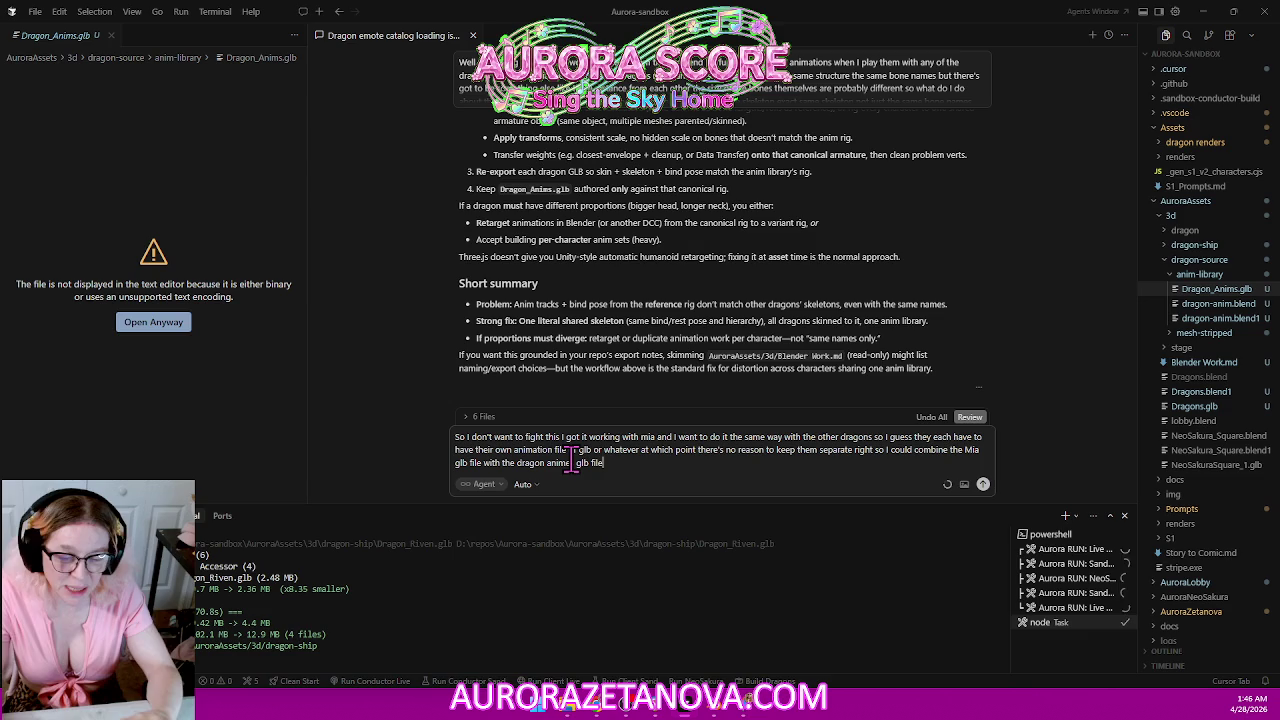
text( and have that be mia)
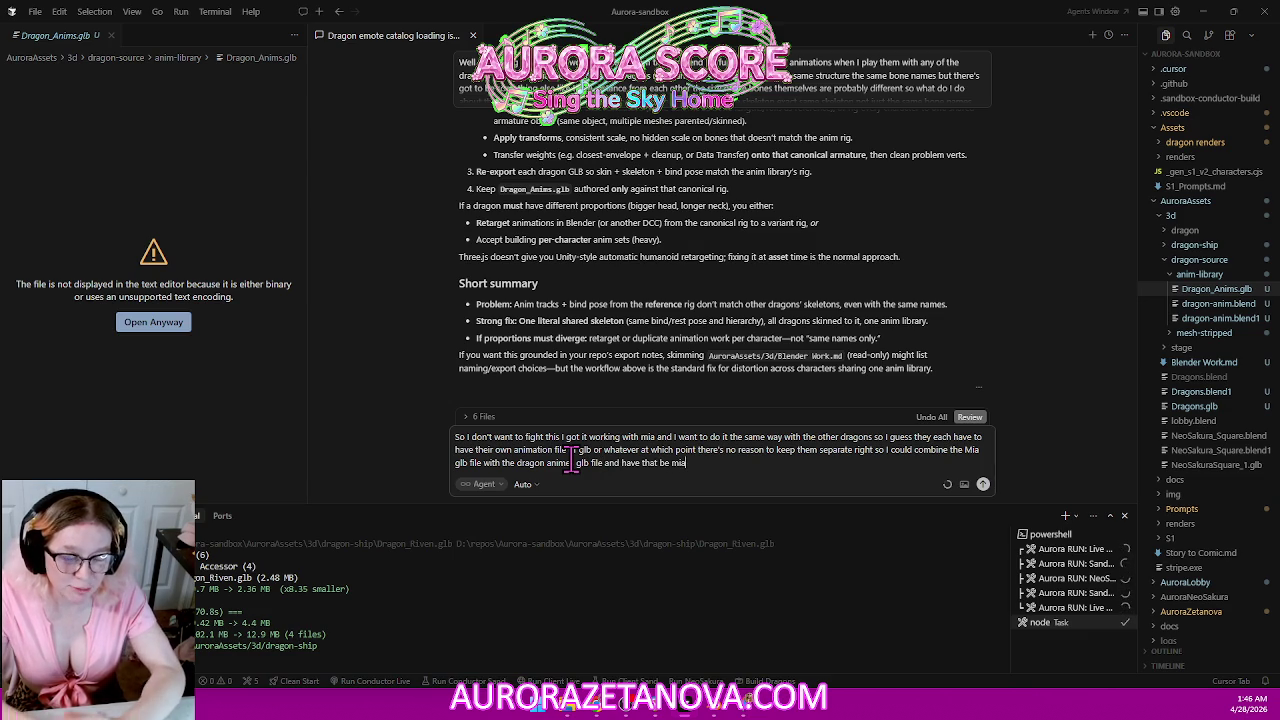
text( and then just have)
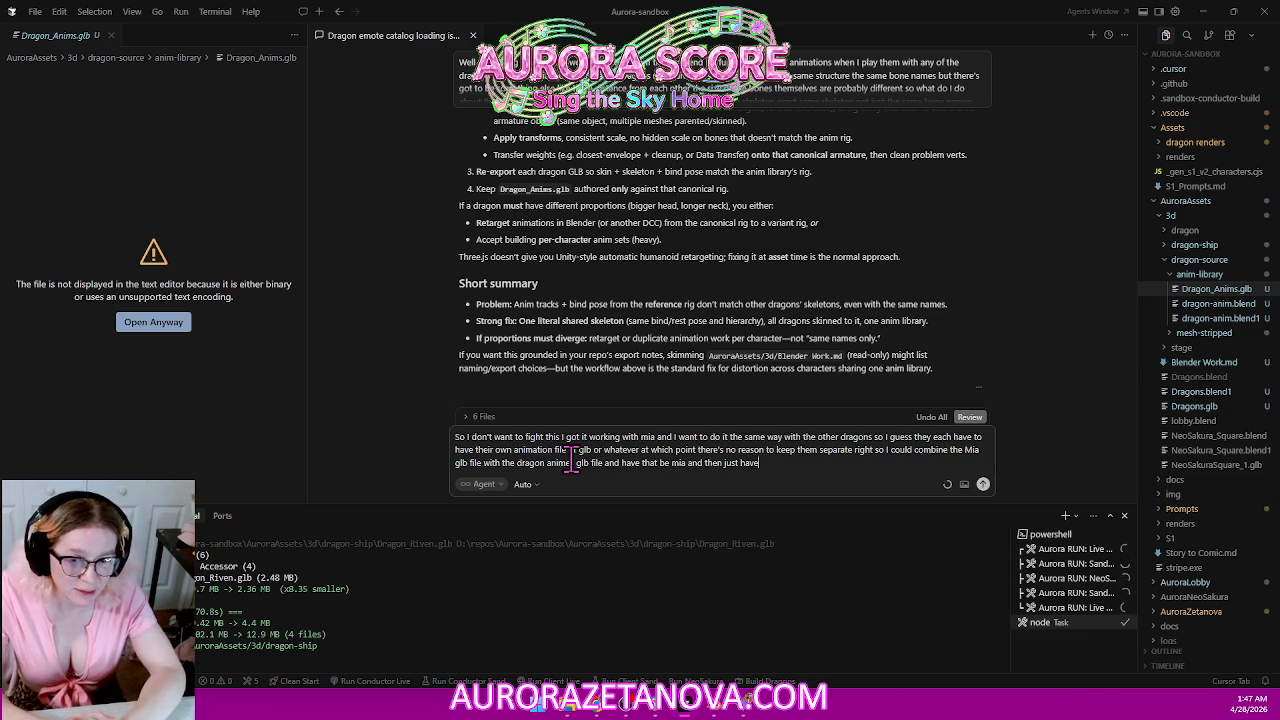
text( each dragon have their own copy right?)
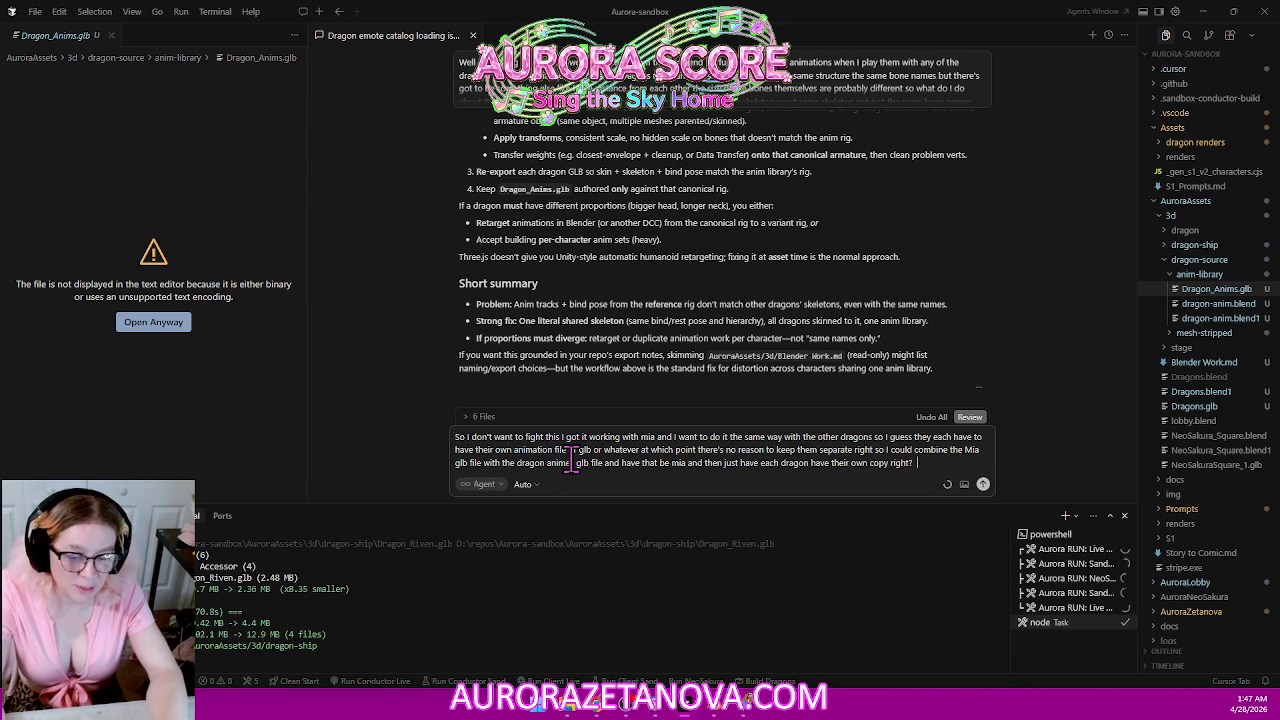
text( Cuz I mean I)
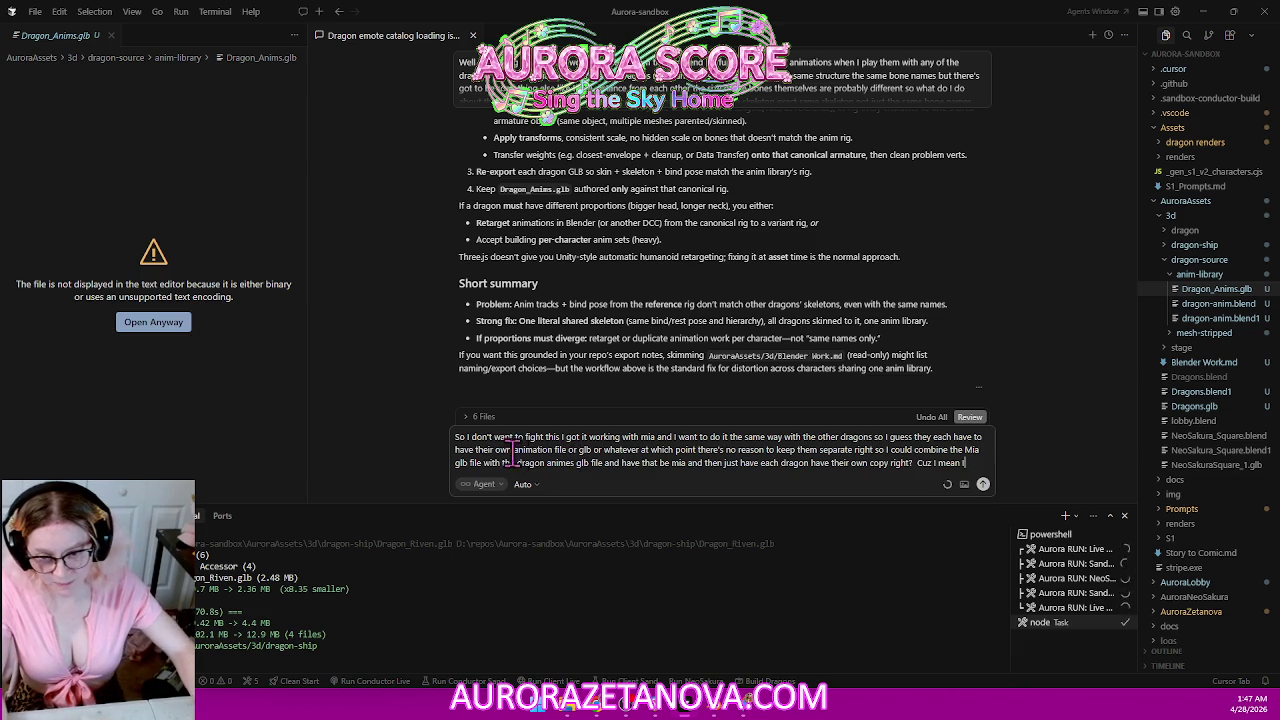
key(ctrl+a)
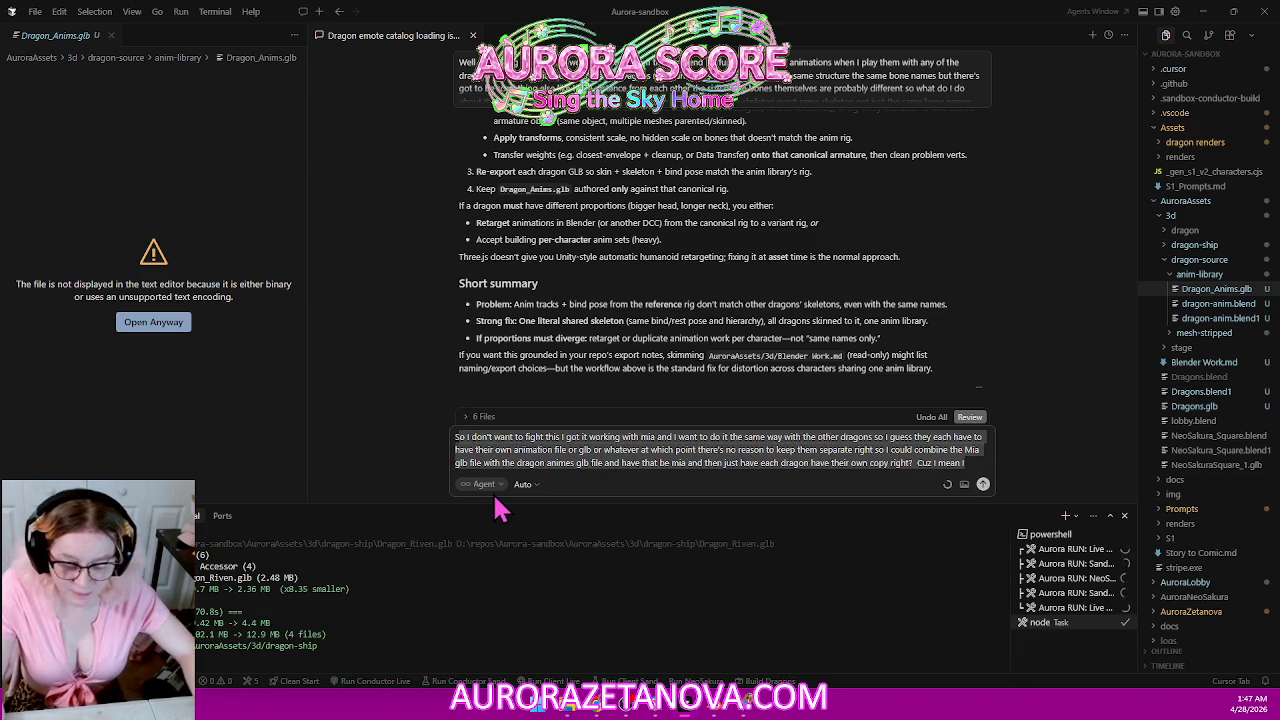
key(ctrl+x)
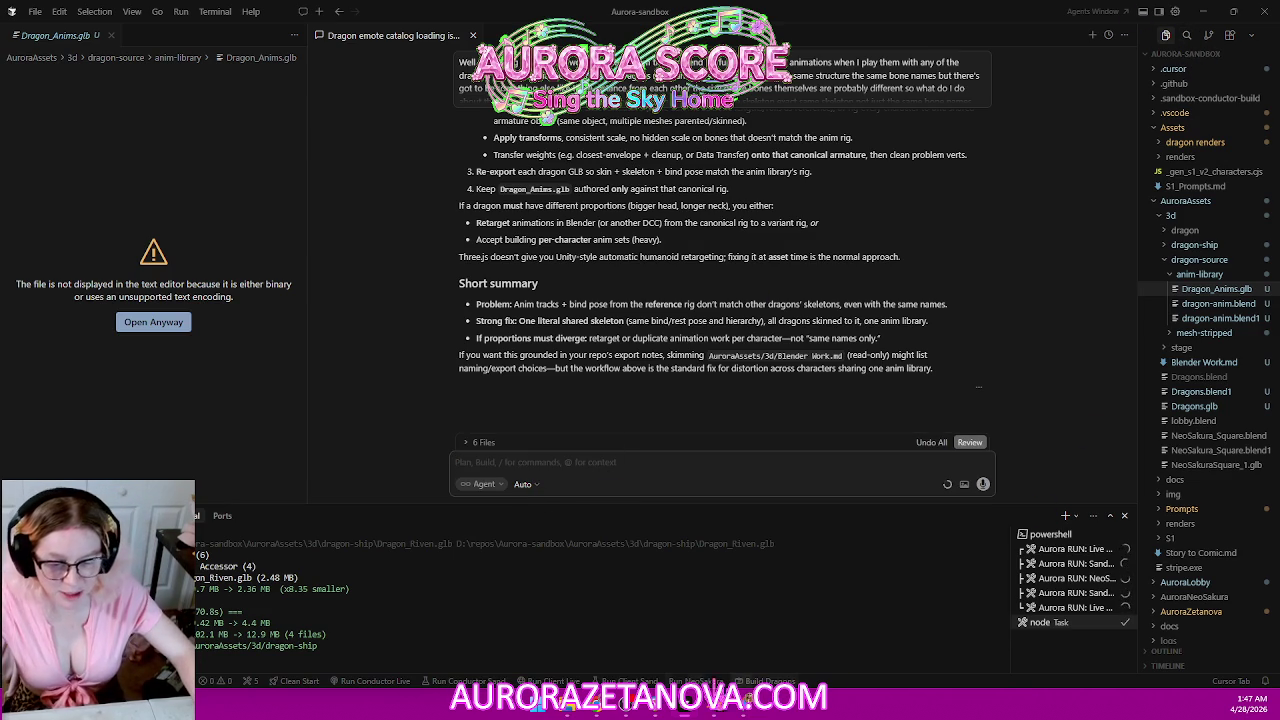
click(600, 706)
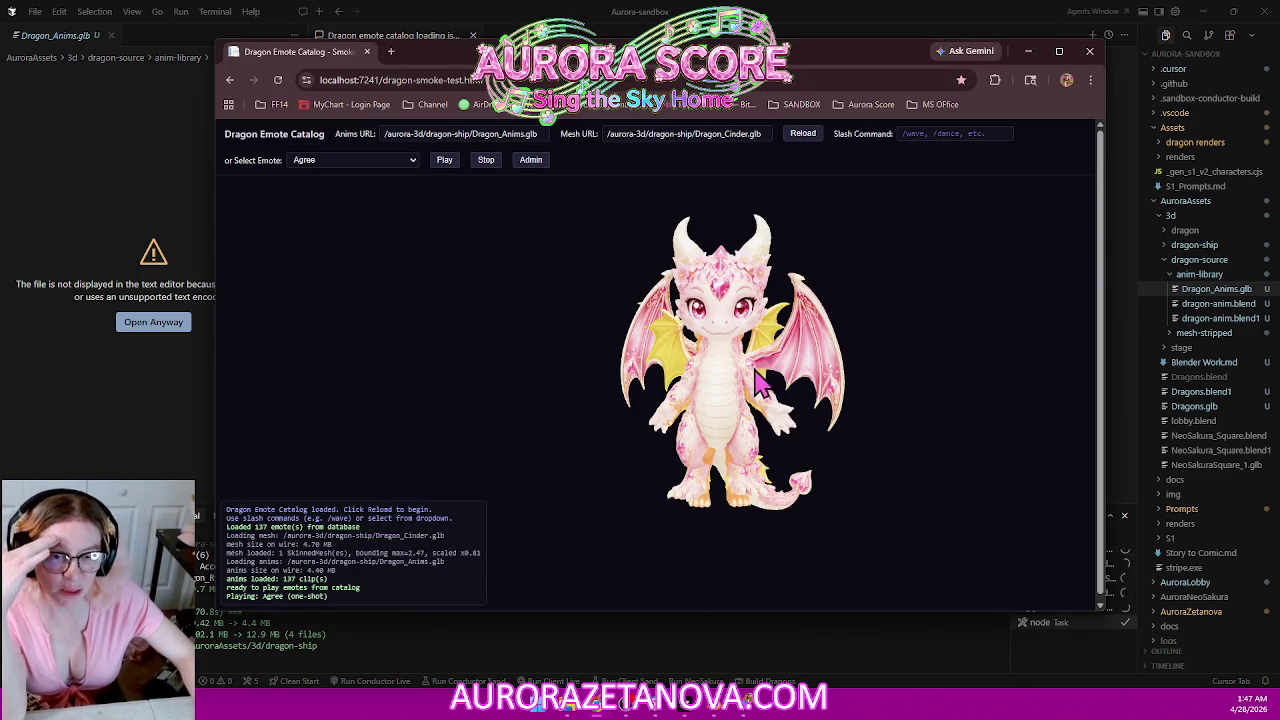
Rotate the Cinder dragon to face the camera, then switch back to Blender's Mia.blend.
drag(826, 406, 740, 390)
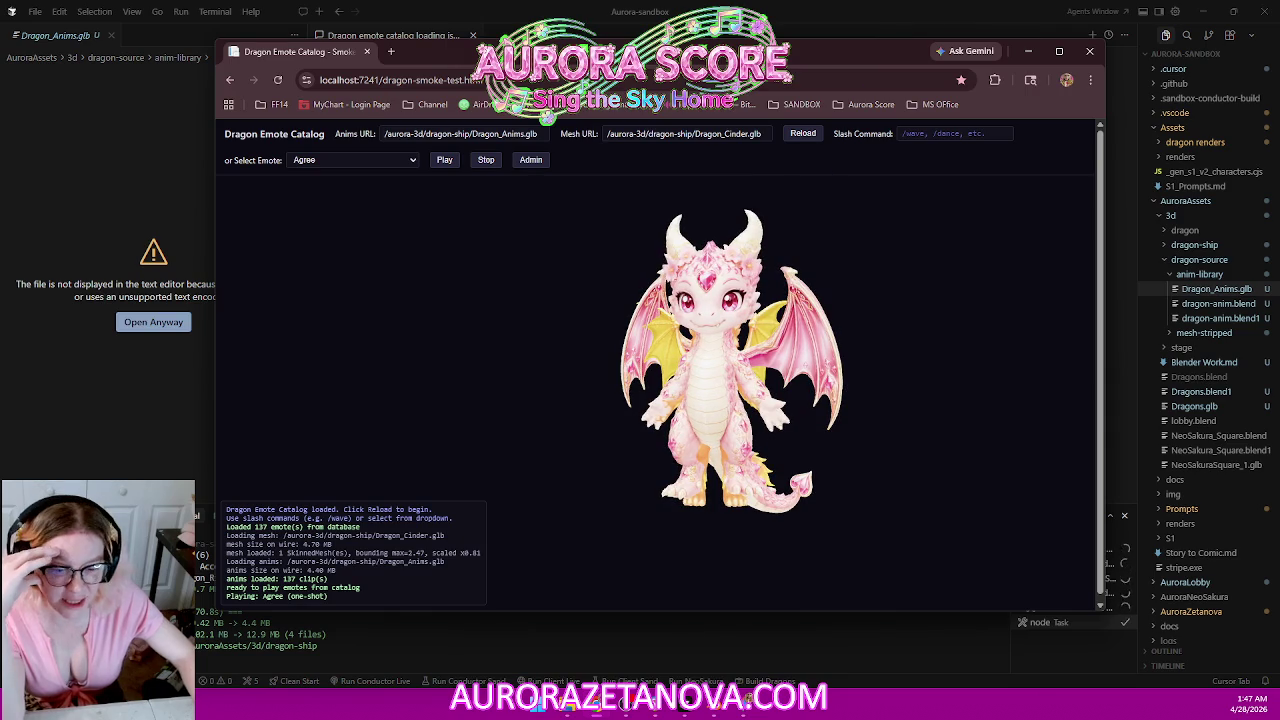
mouse_move(712, 710)
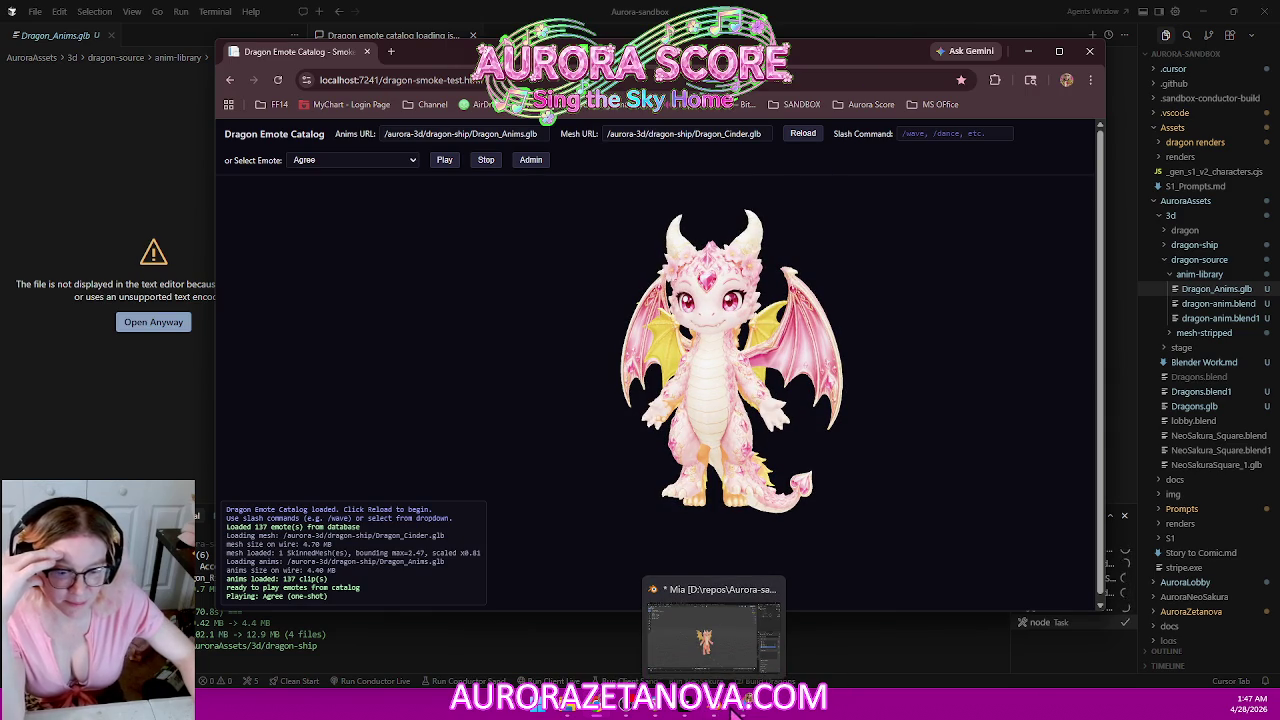
click(742, 710)
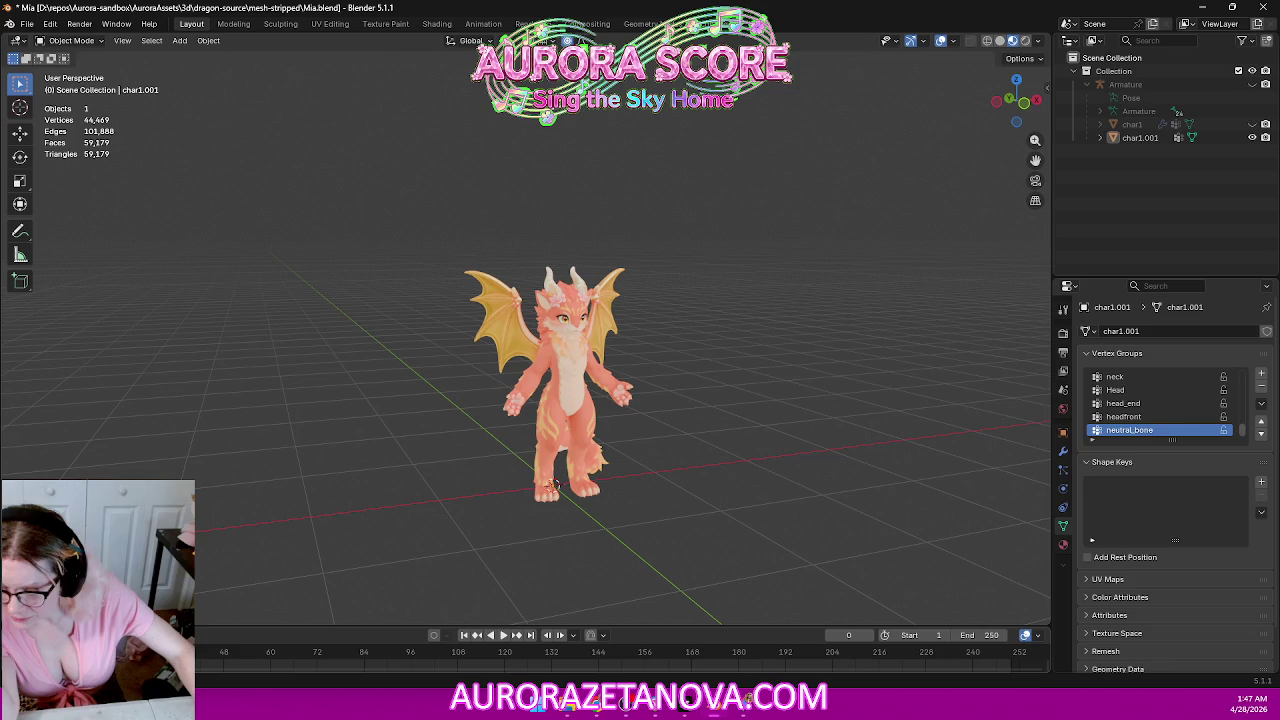
Enlarge the timeline area and change it to the Nonlinear Animation editor.
drag(229, 626, 259, 450)
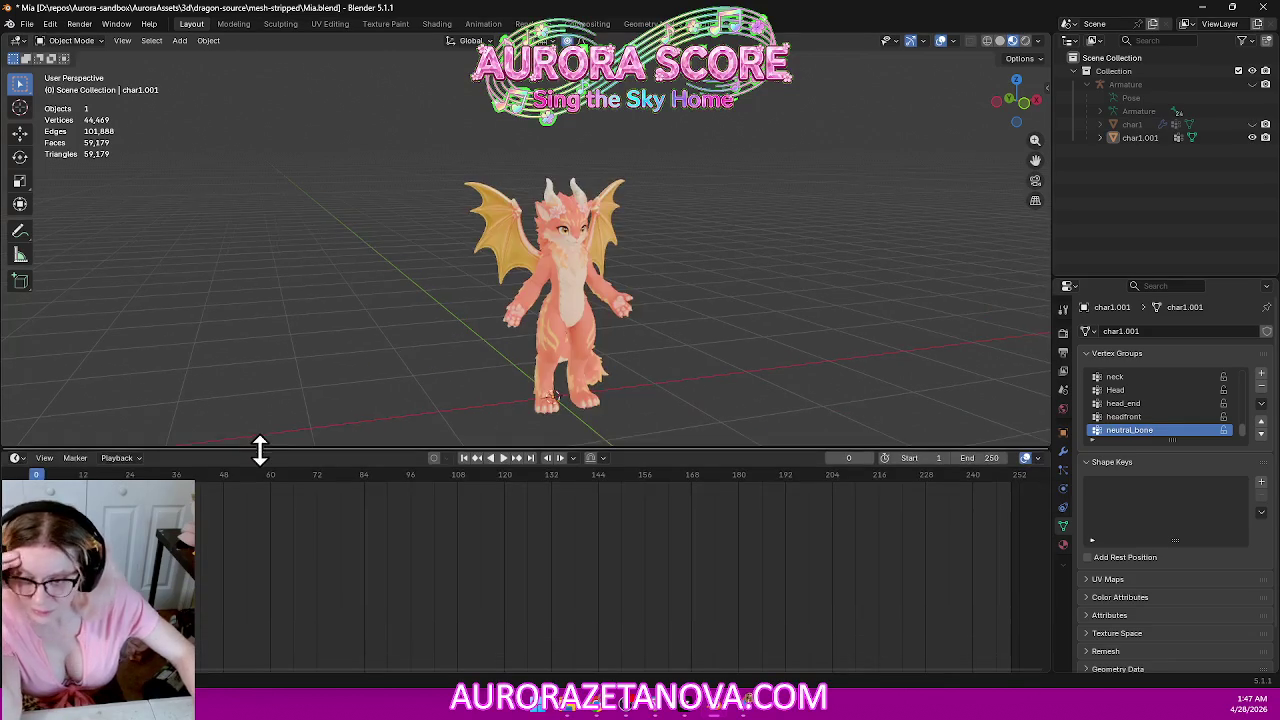
click(16, 457)
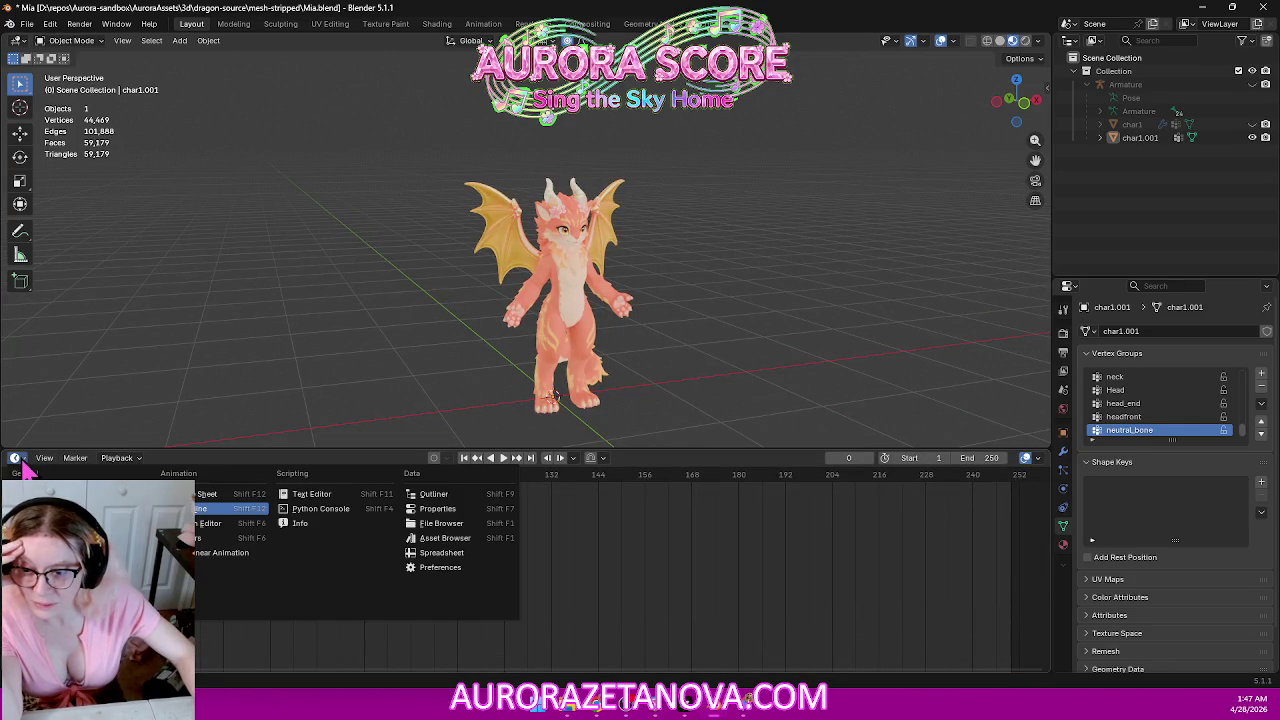
click(210, 556)
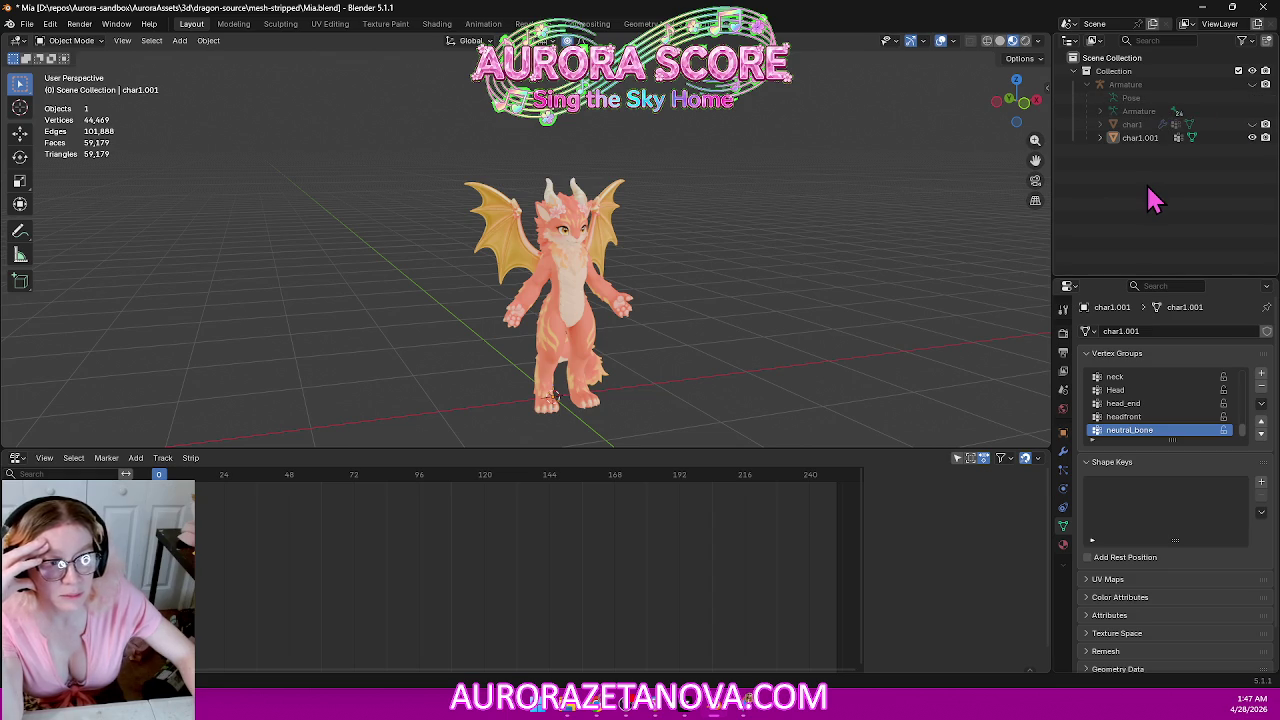
drag(260, 449, 264, 547)
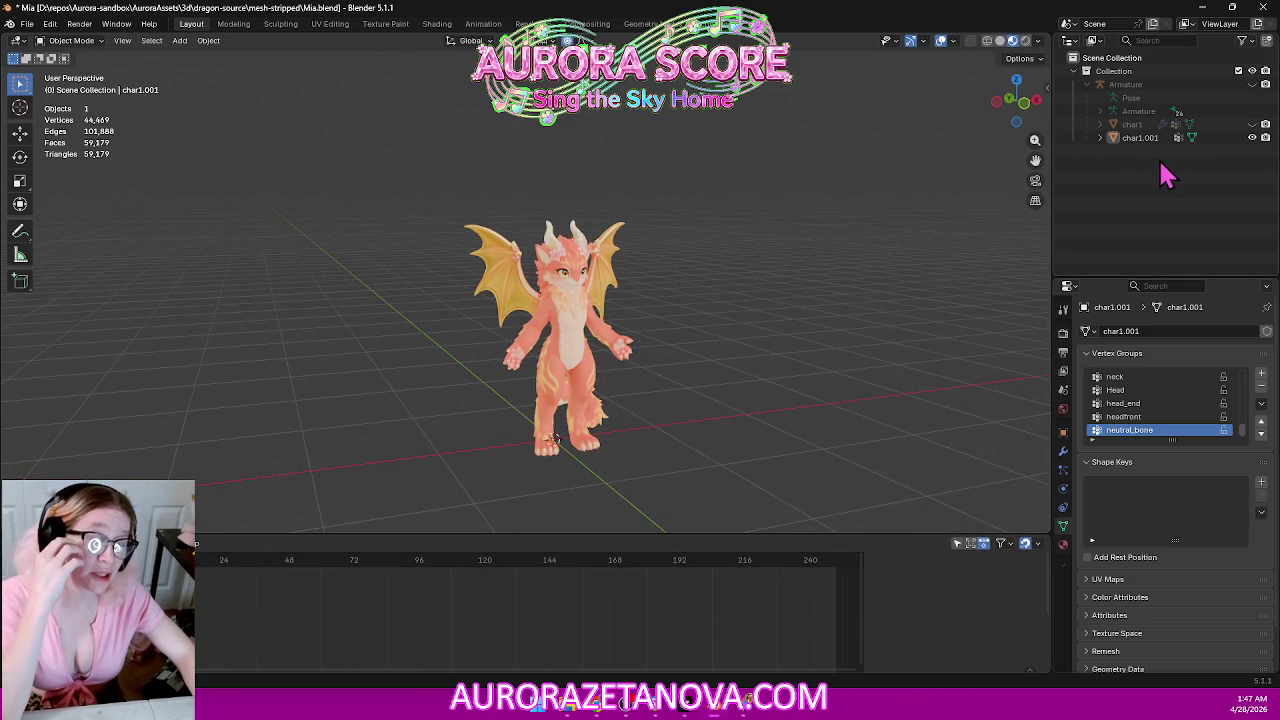
Expand the armature, char1 and char1.001 hierarchies in the Outliner, then bring up Gemini.
click(1099, 111)
click(1100, 151)
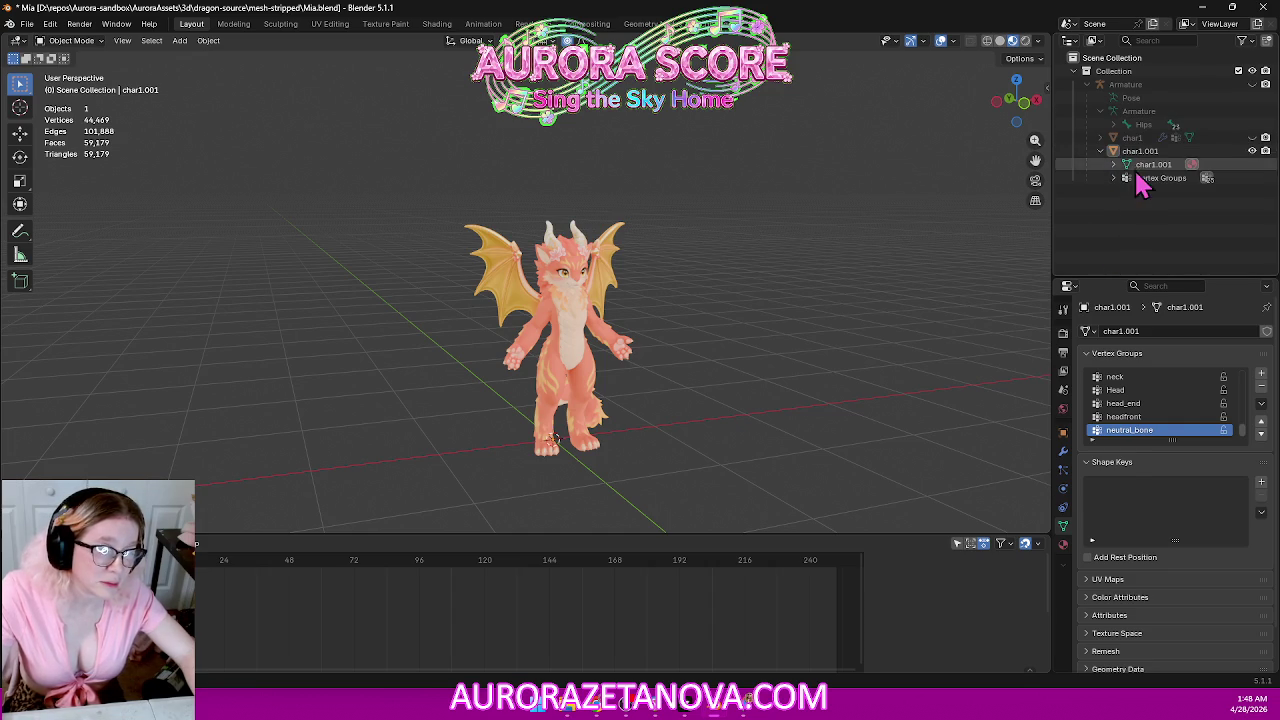
click(1100, 137)
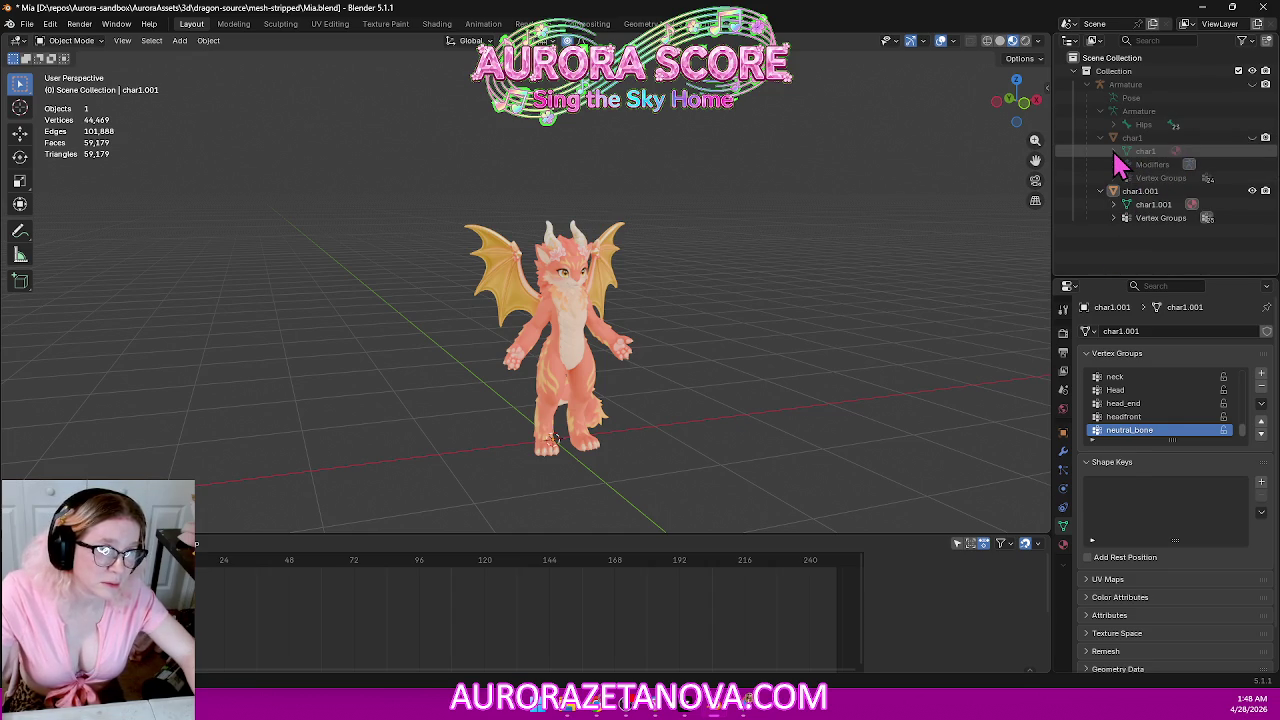
click(1113, 151)
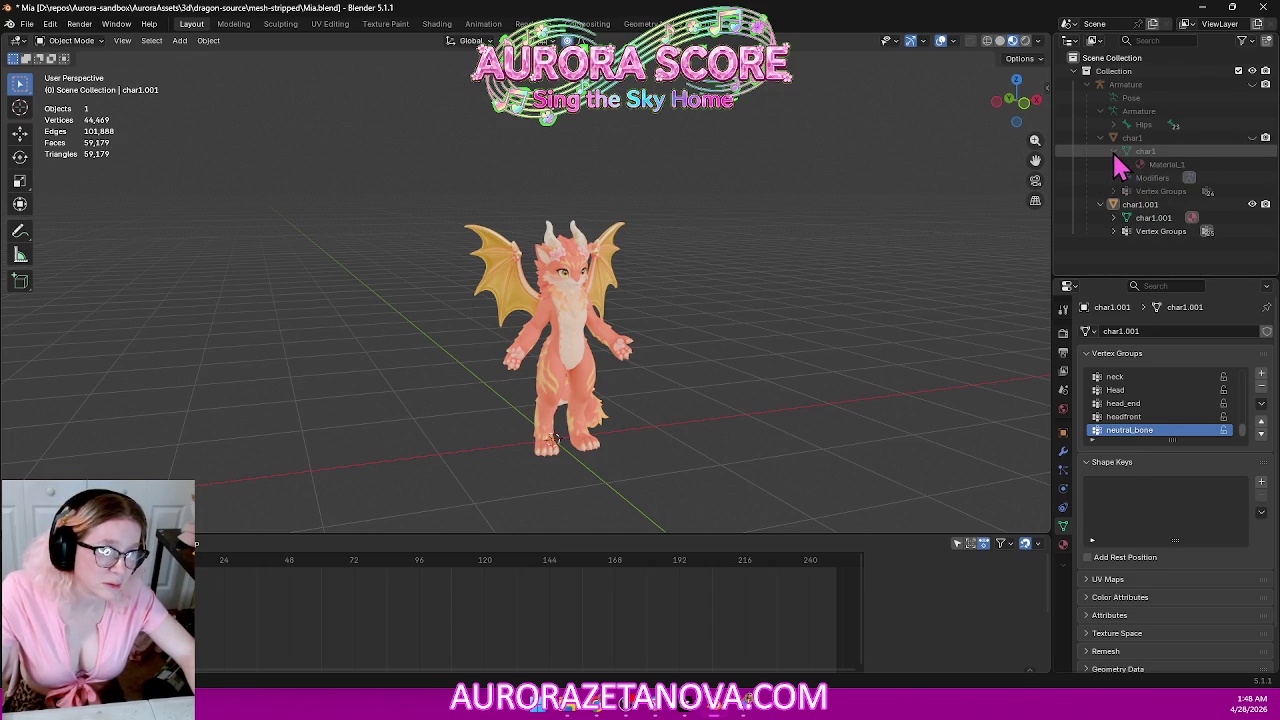
click(1113, 151)
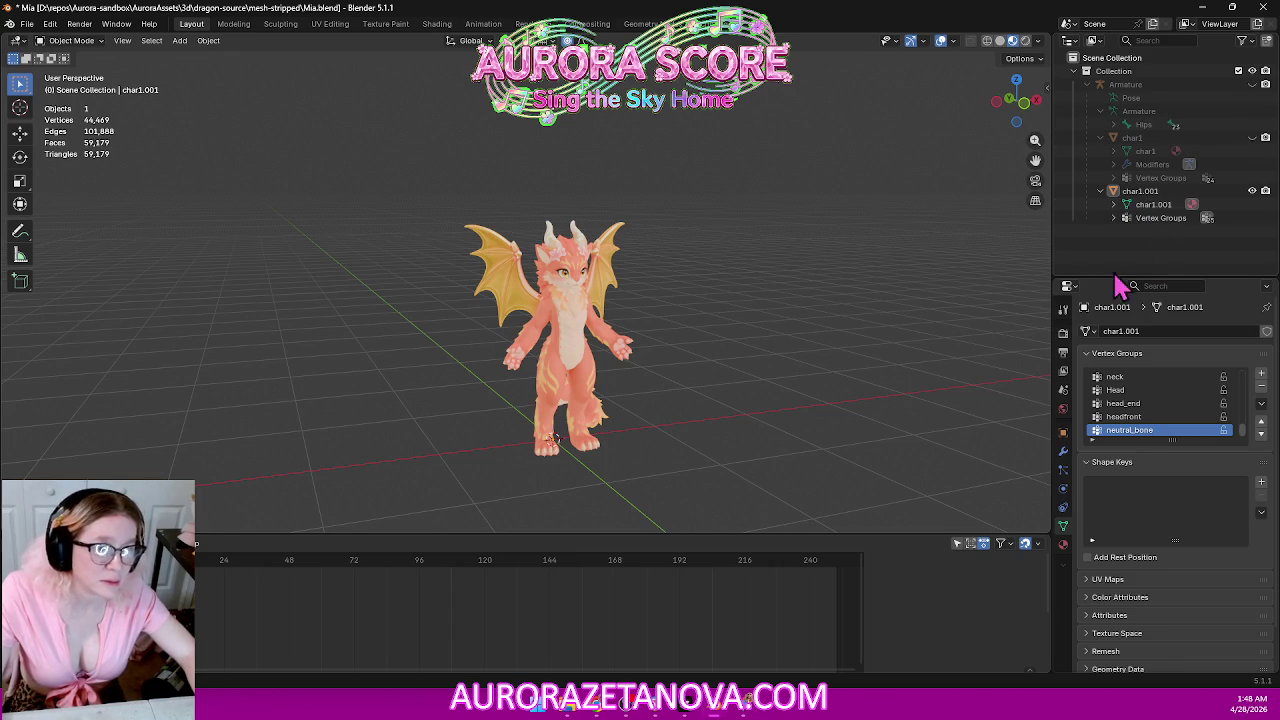
click(742, 700)
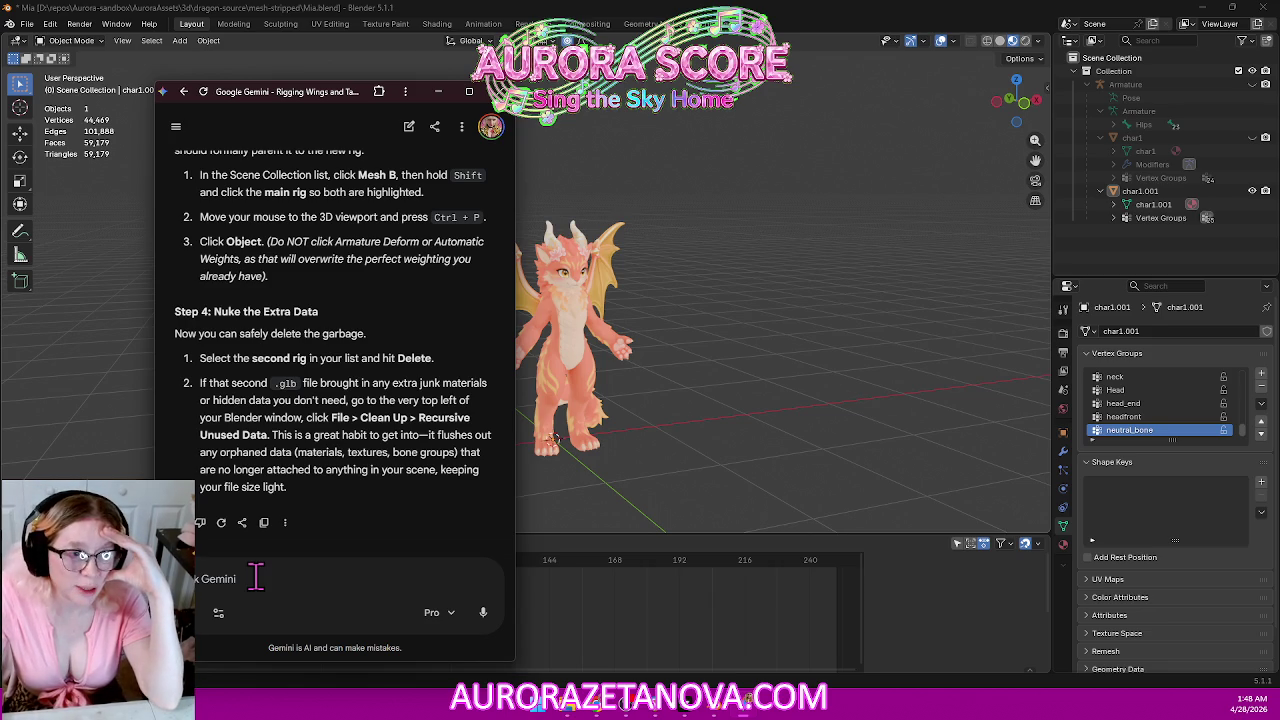
Ask Gemini how to confirm the second dragon is bound to the skeleton after applying the Armature modifier.
text(w can I check to make sure)
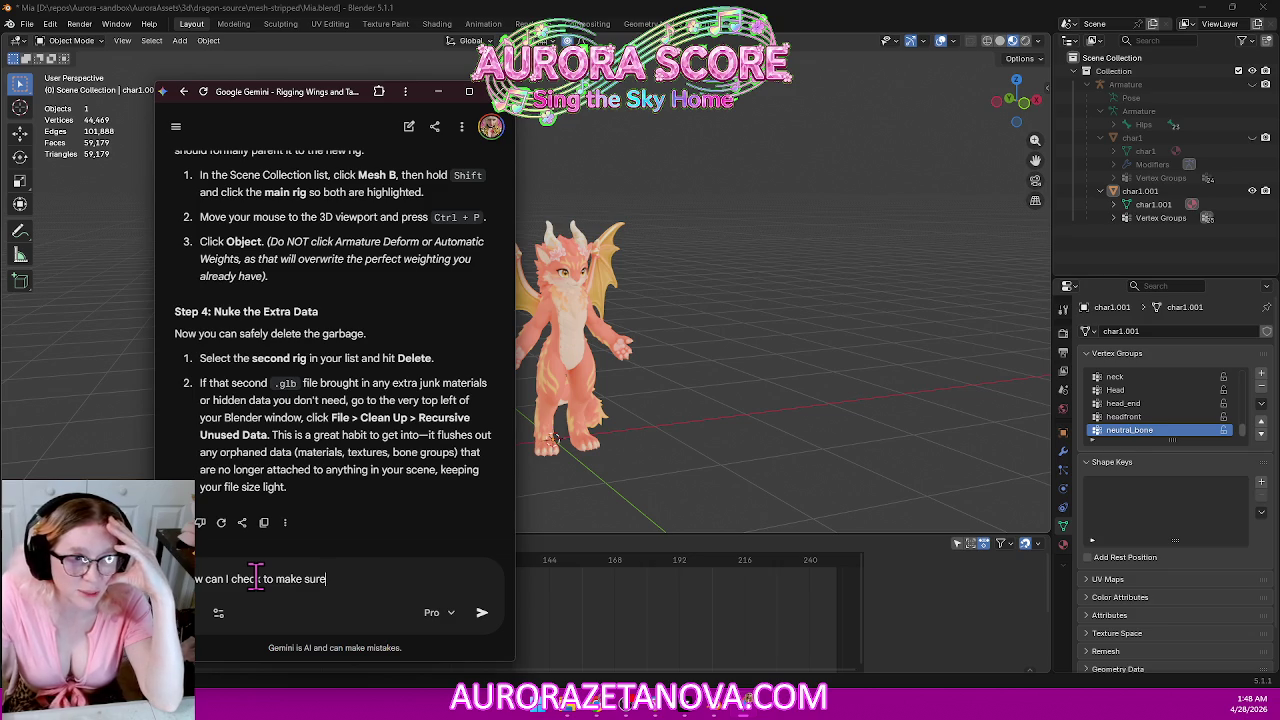
text( that this second mode)
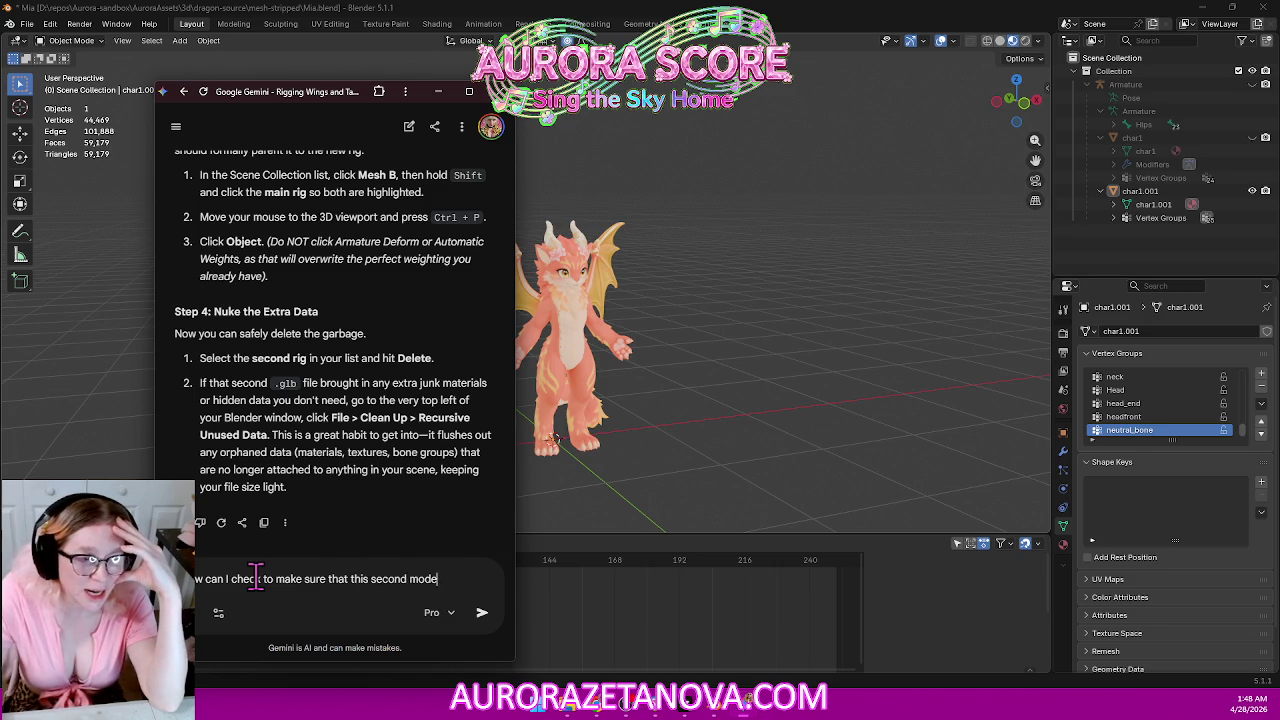
text(l is attached to this skeleton the Armature)
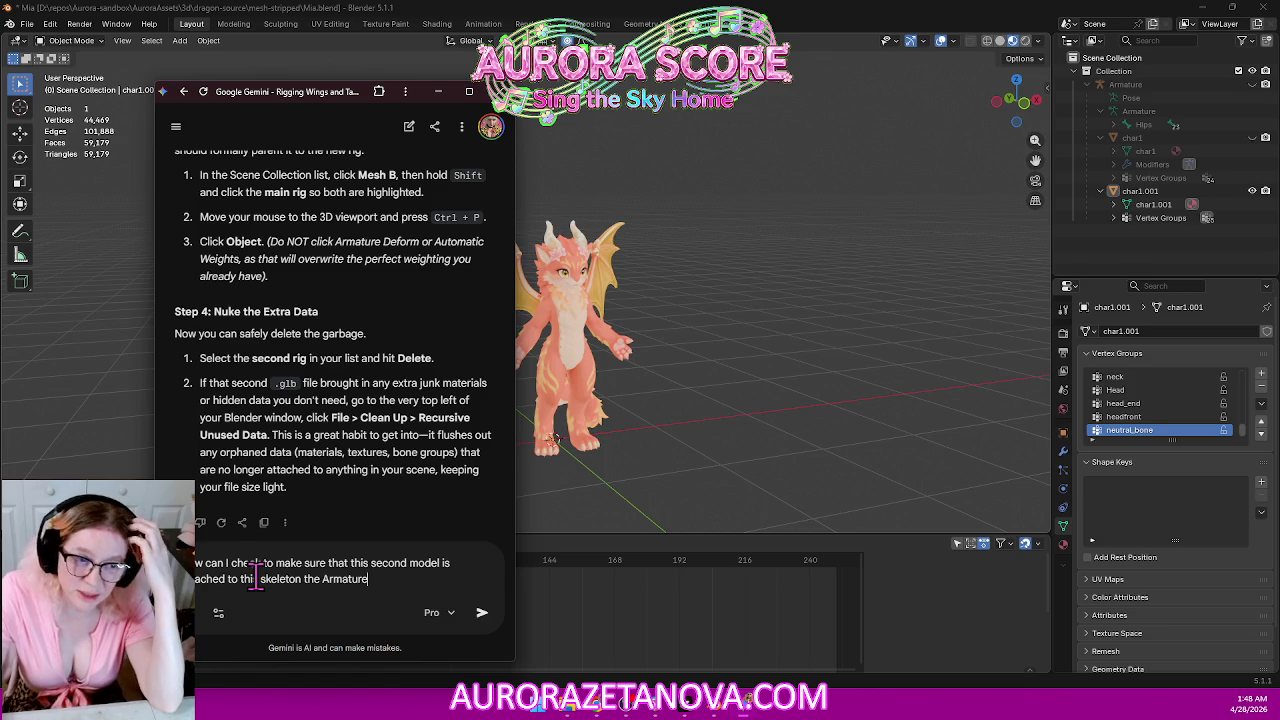
text(like I put on the modifier like you said I hit the apply button I got rid of all)
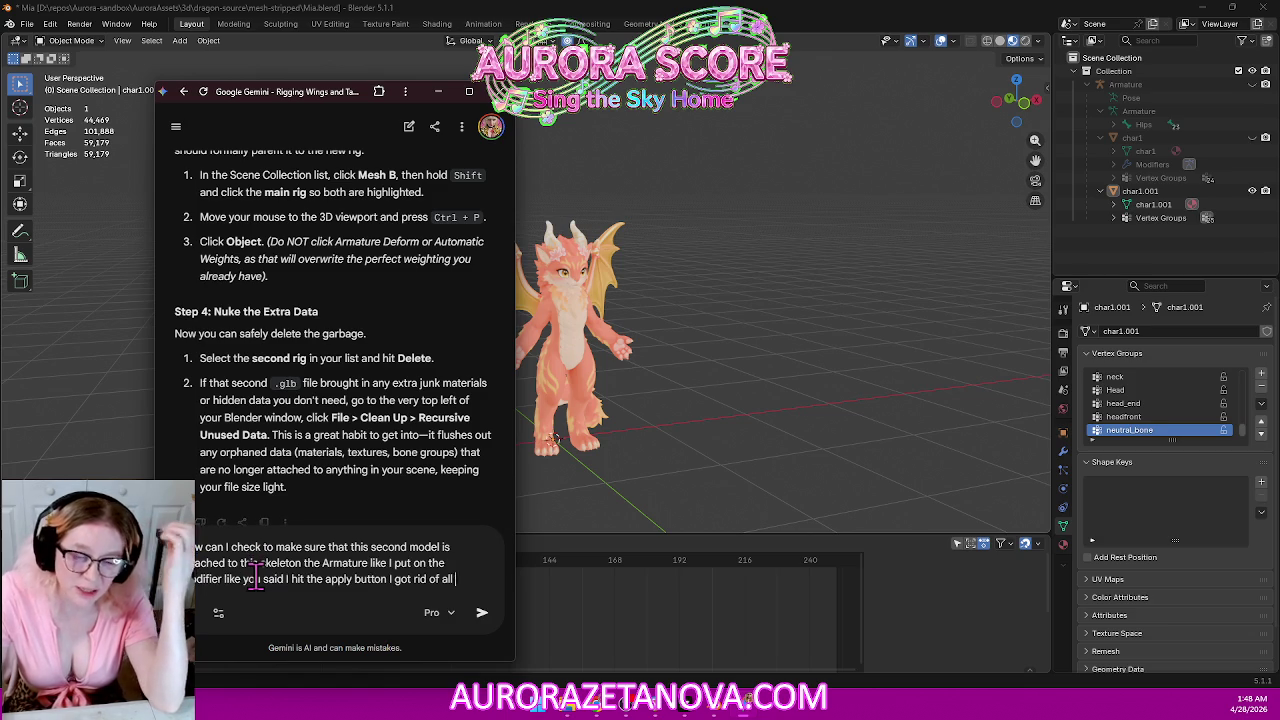
text( the extra junk but when I tried to look at her in game)
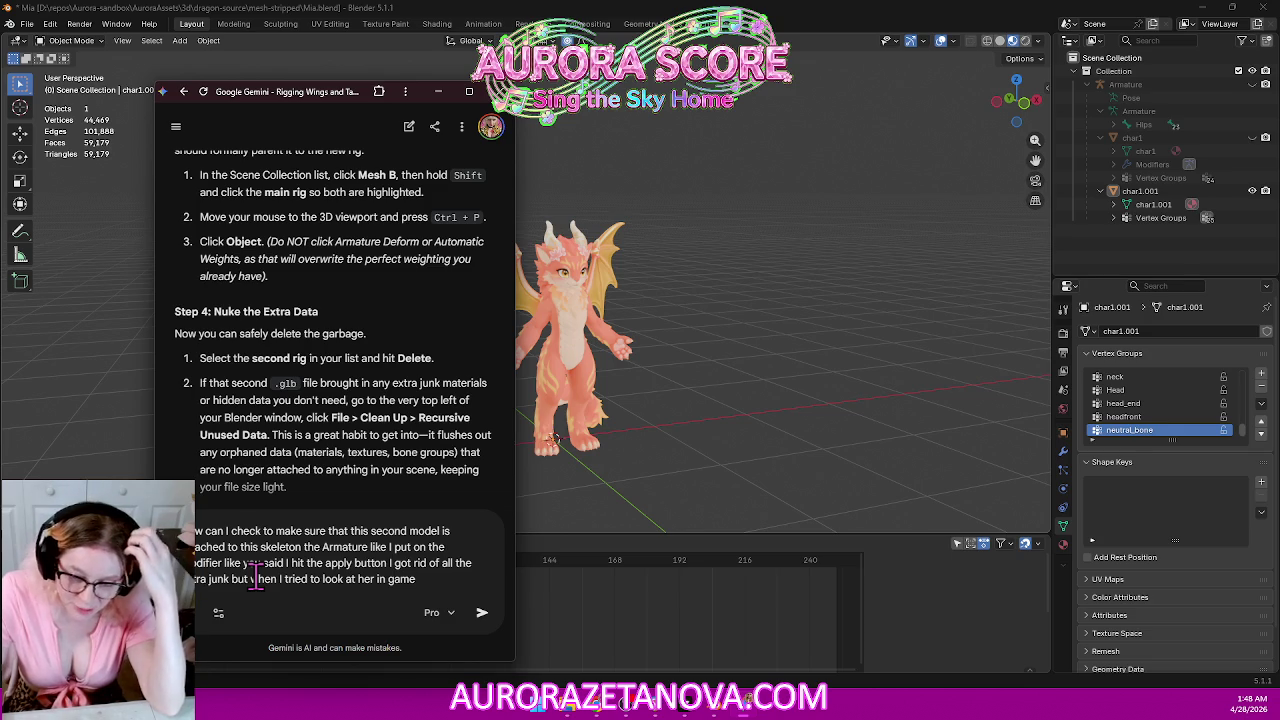
text(both models appear at the same time stacked on top of each other)
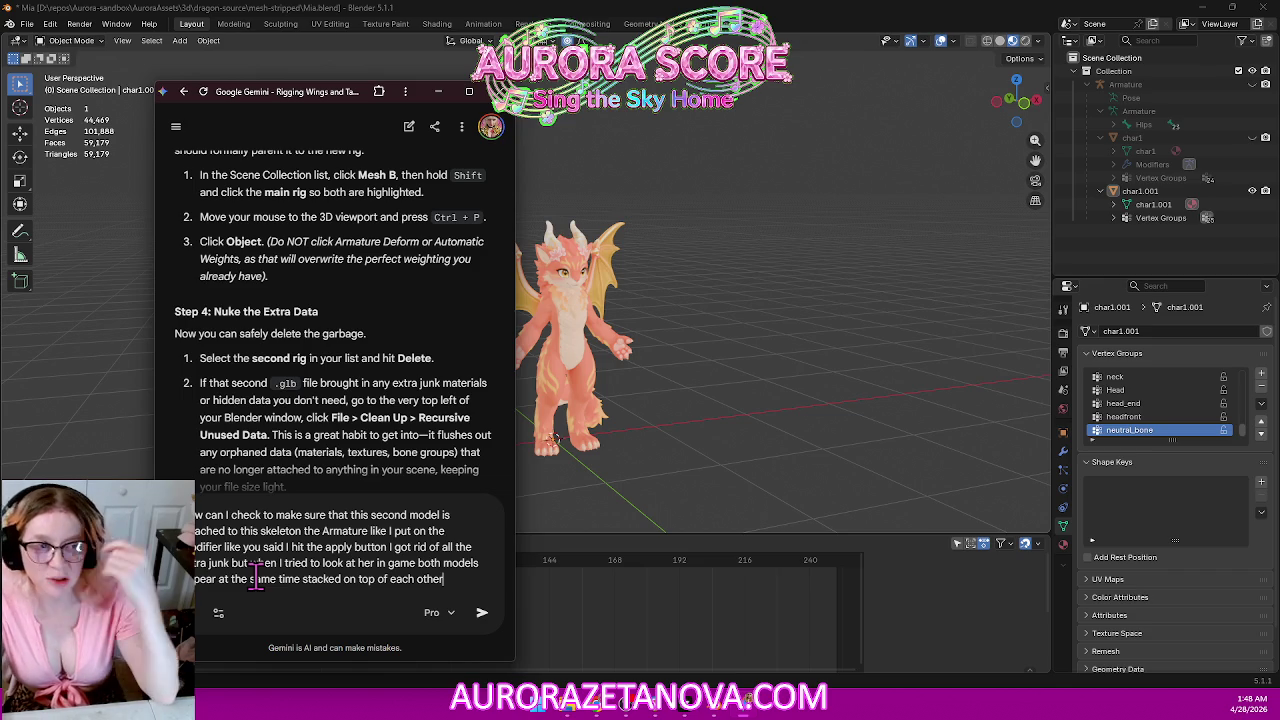
text( and only the original one actually animated the second one just stood there)
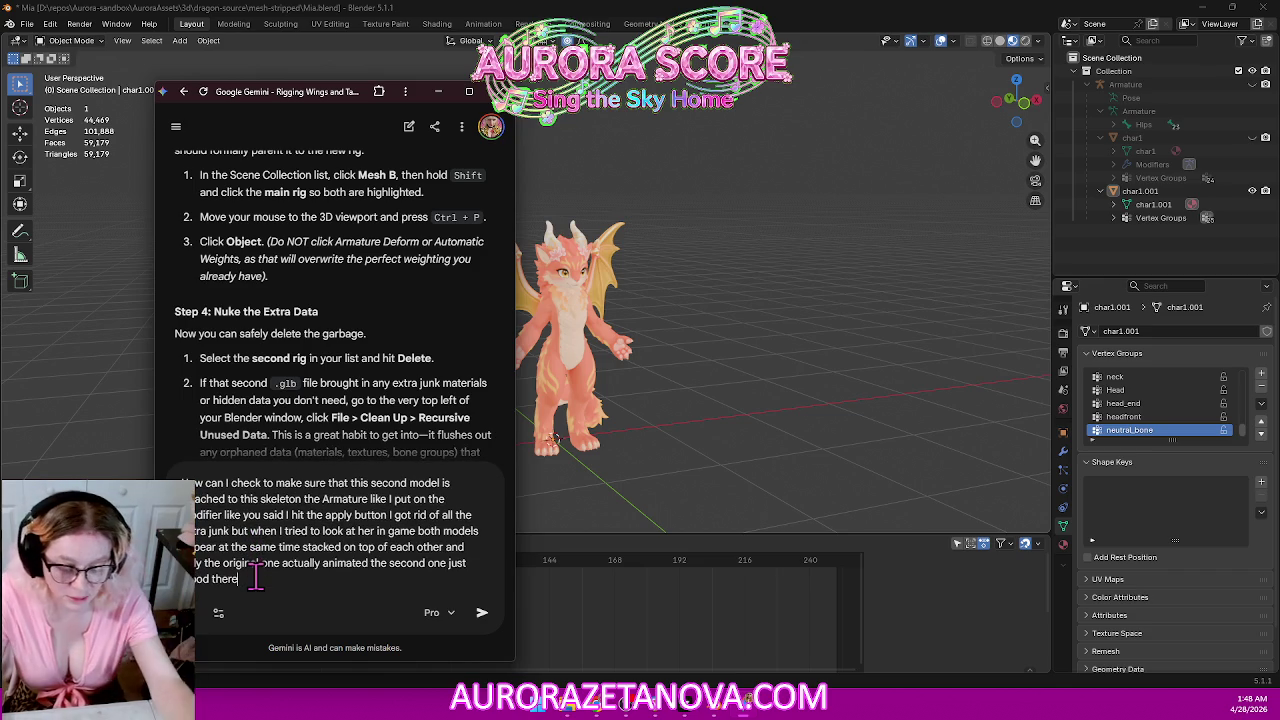
key(Return)
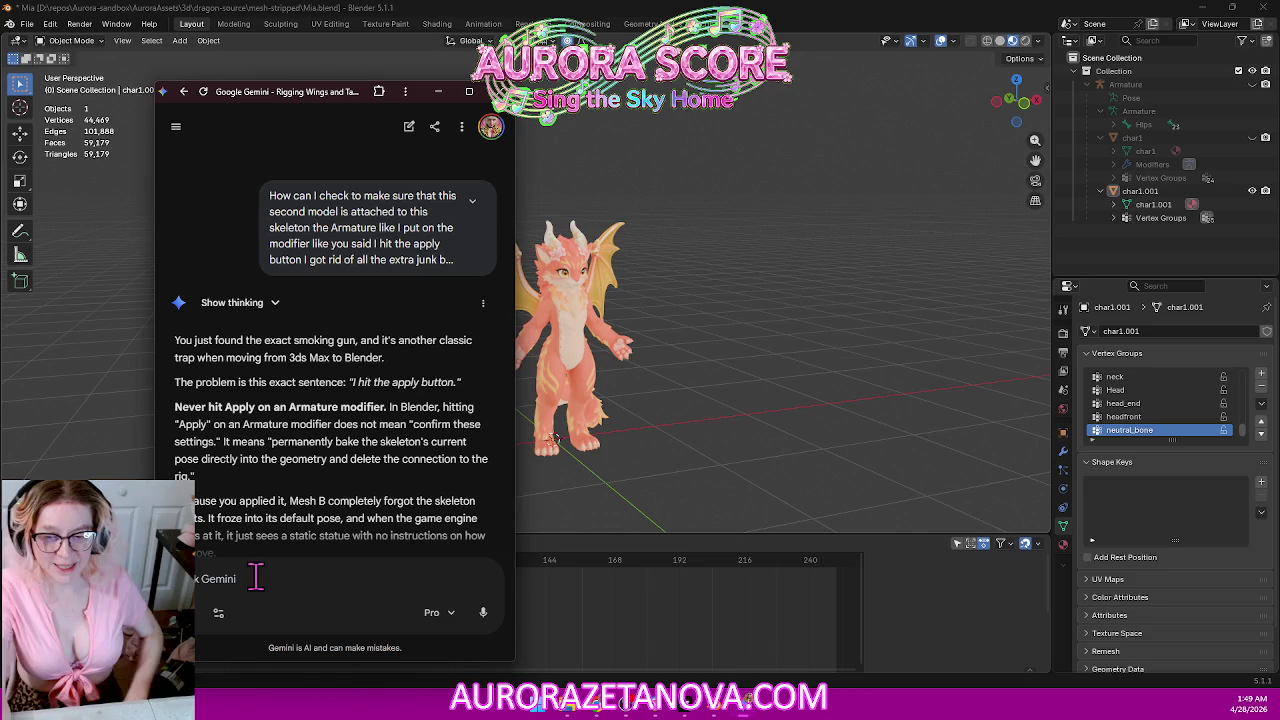
click(880, 305)
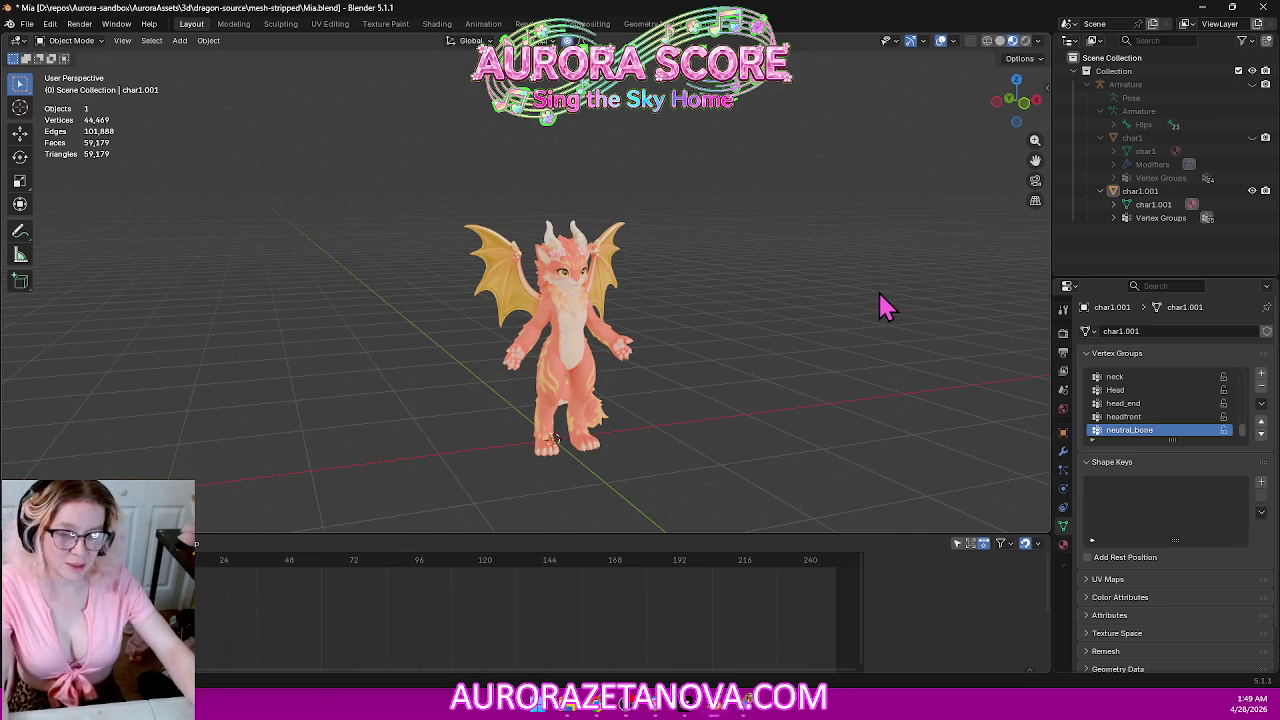
Dismiss the stray search box and reopen Mia.blend from recent files with Don't Save.
text(my god it's so fucking dumbo)
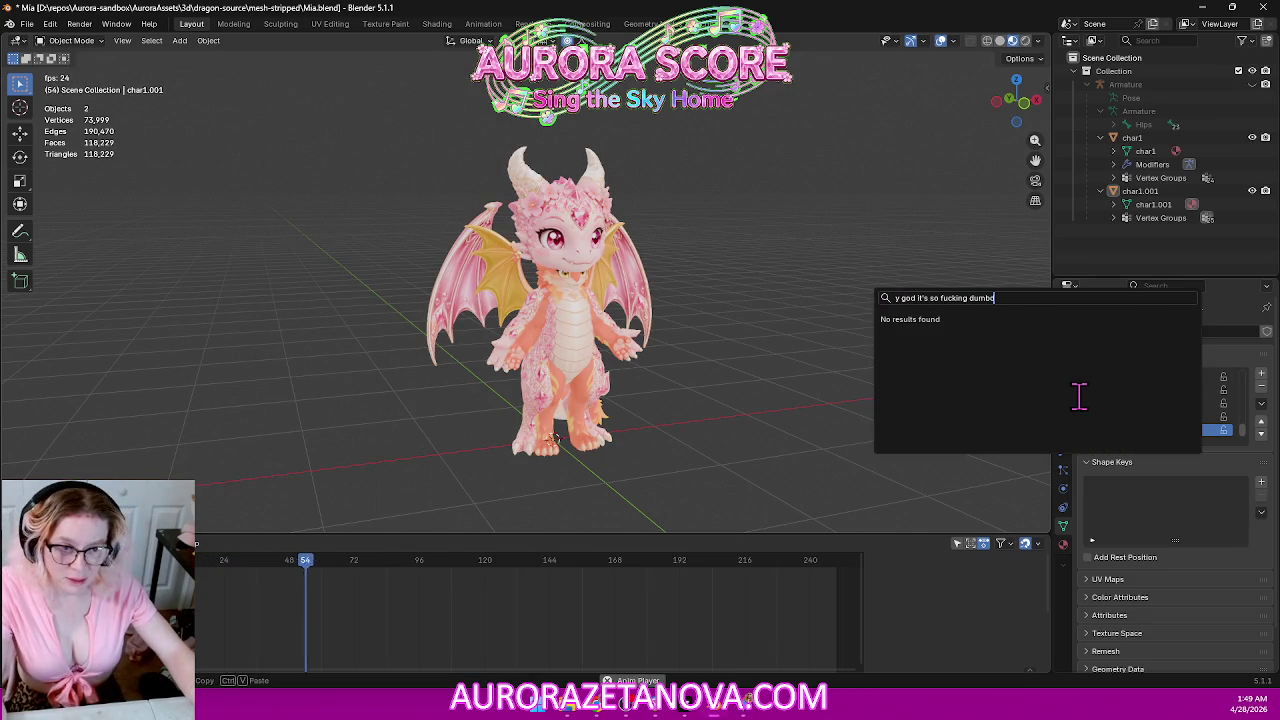
text(ddd)
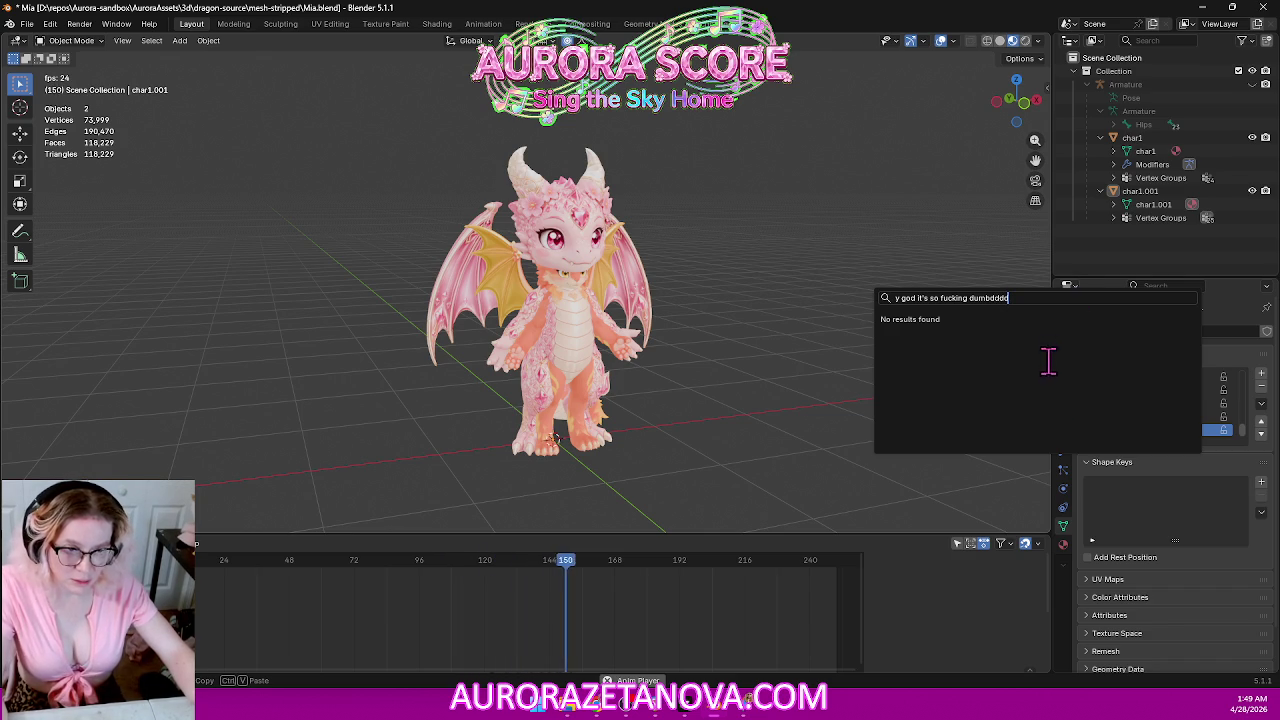
key(Escape)
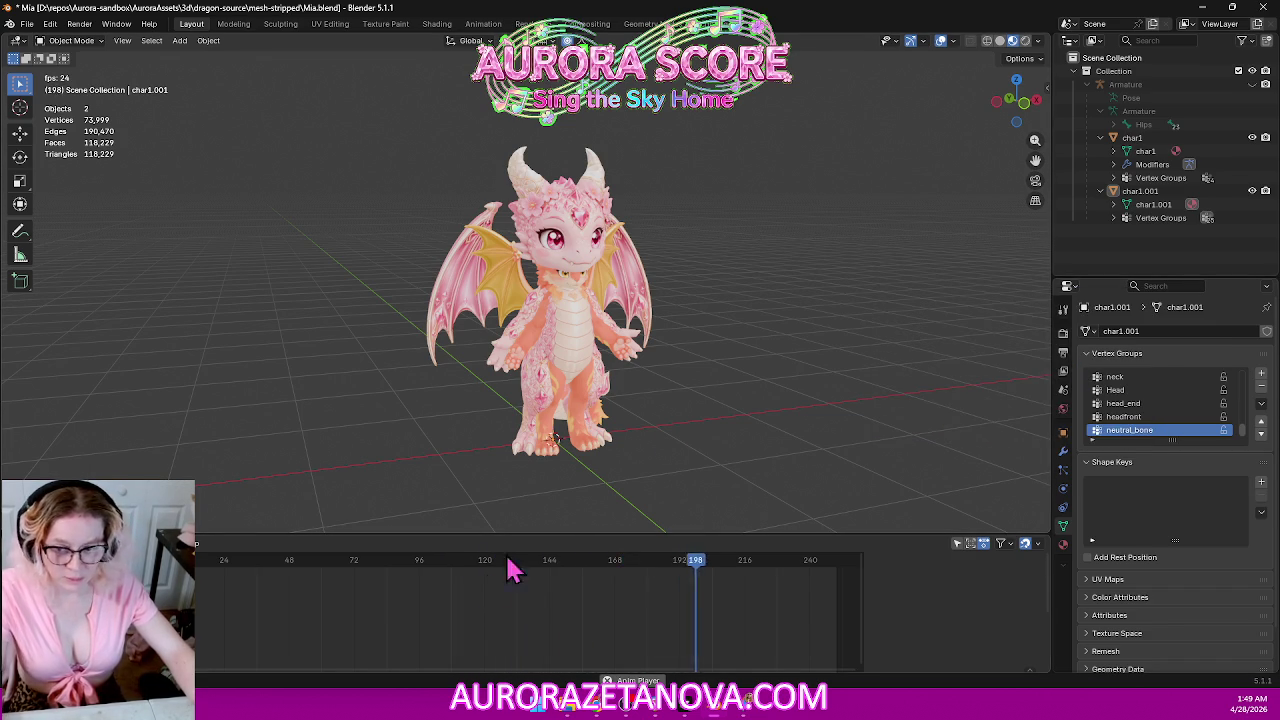
click(27, 23)
mouse_move(60, 66)
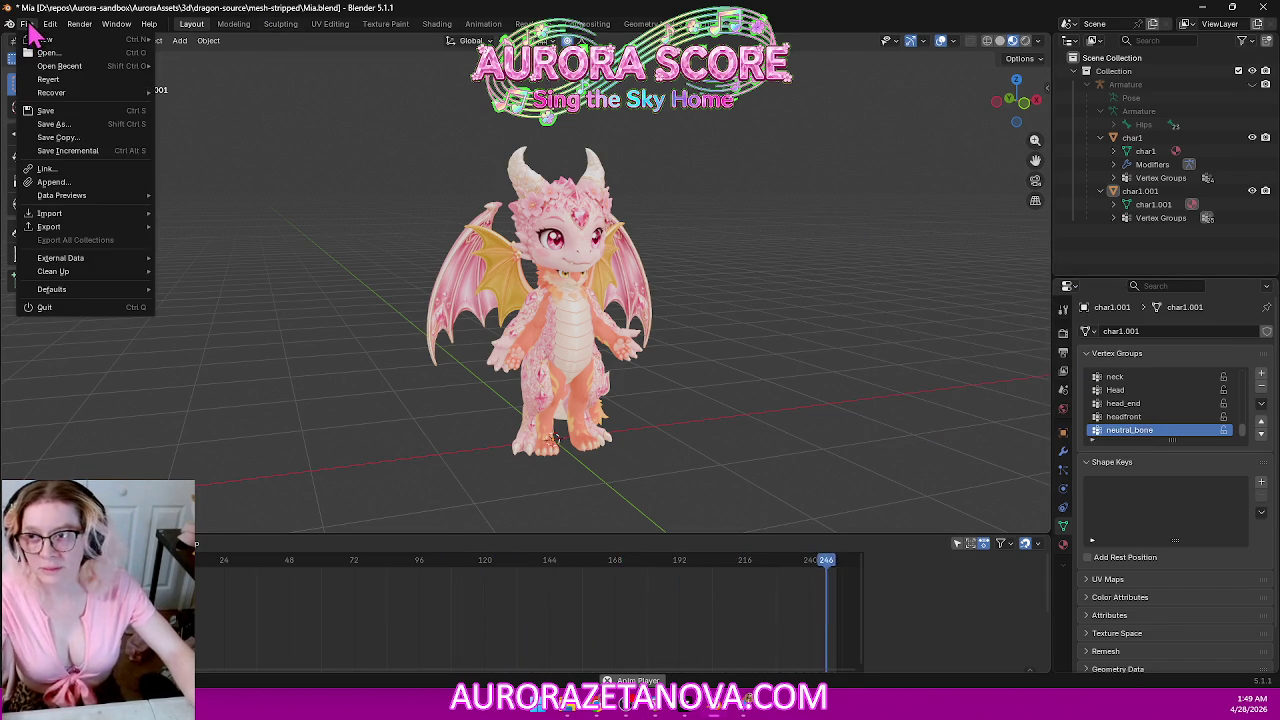
click(230, 66)
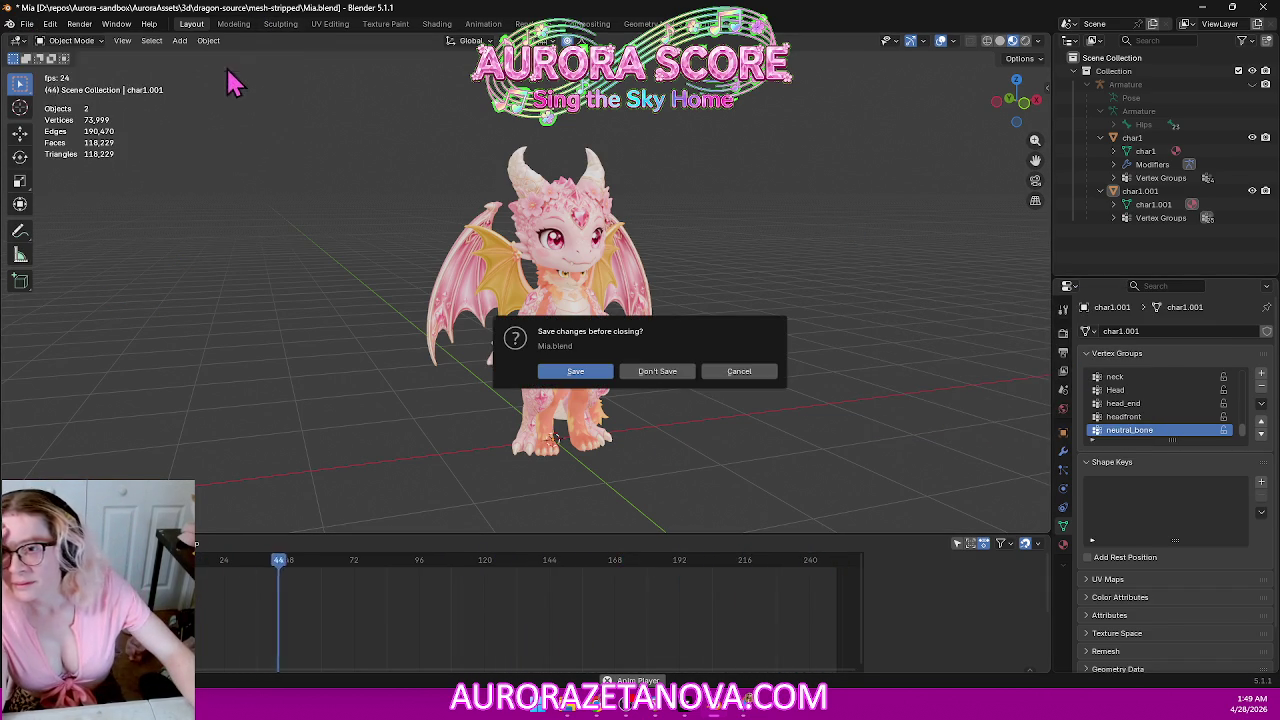
click(662, 371)
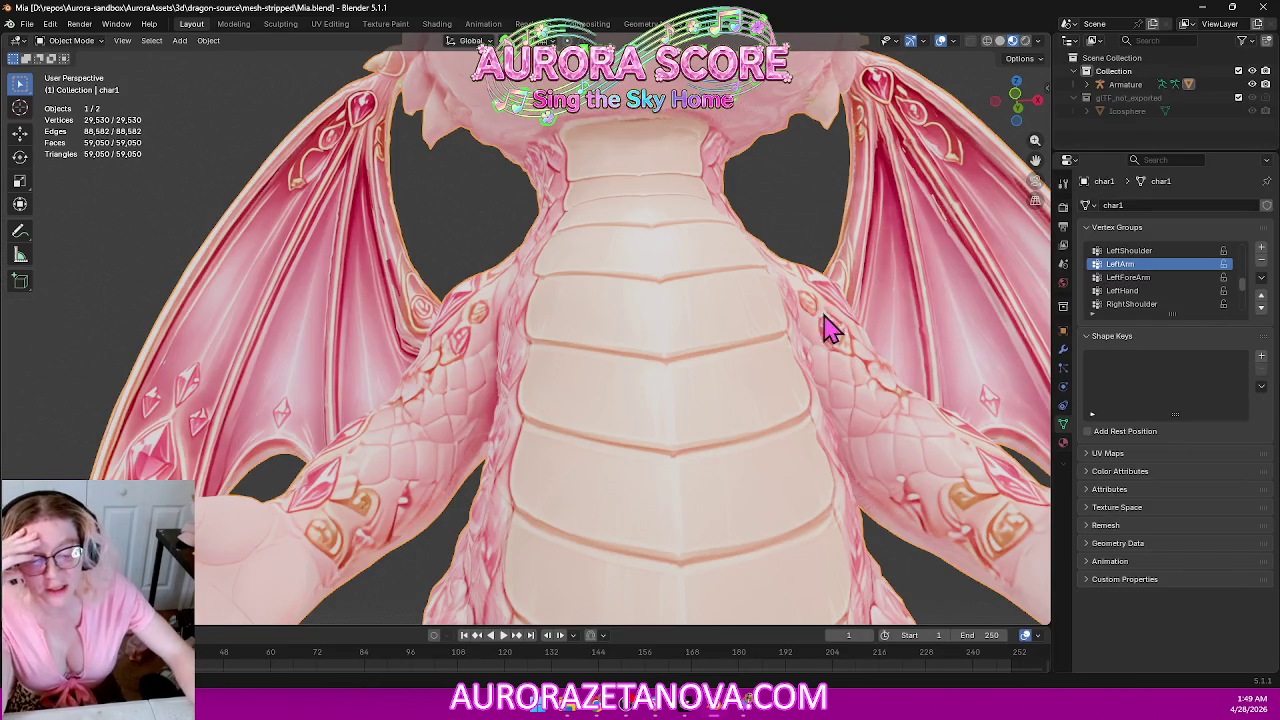
scroll(608, 289, down, 2)
scroll(629, 326, down, 2)
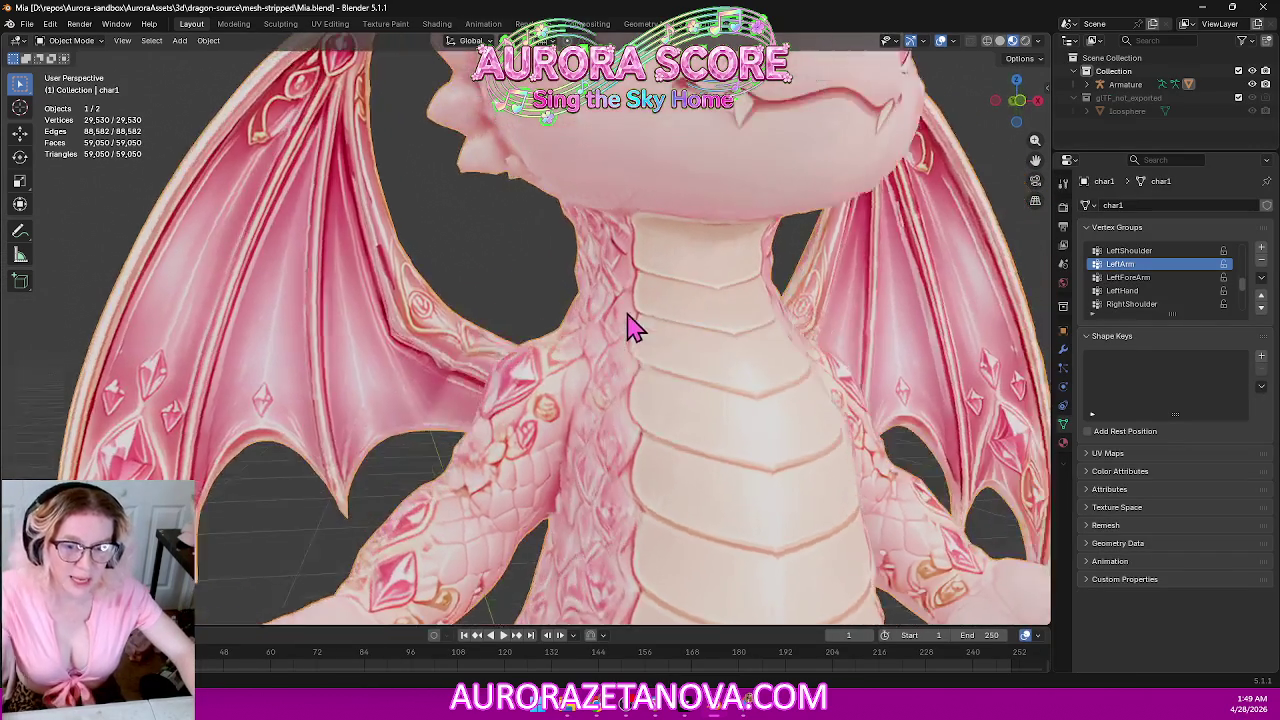
scroll(640, 325, up, 8)
scroll(645, 326, down, 5)
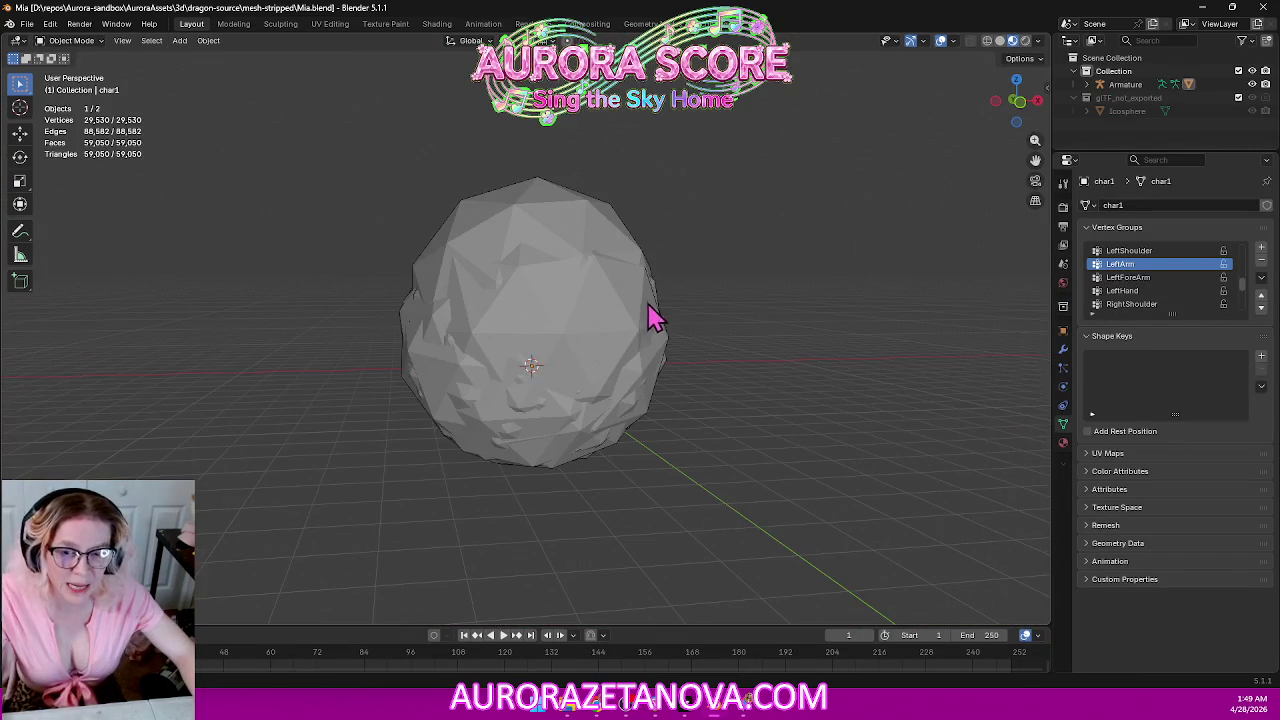
scroll(725, 312, up, 2)
Select the dragon's Armature and hide the Icosphere to reveal the pink dragon.
middle_drag(725, 318, 757, 298)
click(790, 265)
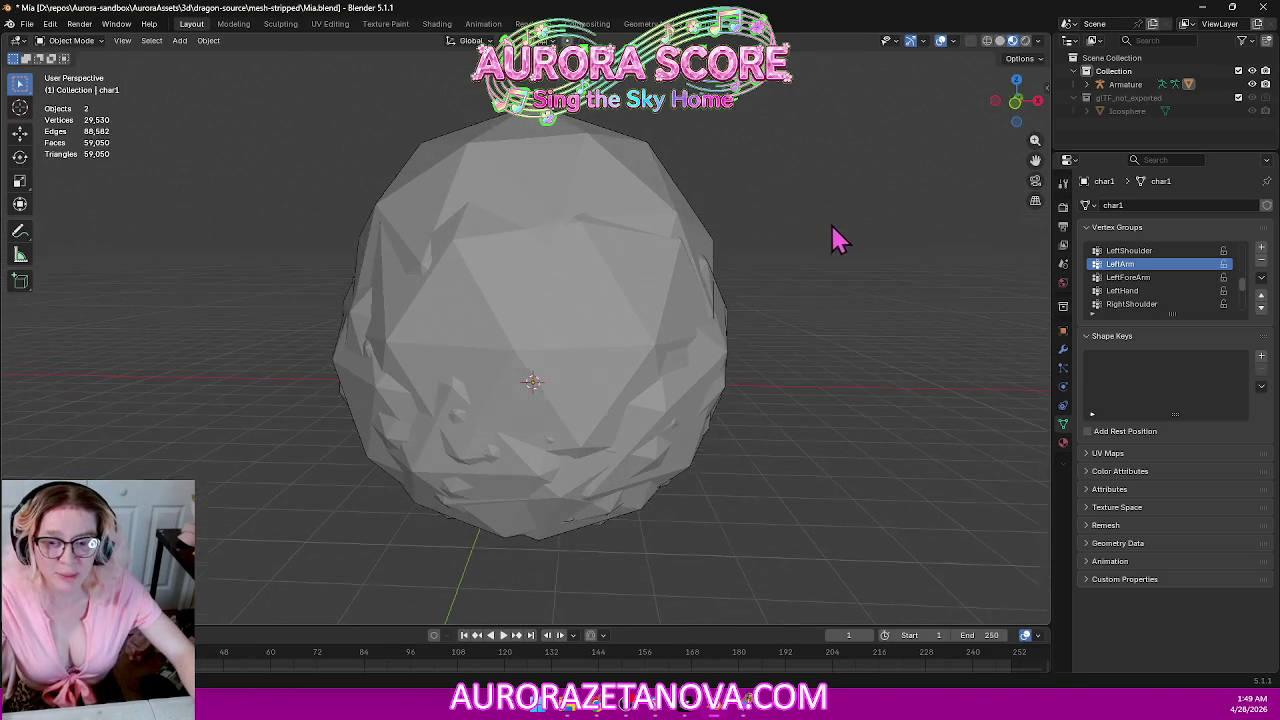
middle_drag(838, 240, 843, 245)
click(665, 293)
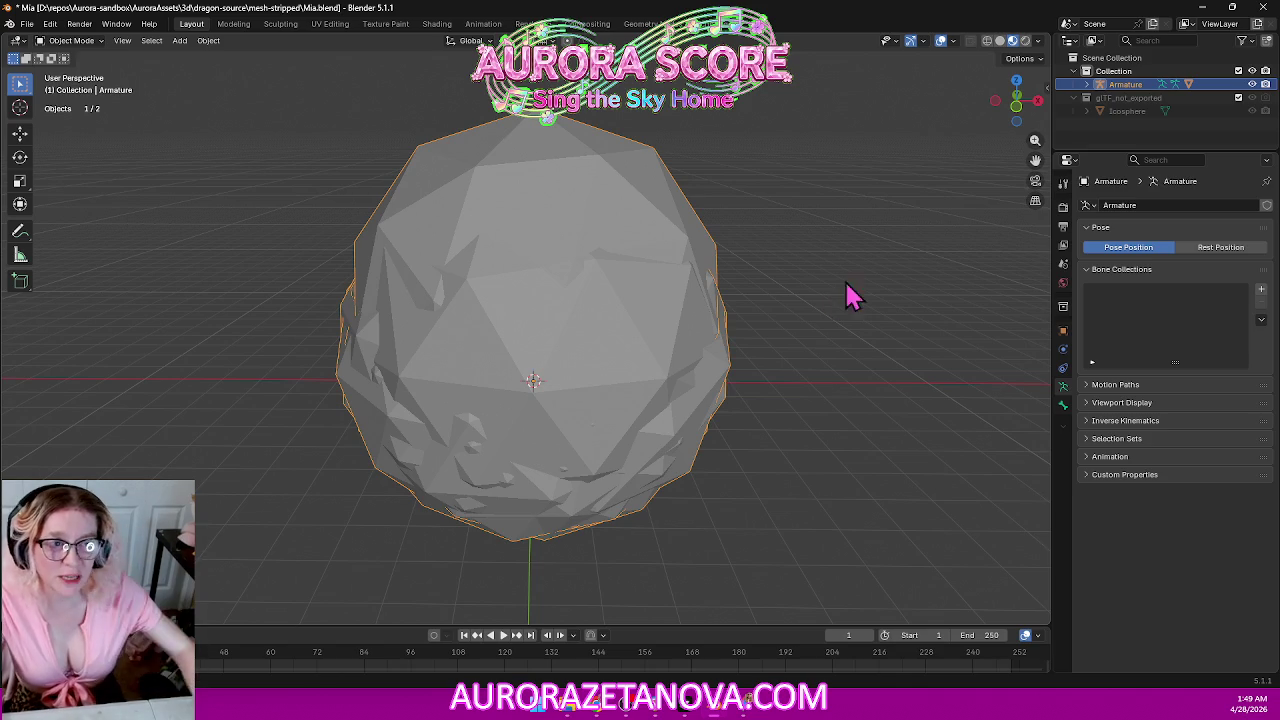
click(1252, 110)
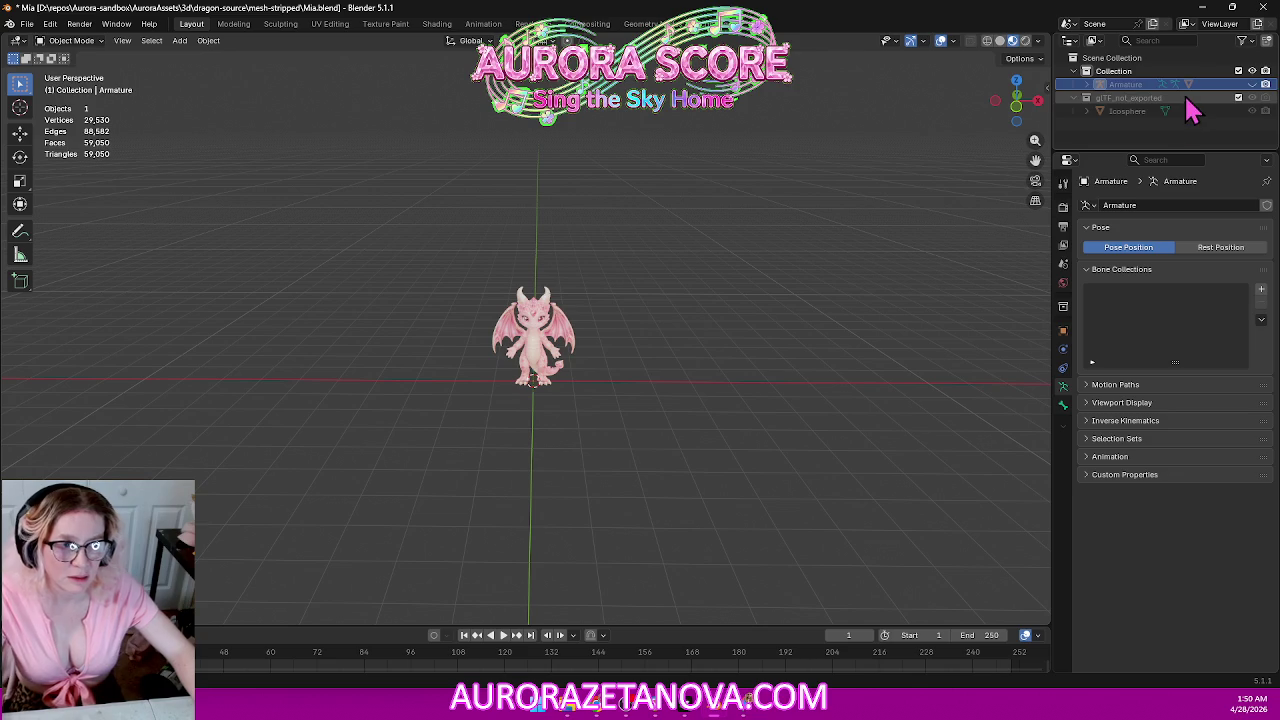
Remove the glTF_not_exported collection and delete the Icosphere, leaving only the Armature rig.
key(ctrl+z)
key(ctrl+z)
key(ctrl+z)
key(ctrl+z)
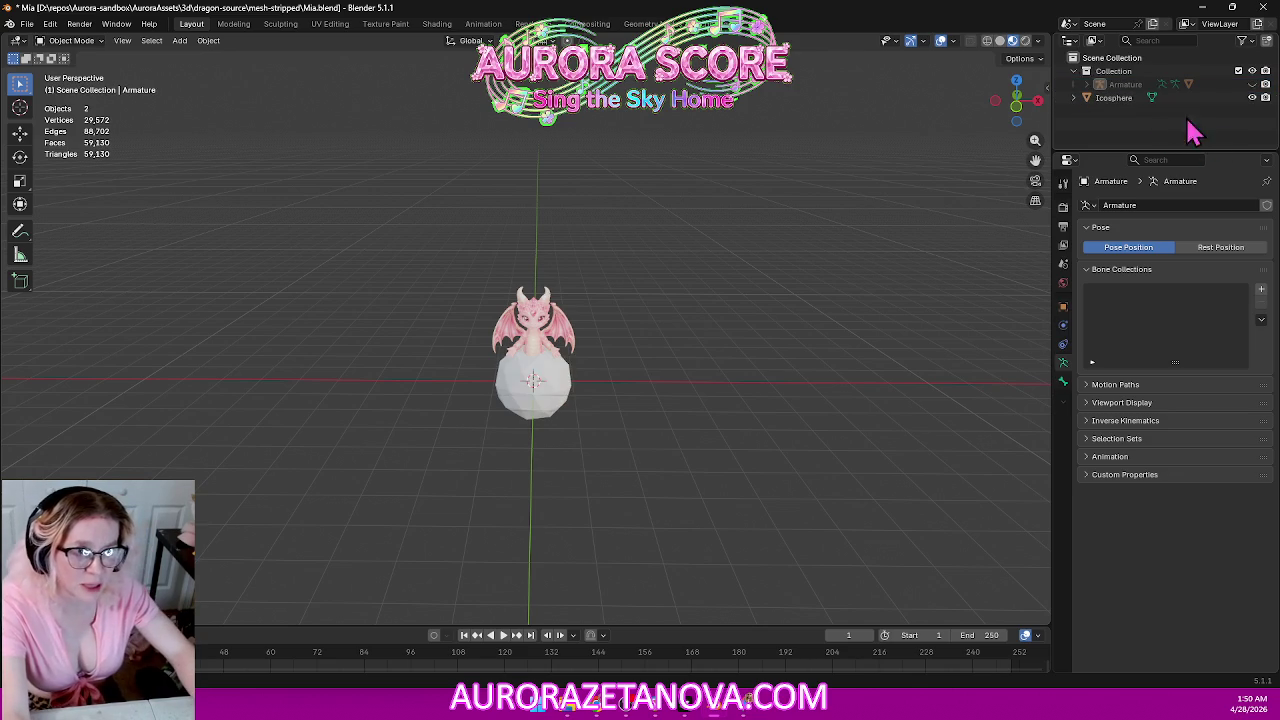
click(1196, 98)
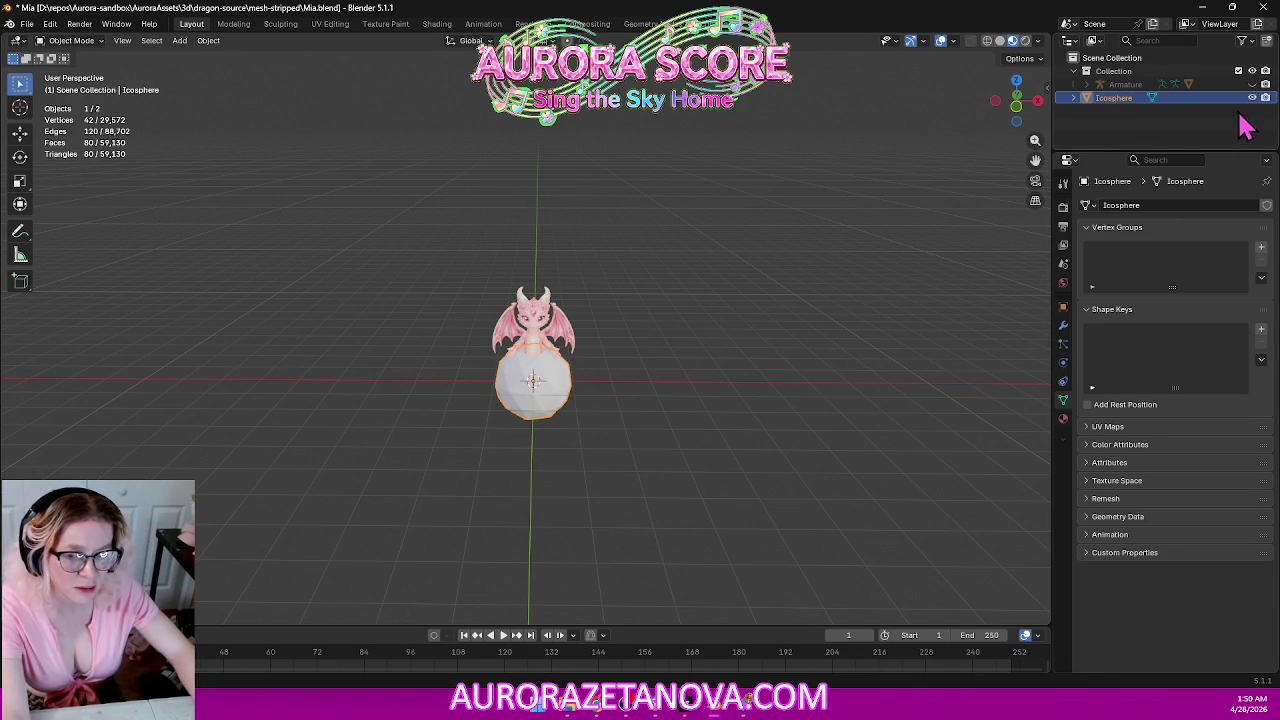
key(Delete)
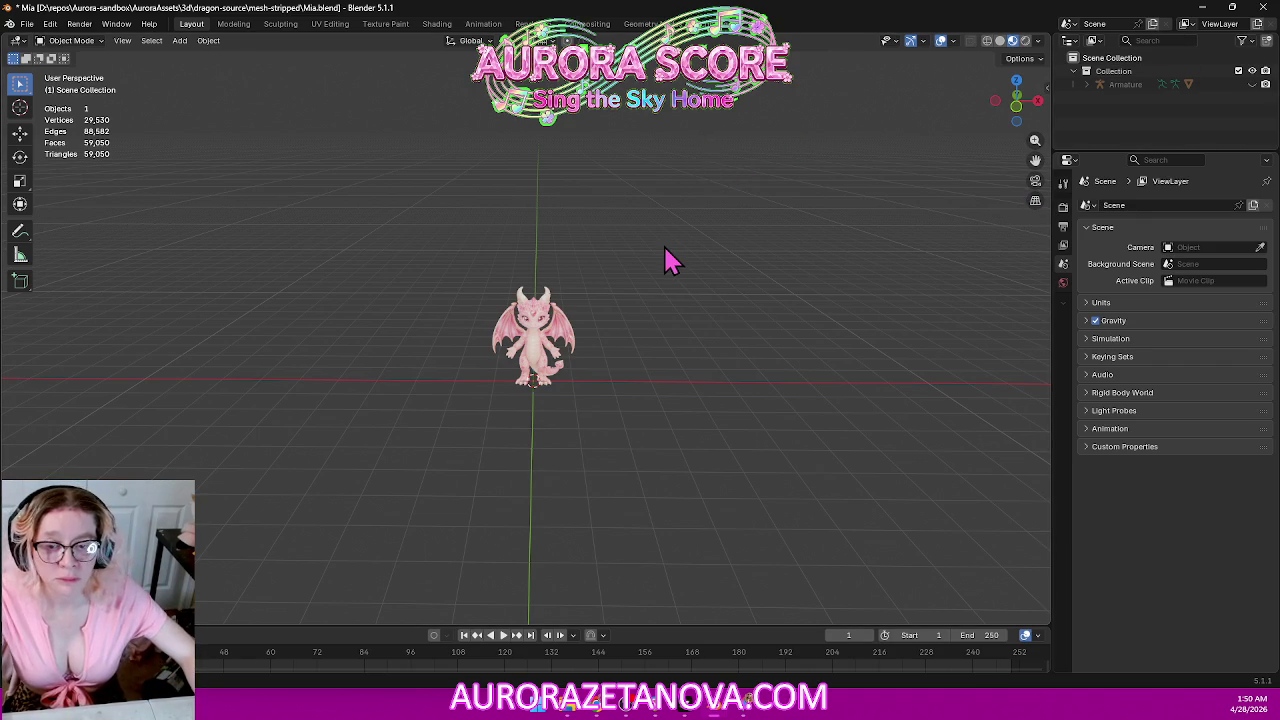
scroll(670, 260, up, 5)
scroll(700, 255, down, 2)
scroll(720, 250, up, 1)
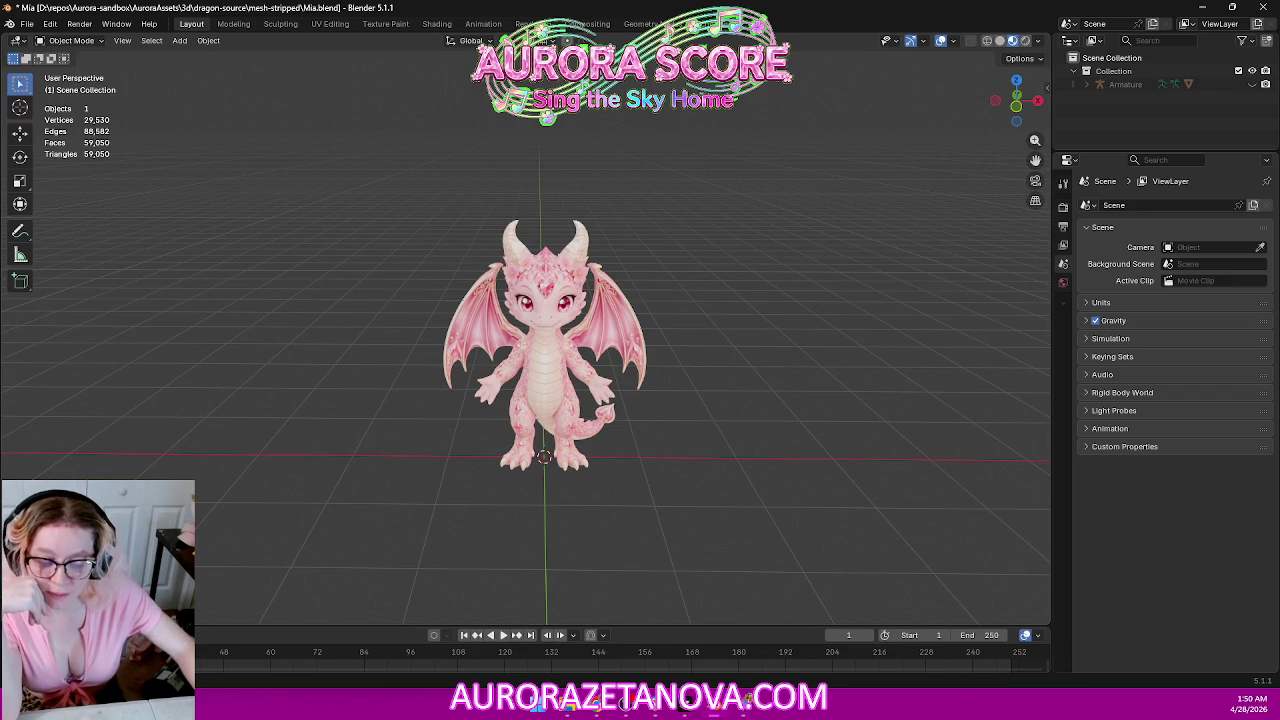
key(alt+Tab)
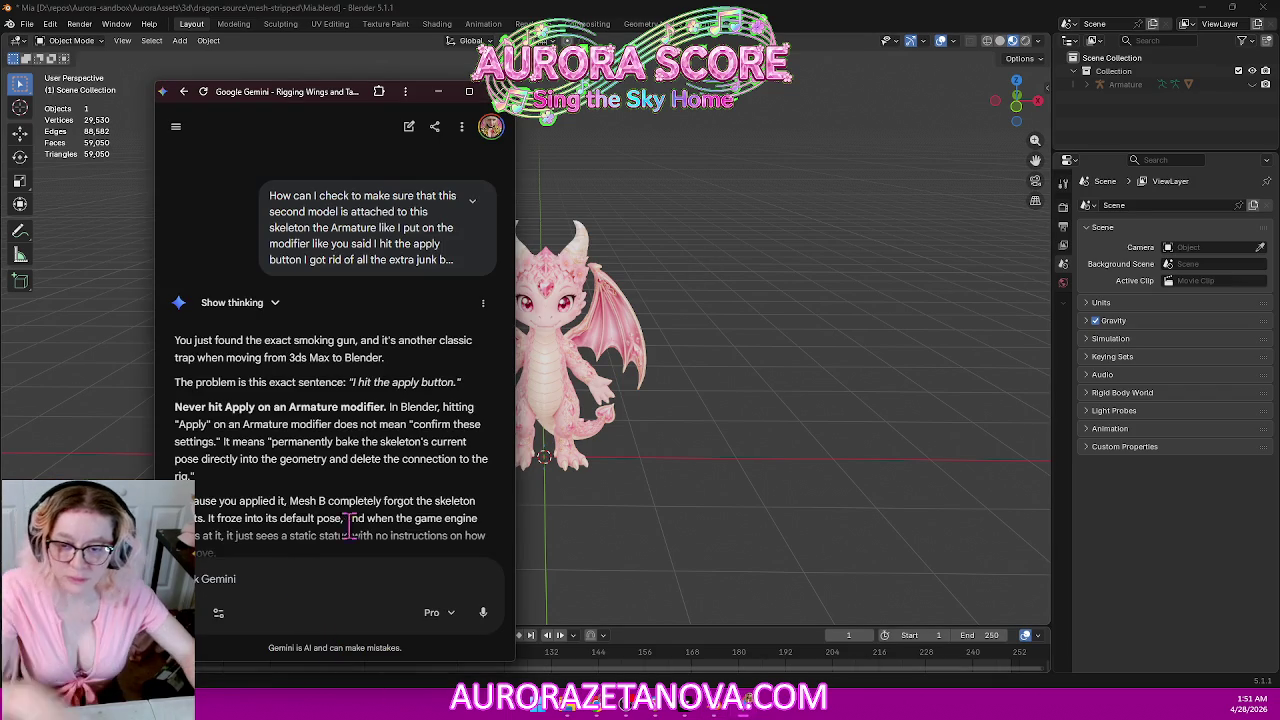
Ask Gemini whether to scale mesh B before attaching it to the Armature, then go back to Blender.
scroll(304, 577, down, 5)
scroll(380, 500, down, 5)
scroll(386, 519, down, 5)
scroll(386, 519, up, 3)
scroll(386, 515, up, 5)
scroll(390, 505, up, 3)
scroll(405, 495, down, 3)
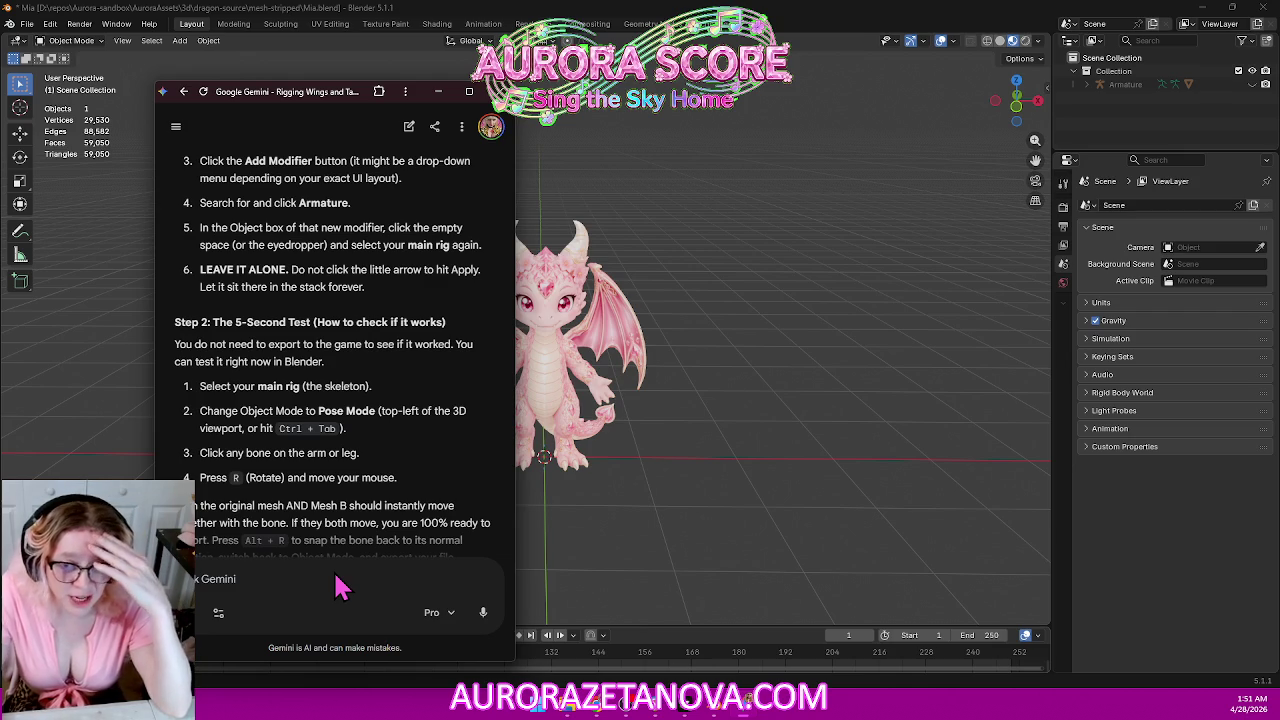
text(Let's just say that I wanted to scale mesh B)
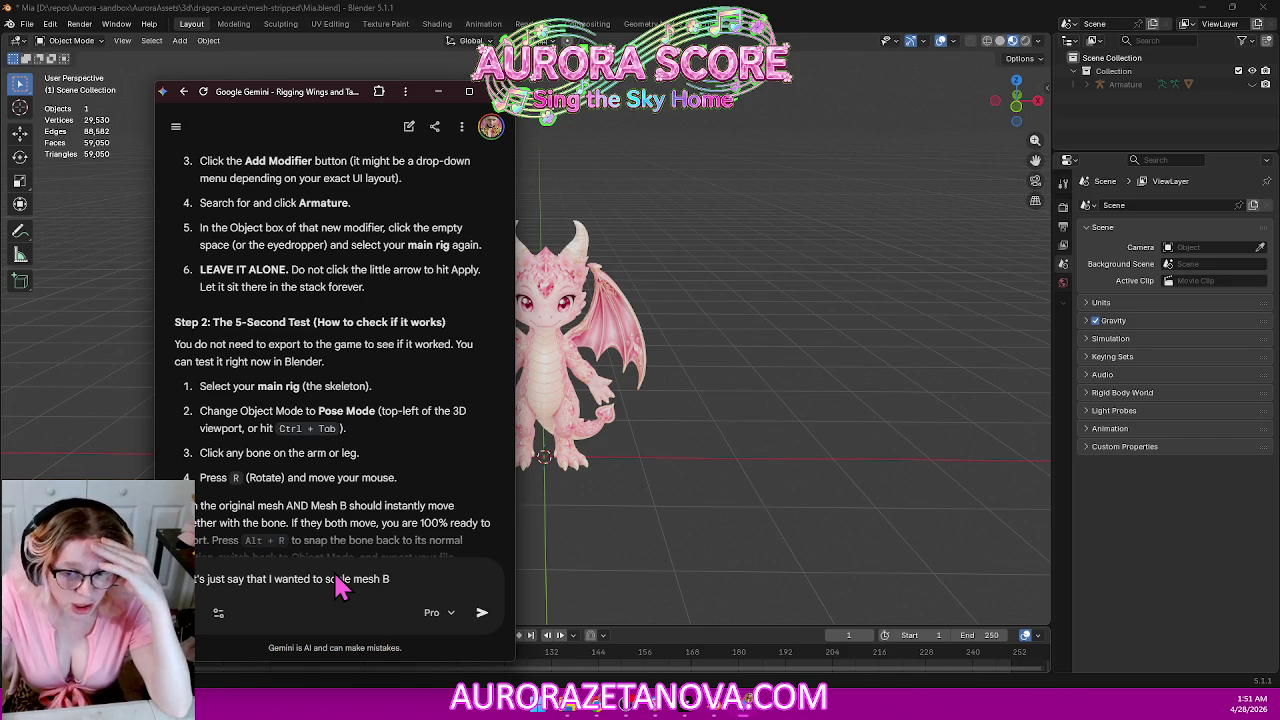
text(ould I do that before attaching it to the Armature?)
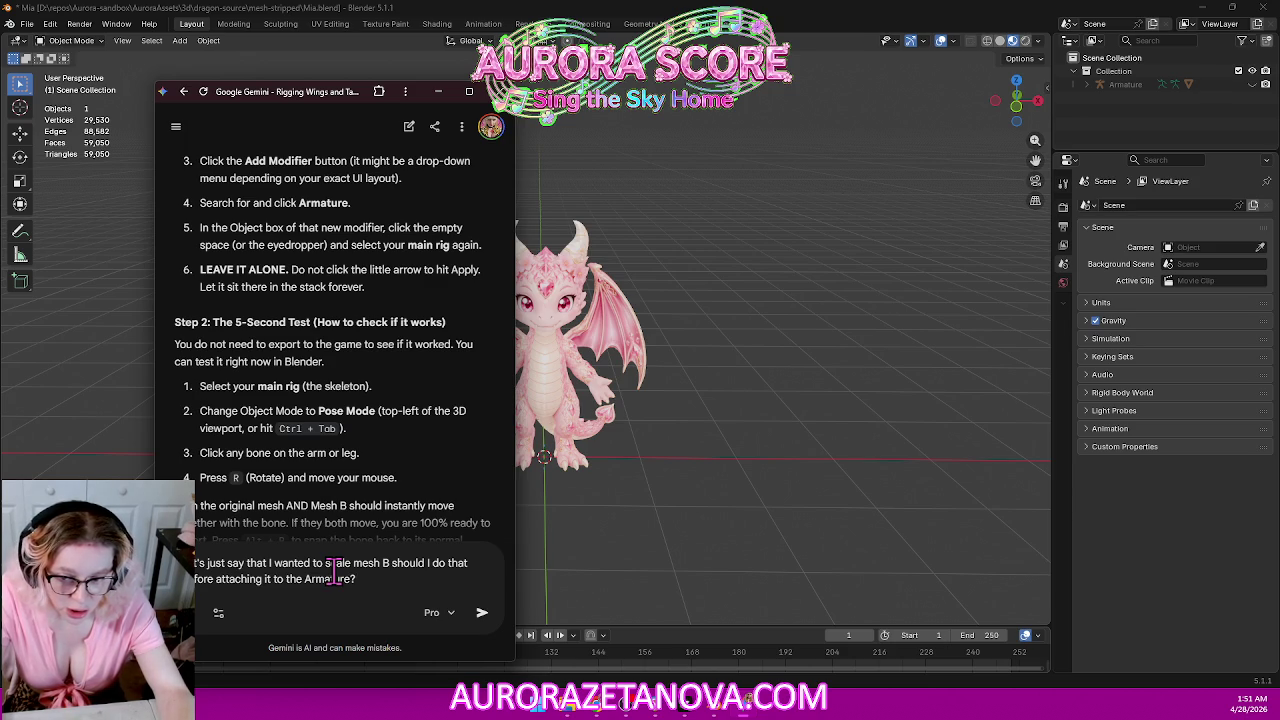
key(Return)
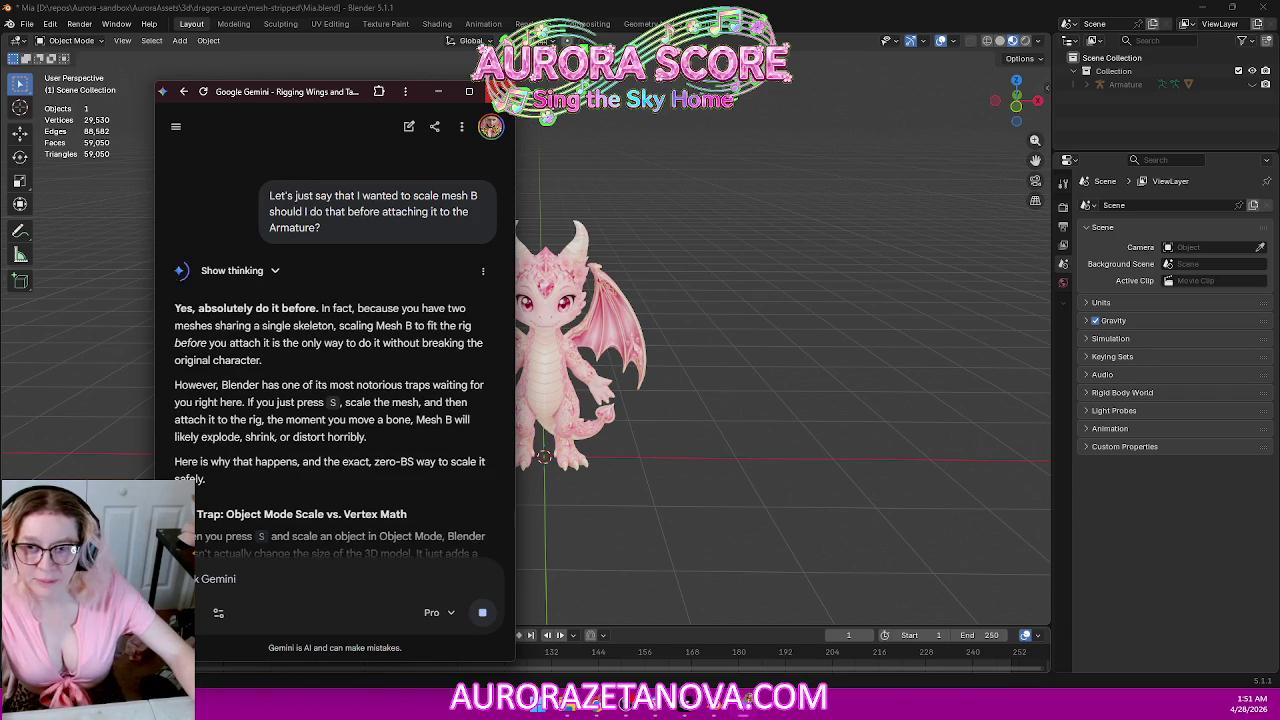
click(829, 321)
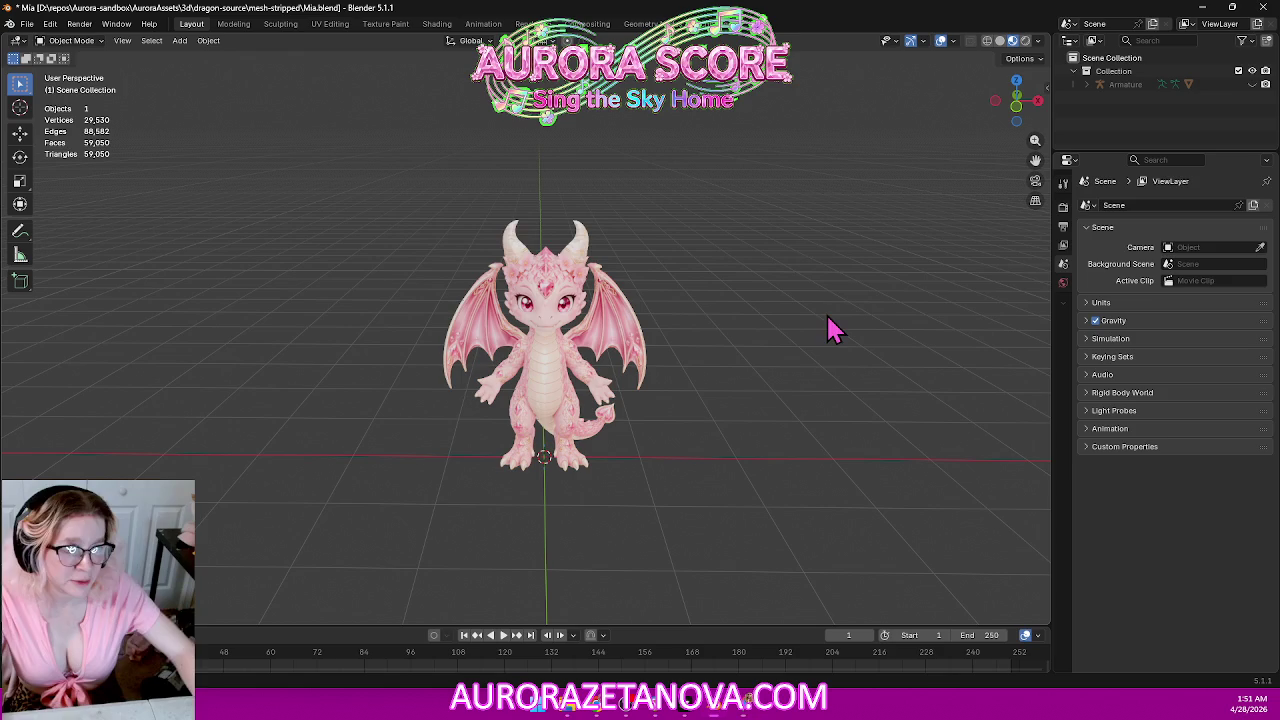
Reopen Mia.blend from the recent files list without saving the current changes.
key(h)
key(w)
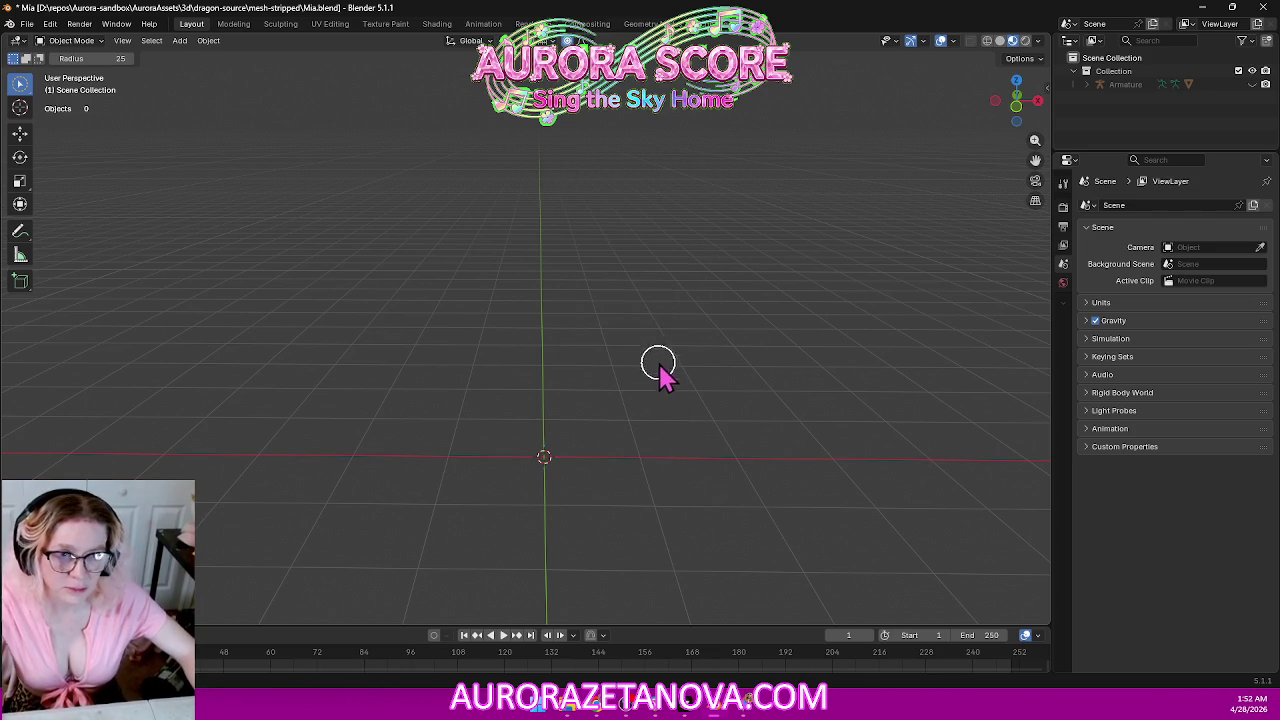
click(27, 23)
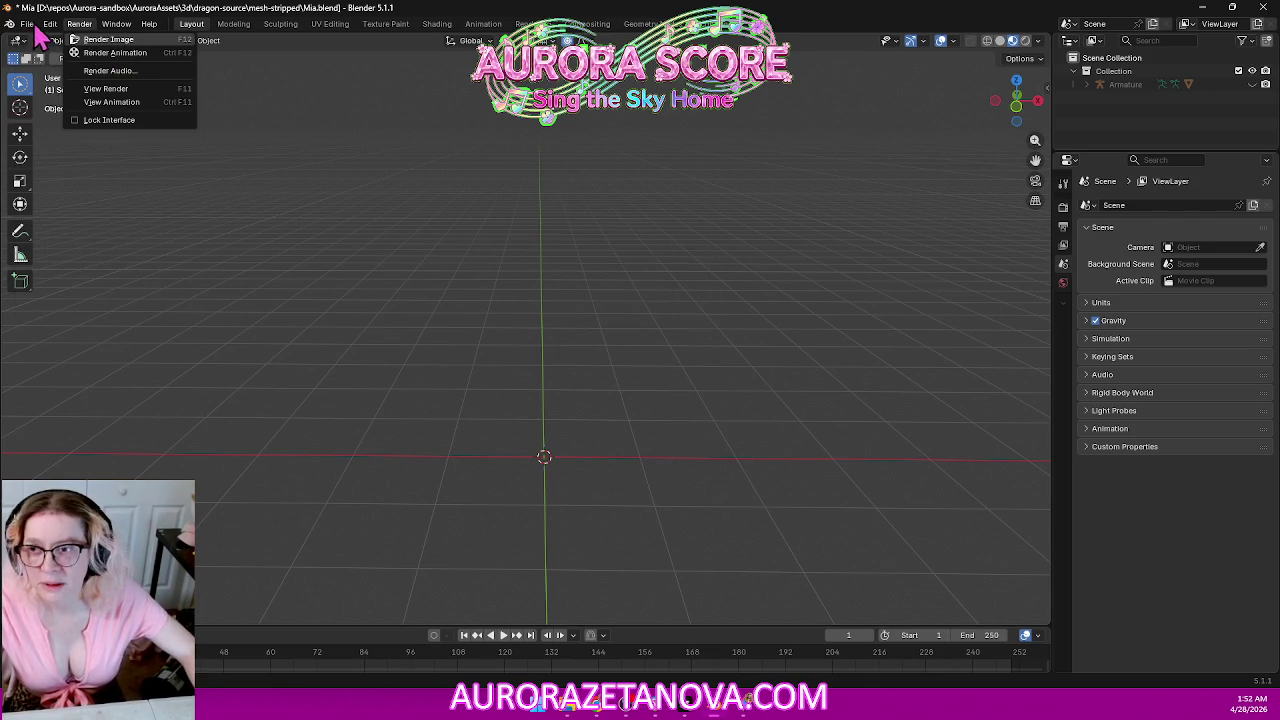
key(Escape)
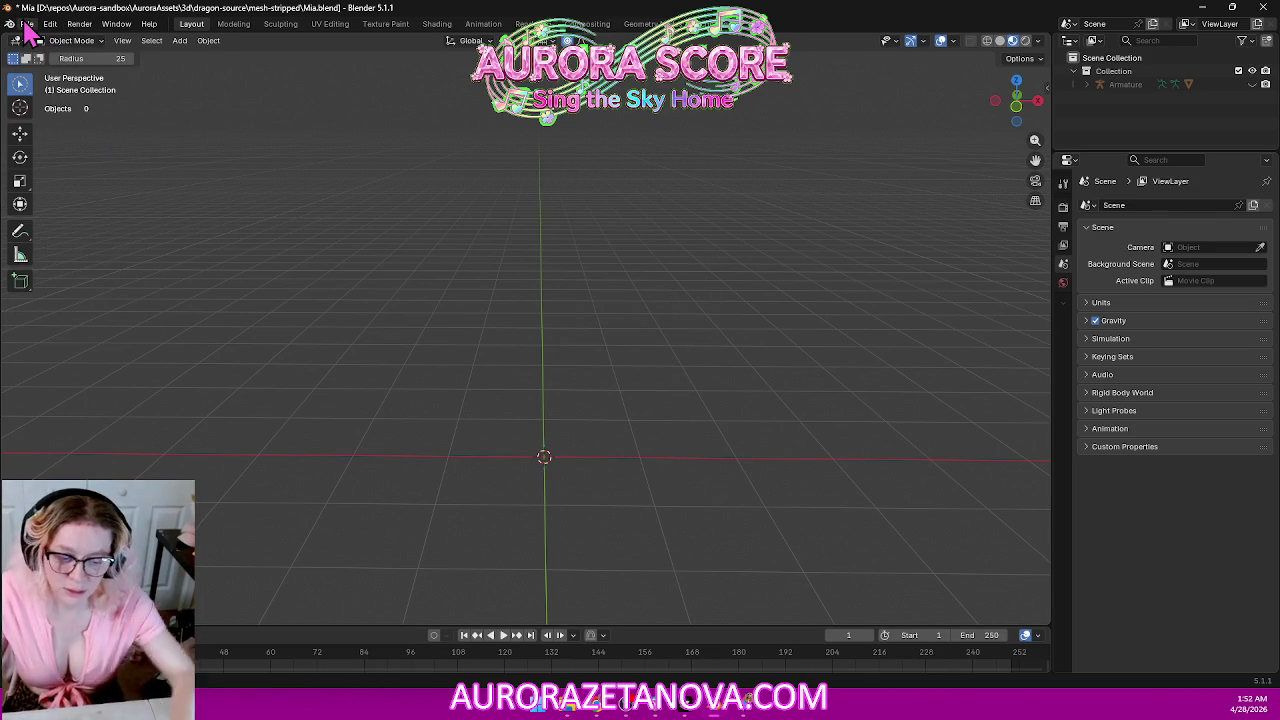
click(35, 25)
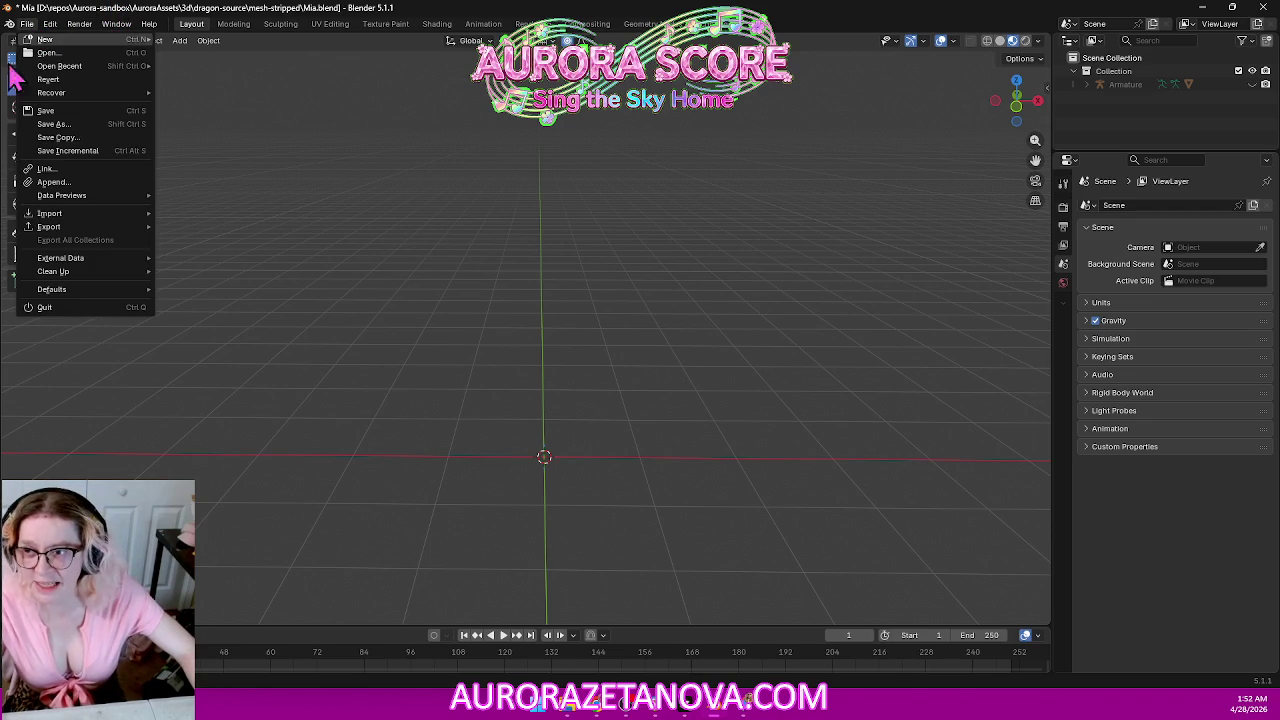
mouse_move(60, 66)
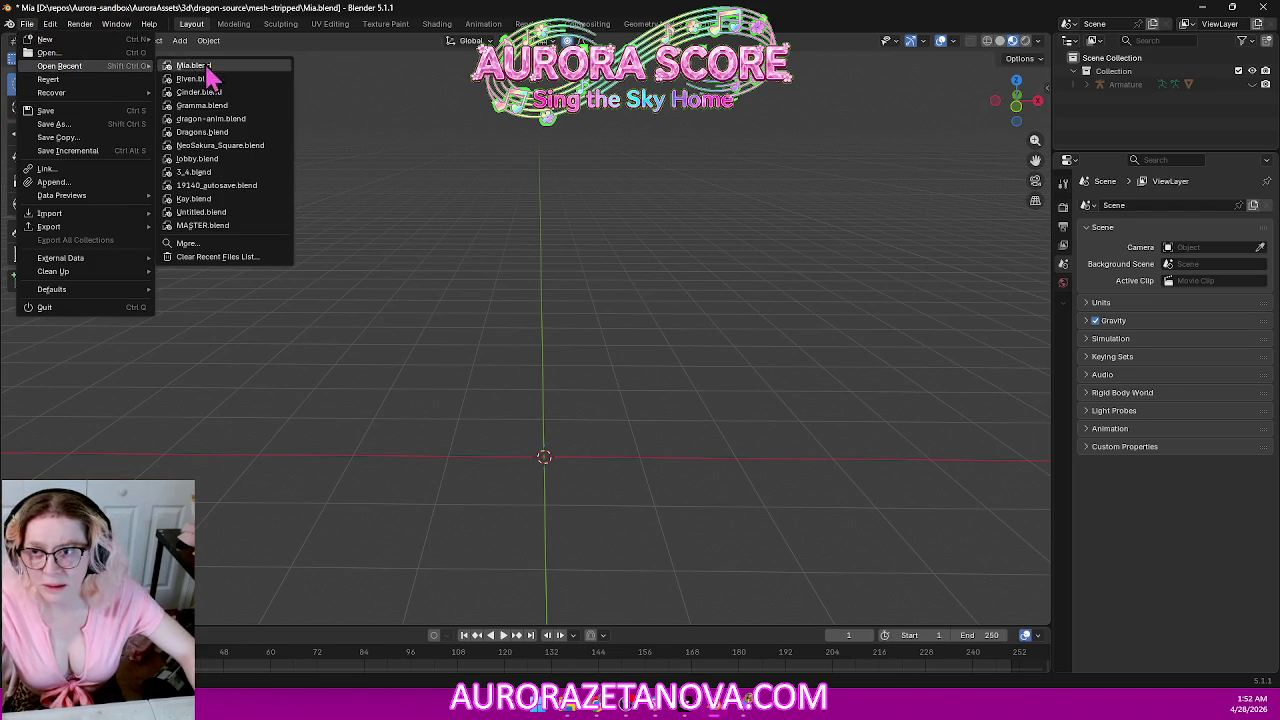
click(232, 66)
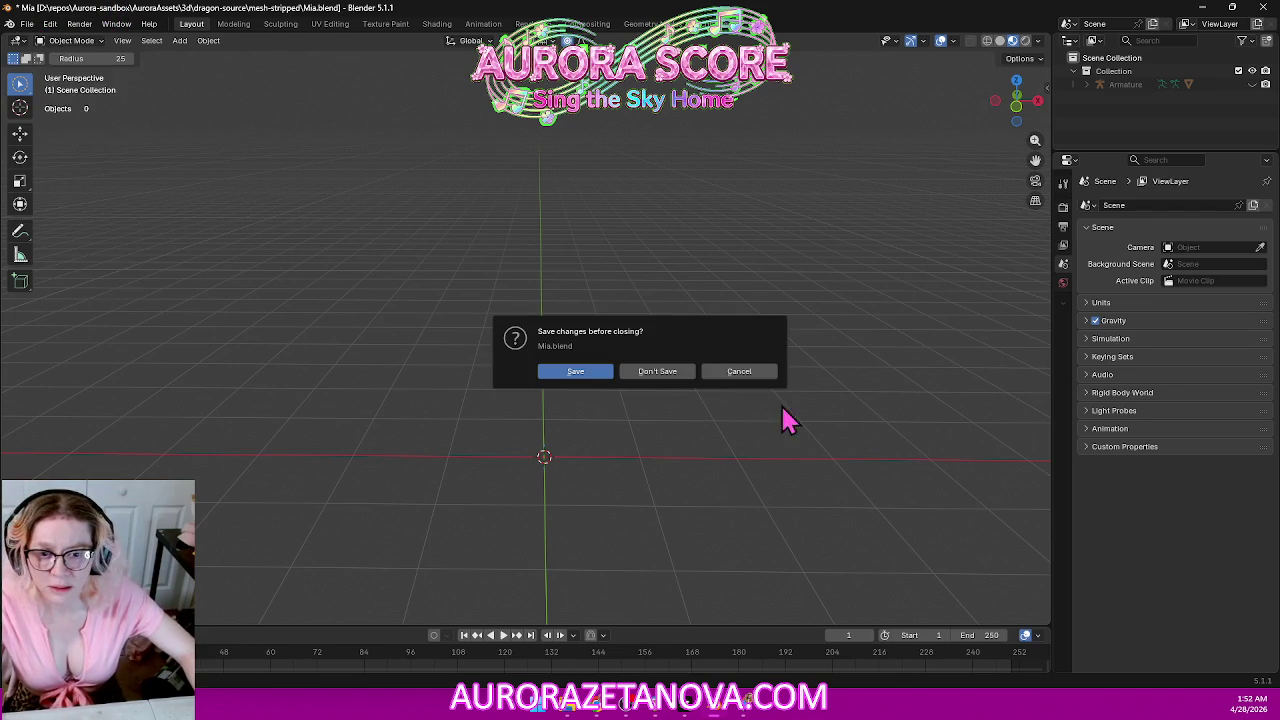
click(662, 371)
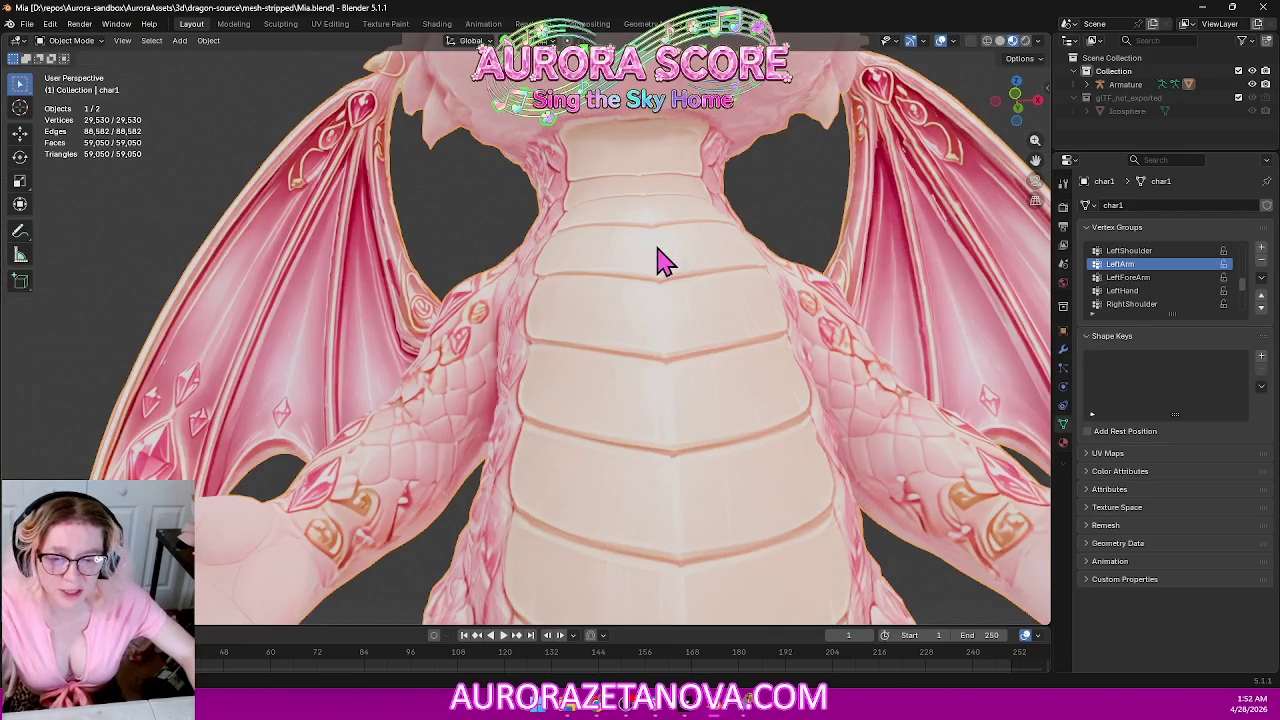
Hide the Icosphere, then delete the glTF_not_exported collection and the Icosphere.
mouse_move(680, 289)
middle_down()
mouse_move(671, 337)
mouse_move(640, 355)
middle_up()
scroll(640, 355, down, 3)
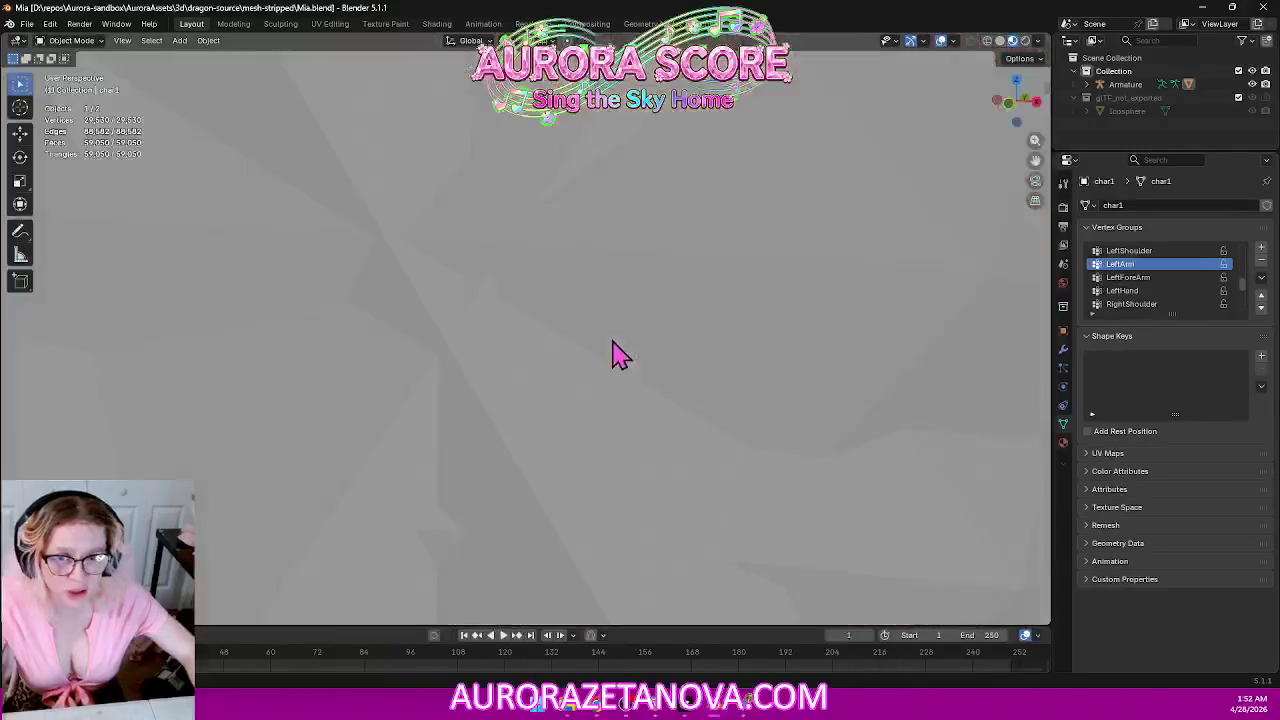
scroll(614, 352, down, 2)
scroll(614, 352, down, 3)
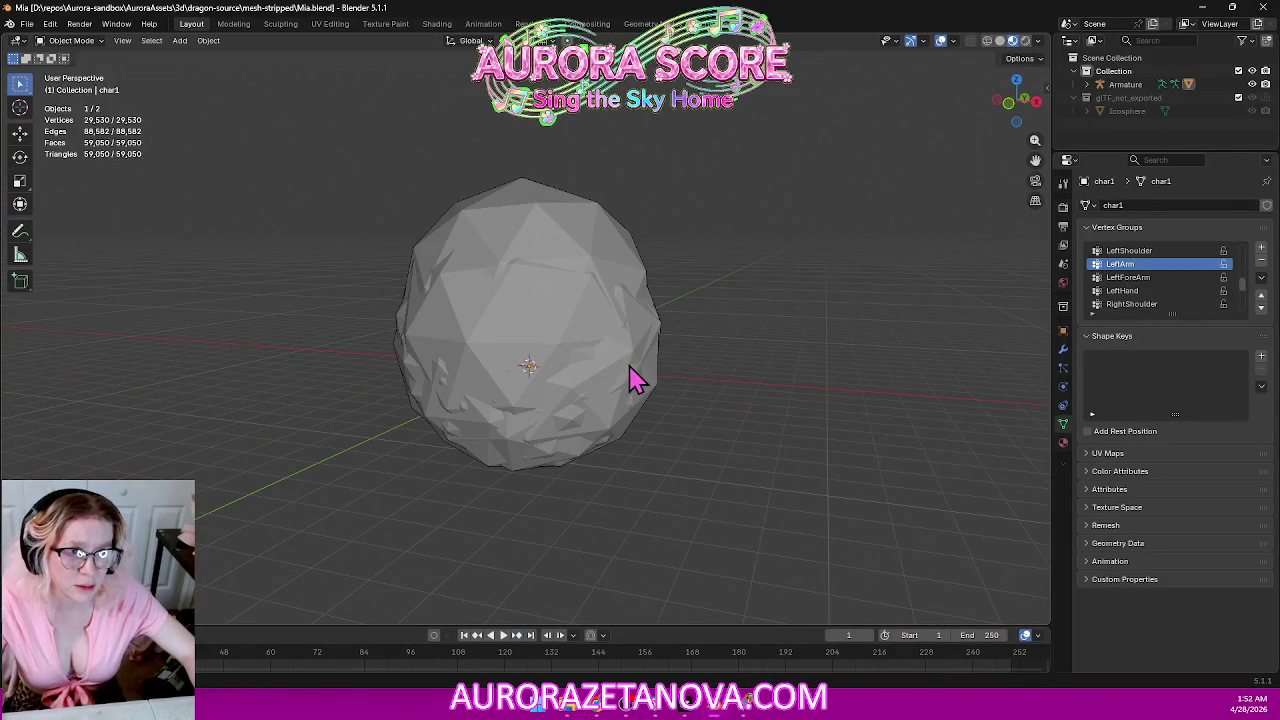
click(1252, 97)
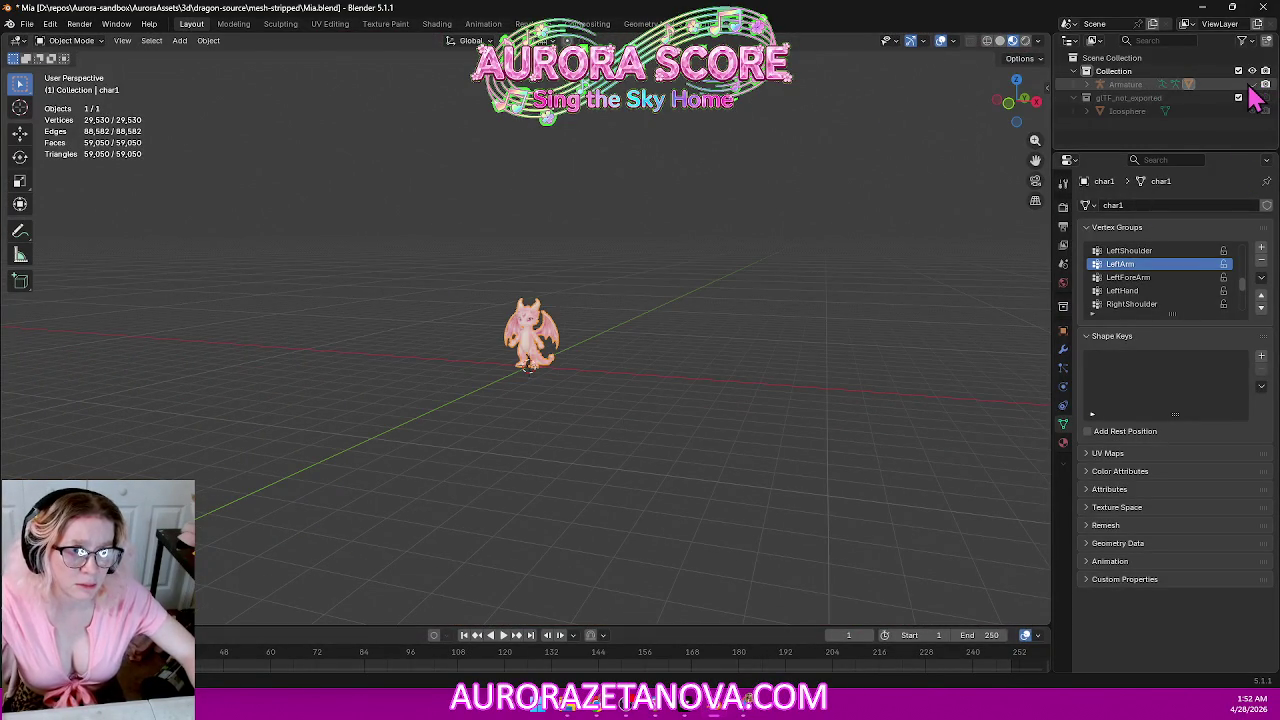
click(1140, 98)
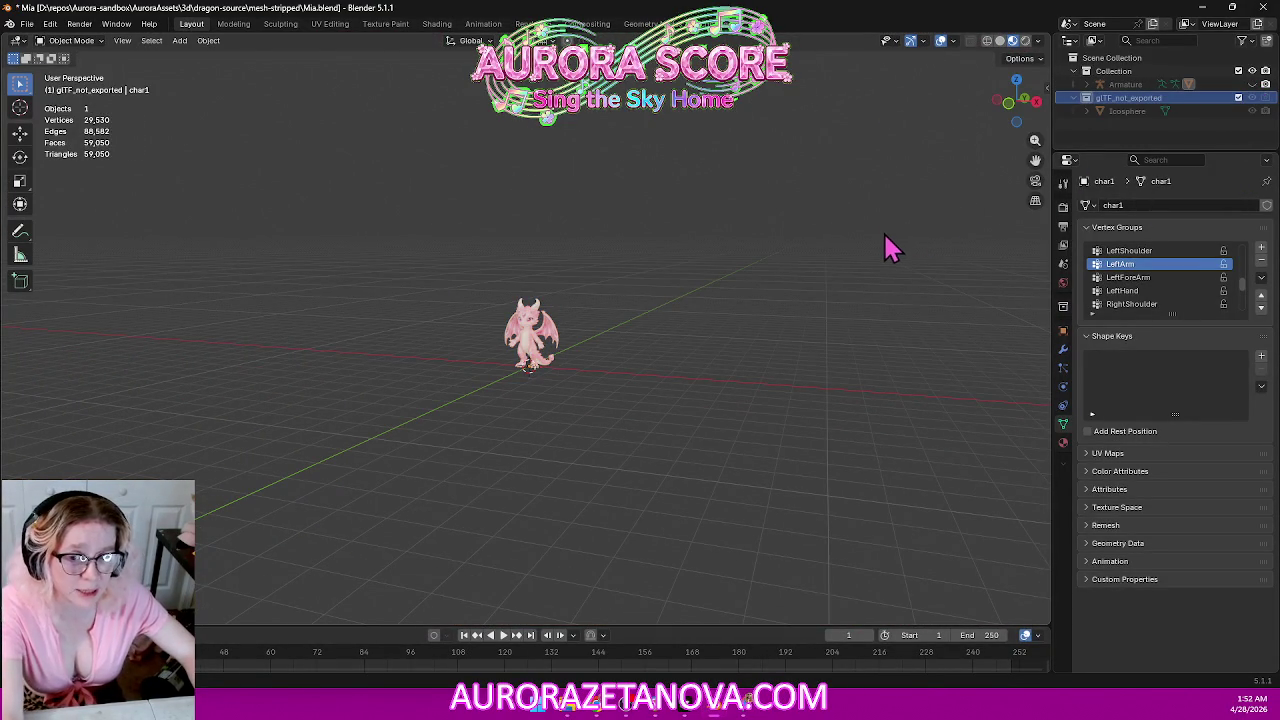
click(1145, 110)
key(Delete)
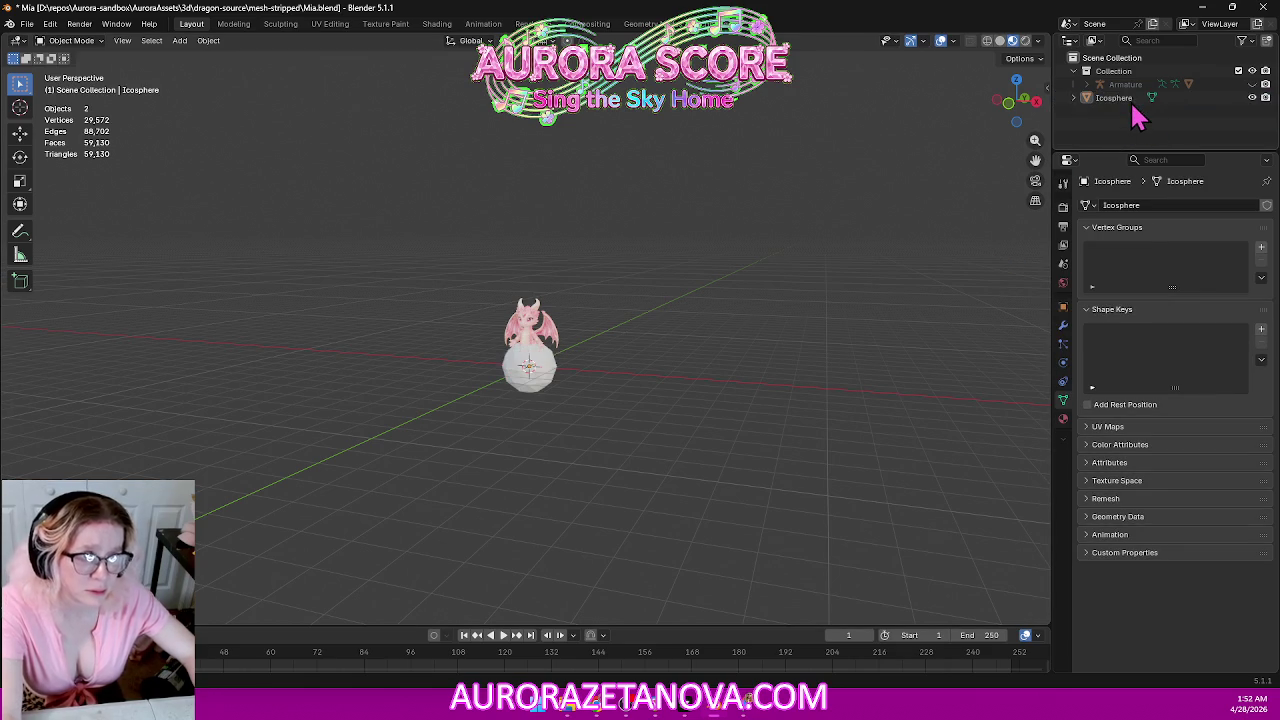
key(Delete)
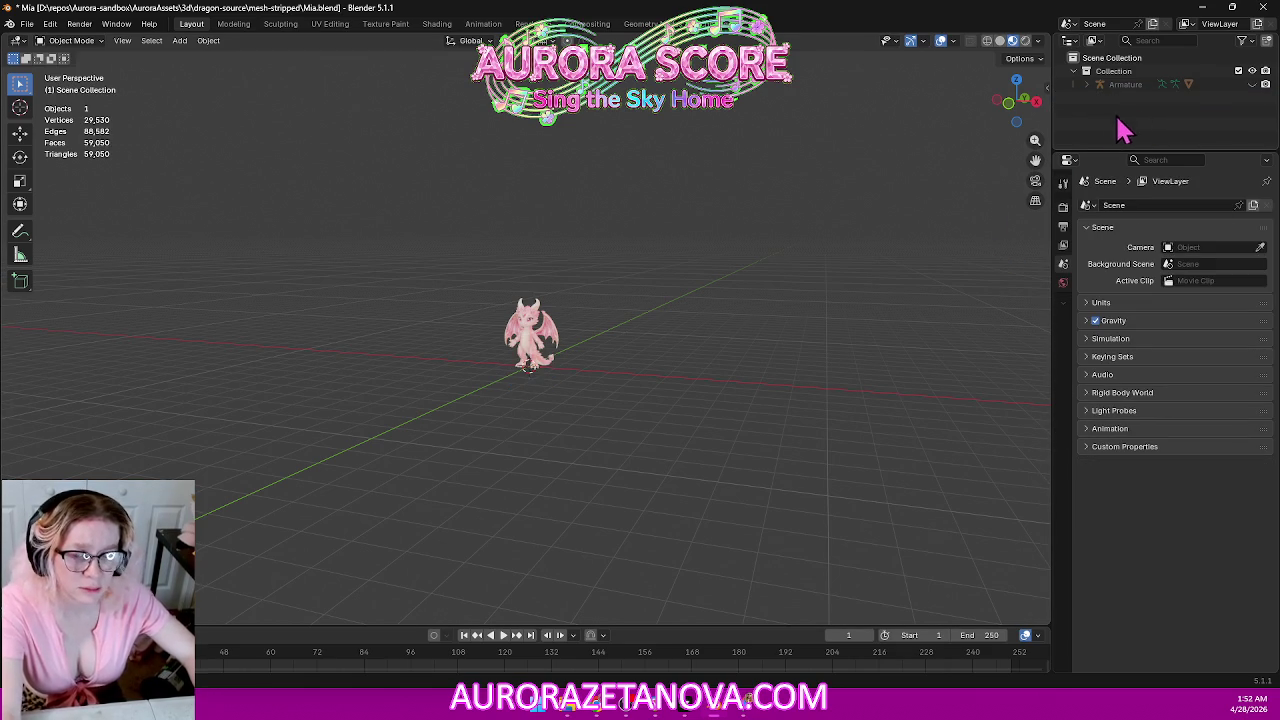
Orbit around the pink dragon and bring up the File menu's import options.
mouse_move(646, 280)
middle_down()
mouse_move(689, 283)
mouse_move(676, 300)
middle_up()
scroll(675, 300, up, 3)
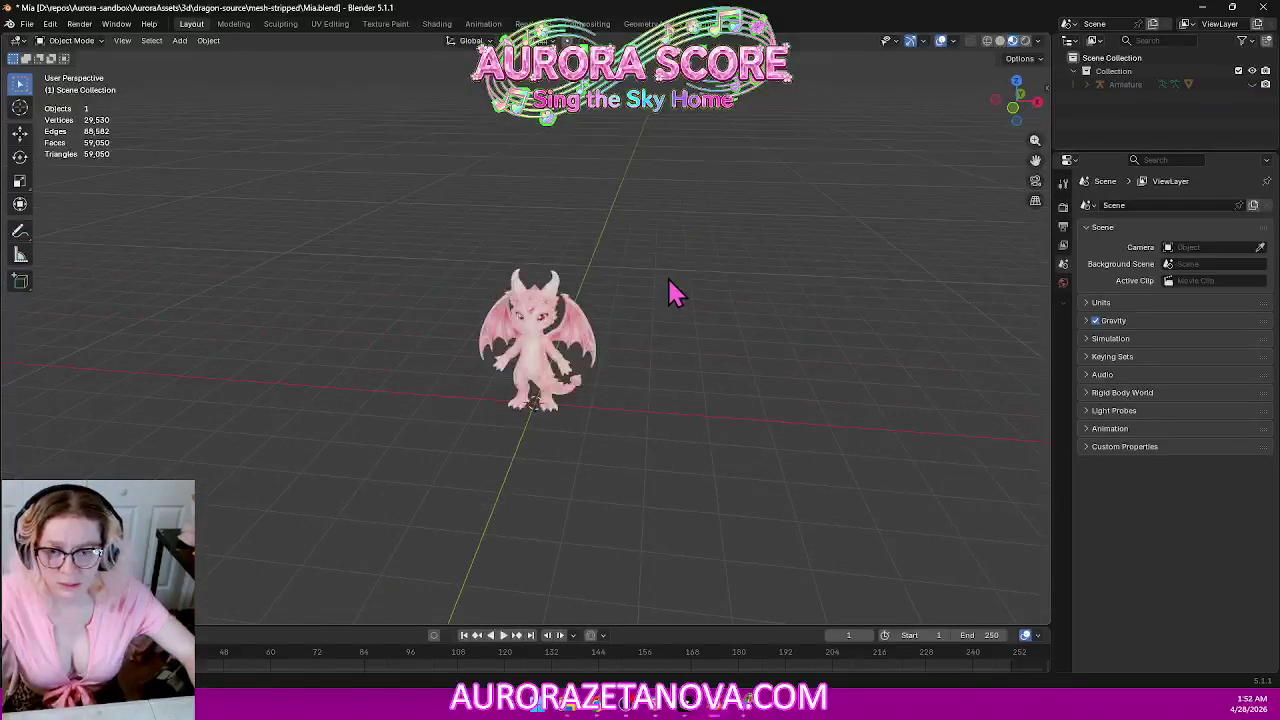
click(27, 23)
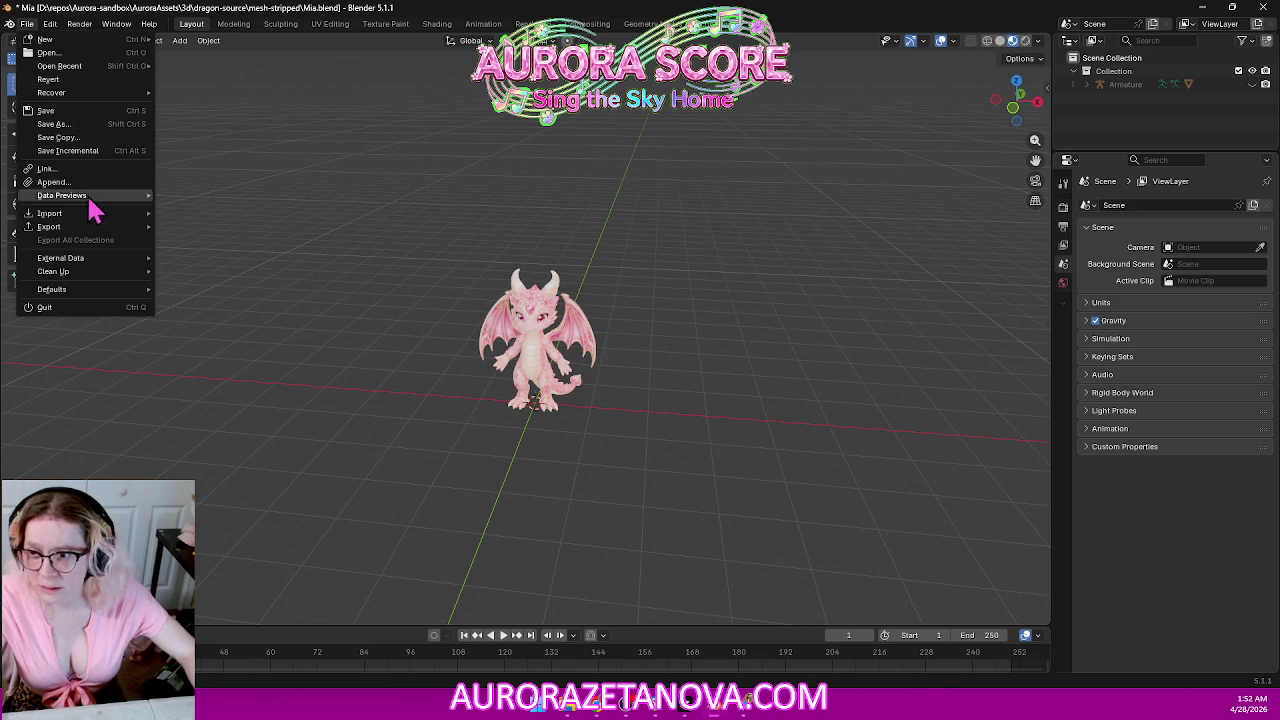
key(Escape)
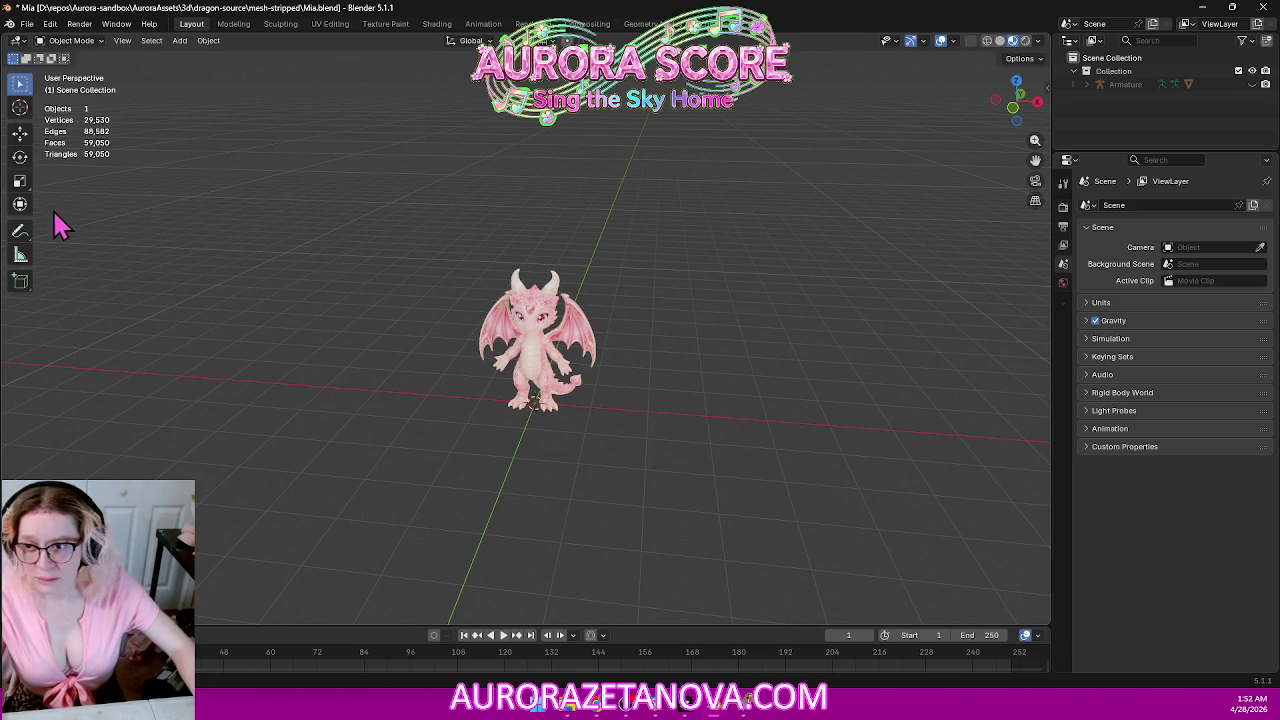
click(27, 23)
mouse_move(50, 213)
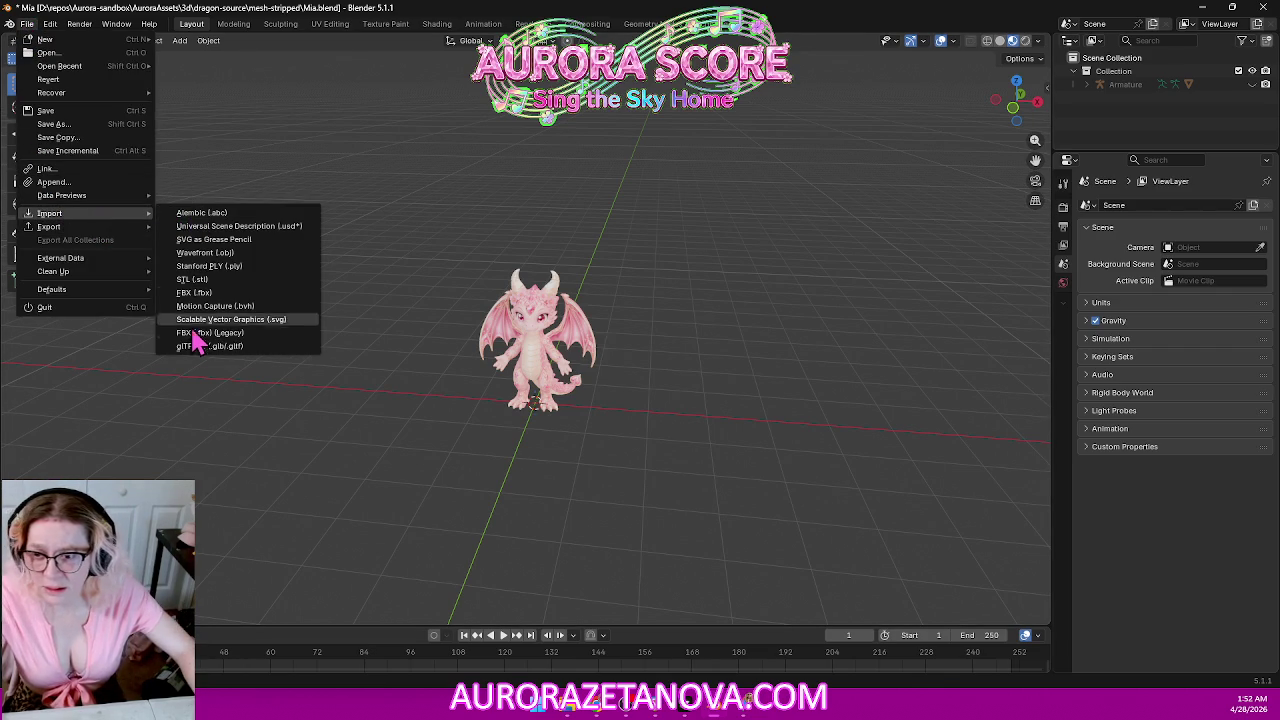
Import Mesh_Cinder.glb as glTF and delete its glTF_not_exported collection.
click(193, 346)
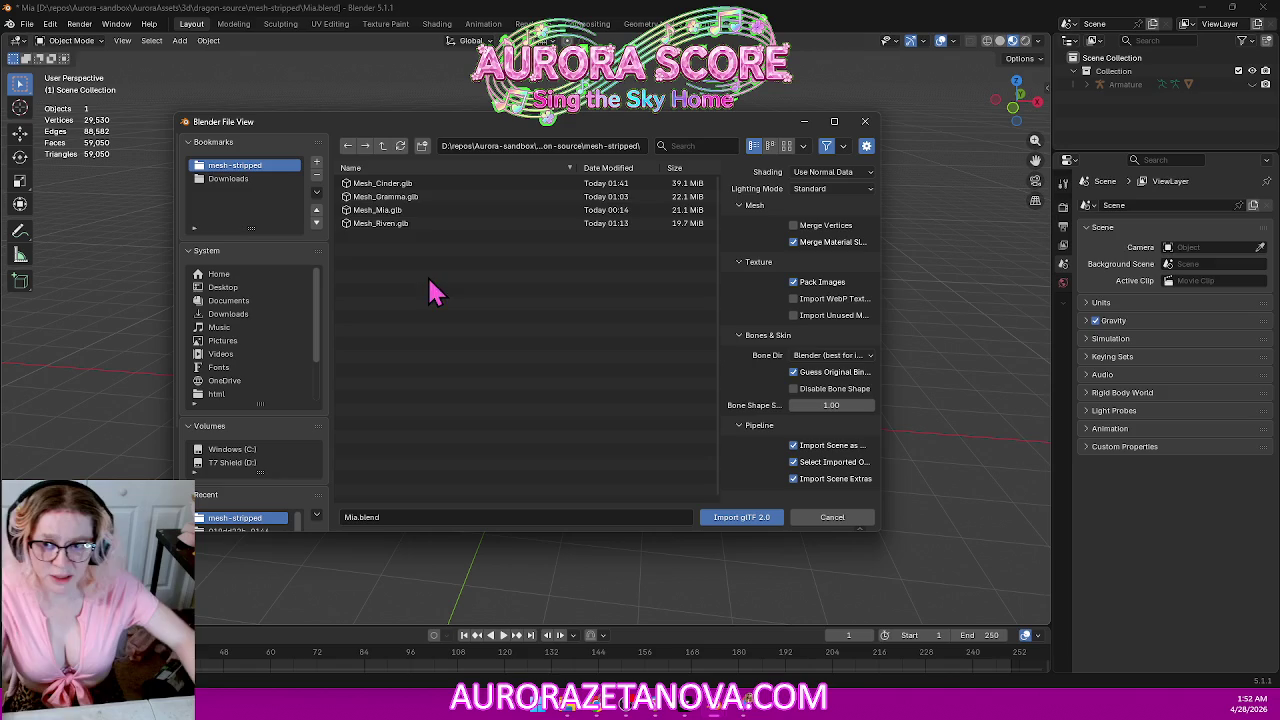
double_click(399, 185)
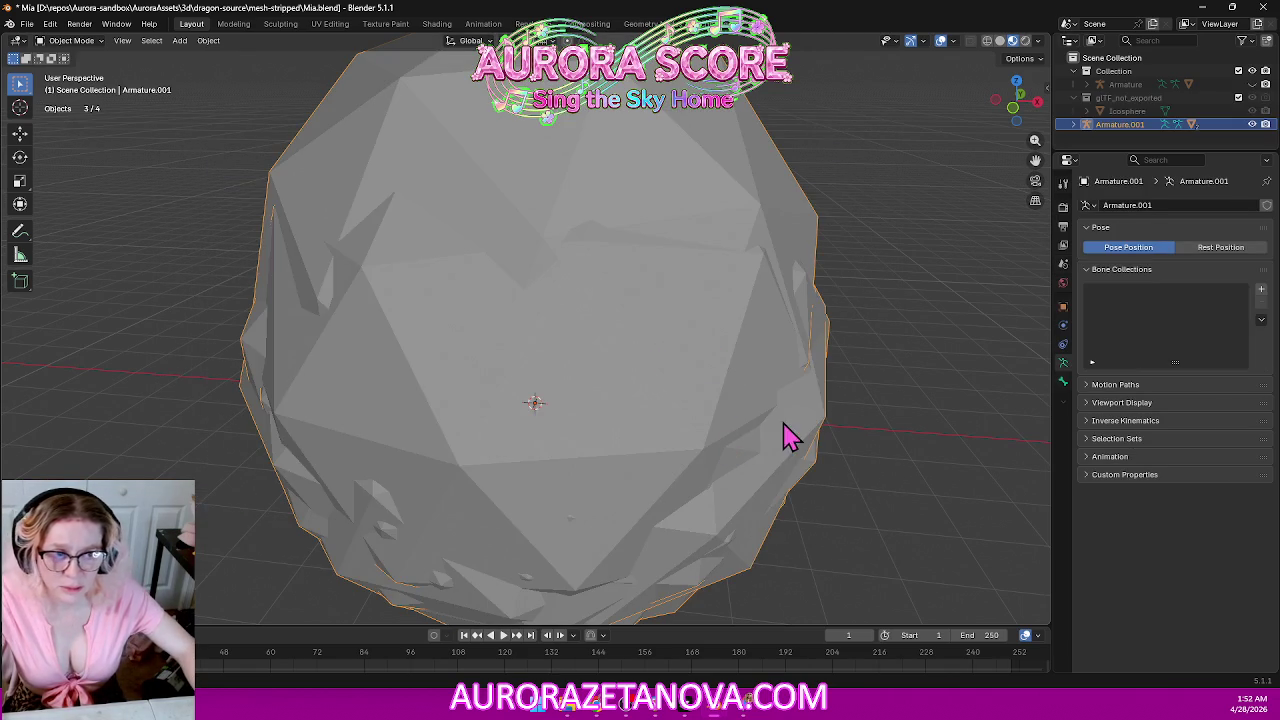
click(1150, 102)
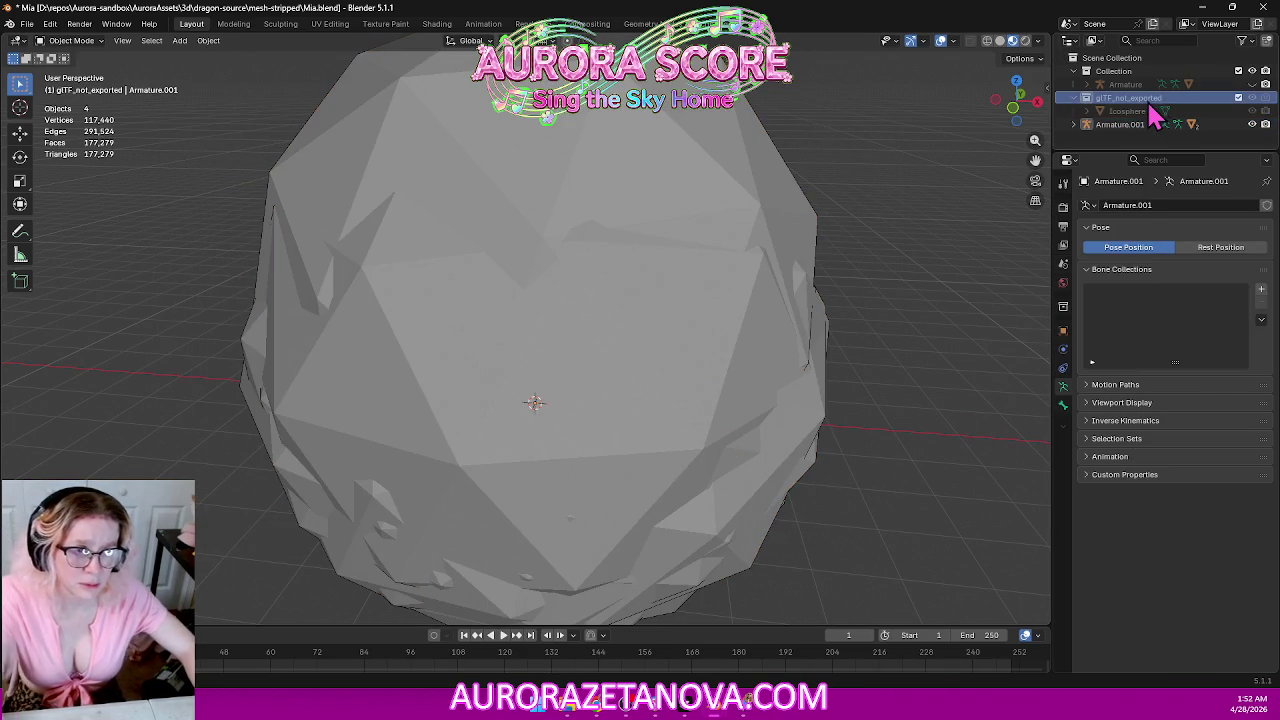
key(Delete)
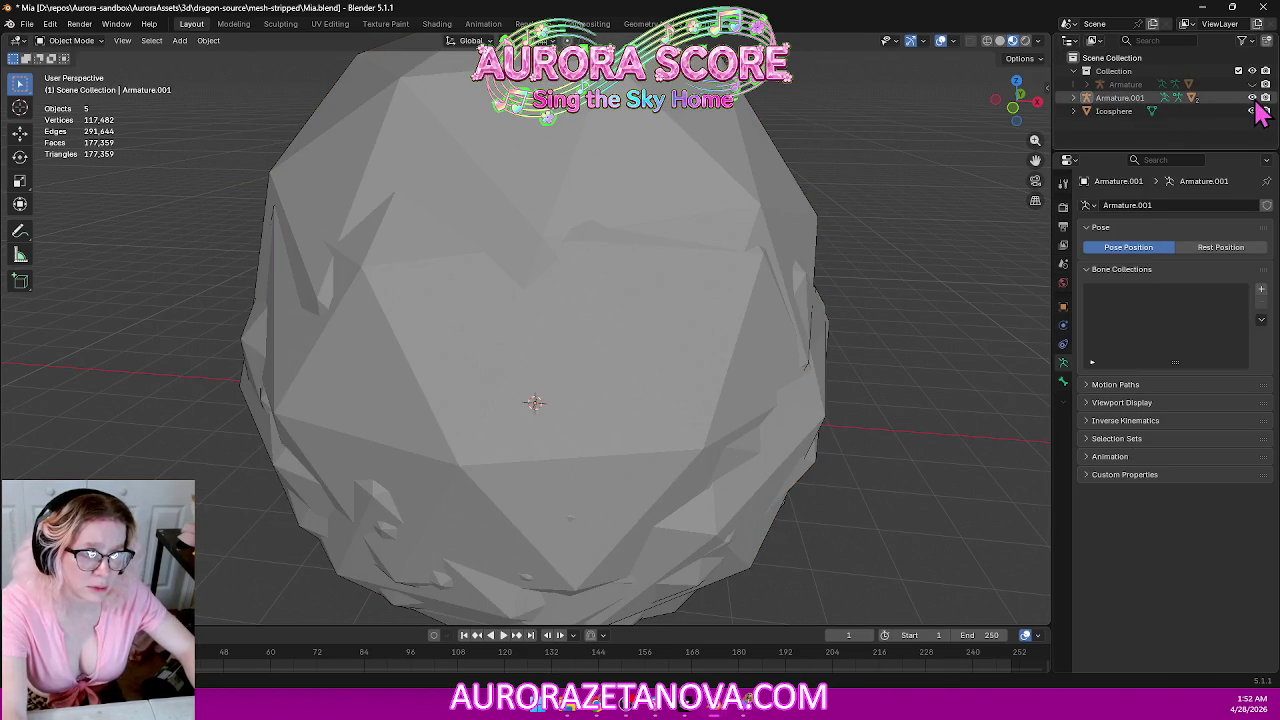
Hide Armature.001 in the viewport and delete the imported Icosphere.
click(1252, 97)
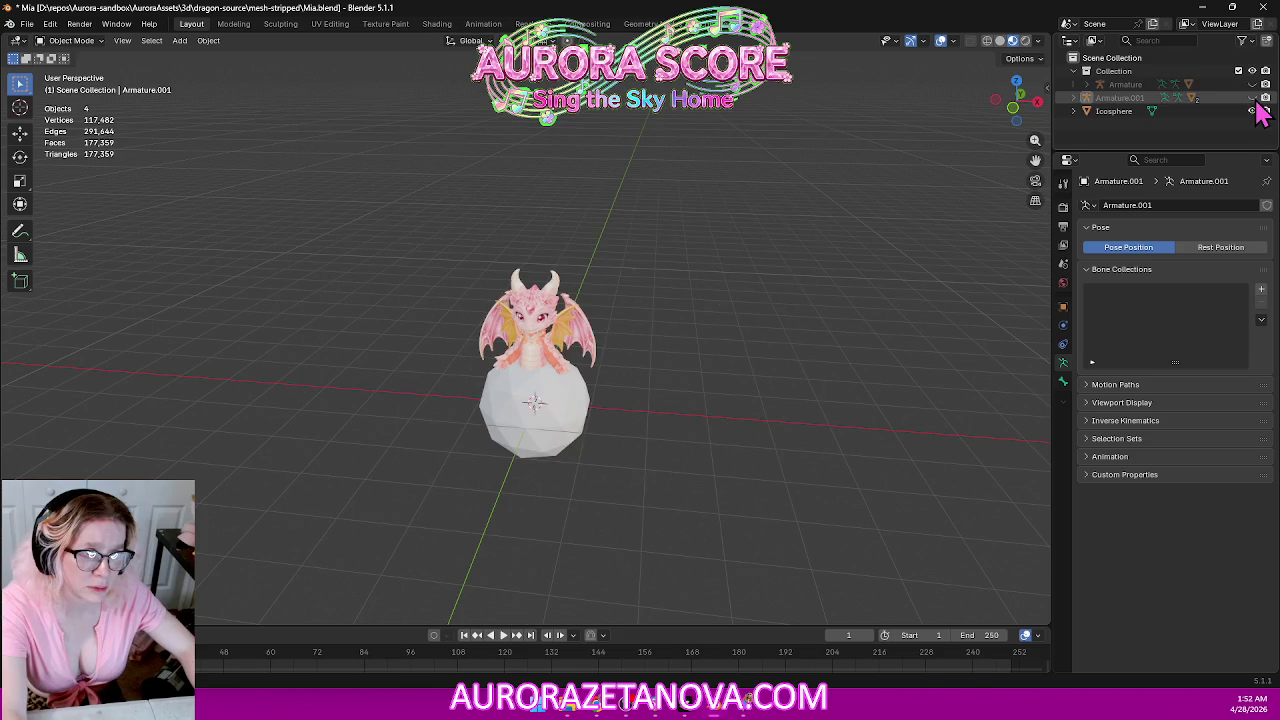
click(1115, 111)
key(Delete)
mouse_move(726, 336)
middle_down()
mouse_move(700, 330)
mouse_move(766, 320)
middle_up()
scroll(694, 310, up, 4)
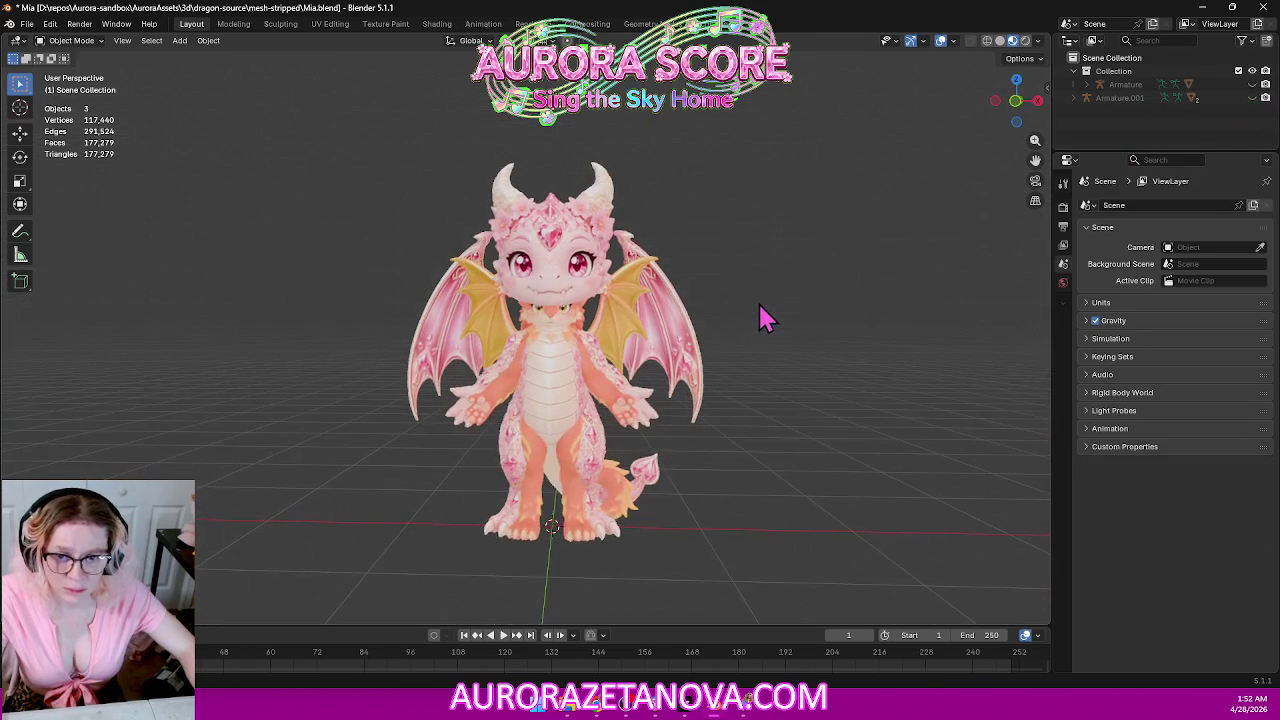
Select char1.002 and inspect it in right, top, back, left and front orthographic views.
click(580, 550)
scroll(706, 460, up, 1)
scroll(725, 462, up, 2)
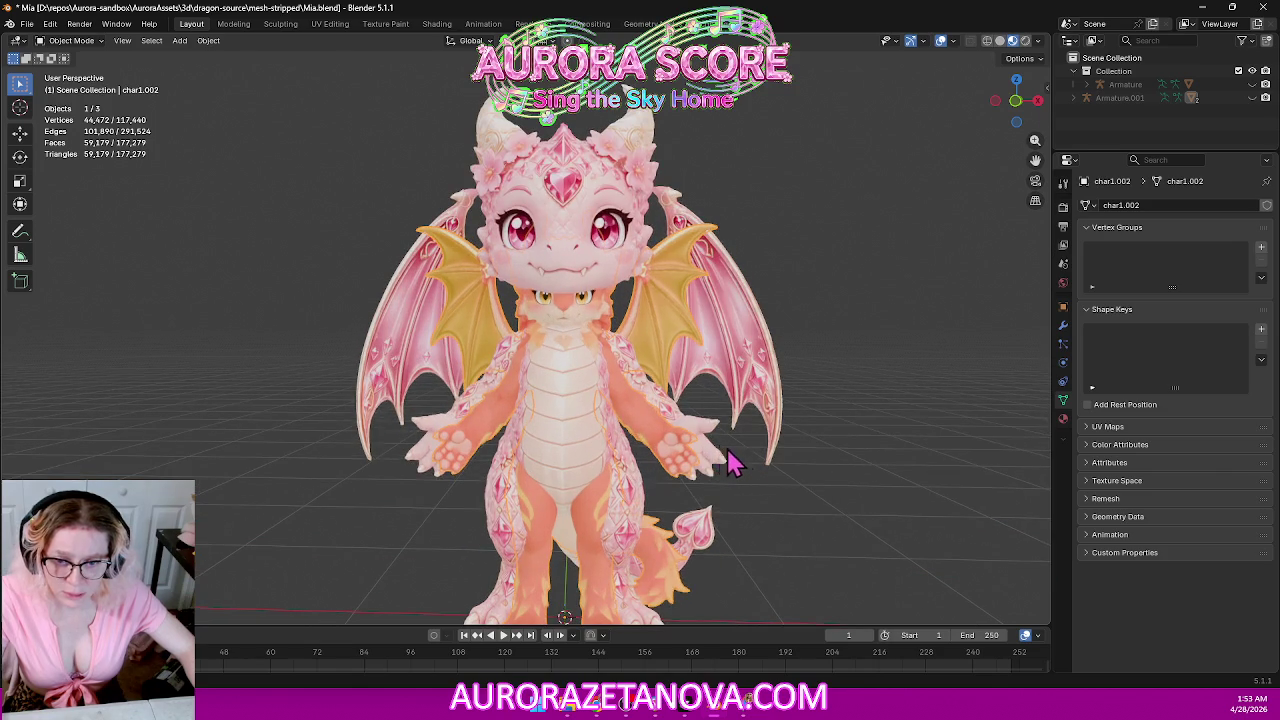
click(1040, 104)
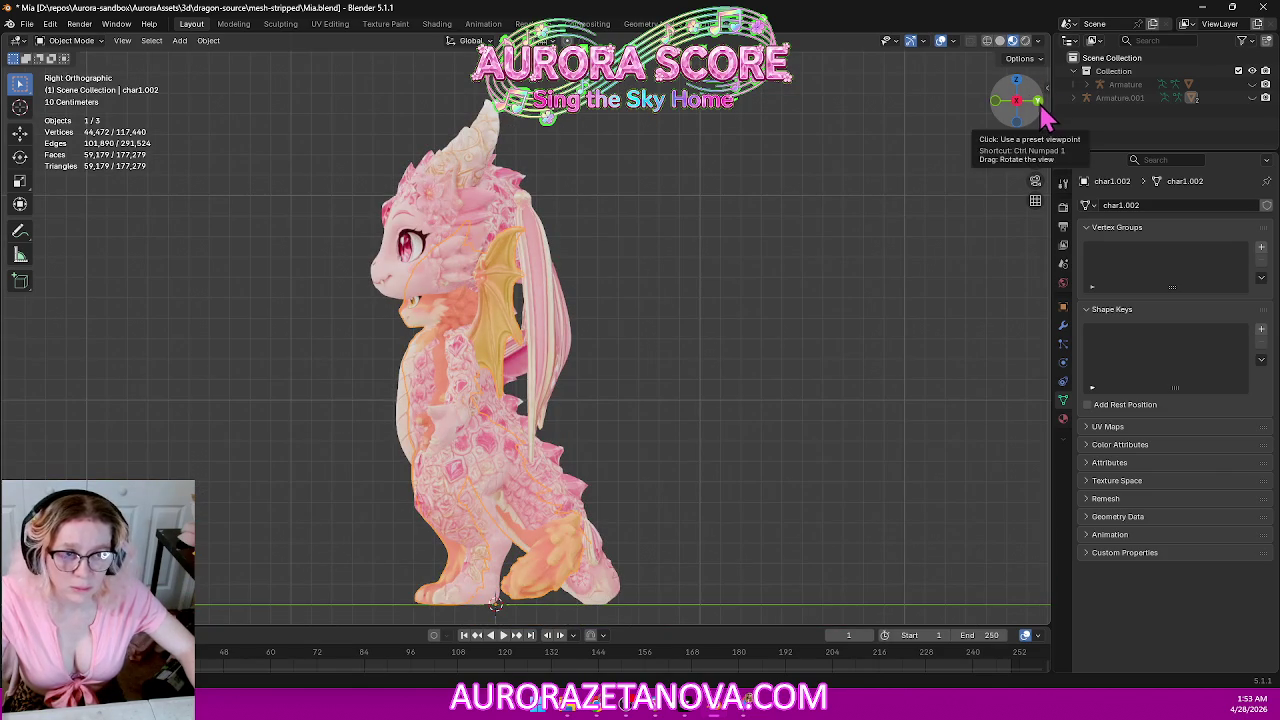
click(1020, 84)
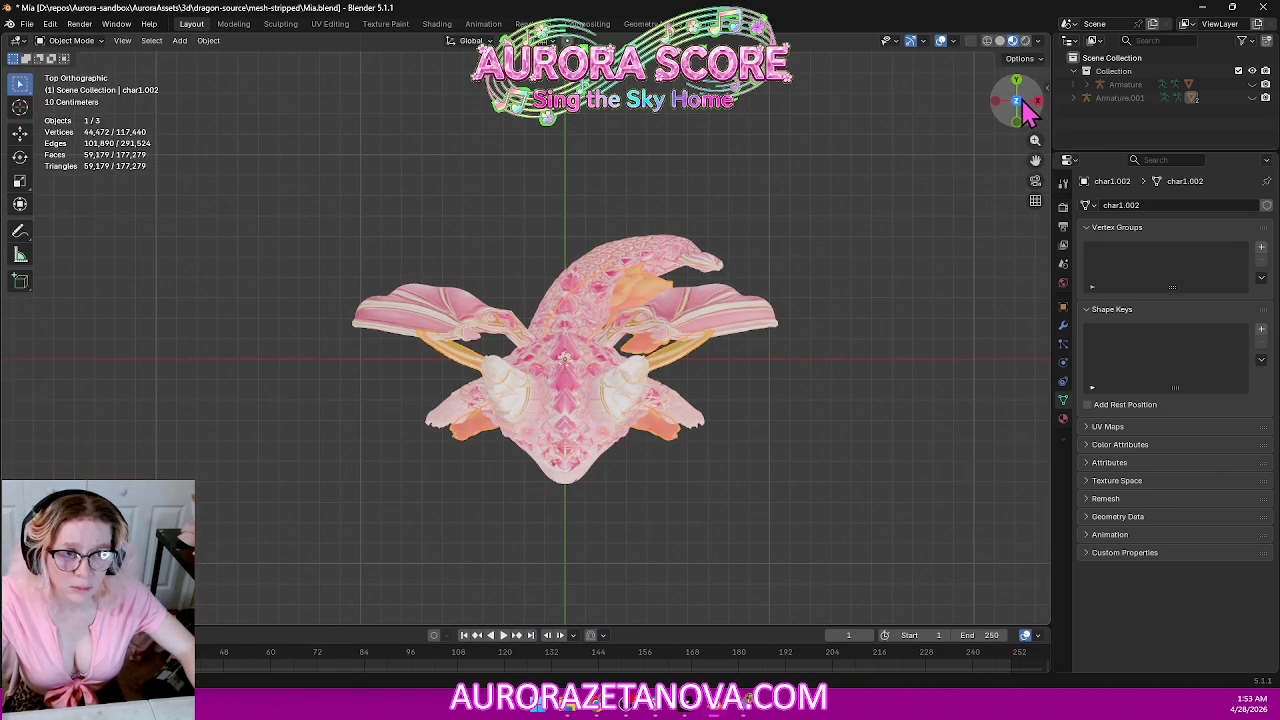
click(1018, 82)
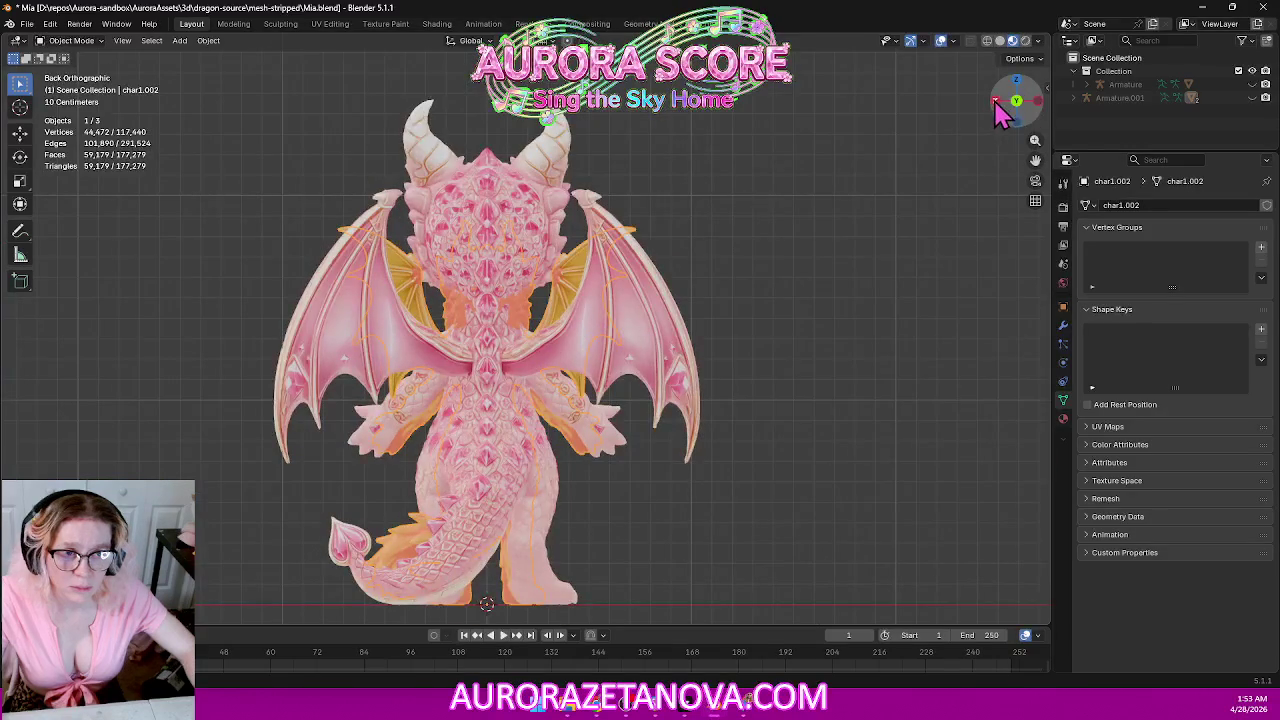
click(997, 104)
click(1018, 108)
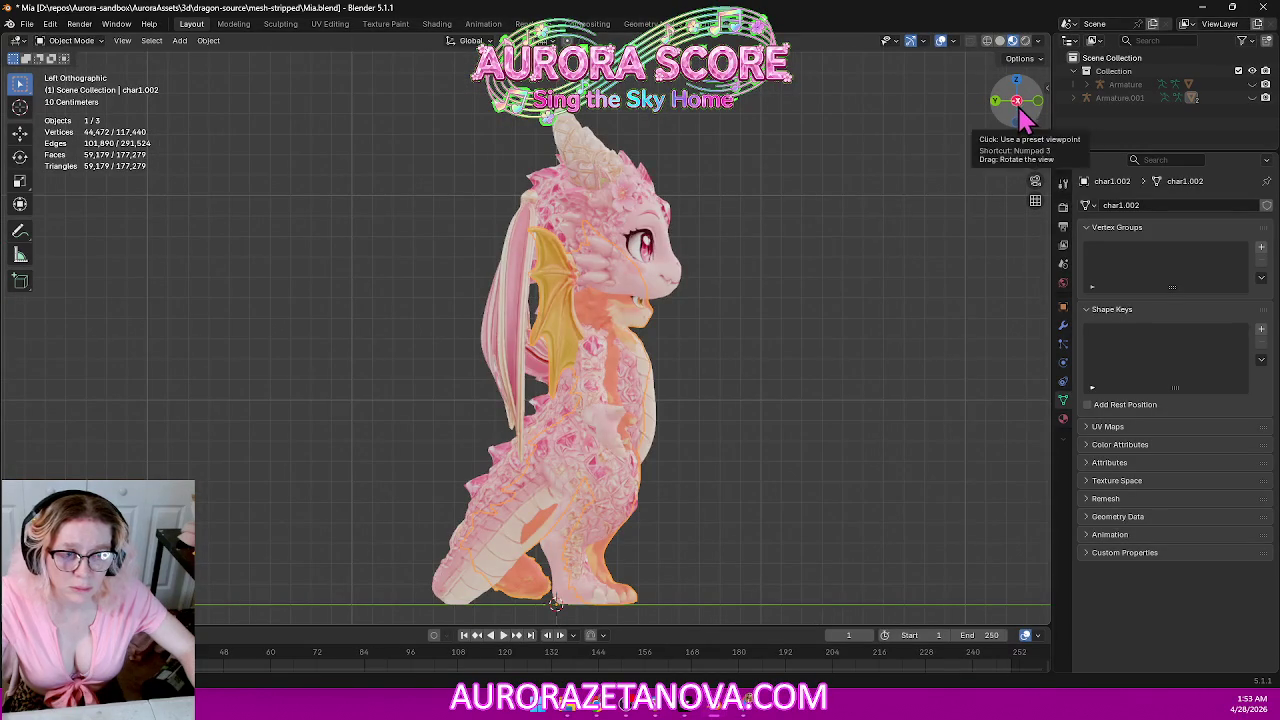
click(997, 101)
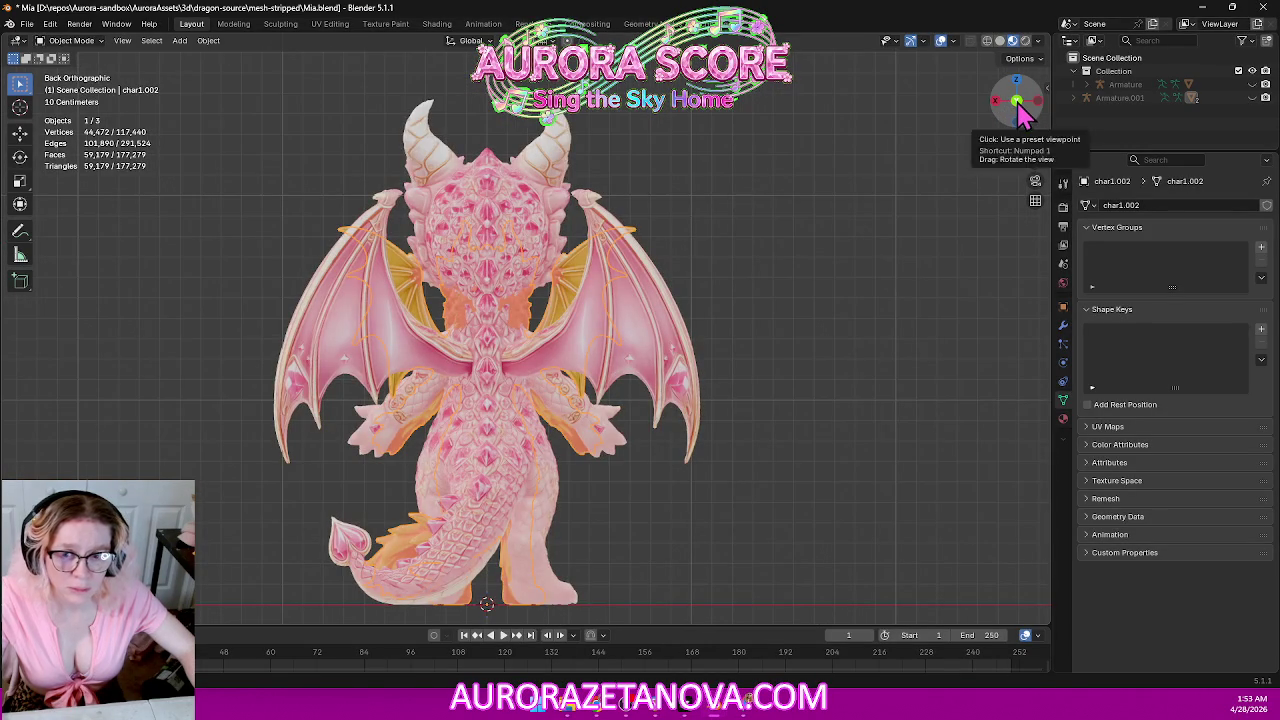
click(1016, 104)
shift+middle_drag(894, 271, 853, 220)
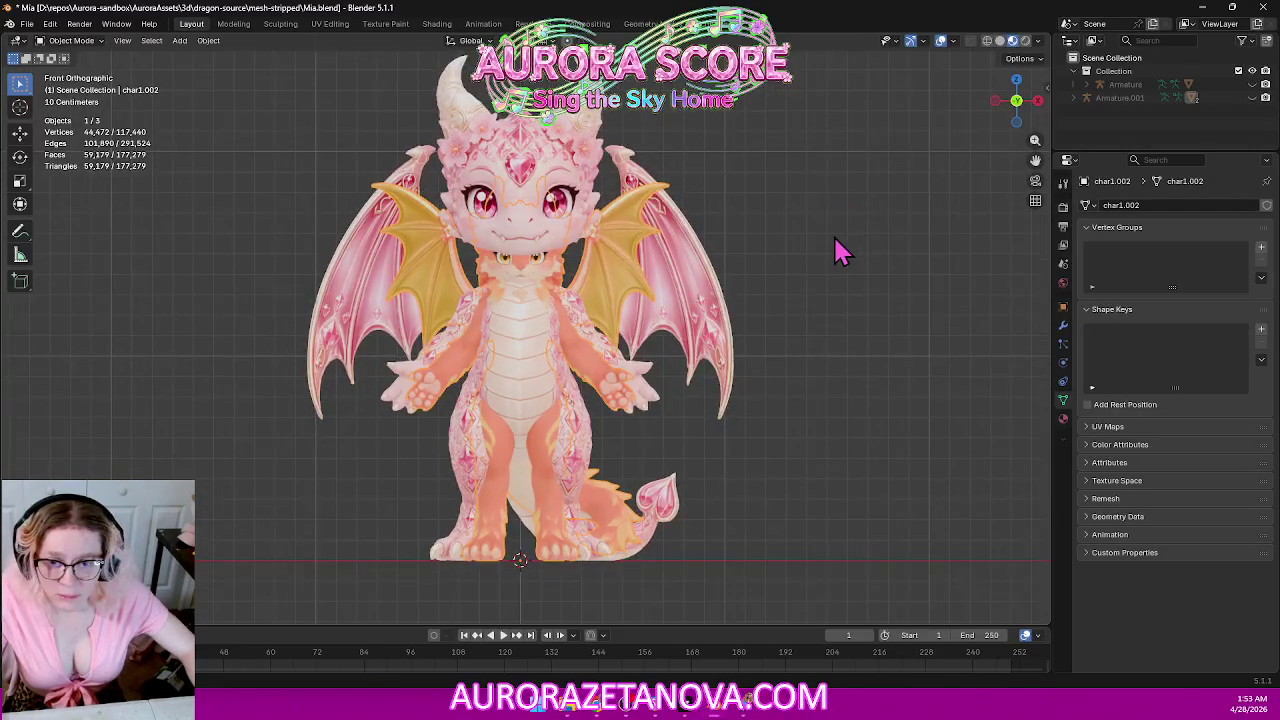
scroll(840, 251, up, 2)
shift+middle_drag(894, 303, 897, 245)
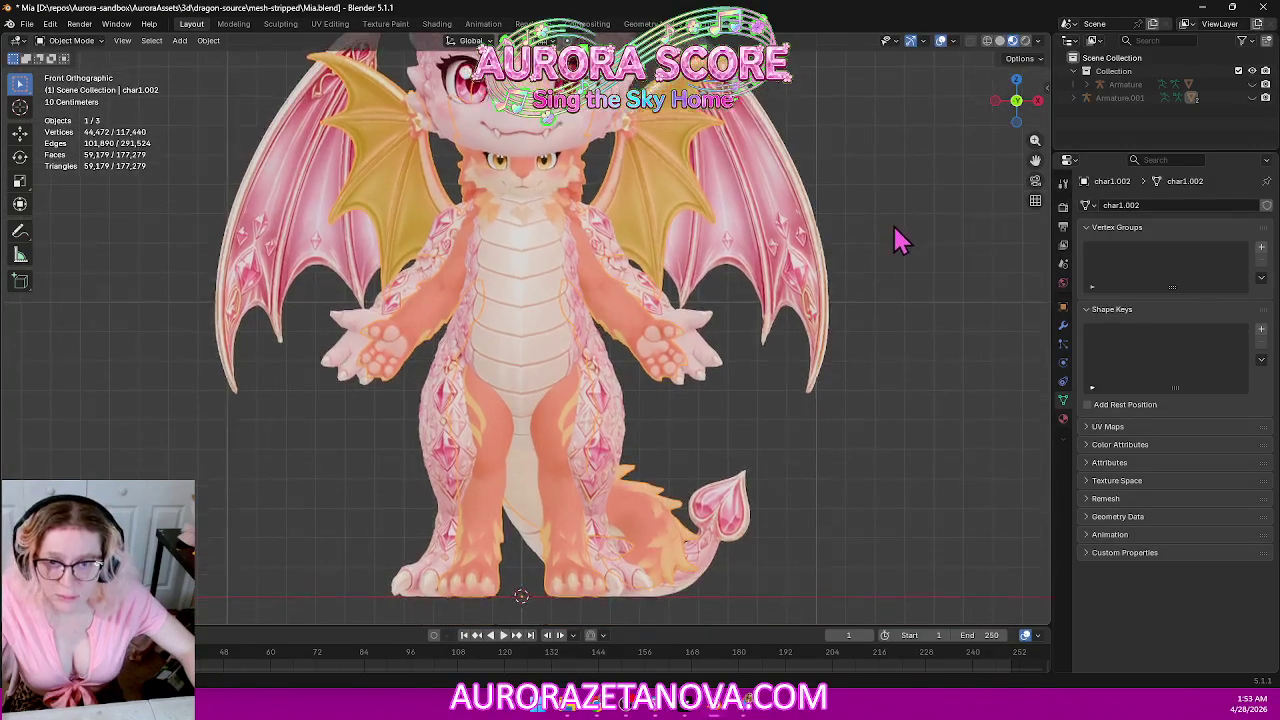
In the sidebar Item tab, scale char1.002 to X 1.200, Y 1.030 and Z 1.030.
scroll(895, 242, down, 1)
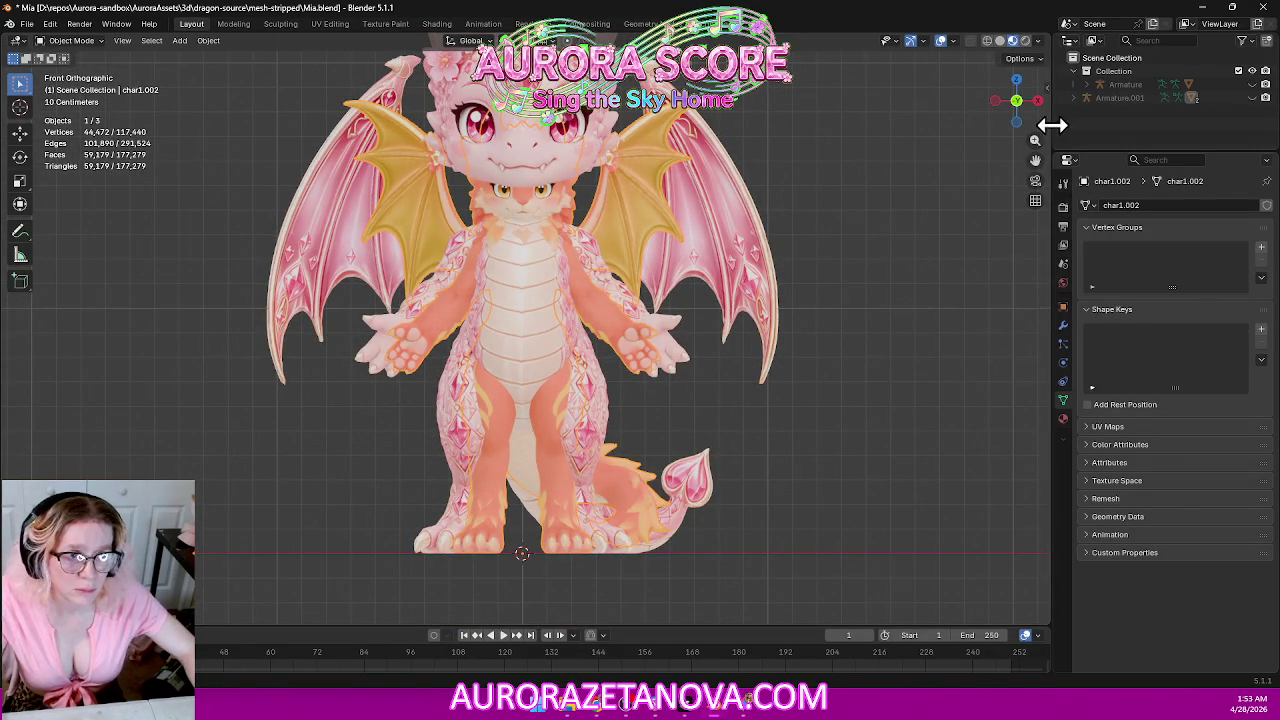
drag(1046, 88, 865, 101)
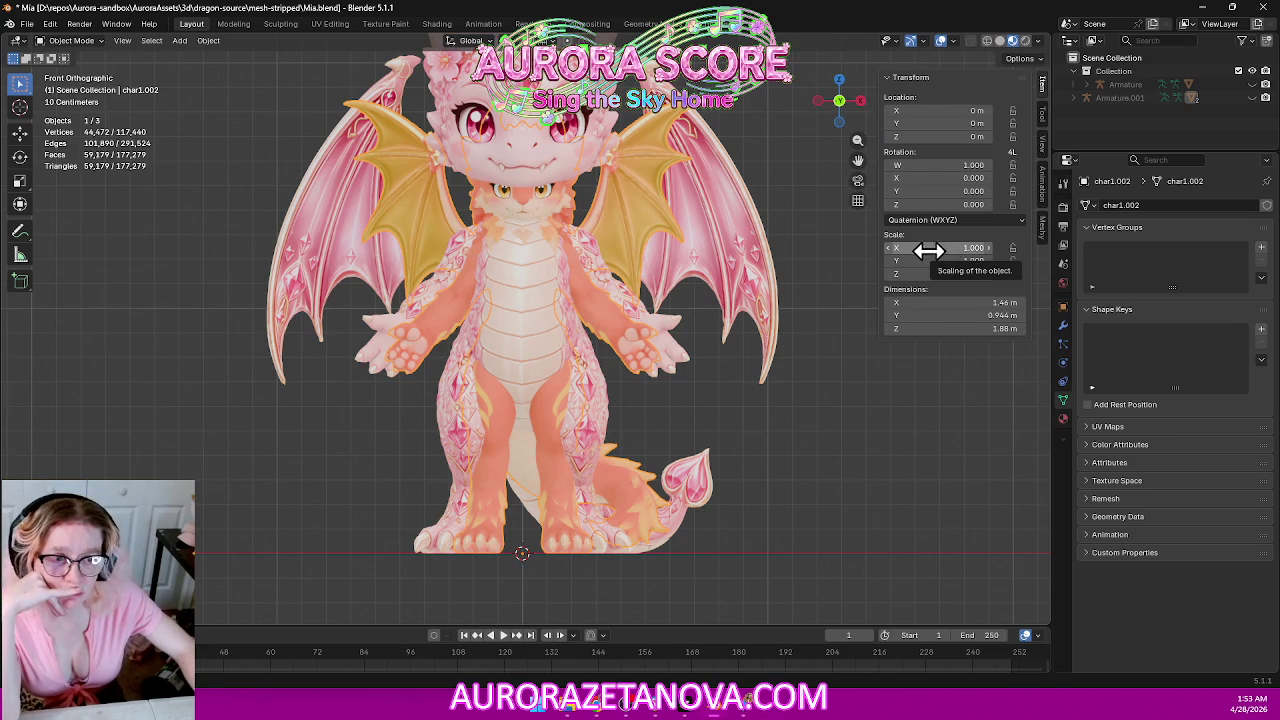
mouse_move(928, 250)
mouse_down()
mouse_move(980, 248)
mouse_move(958, 248)
mouse_up()
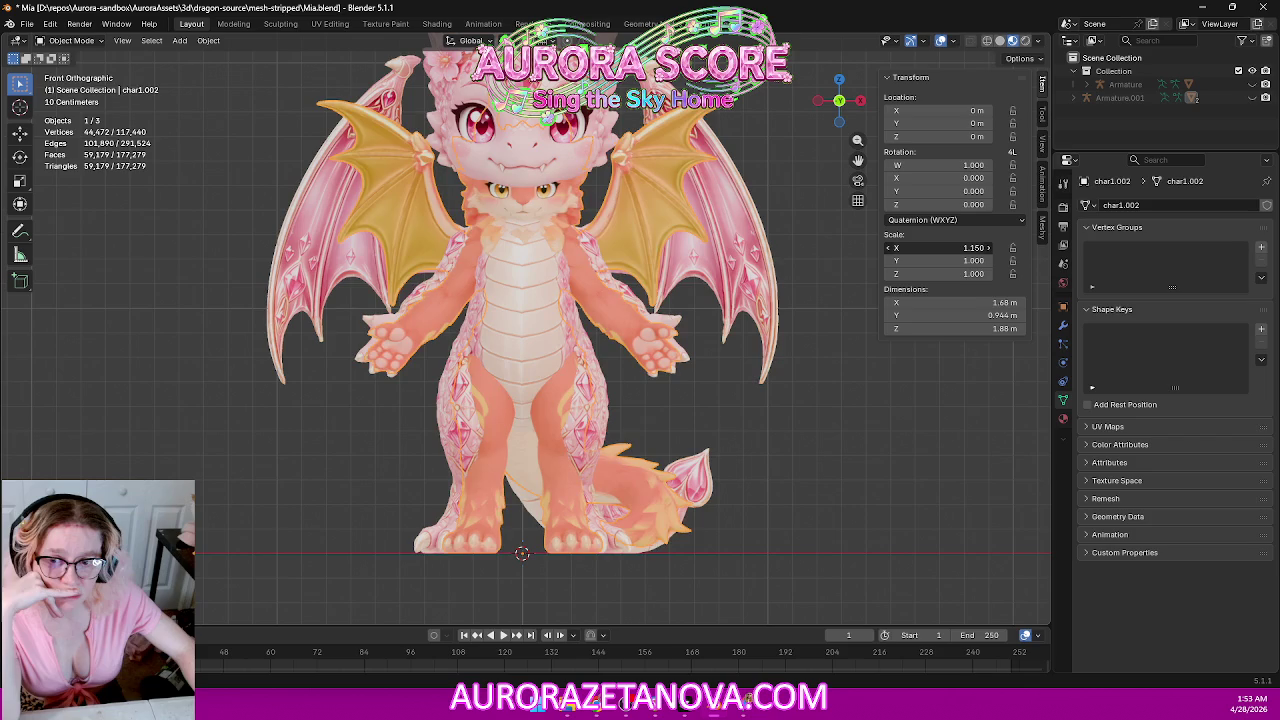
drag(958, 248, 965, 248)
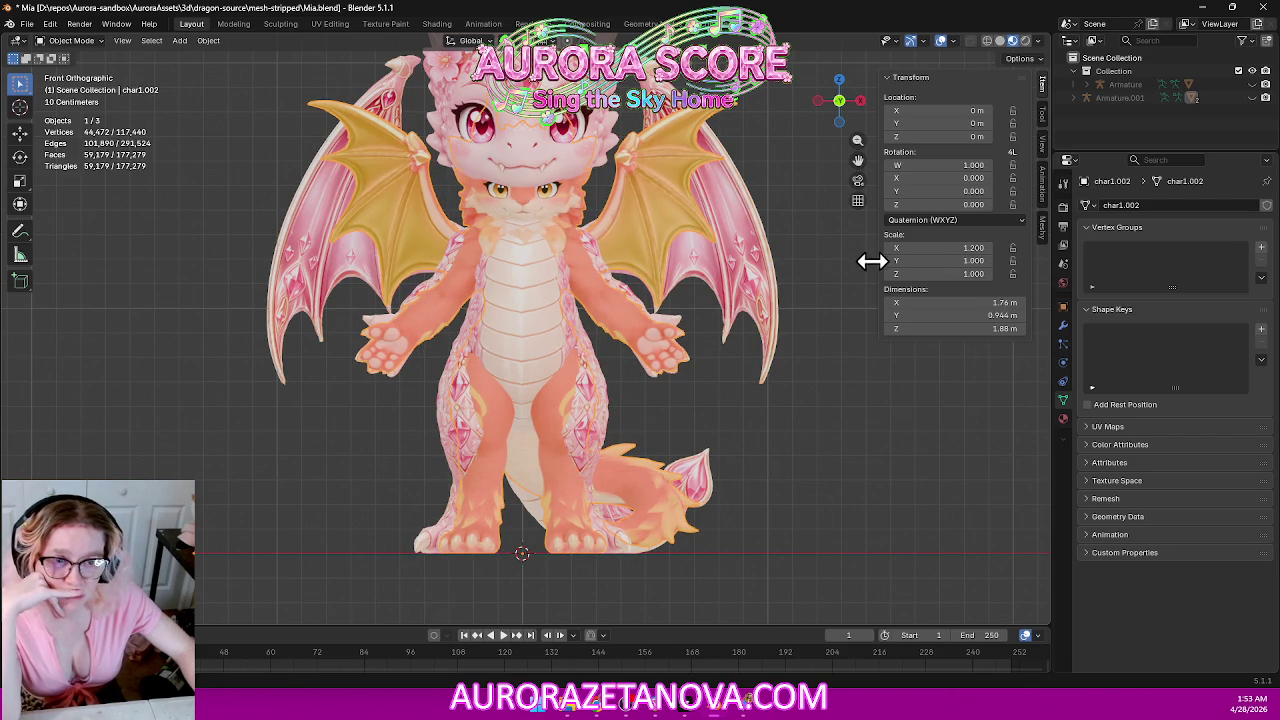
drag(960, 260, 965, 260)
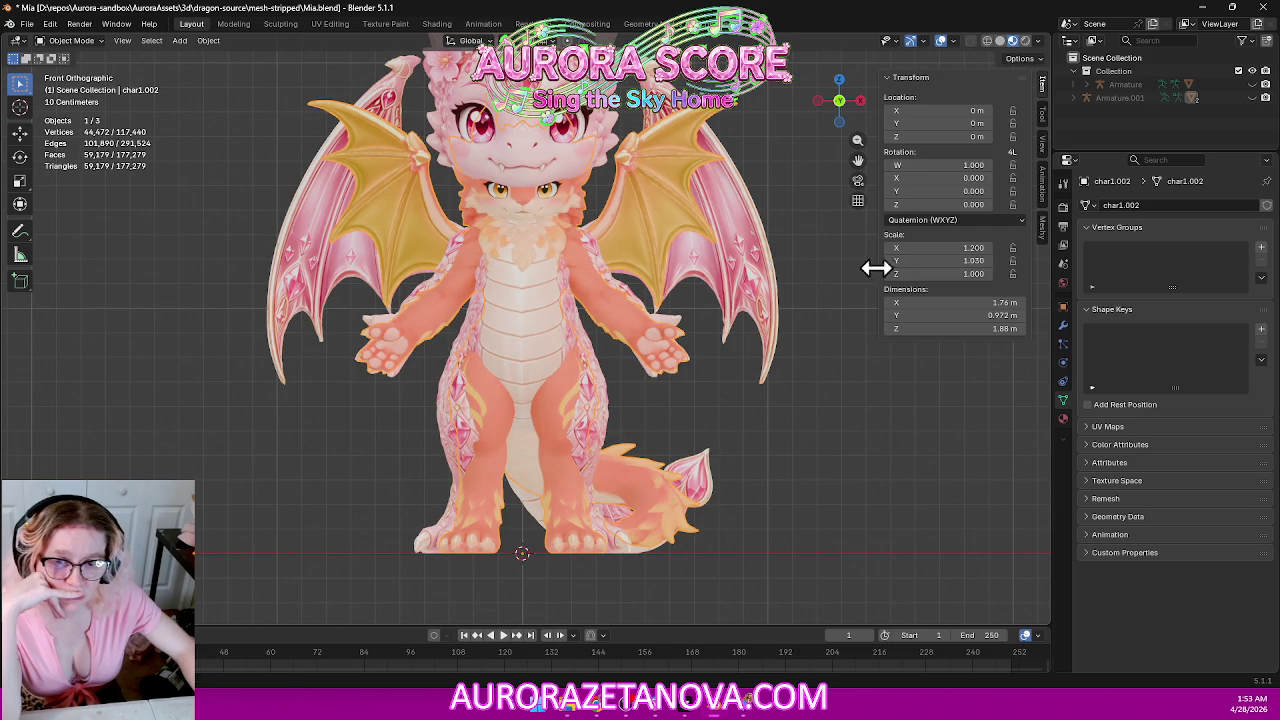
drag(905, 275, 915, 273)
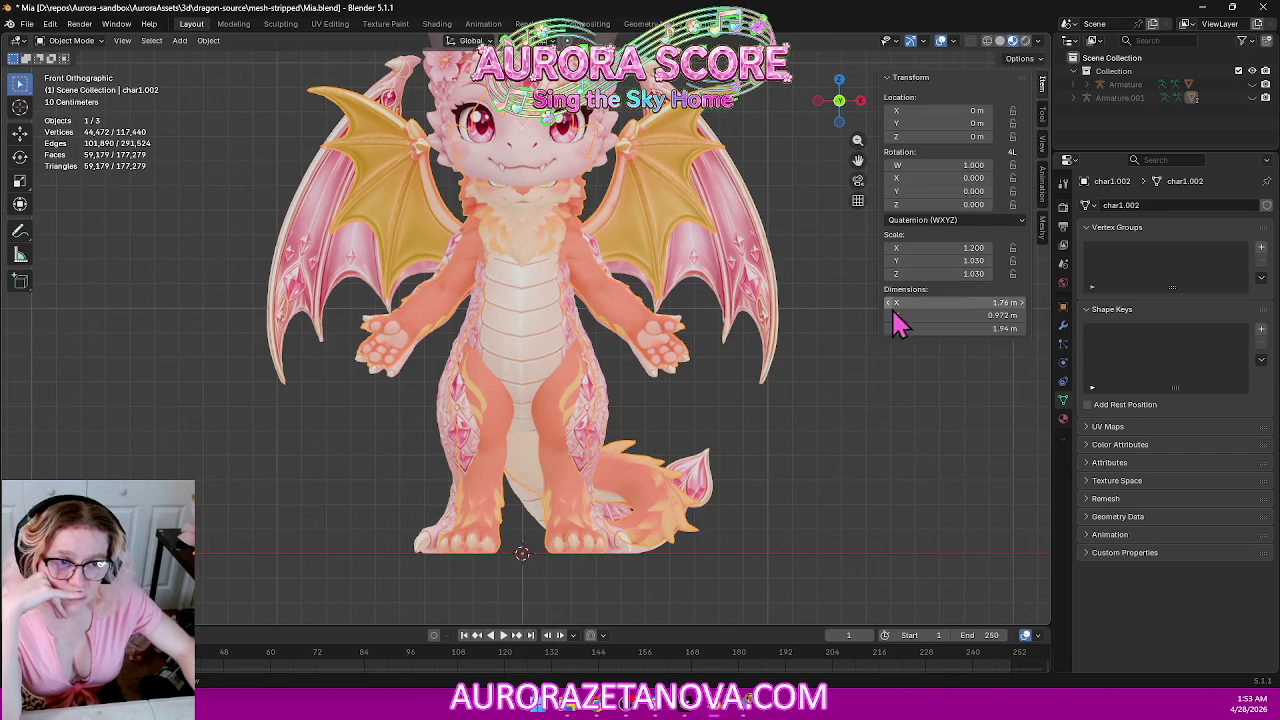
click(858, 102)
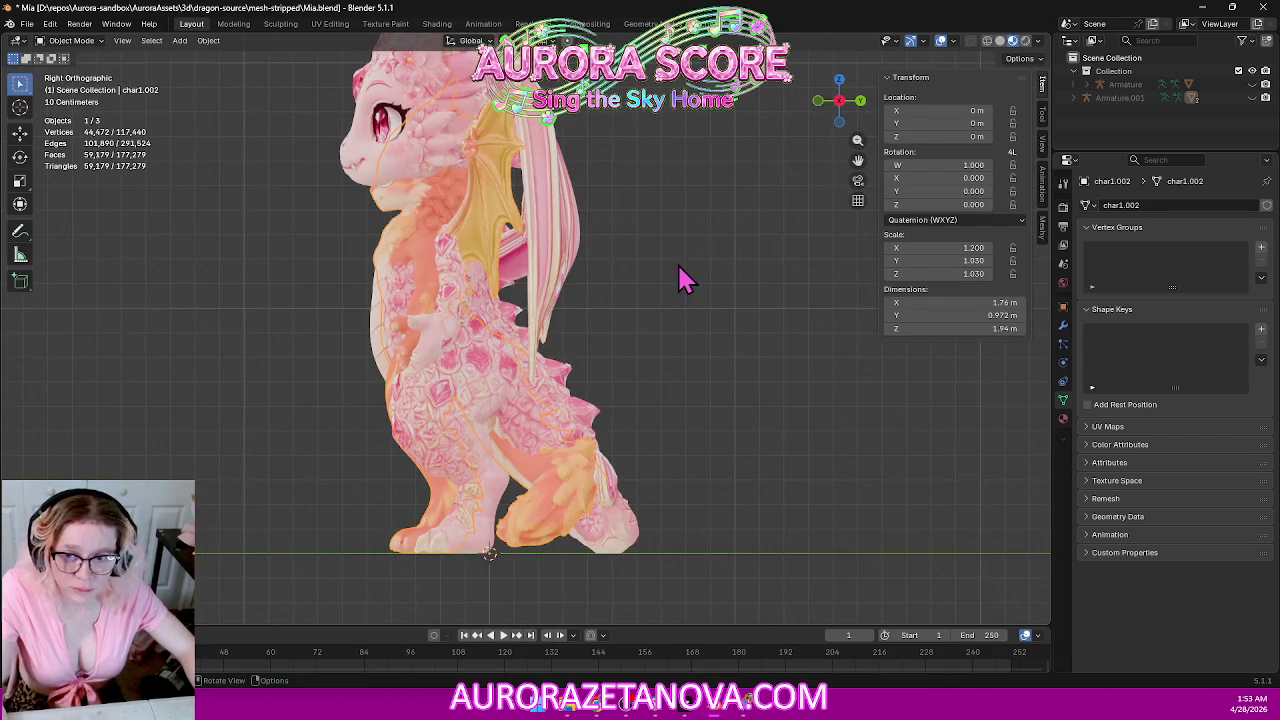
In see-through wireframe view, raise char1.002's Y scale to 1.200, then return to solid shading.
click(986, 41)
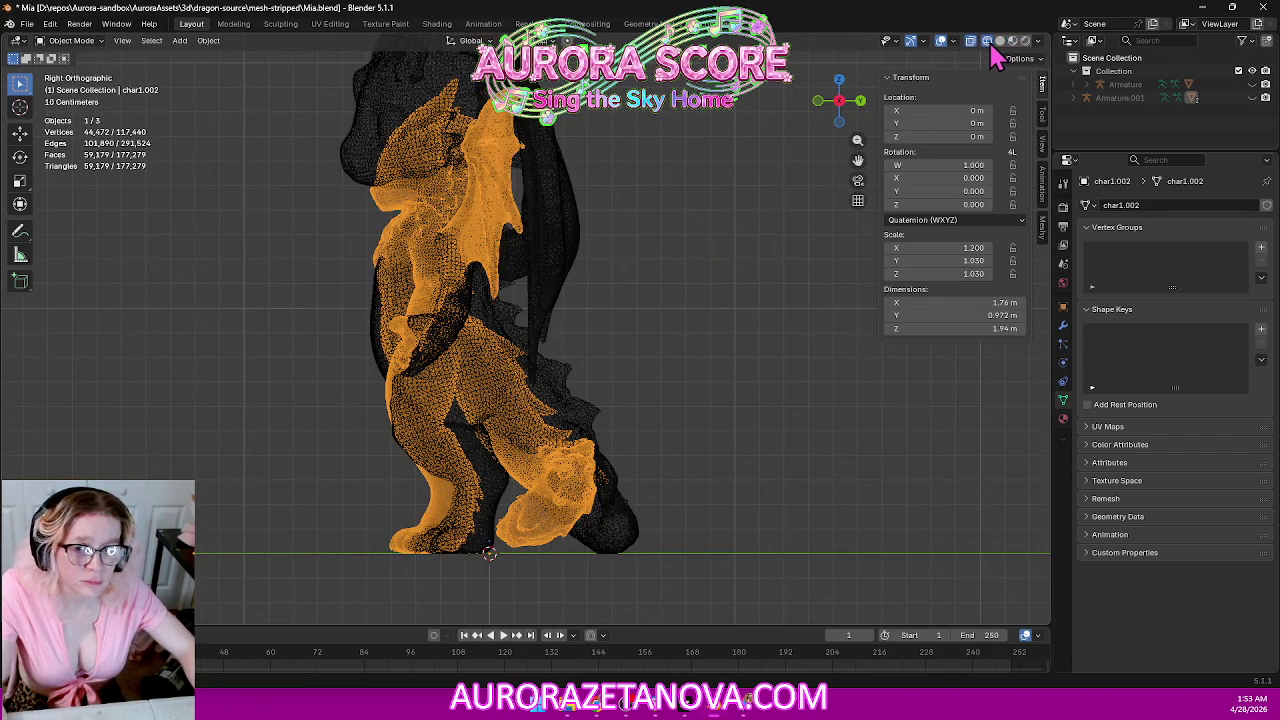
scroll(612, 262, up, 2)
scroll(615, 262, up, 2)
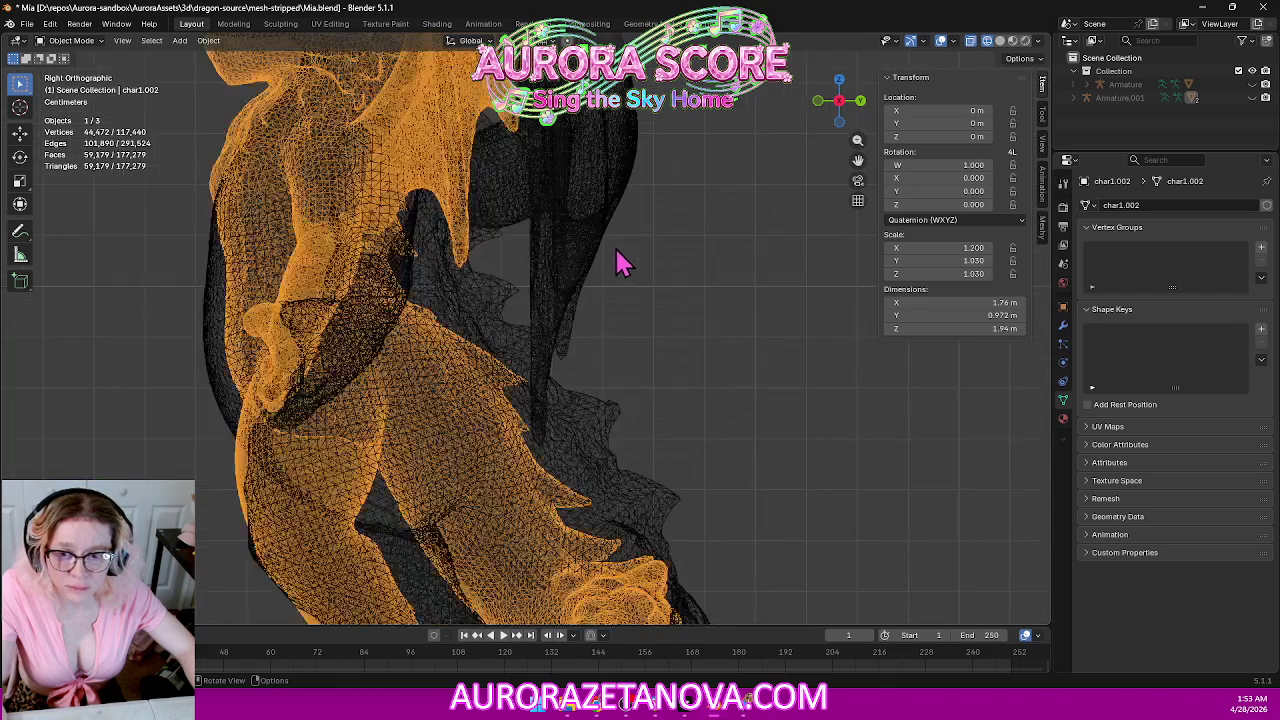
scroll(636, 250, down, 1)
scroll(646, 250, down, 1)
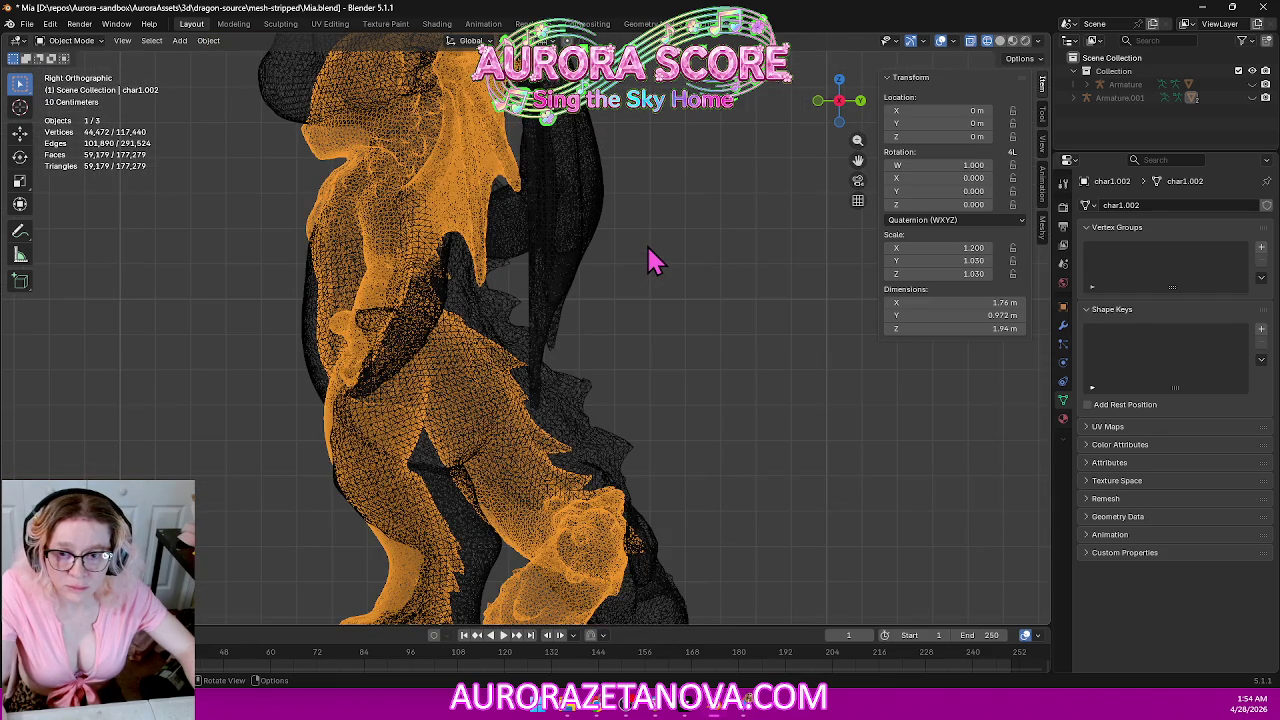
scroll(678, 272, down, 1)
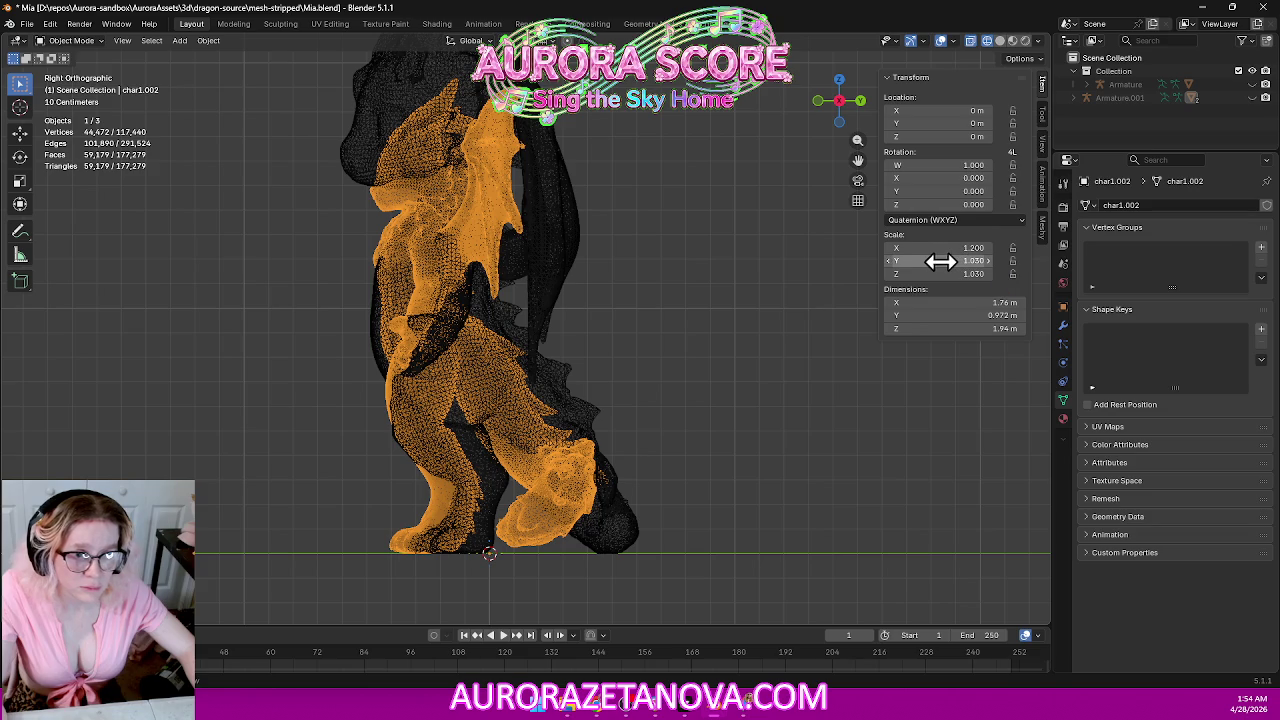
drag(936, 261, 975, 261)
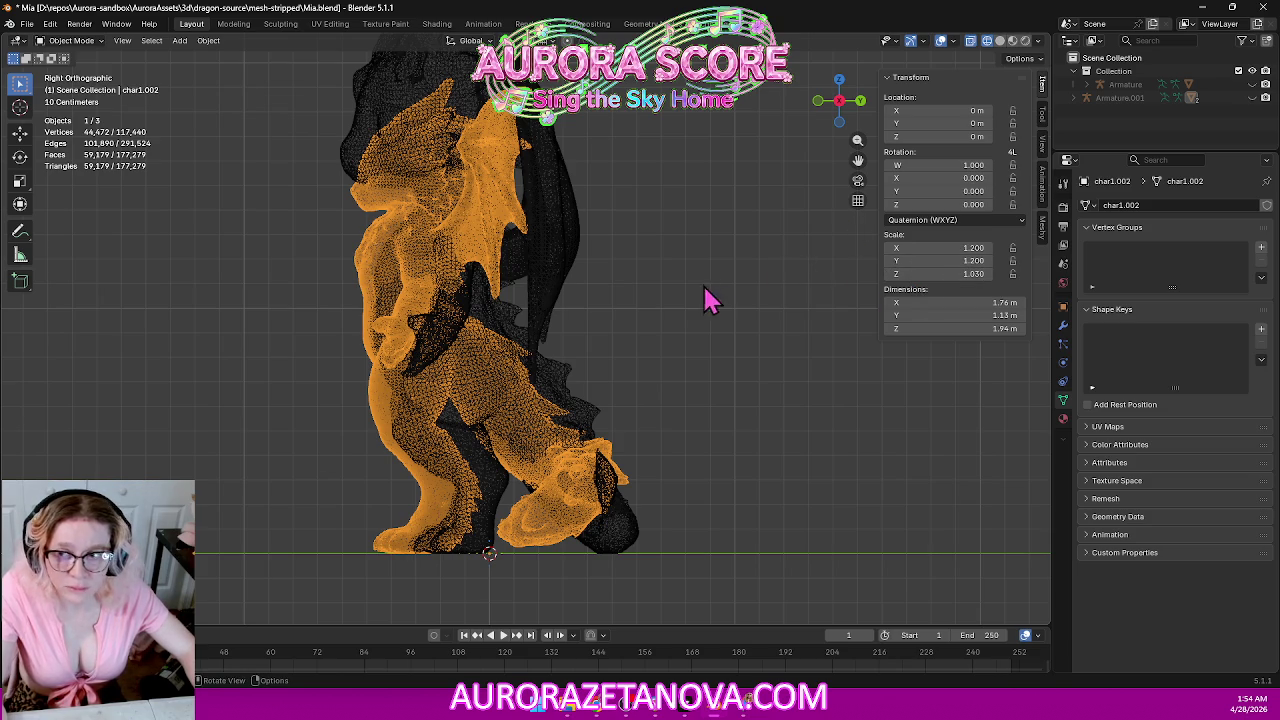
scroll(686, 306, down, 1)
scroll(688, 306, down, 1)
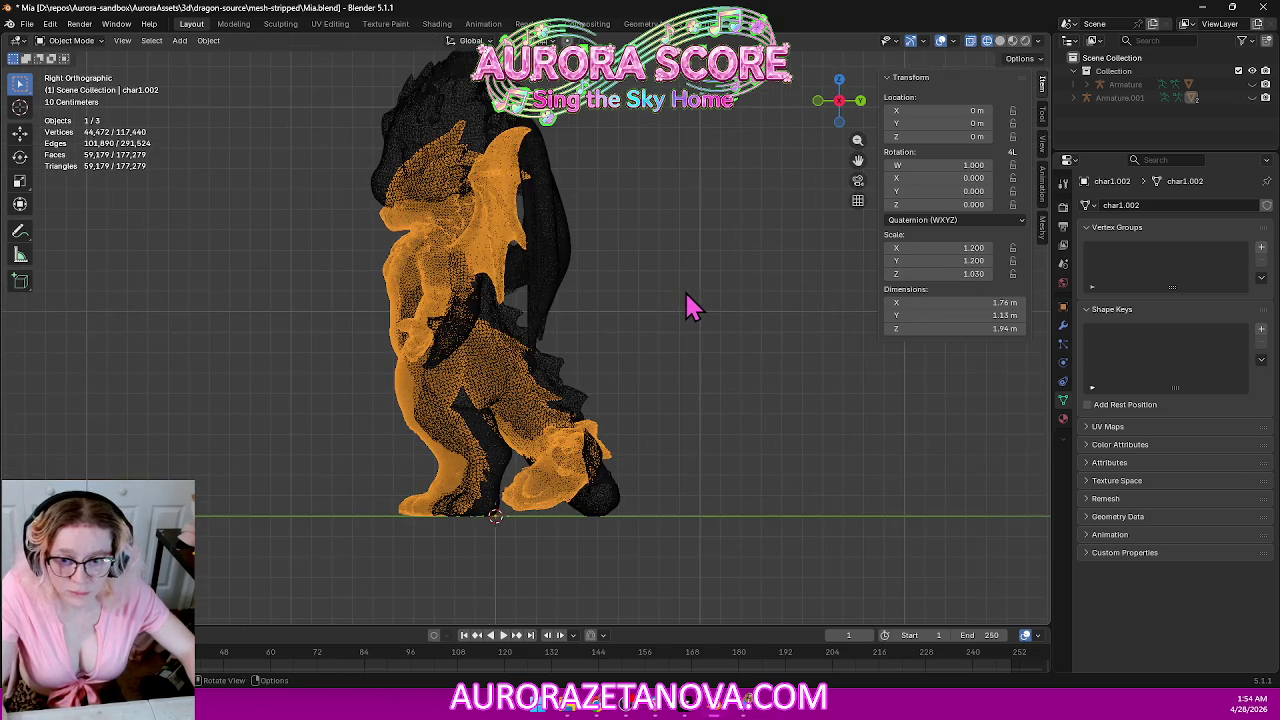
scroll(620, 308, down, 1)
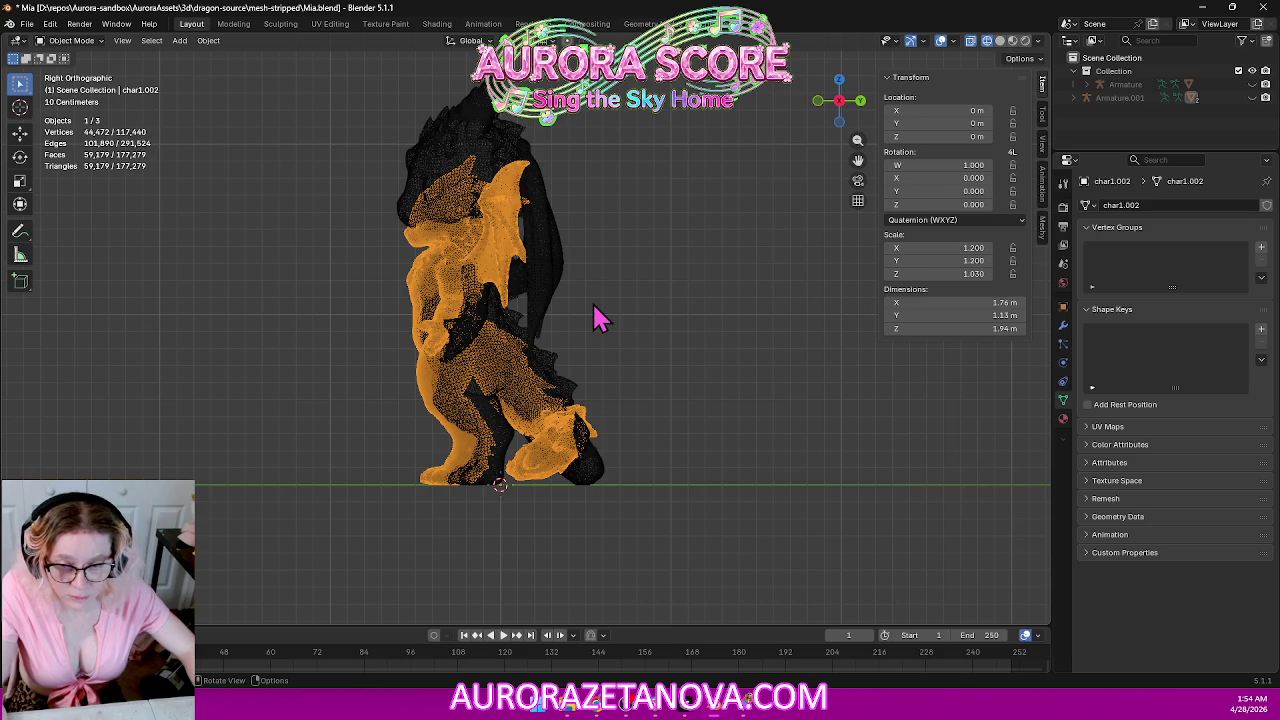
click(1000, 41)
mouse_move(600, 243)
middle_down()
mouse_move(806, 249)
mouse_move(757, 247)
middle_up()
mouse_move(943, 273)
mouse_down()
mouse_move(915, 273)
mouse_move(957, 273)
mouse_move(943, 273)
mouse_up()
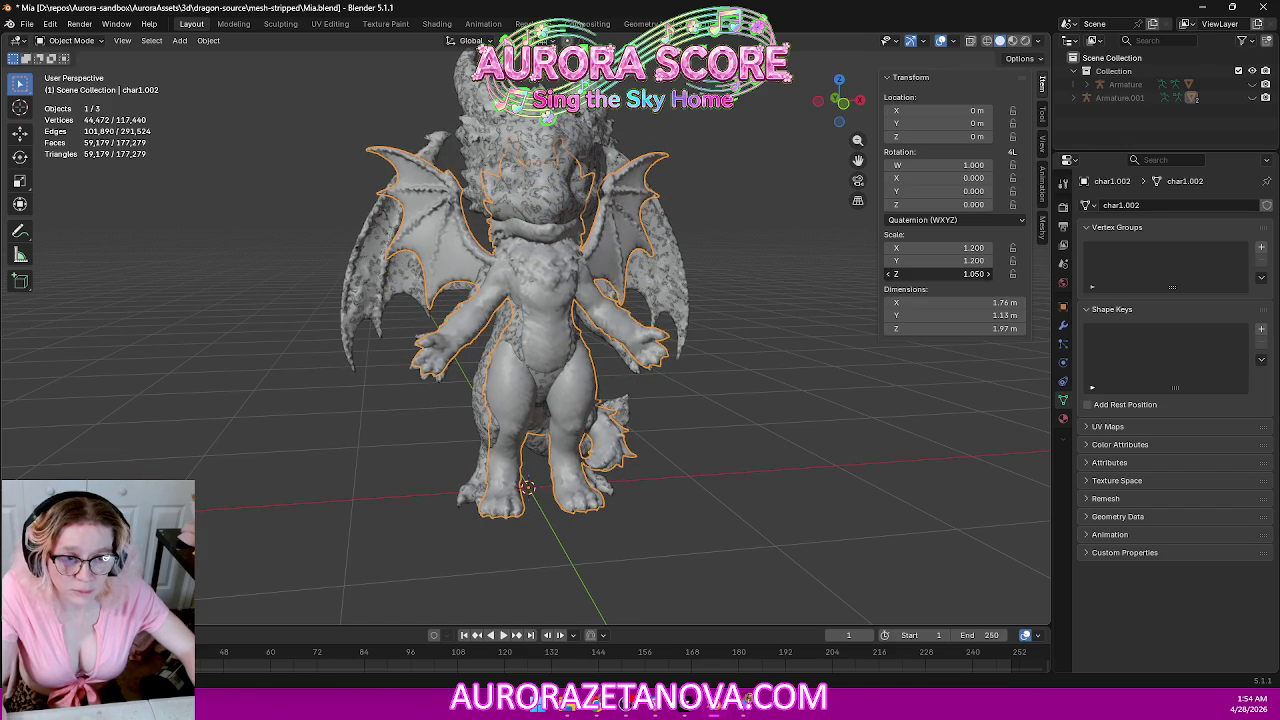
Fine-tune char1.002's Z scale to 1.040, making it 1.96 m tall.
drag(957, 273, 985, 273)
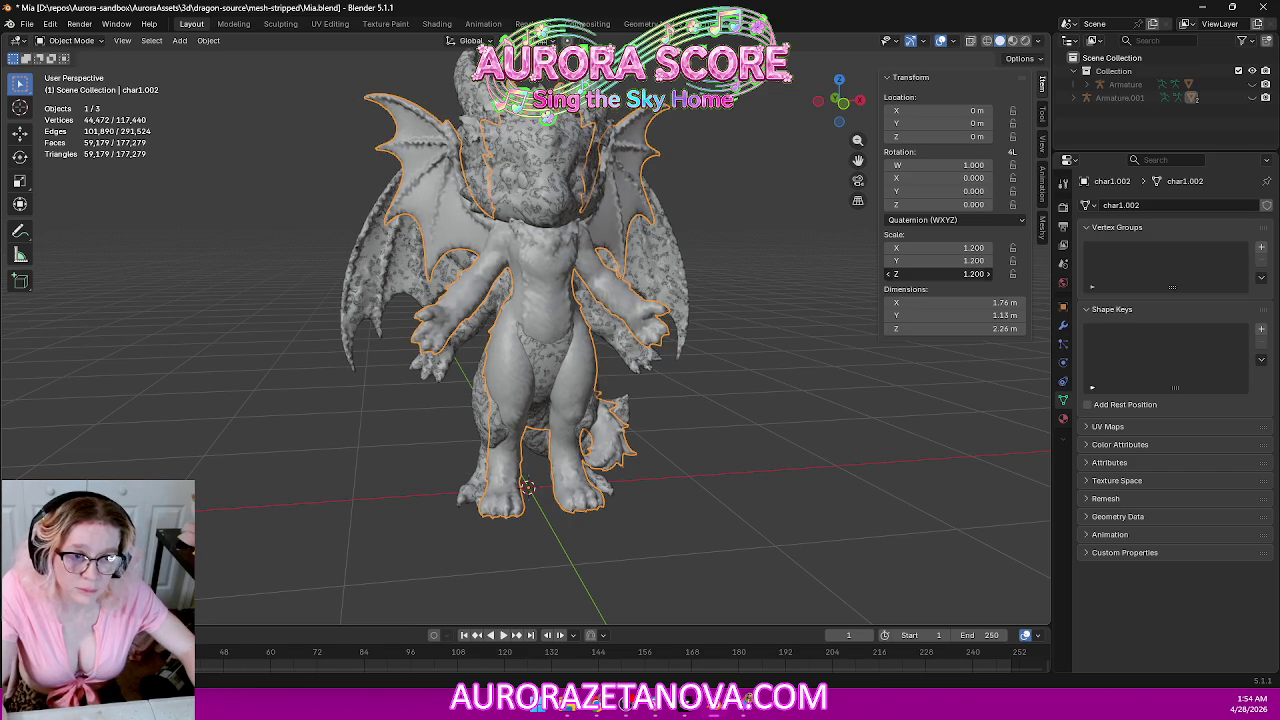
mouse_move(860, 312)
middle_down()
mouse_move(571, 300)
mouse_move(523, 313)
mouse_move(594, 331)
mouse_move(677, 309)
mouse_move(866, 330)
mouse_move(923, 289)
mouse_move(946, 297)
mouse_move(720, 331)
middle_up()
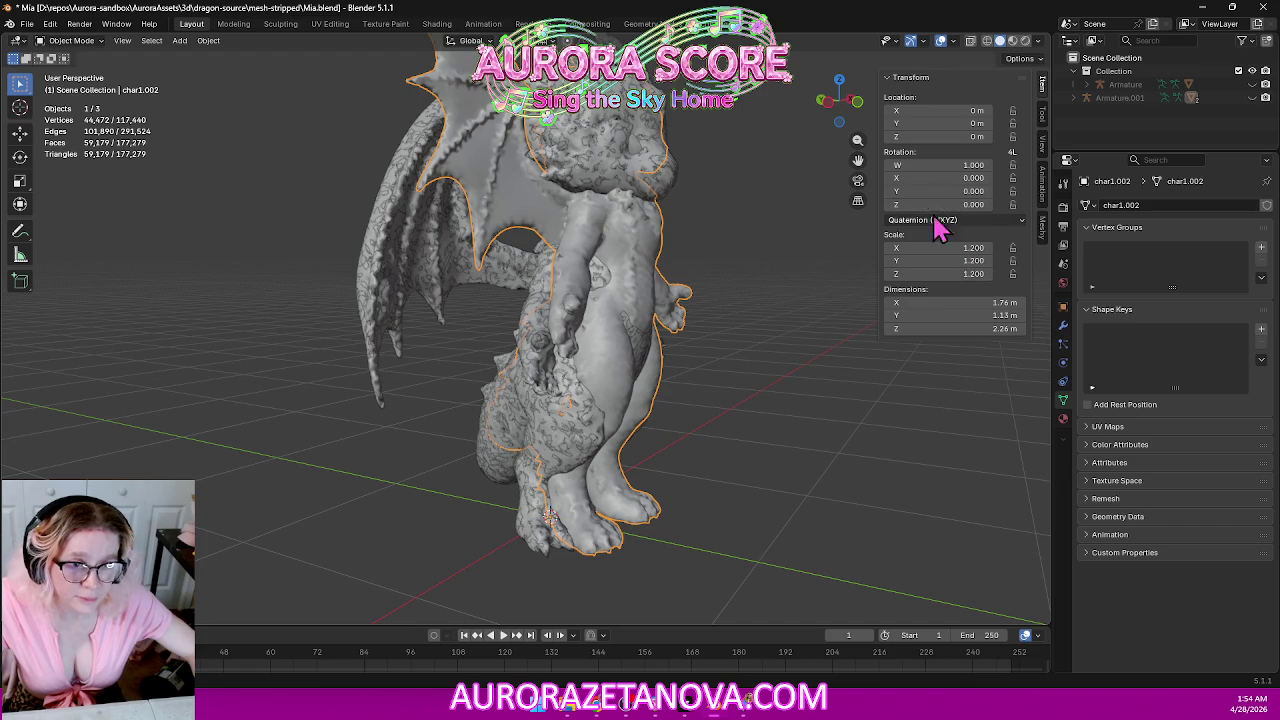
drag(935, 273, 911, 273)
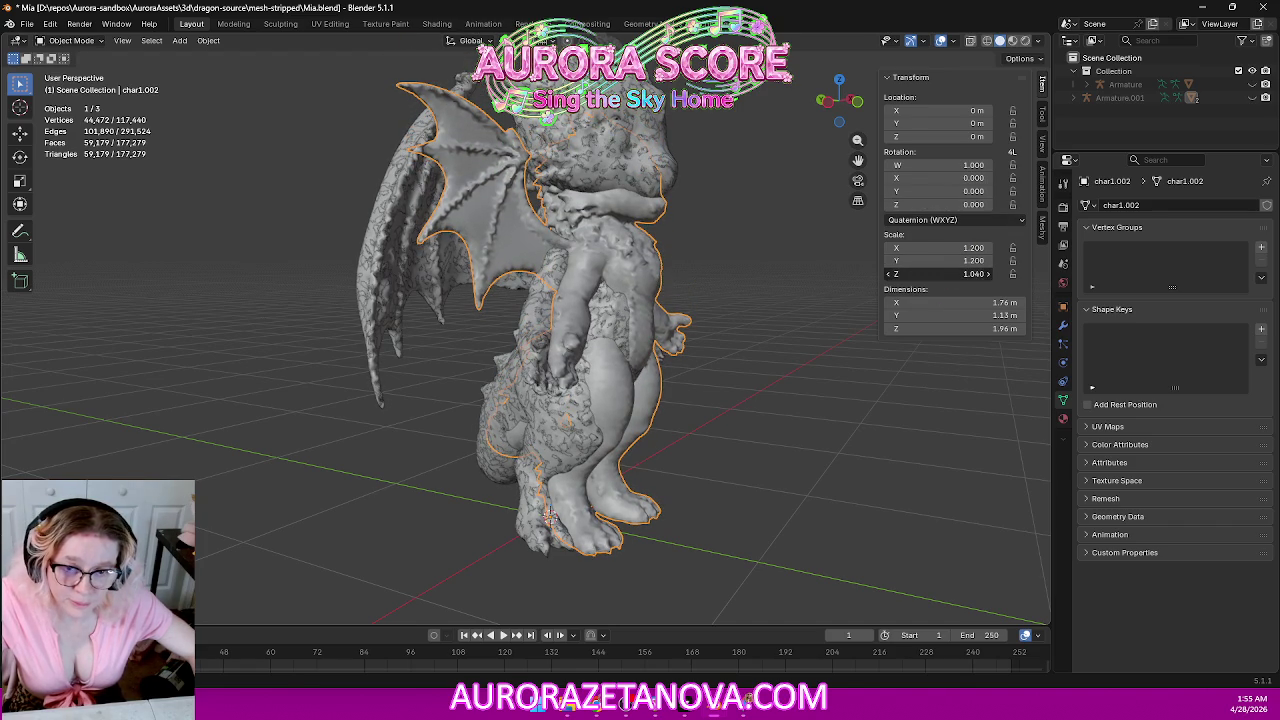
middle_drag(814, 291, 700, 308)
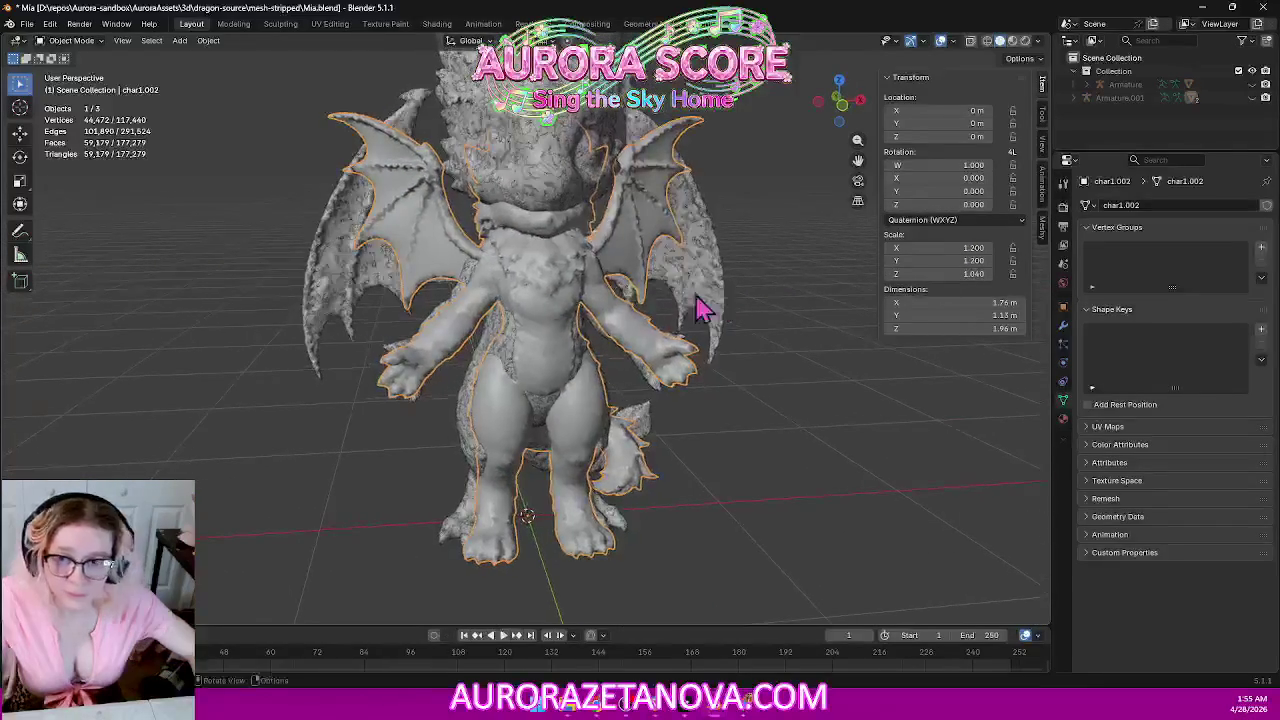
middle_drag(30, 150, 475, 385)
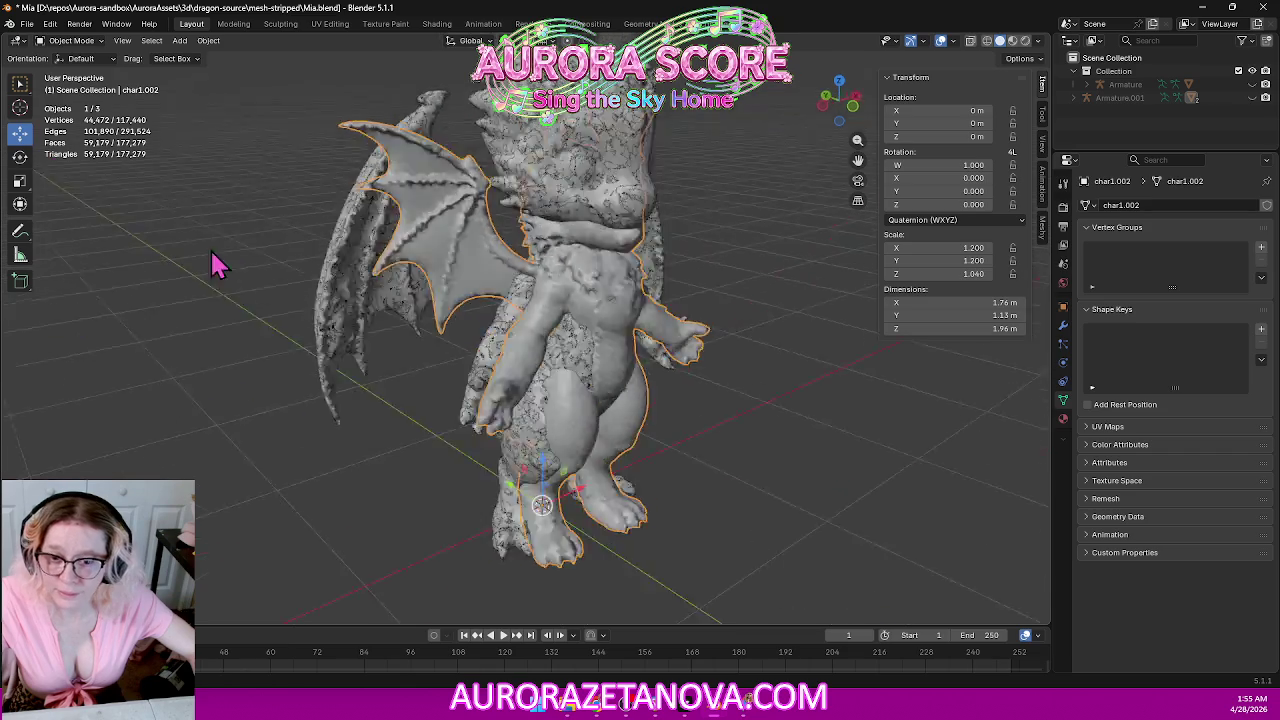
Move char1.002 along Y to 11.761 m and check its overlap from the front.
mouse_move(519, 520)
mouse_down()
mouse_move(490, 515)
mouse_move(520, 535)
mouse_up()
click(750, 513)
mouse_move(750, 513)
middle_down()
mouse_move(746, 449)
mouse_move(700, 449)
mouse_move(723, 443)
mouse_move(714, 343)
mouse_move(686, 349)
mouse_move(737, 369)
mouse_move(866, 366)
mouse_move(743, 345)
mouse_move(751, 274)
mouse_move(708, 266)
mouse_move(757, 249)
mouse_move(717, 260)
mouse_move(742, 255)
middle_up()
scroll(720, 374, up, 2)
scroll(735, 345, up, 2)
scroll(725, 363, down, 3)
scroll(751, 274, up, 2)
mouse_move(845, 255)
middle_down()
mouse_move(777, 337)
mouse_move(797, 265)
middle_up()
click(537, 205)
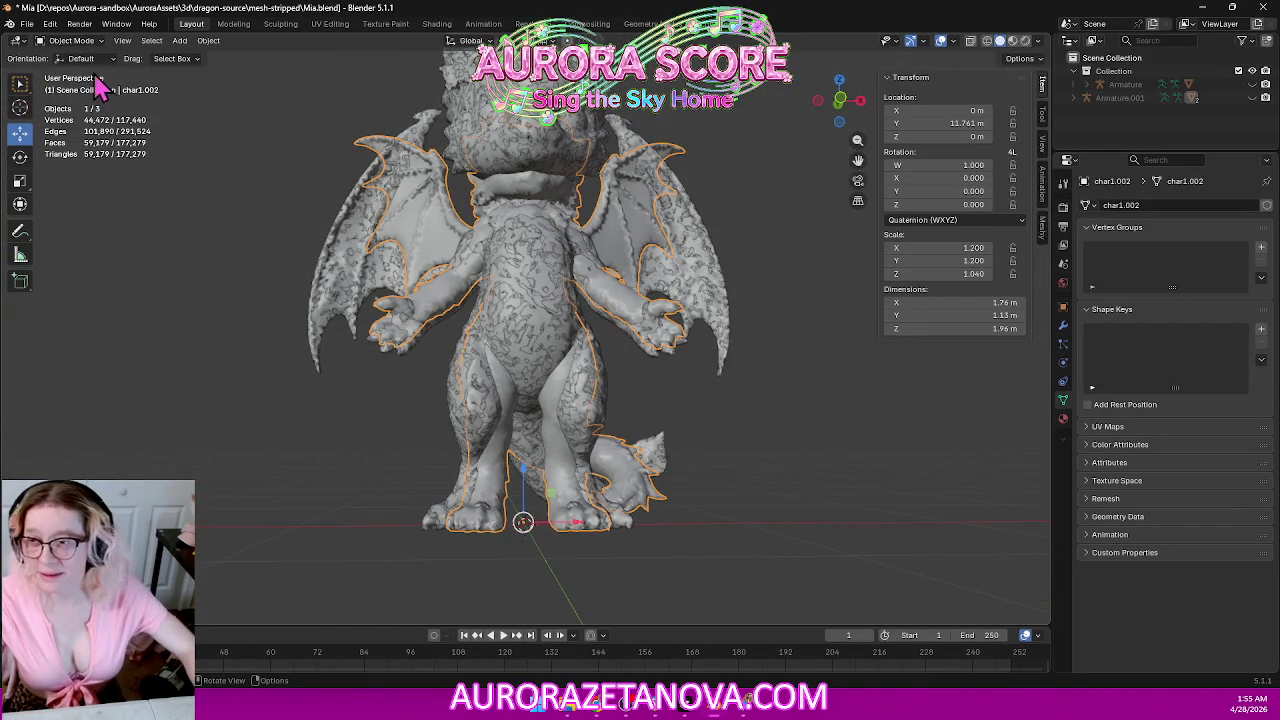
Expand the Armature and toggle char1's visibility repeatedly to compare the overlap.
click(1253, 85)
click(1253, 85)
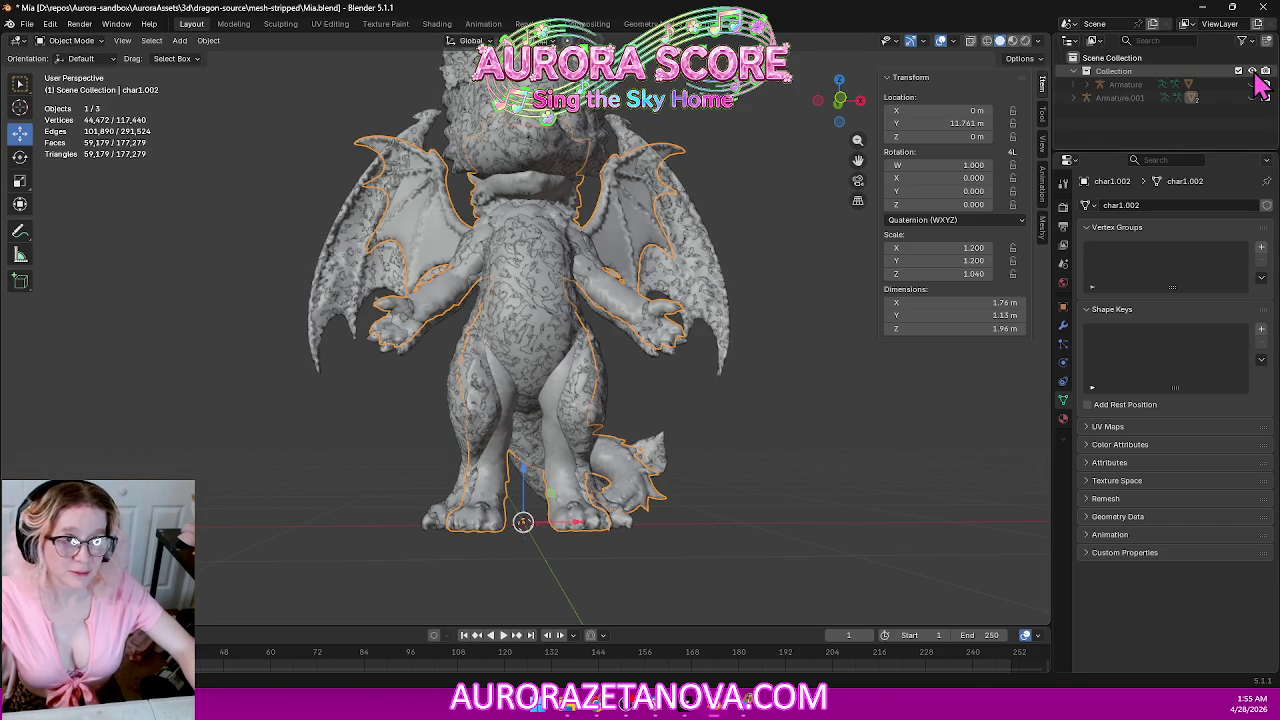
click(1086, 85)
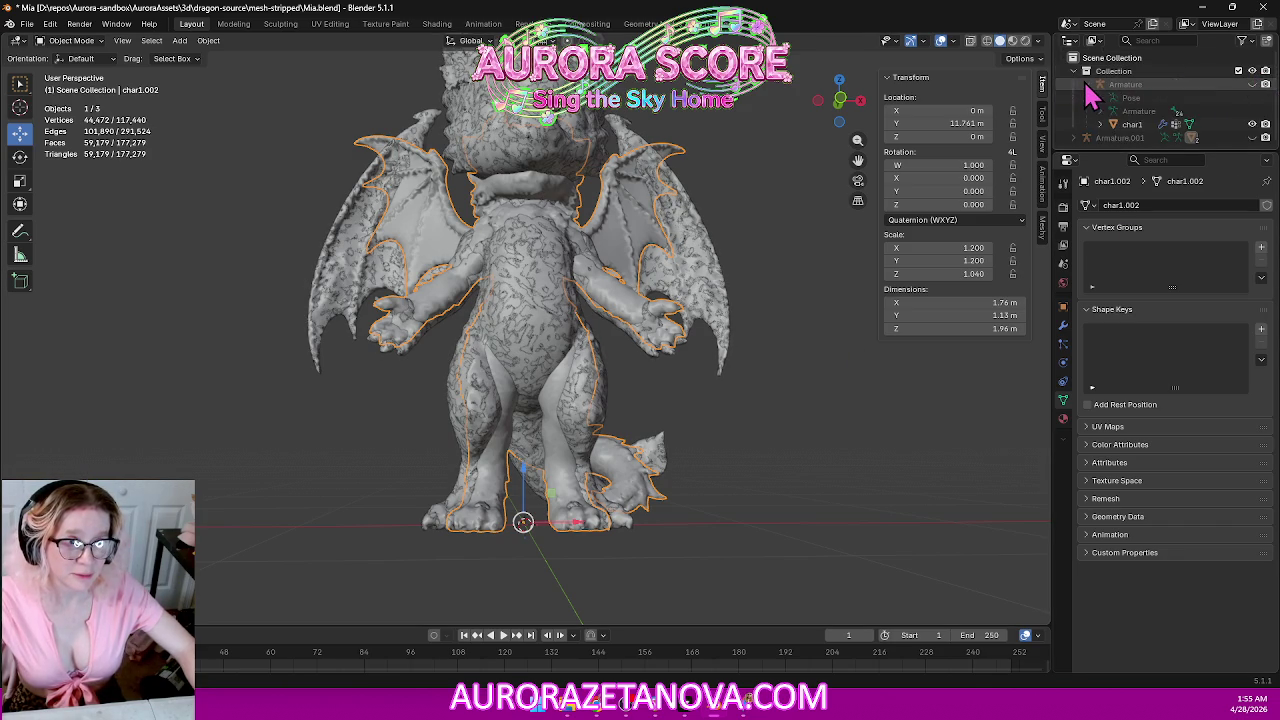
click(1252, 125)
click(1252, 125)
click(1253, 126)
click(1253, 126)
click(1253, 126)
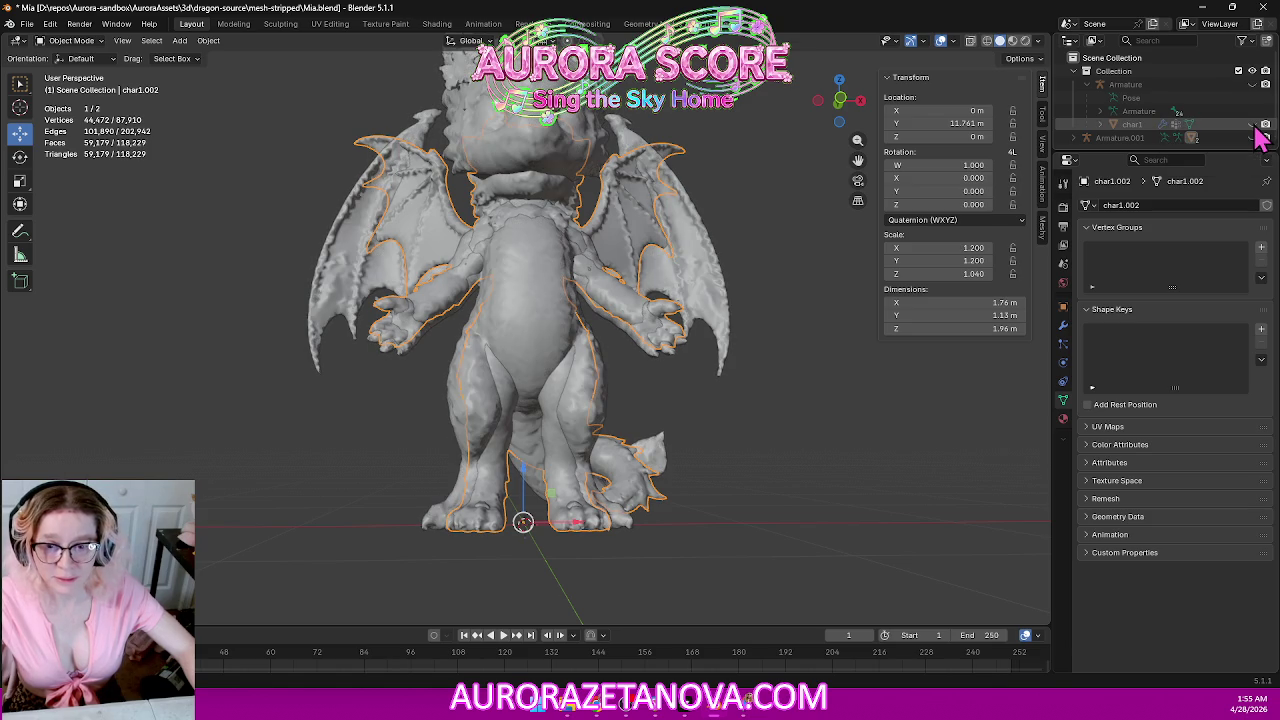
click(1253, 126)
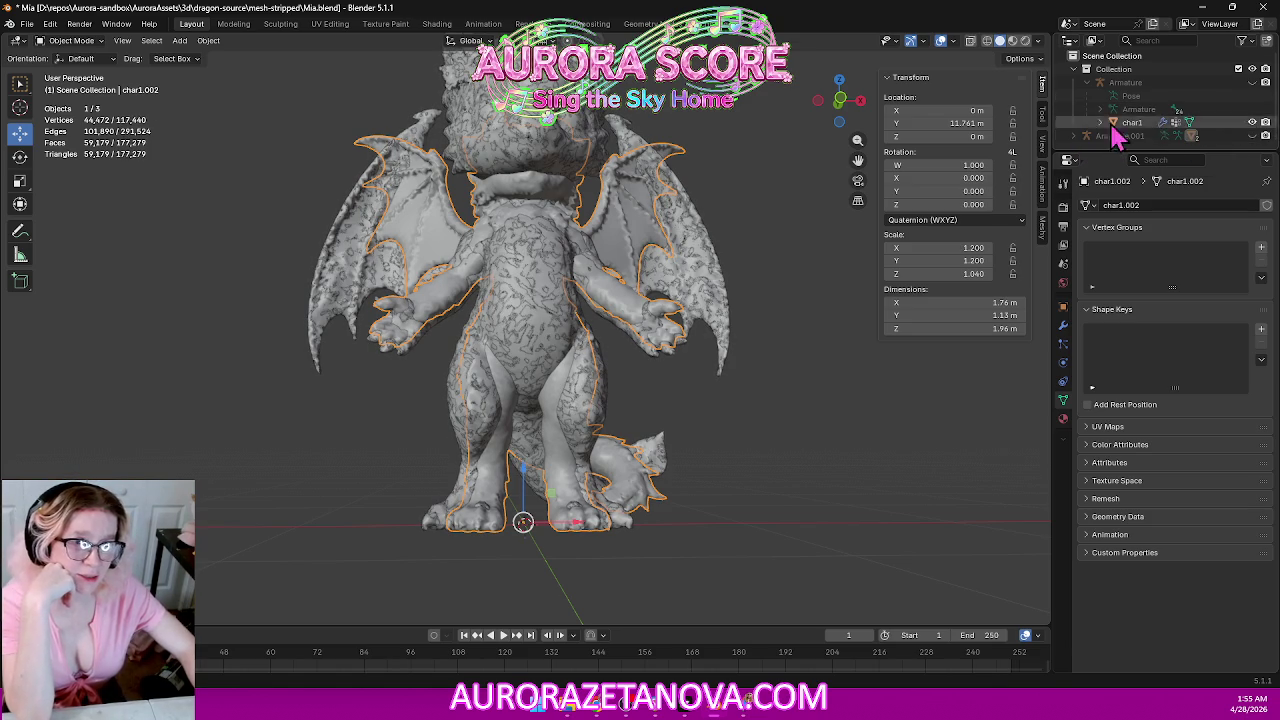
Switch to Material Preview, expand char1 and Armature.001, and enlarge the Outliner to list every dragon mesh.
click(987, 42)
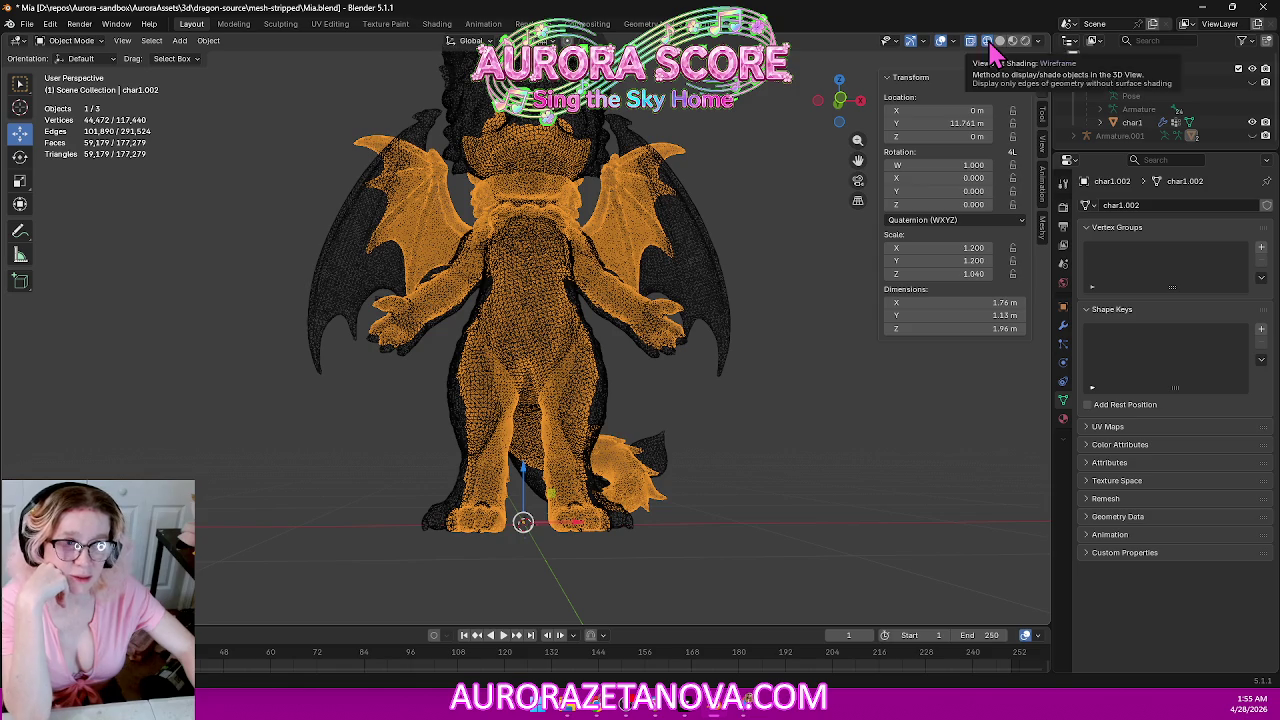
click(1012, 42)
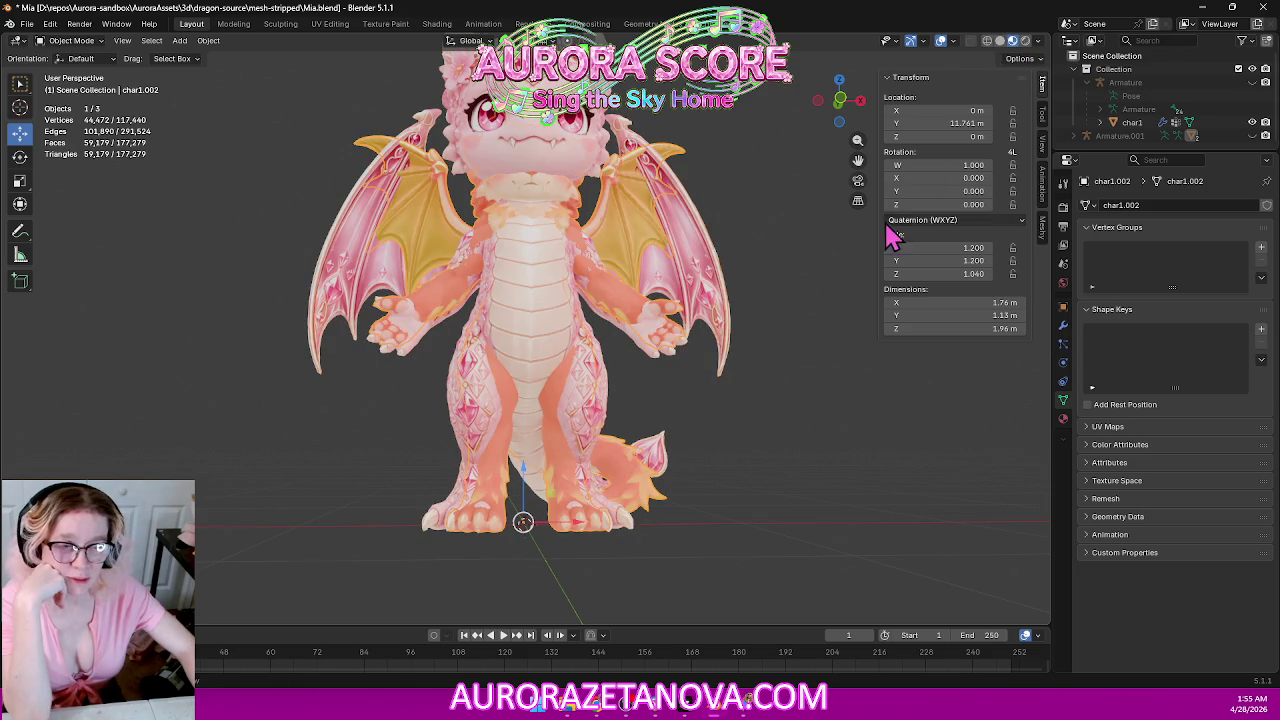
click(1253, 124)
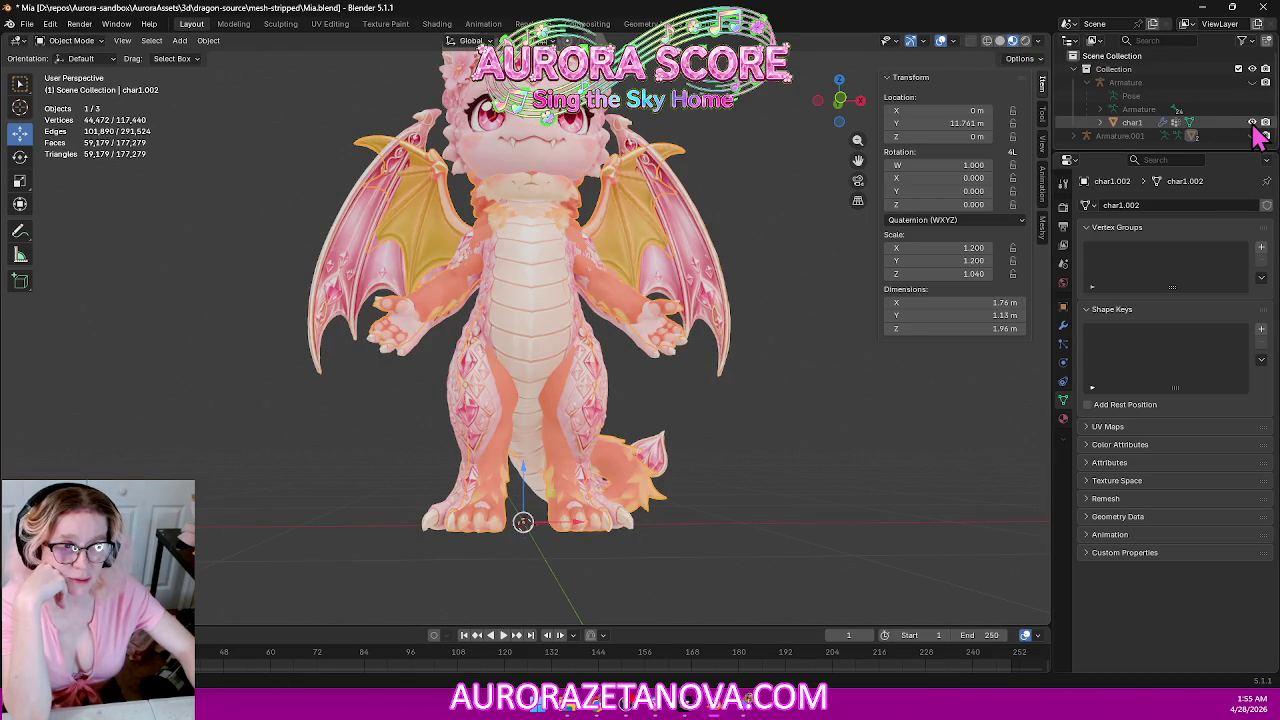
click(1100, 122)
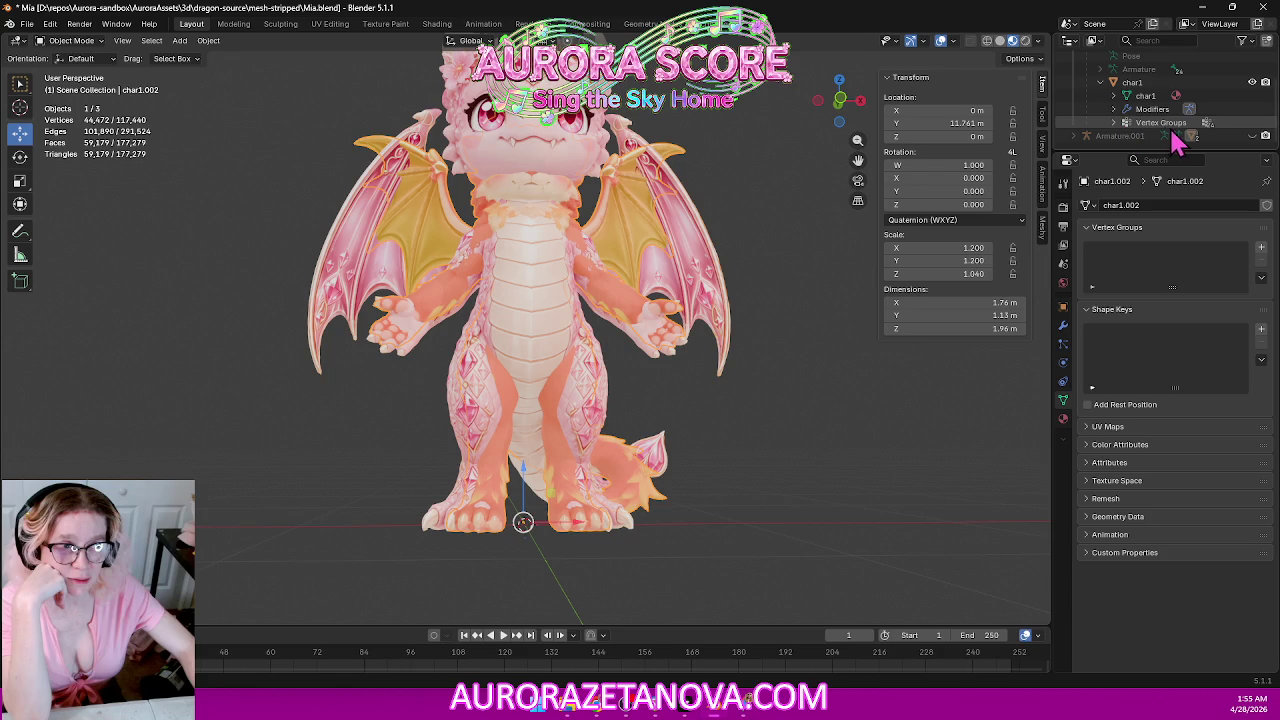
click(1087, 135)
scroll(1135, 140, down, 2)
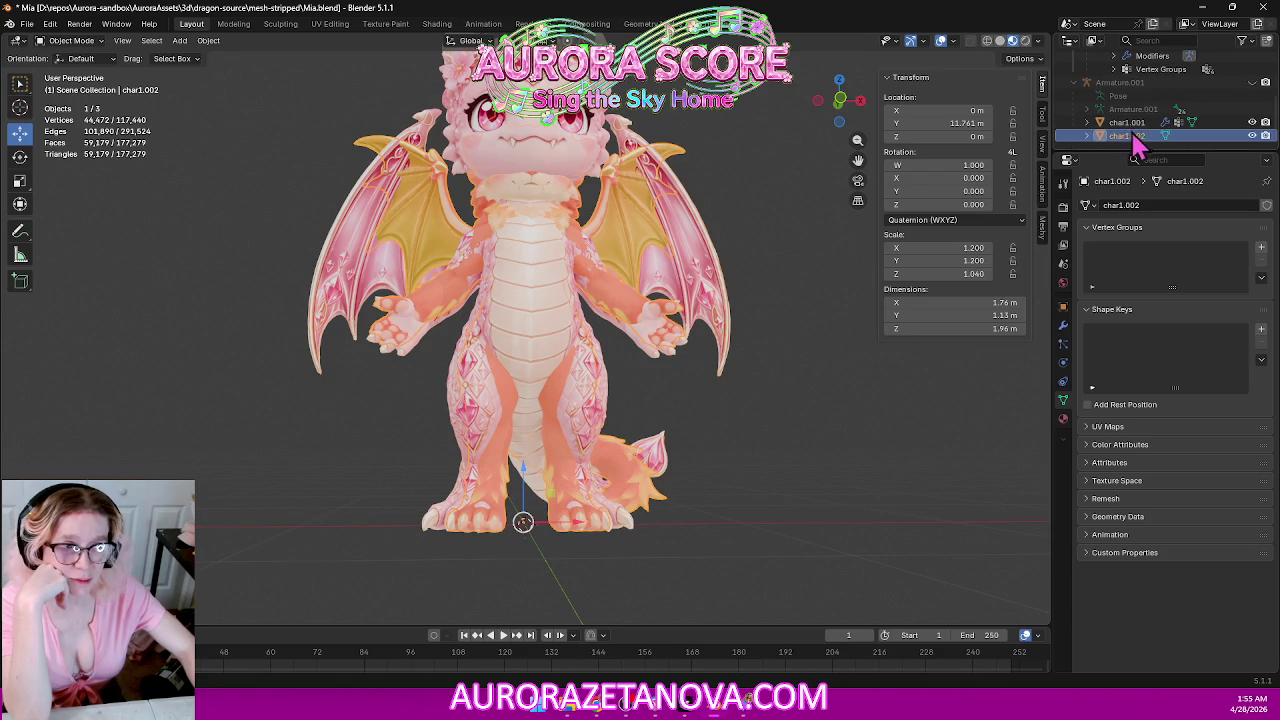
click(1252, 135)
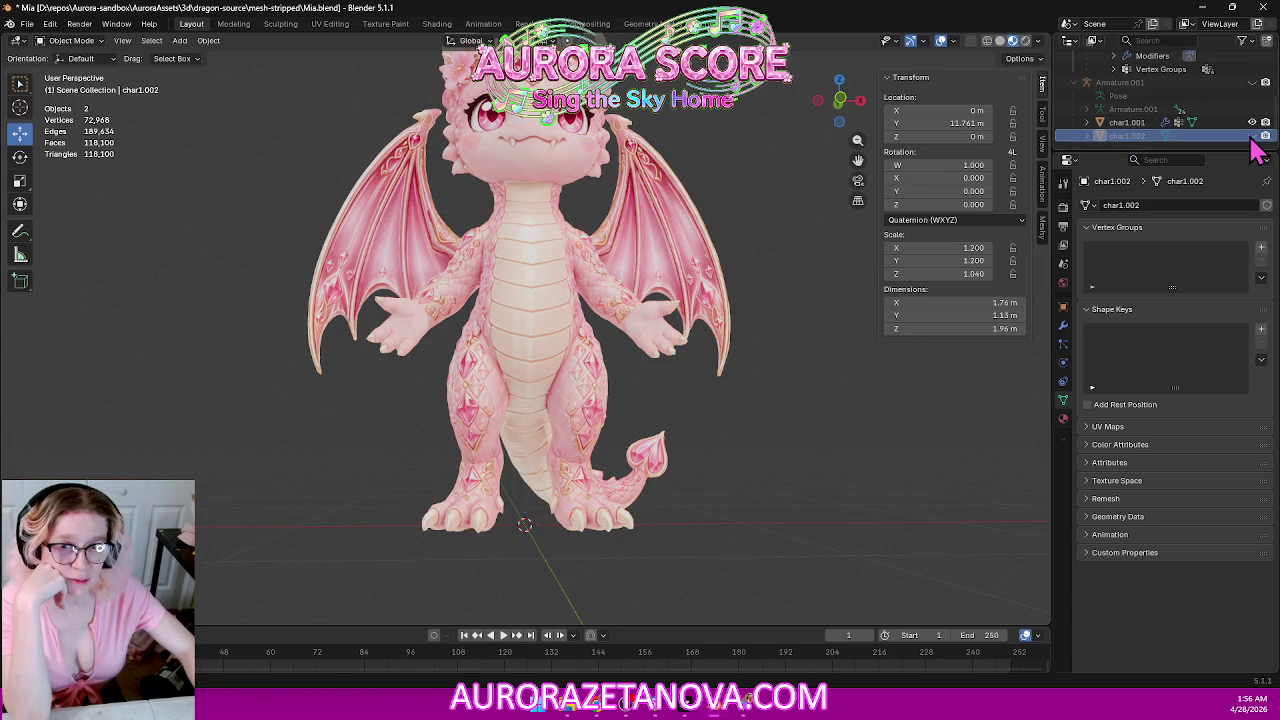
click(1252, 135)
click(1254, 134)
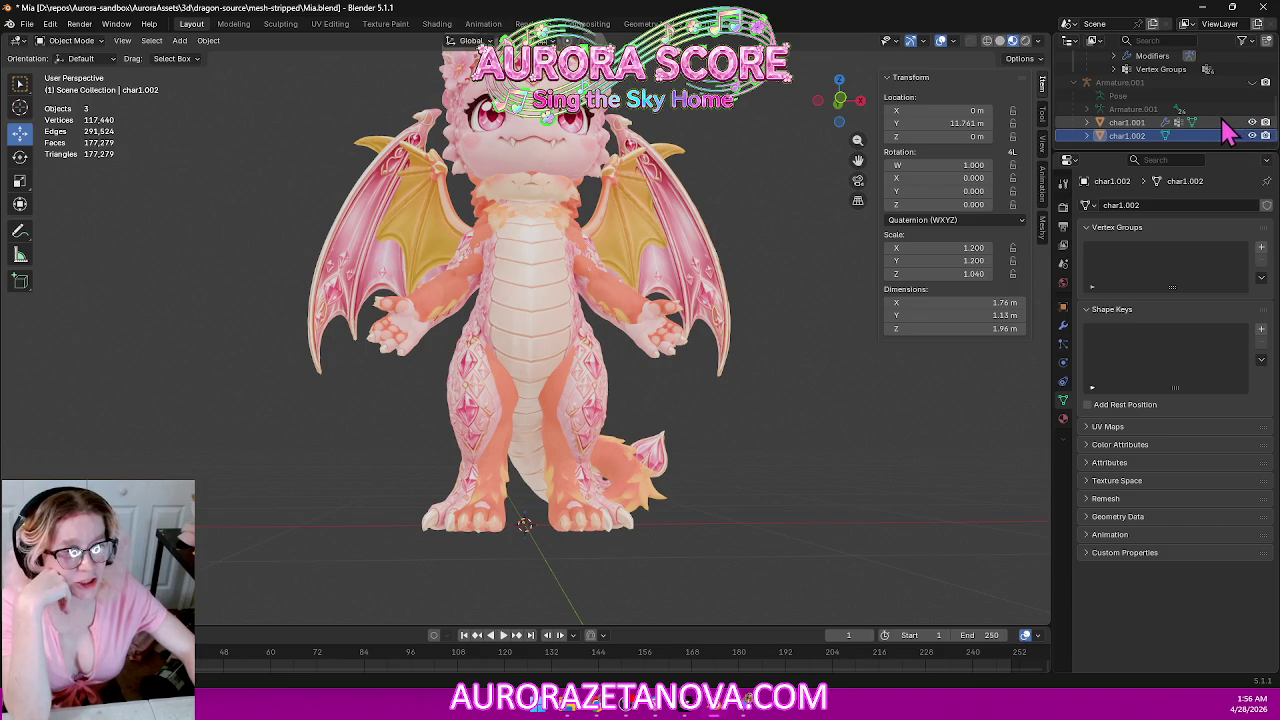
drag(1195, 152, 1195, 370)
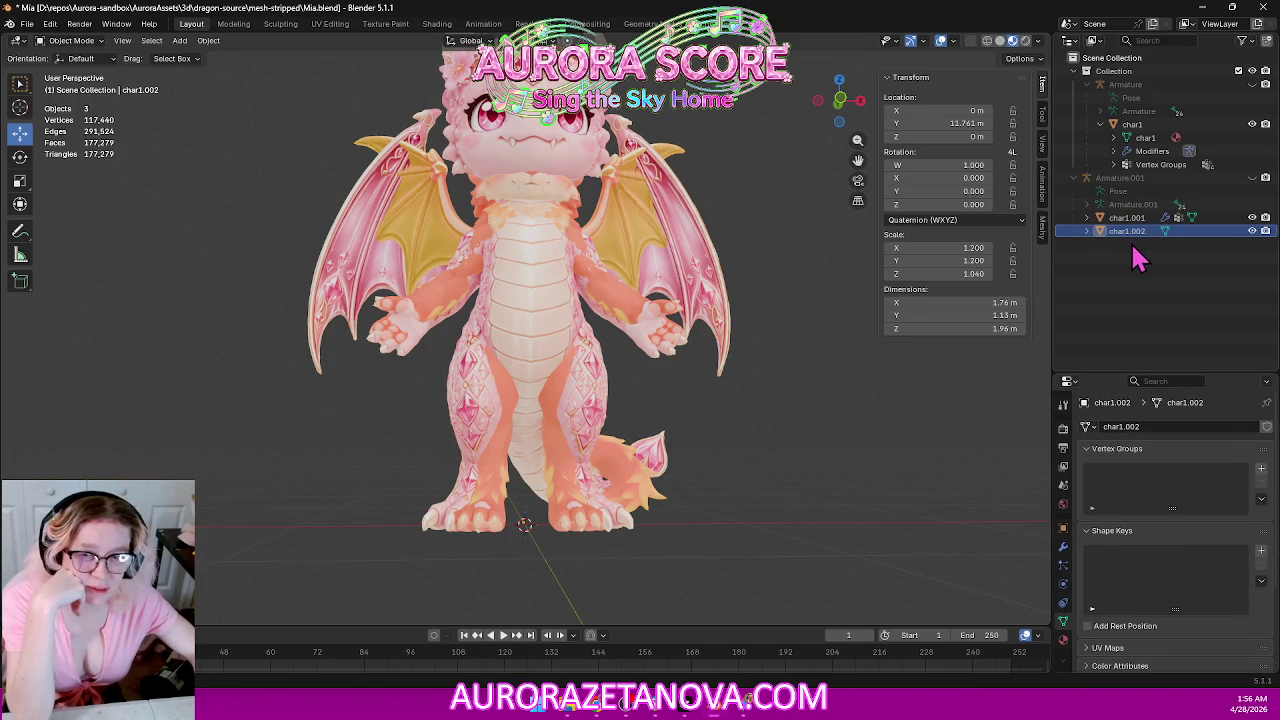
mouse_move(677, 489)
middle_down()
mouse_move(780, 445)
mouse_move(686, 491)
mouse_move(705, 507)
middle_up()
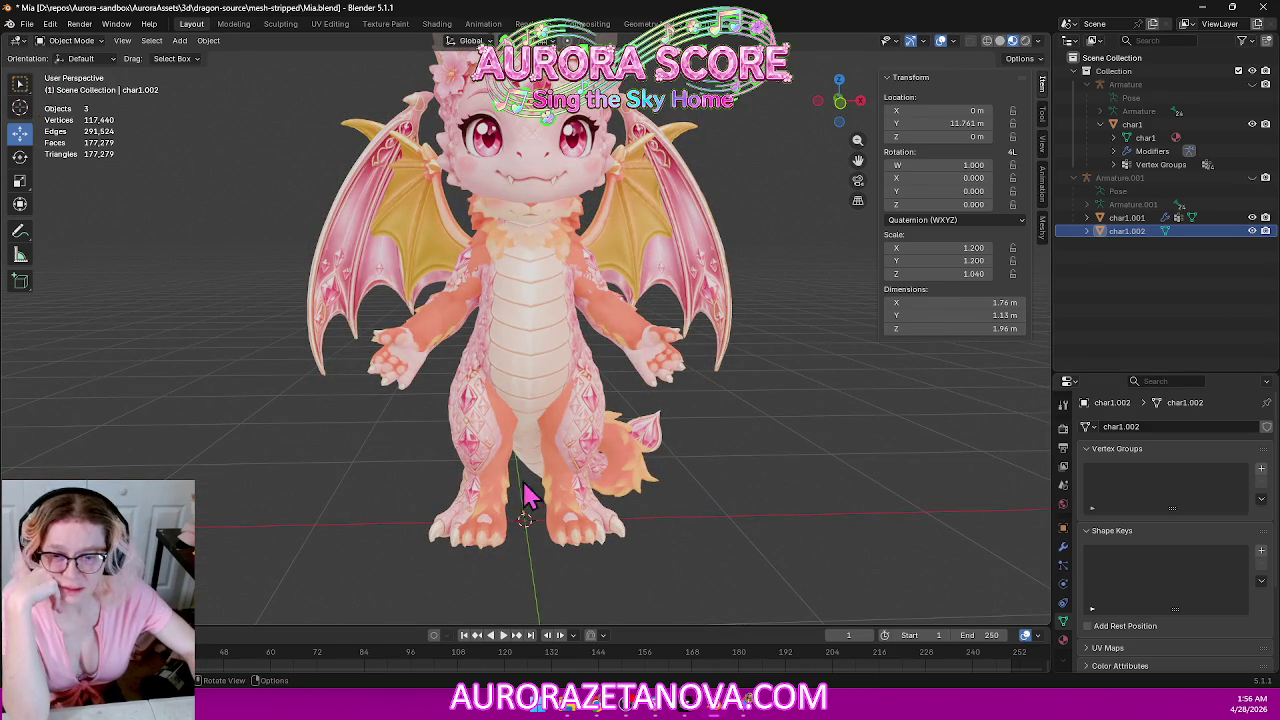
scroll(585, 365, down, 3)
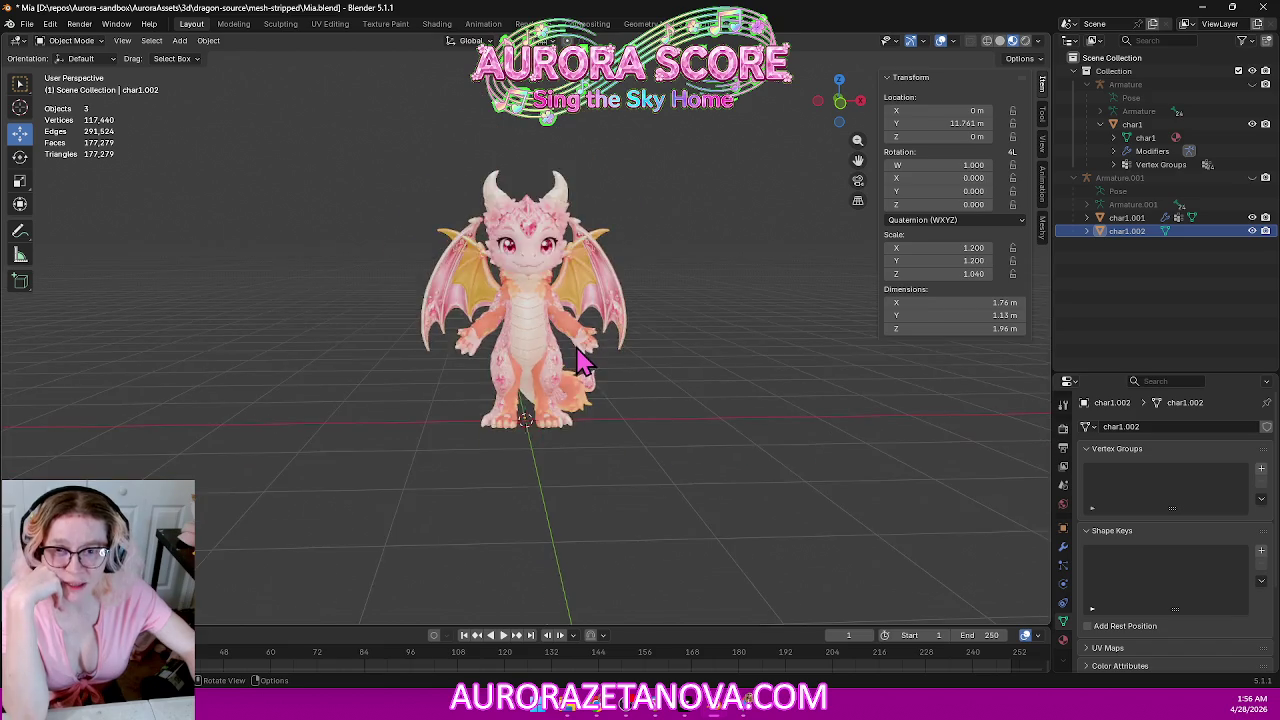
Move the original char1 dragon along Y to -224.47 m, away from the others.
click(70, 41)
click(82, 57)
click(520, 210)
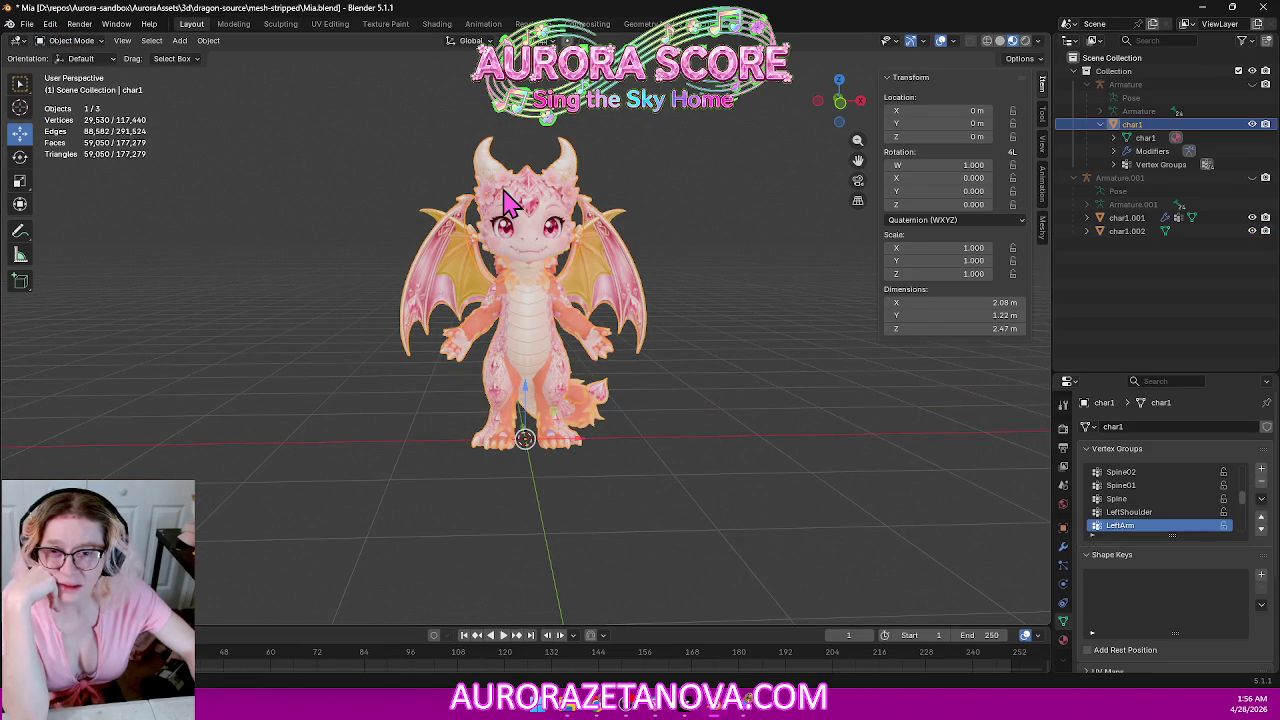
click(1126, 218)
click(1136, 238)
middle_drag(980, 300, 500, 440)
click(486, 443)
View the three dragons side by side, then reopen Mia.blend from recent files.
mouse_move(486, 443)
mouse_down()
mouse_move(717, 449)
mouse_move(820, 468)
mouse_up()
middle_drag(820, 468, 508, 443)
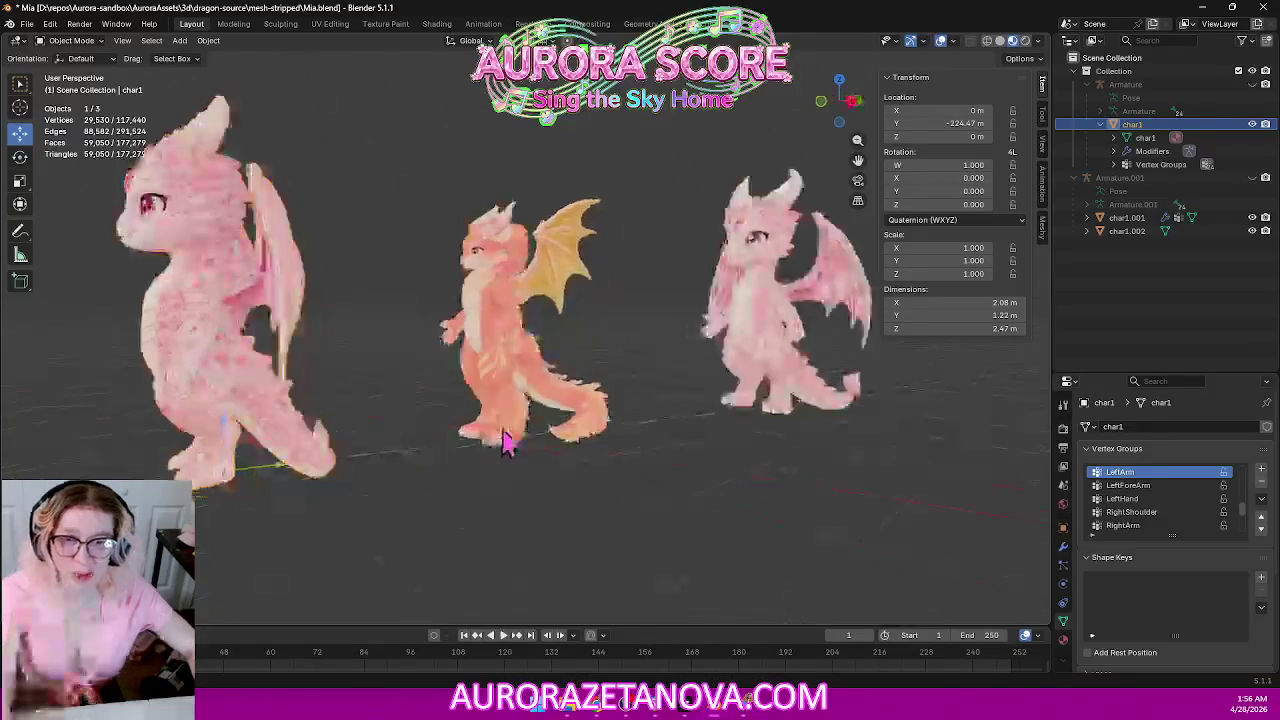
scroll(700, 395, down, 4)
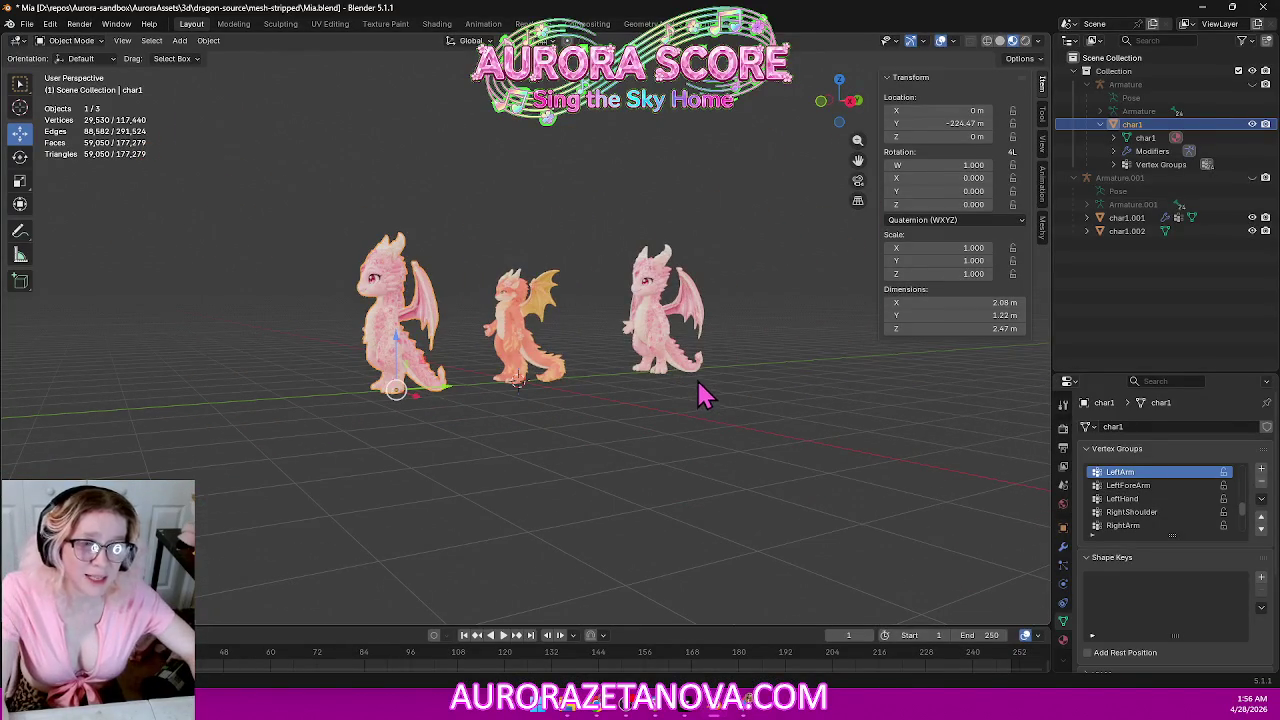
click(22, 26)
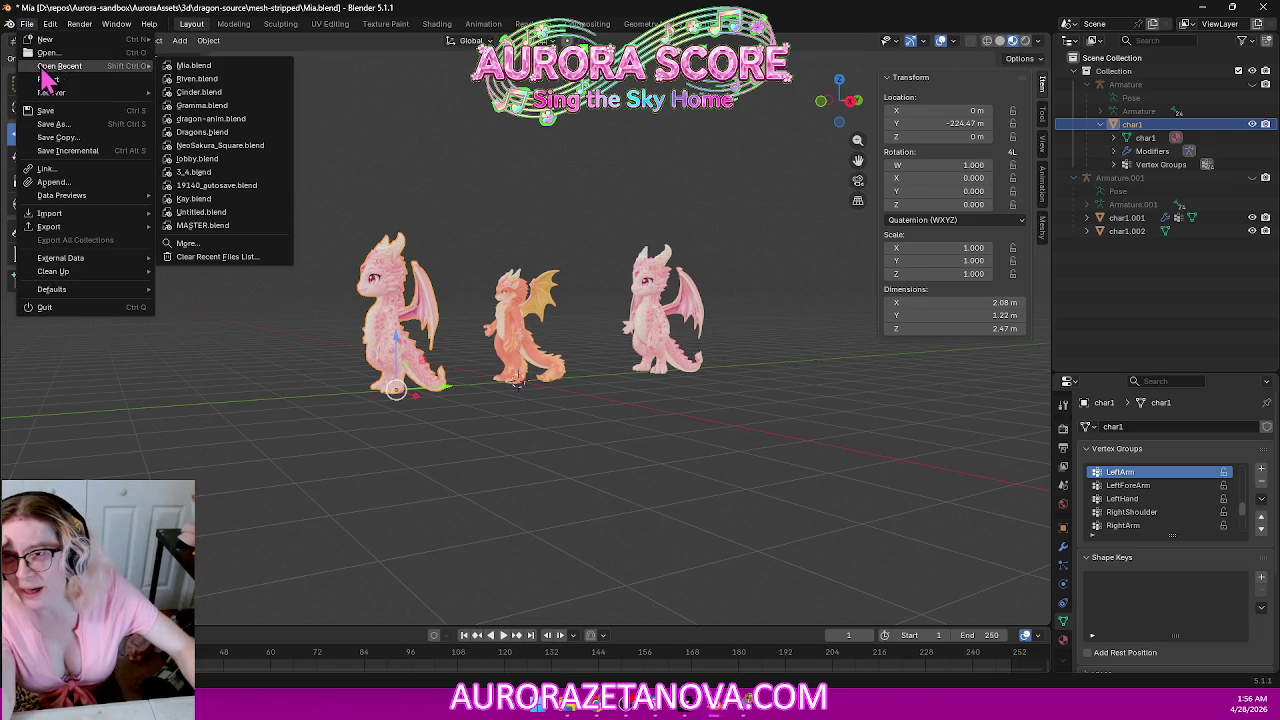
click(195, 80)
Load Mia.blend without saving the current file and expand Armature to show the char1 mesh.
click(647, 374)
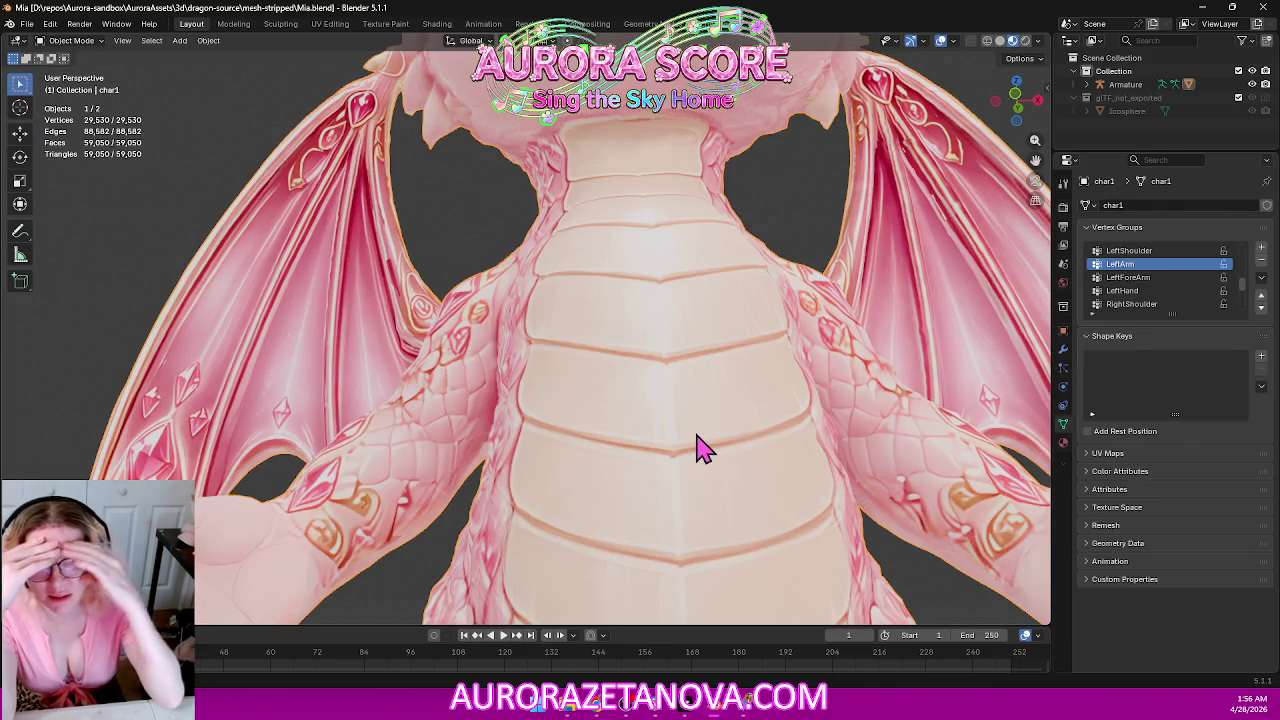
click(1086, 85)
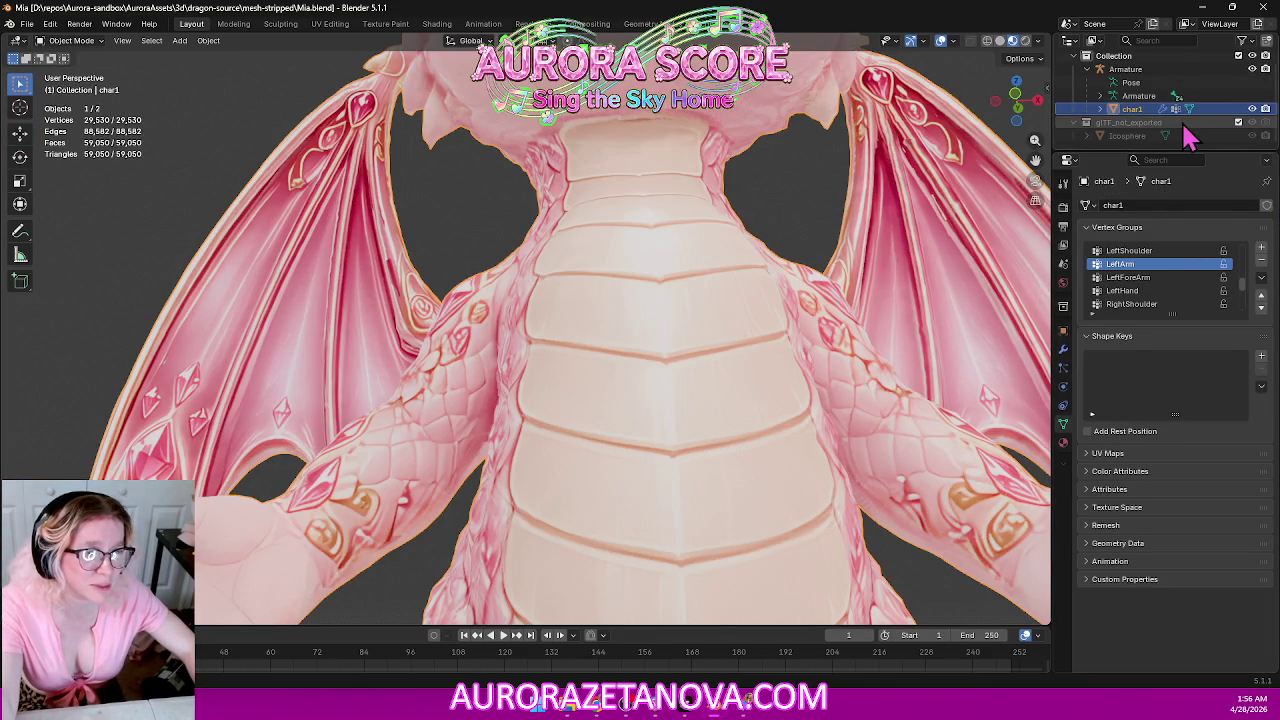
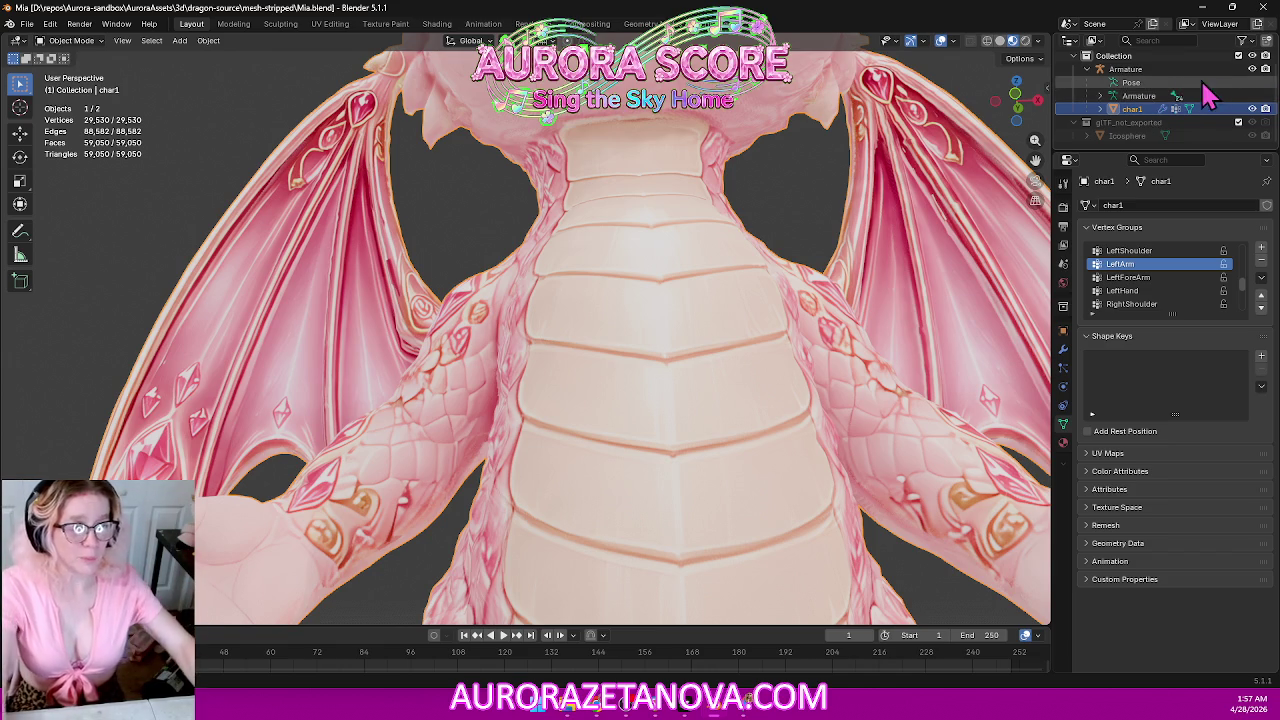
Delete the glTF_not_exported collection and its leftover Icosphere.
click(1128, 124)
key(Delete)
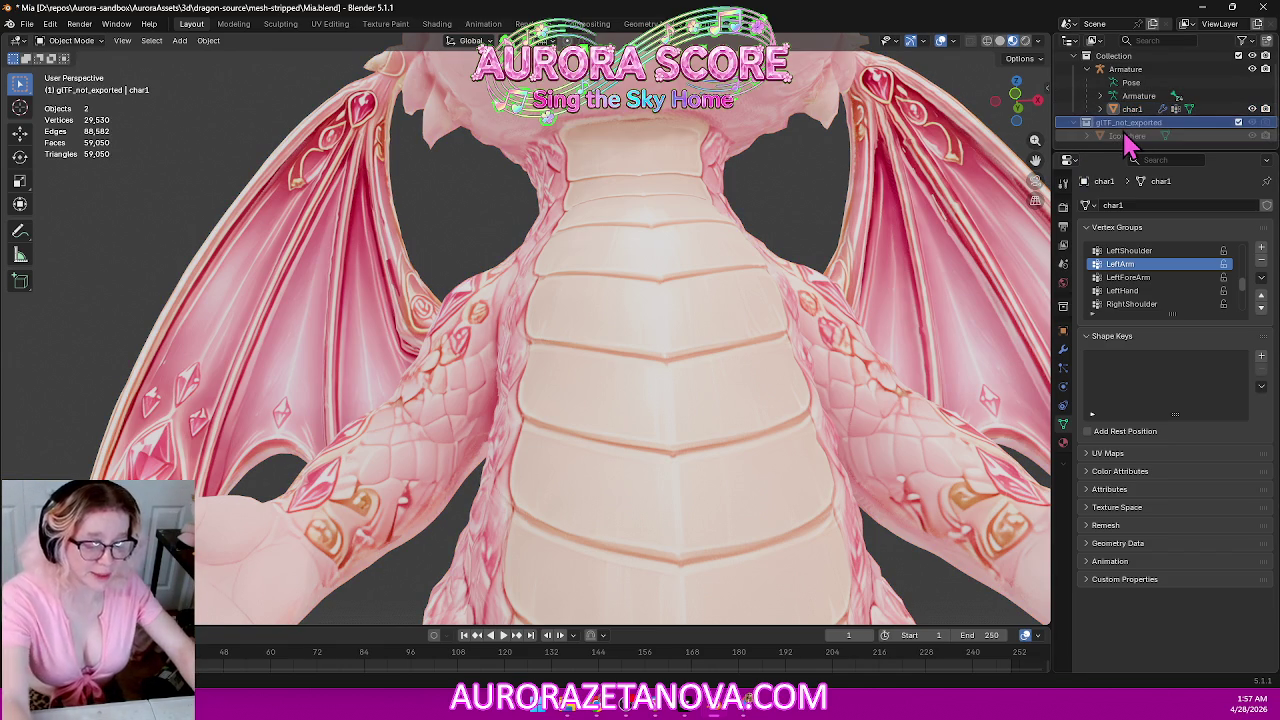
click(1112, 135)
key(Delete)
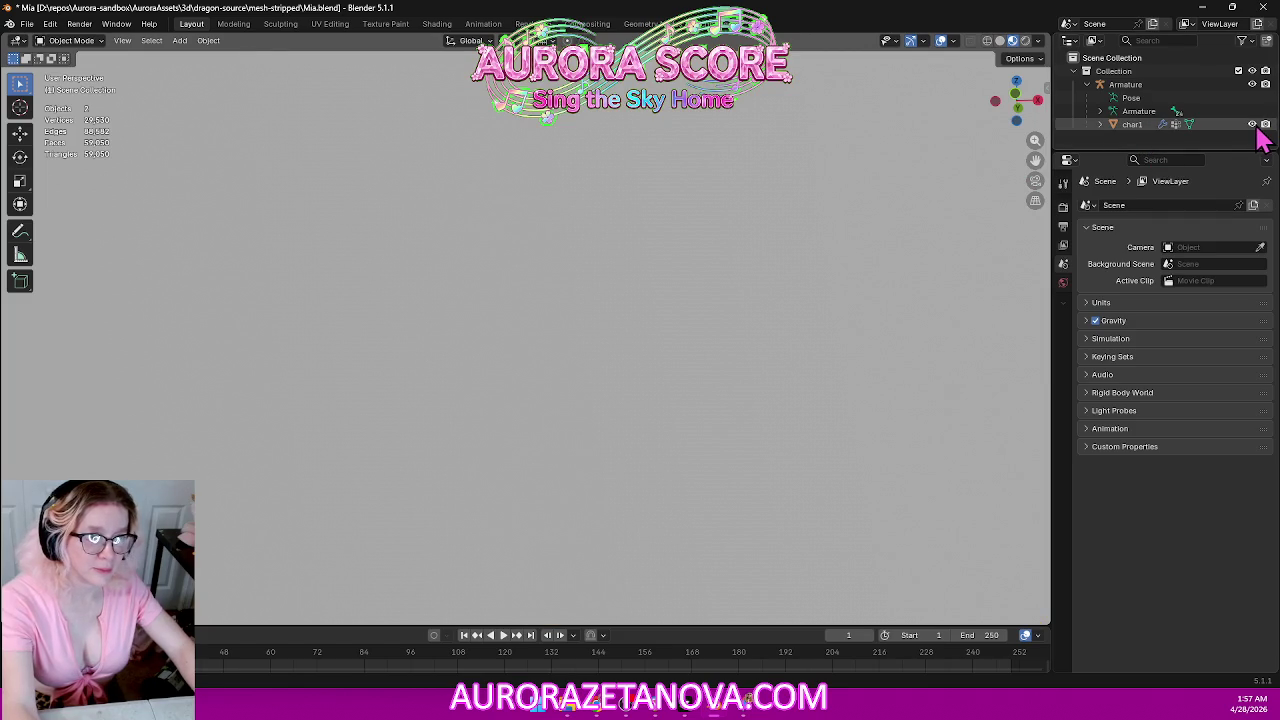
Hide the original Armature and orbit to a front view of the pink dragon.
click(1252, 84)
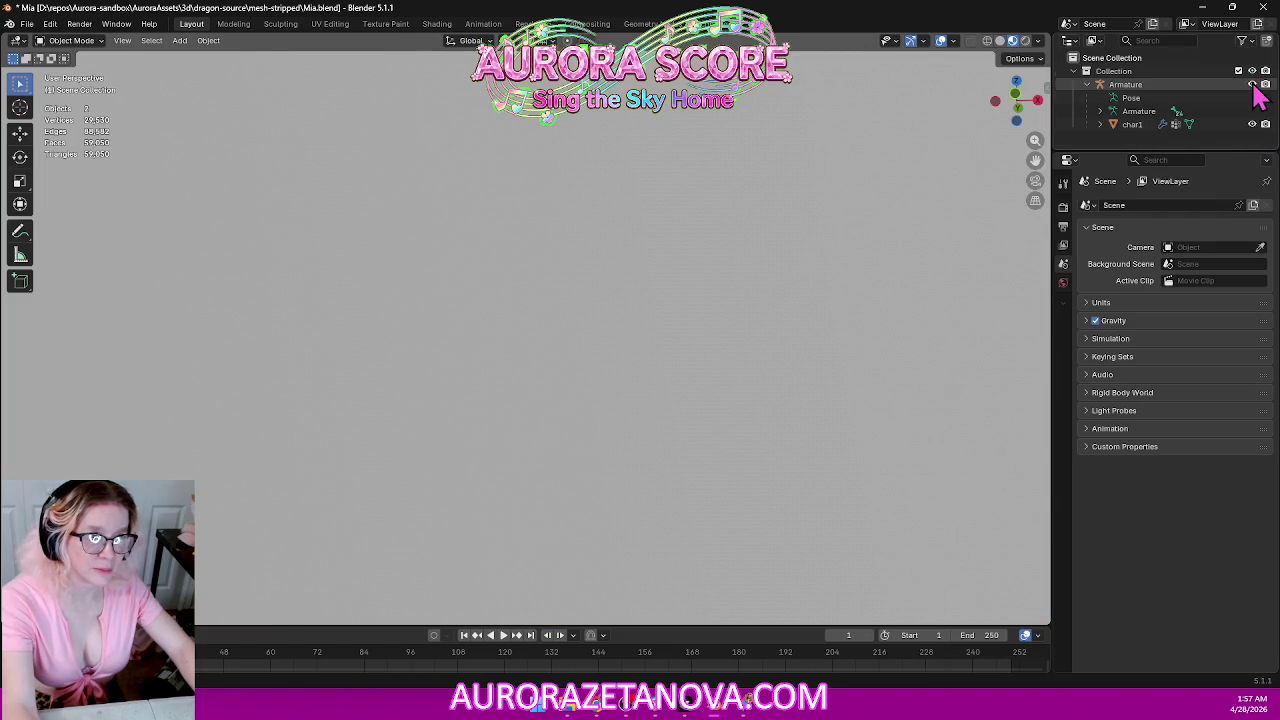
middle_drag(891, 309, 810, 322)
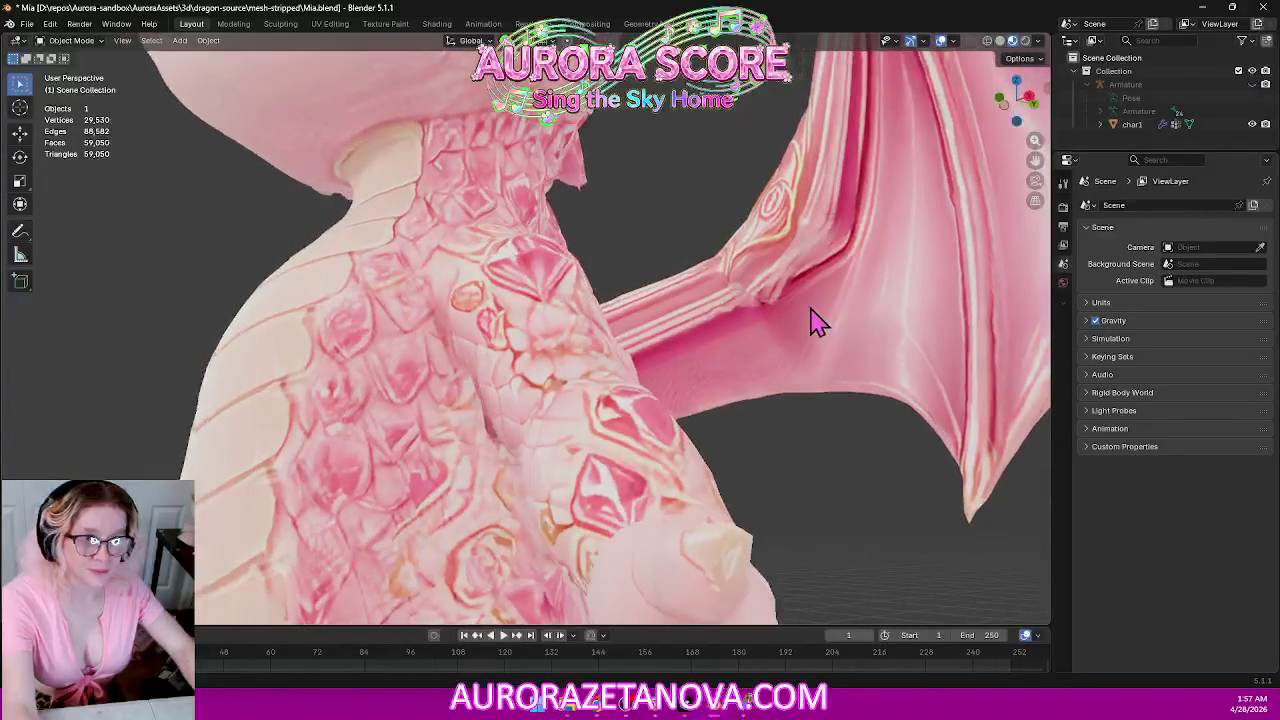
scroll(812, 322, down, 8)
middle_drag(686, 314, 749, 331)
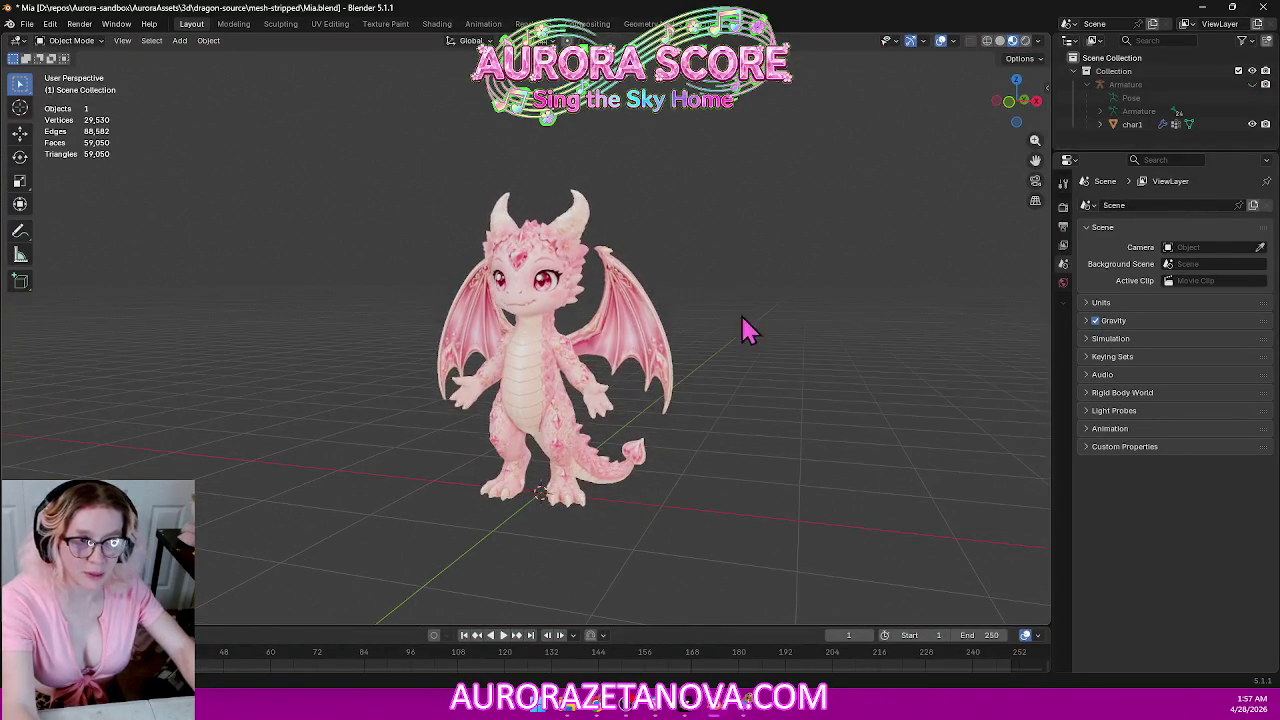
scroll(943, 203, down, 4)
scroll(943, 203, up, 3)
Select the char1 dragon mesh and collapse the Armature hierarchy in the outliner.
click(1118, 124)
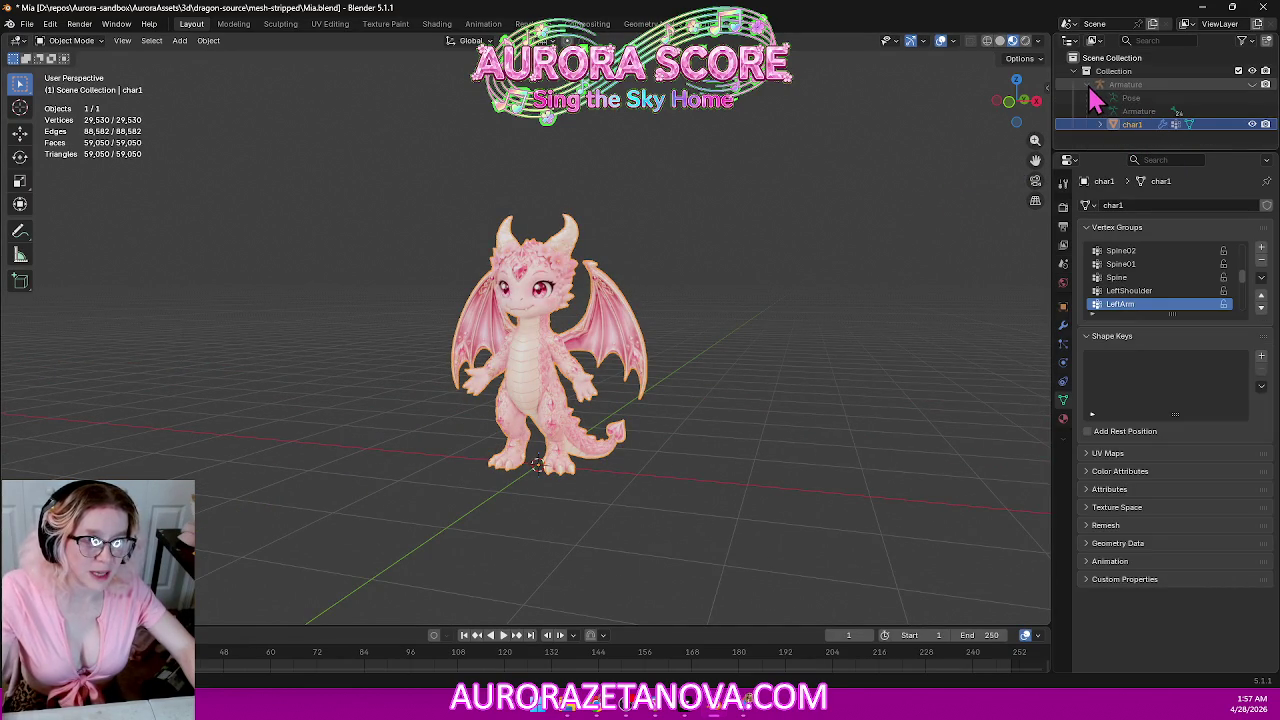
click(1088, 84)
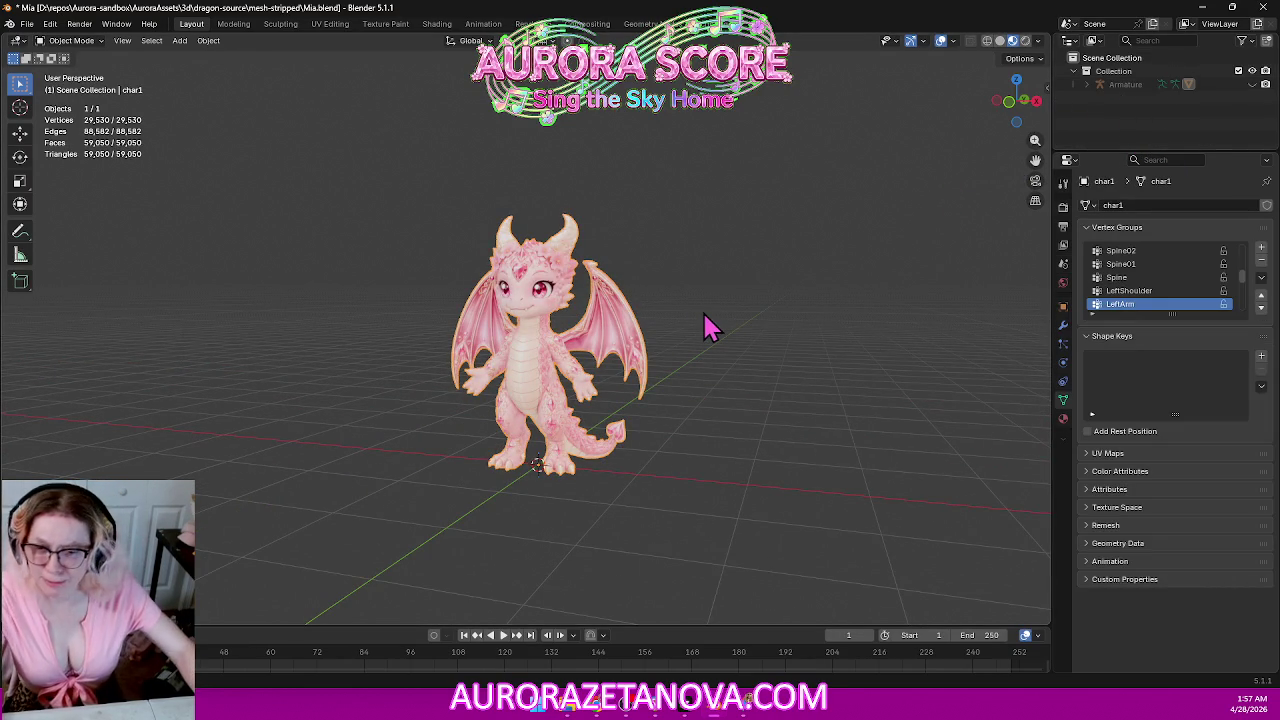
mouse_move(705, 347)
middle_down()
mouse_move(660, 346)
mouse_move(686, 354)
middle_up()
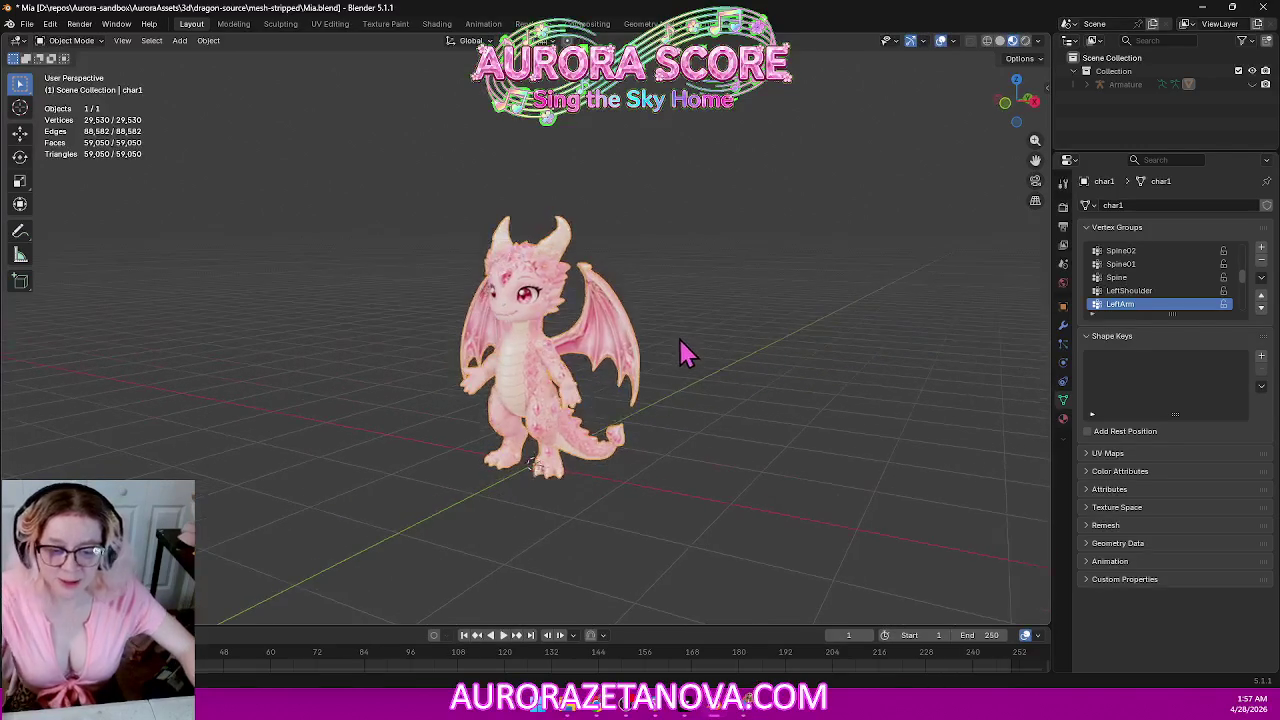
click(26, 24)
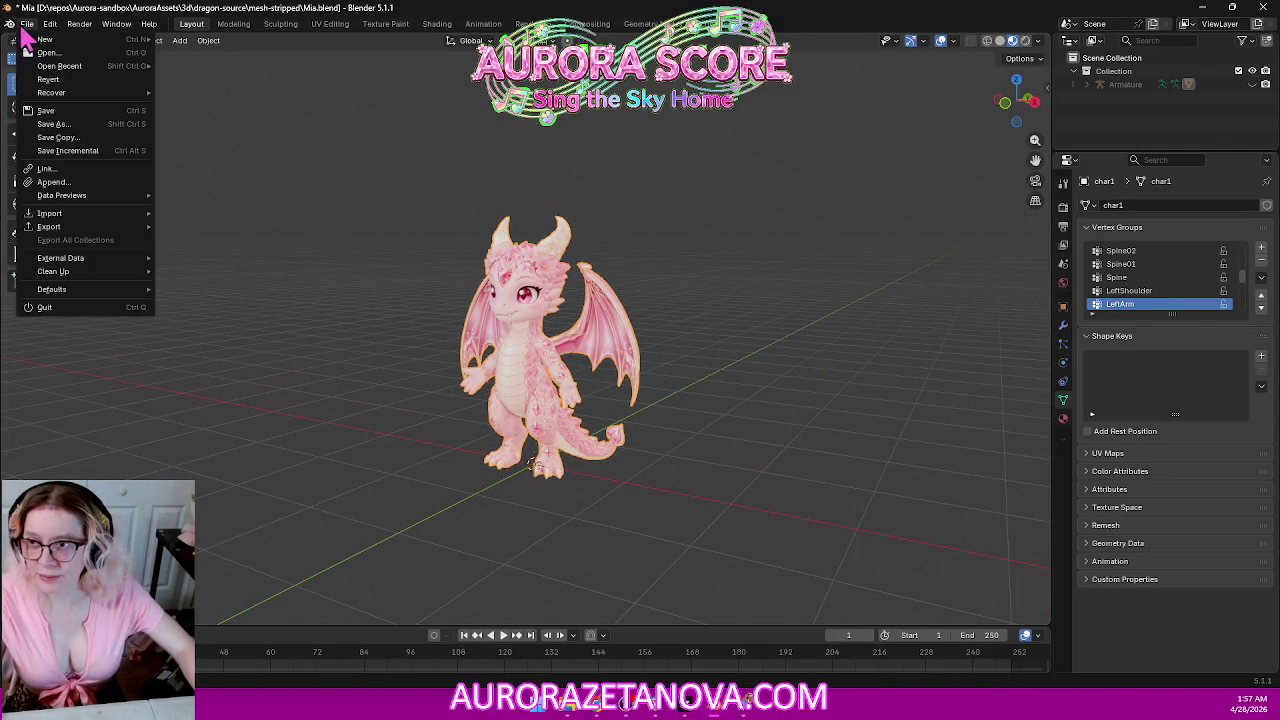
mouse_move(49, 213)
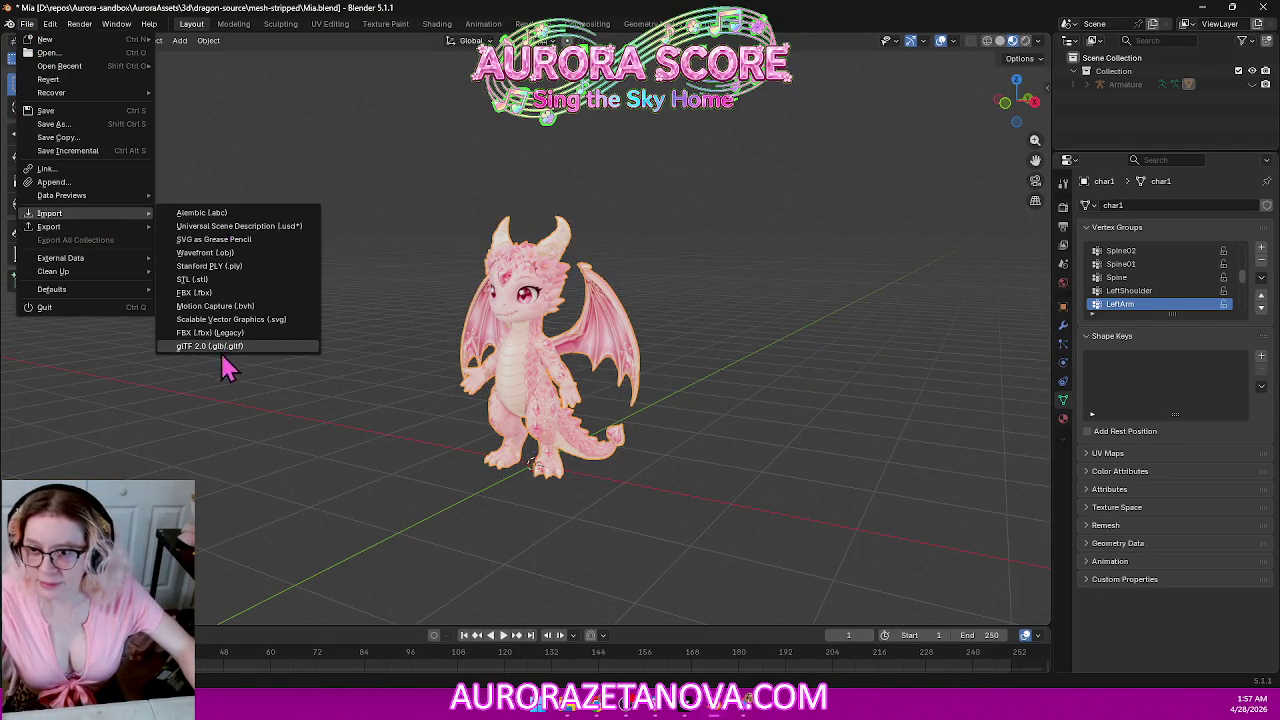
Import Mesh_Cinder.glb through the glTF 2.0 importer.
click(222, 348)
click(395, 185)
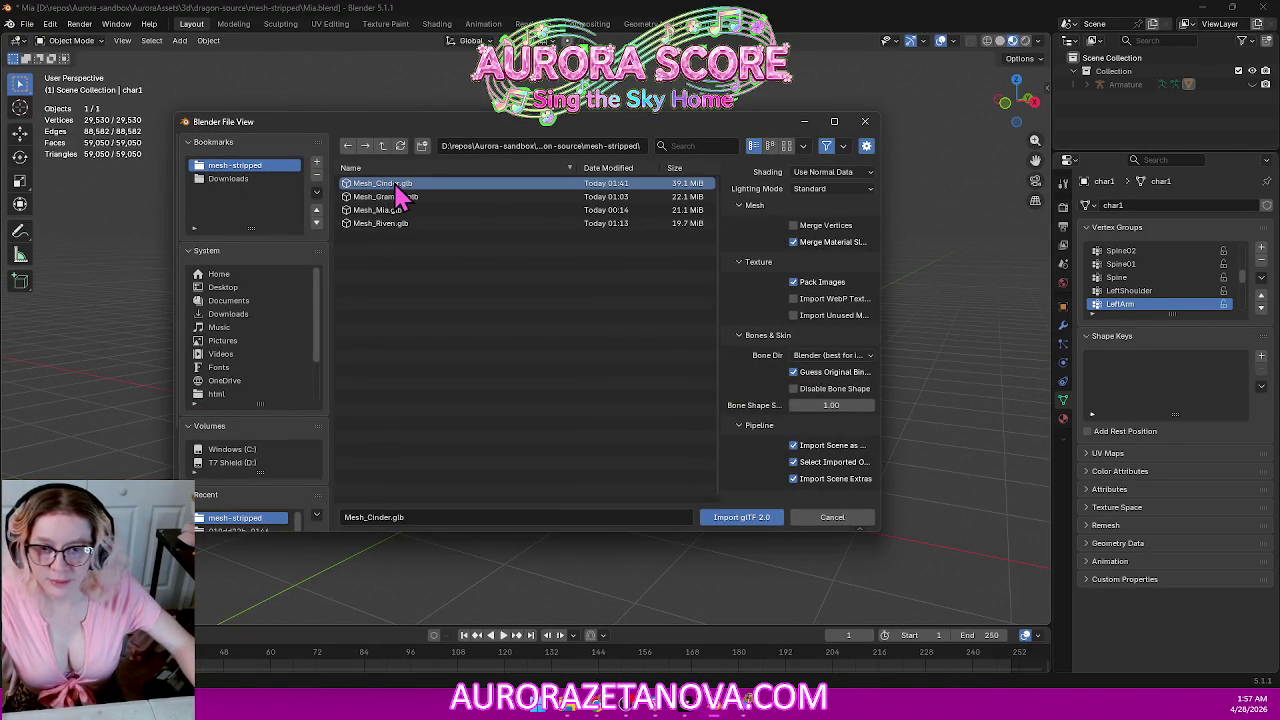
click(743, 519)
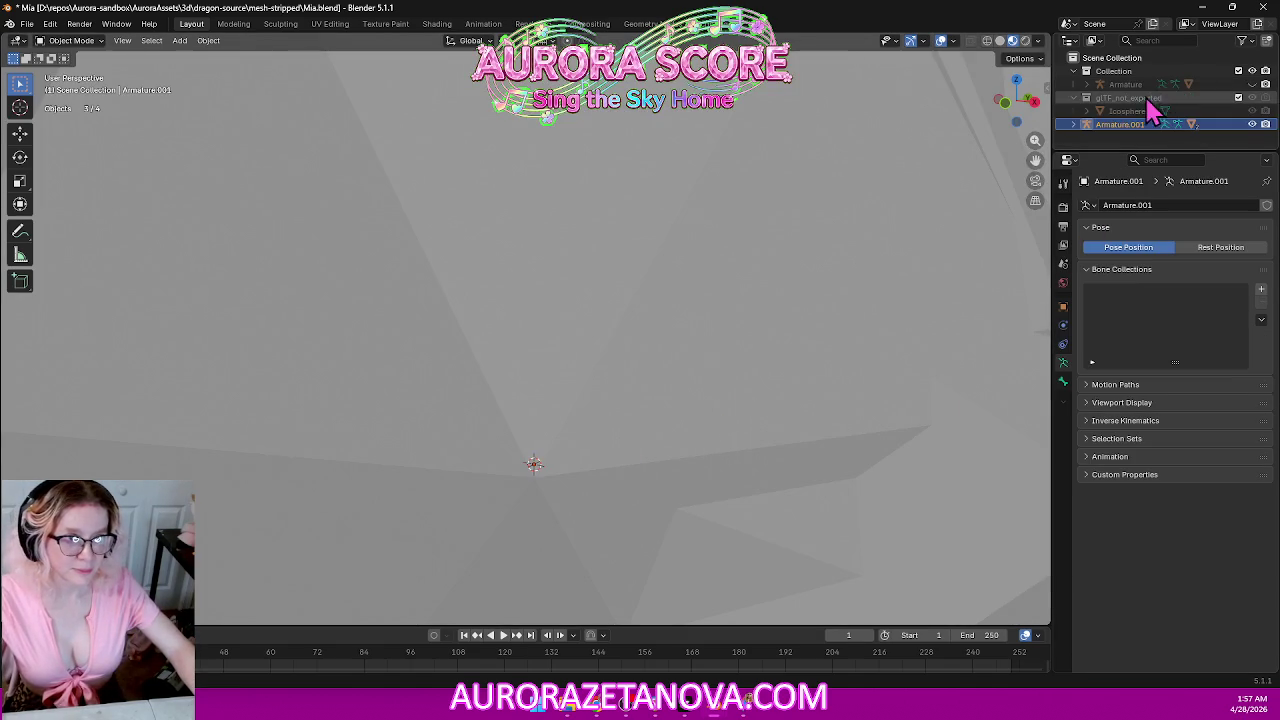
Hide the huge grey Icosphere and orbit around the yellow-winged dragon.
click(1252, 124)
mouse_move(822, 323)
middle_down()
mouse_move(617, 397)
mouse_move(643, 394)
middle_up()
scroll(640, 397, up, 2)
scroll(634, 400, up, 2)
mouse_move(745, 412)
middle_down()
mouse_move(771, 434)
mouse_move(751, 491)
mouse_move(975, 163)
middle_up()
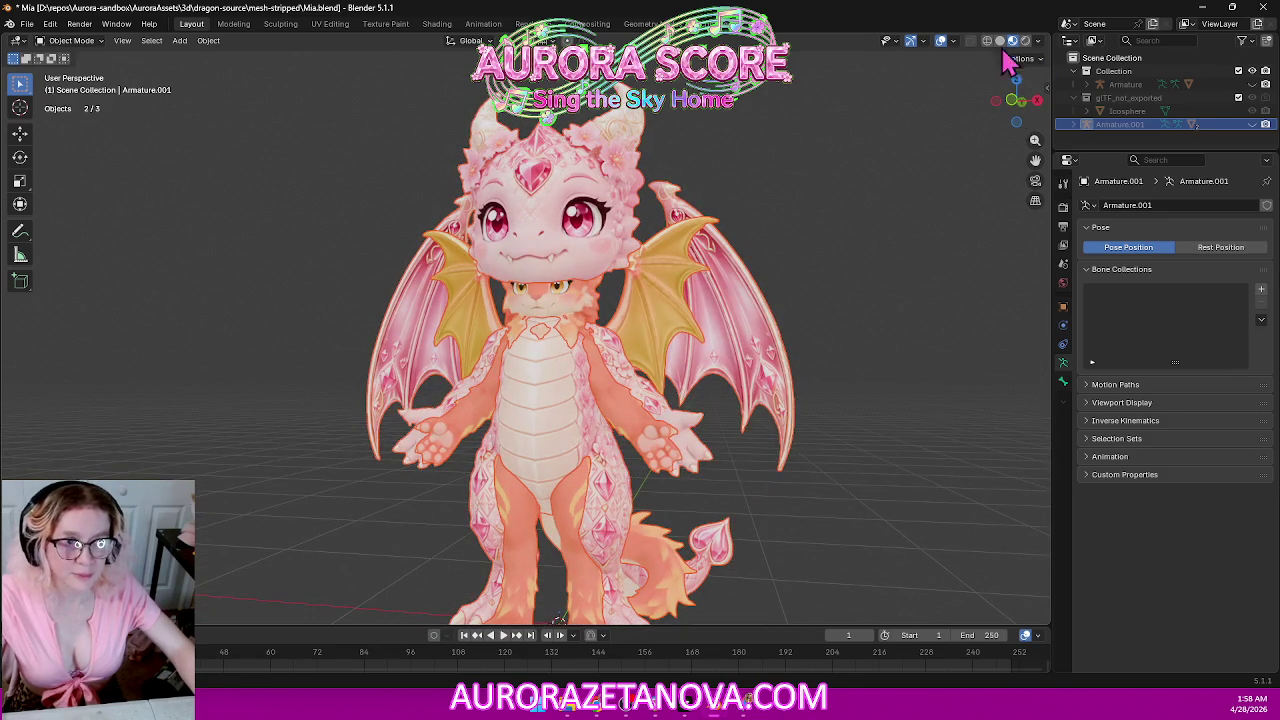
Open the viewport overlays and the sidebar, confirming Armature.001's 0.010 scale.
click(955, 45)
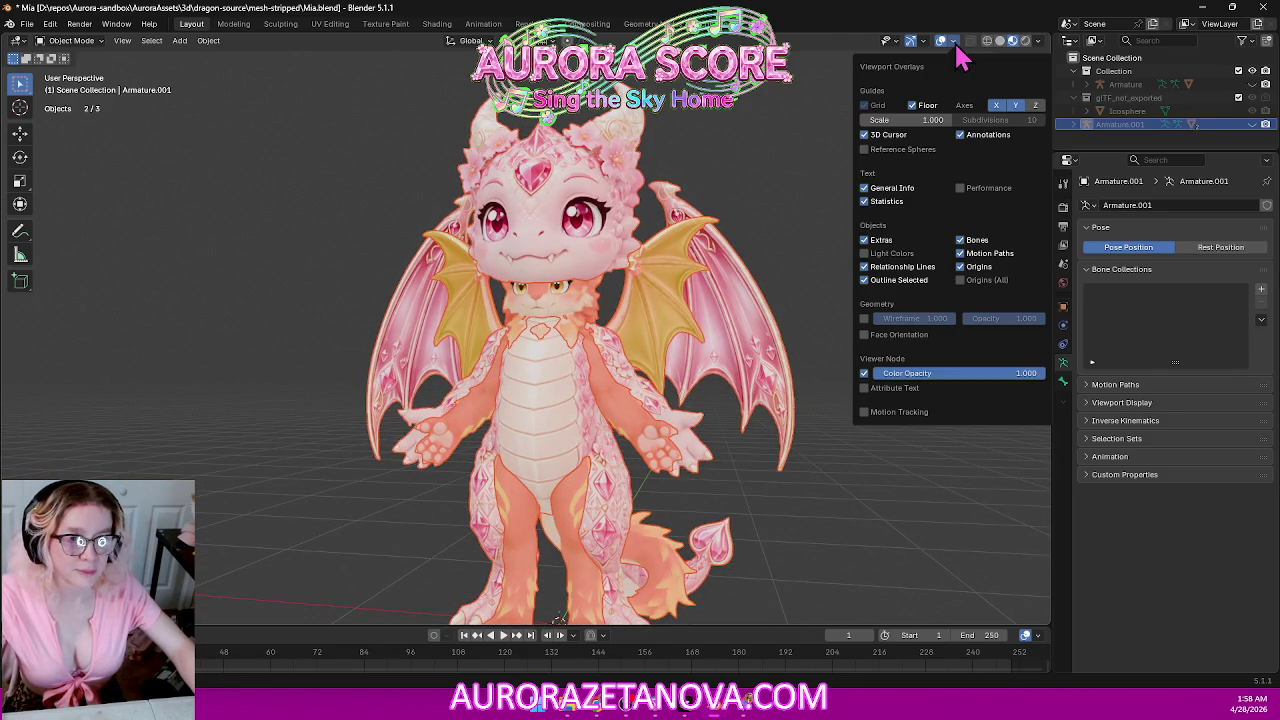
click(955, 44)
click(952, 43)
click(945, 44)
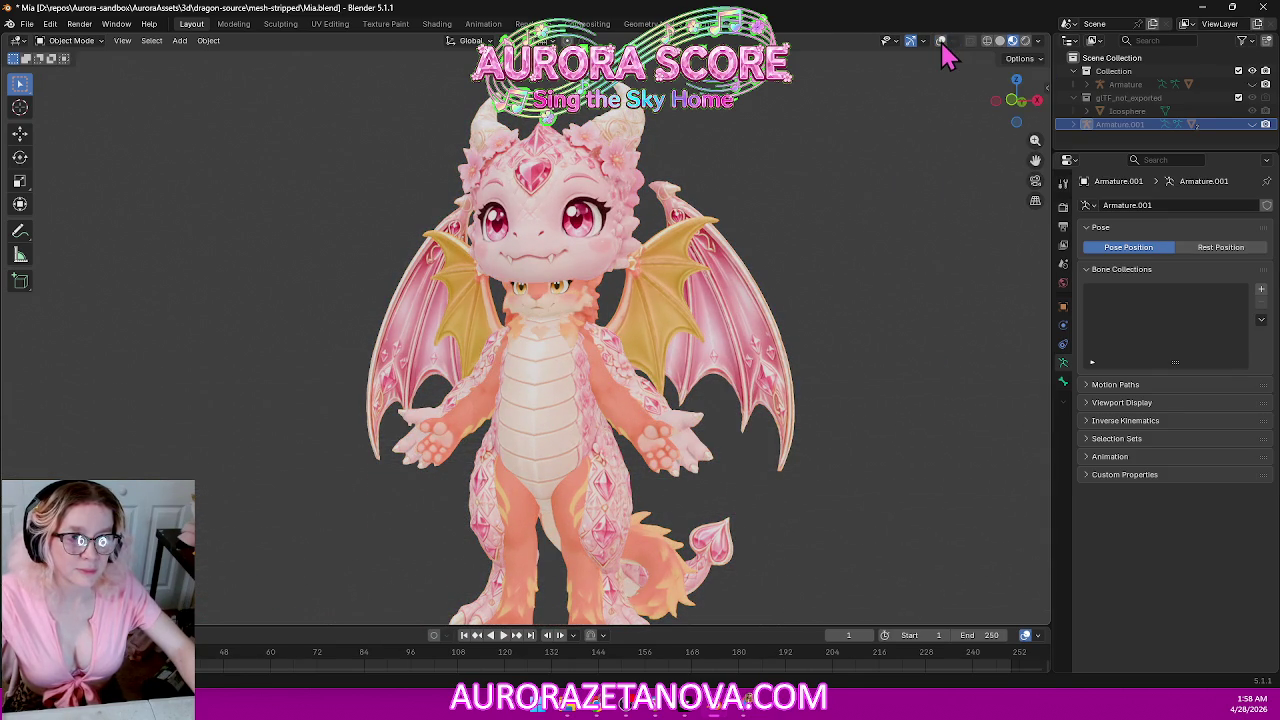
click(954, 43)
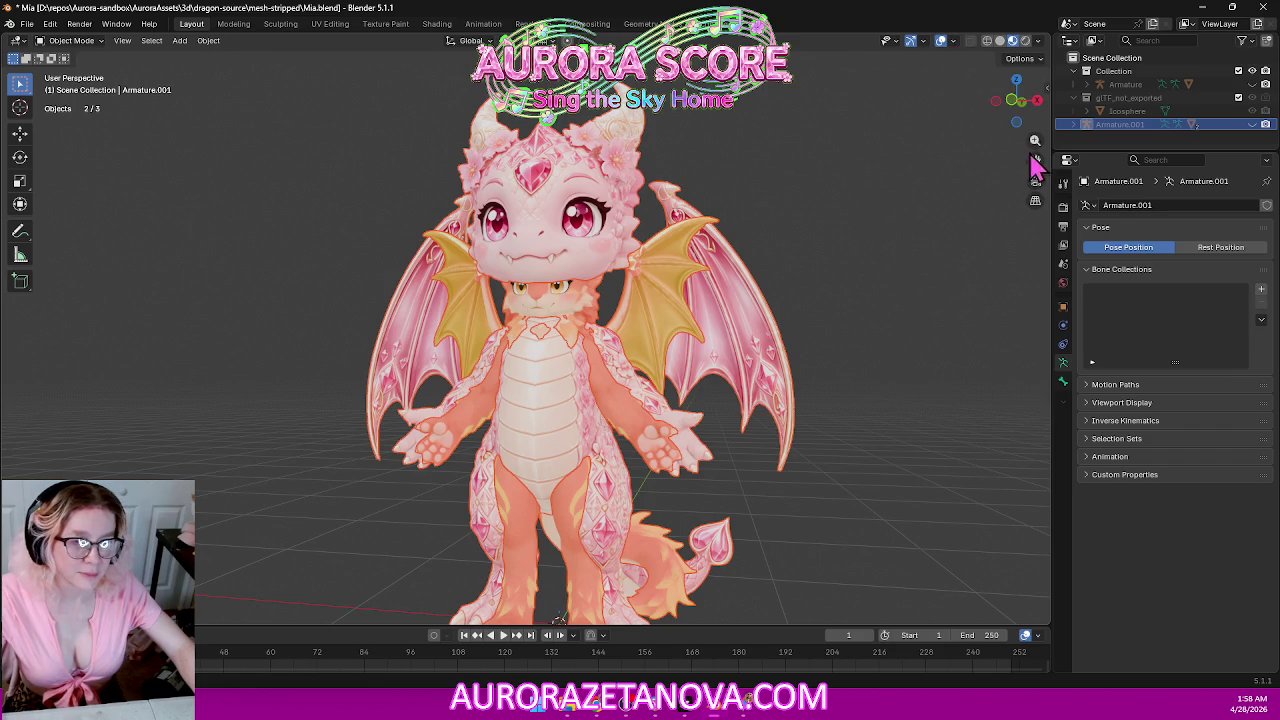
drag(1048, 91, 902, 97)
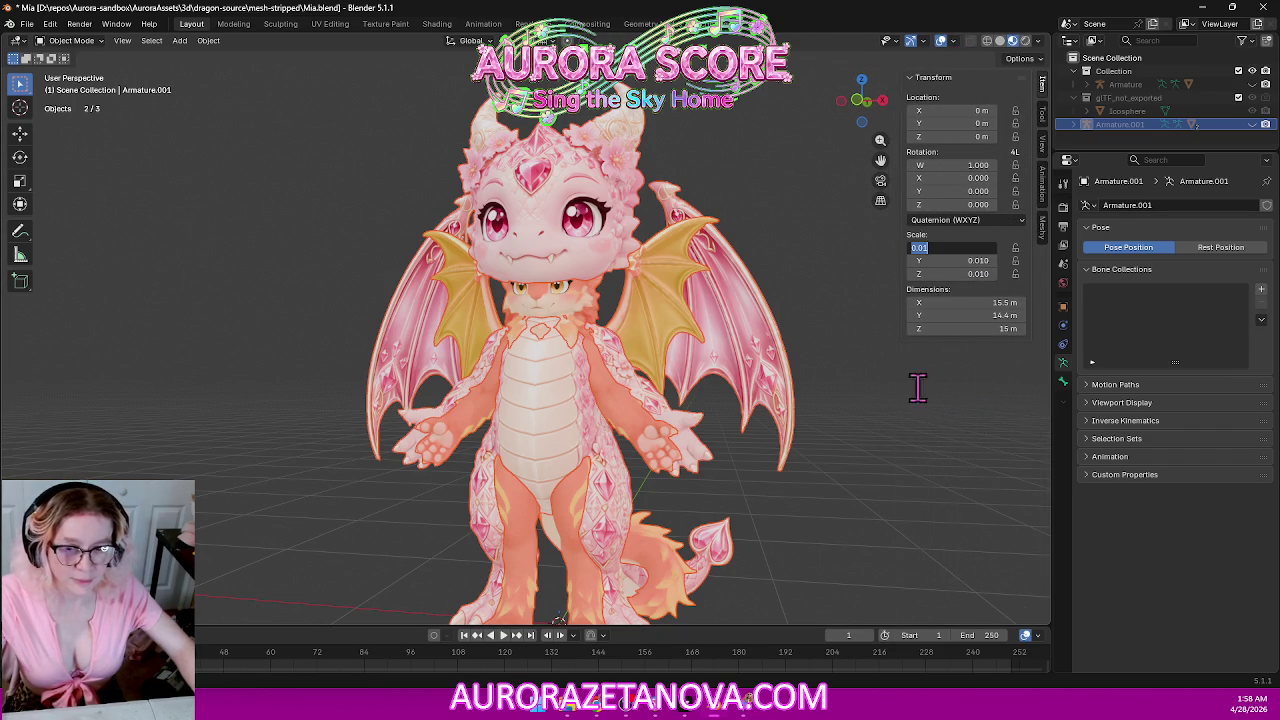
key(Return)
Save the file and enlarge the outliner to list char1.001 and char1.002.
key(ctrl+s)
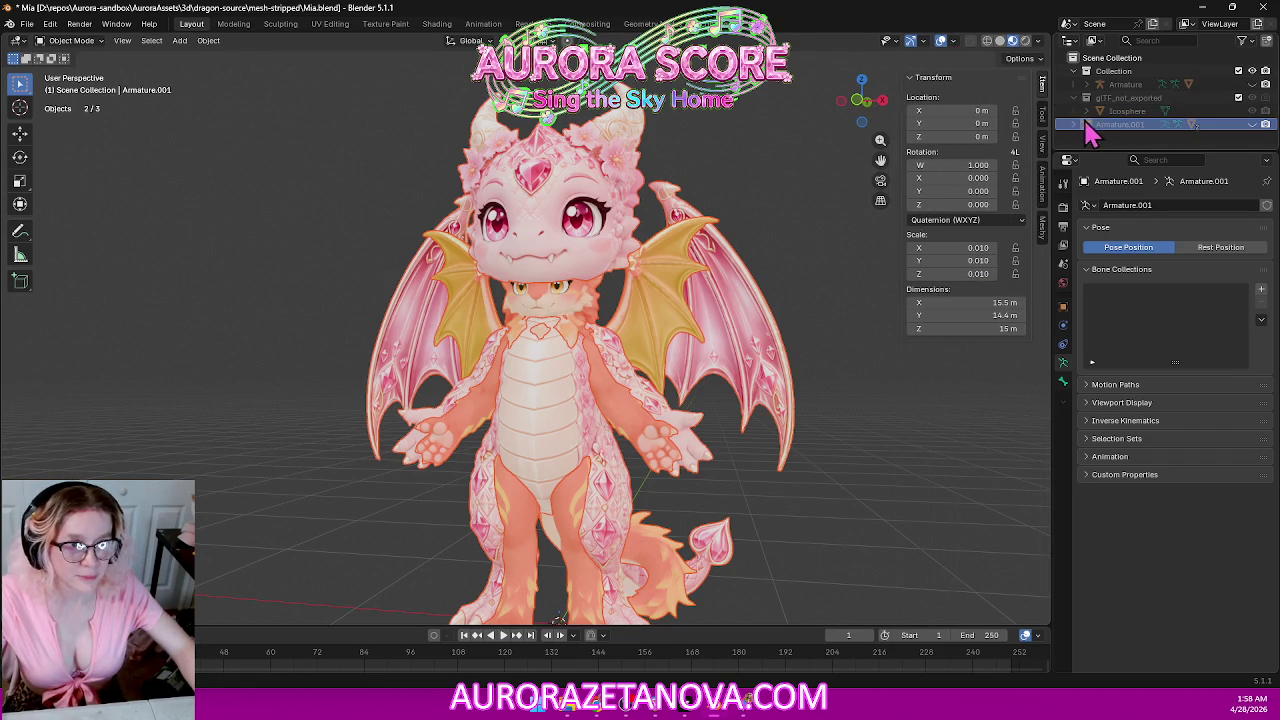
scroll(1120, 135, down, 2)
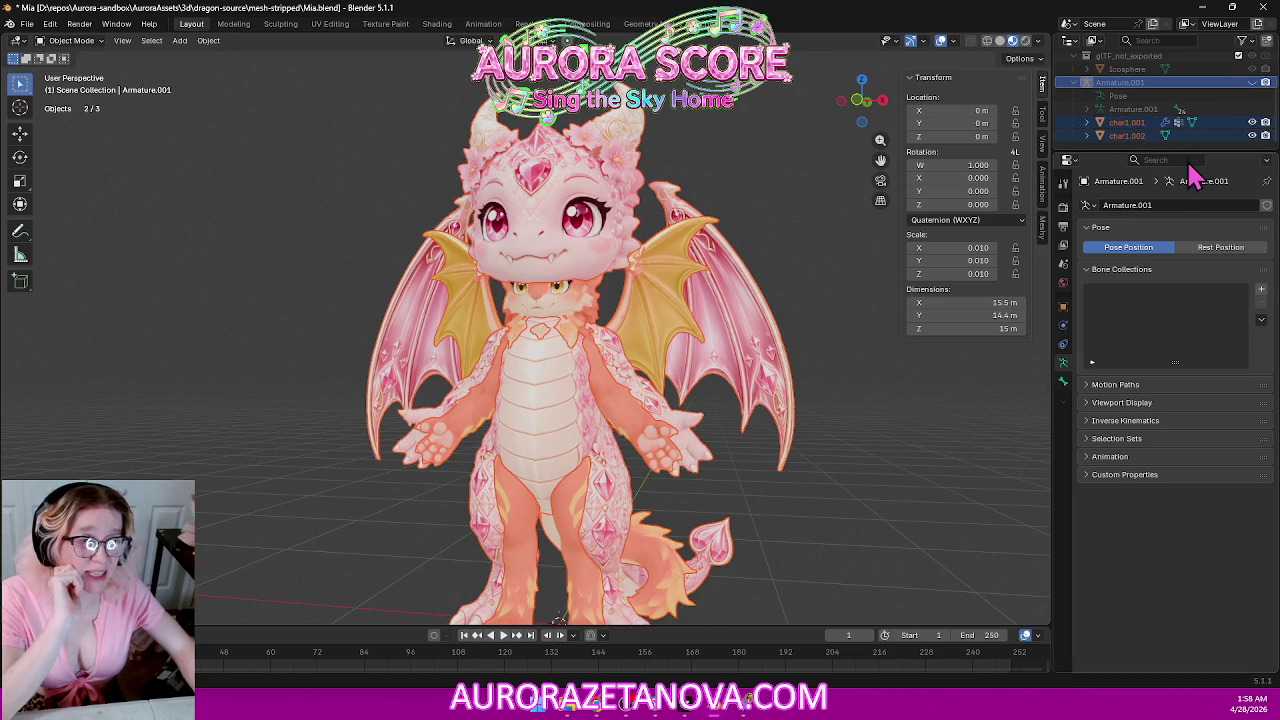
drag(1193, 148, 1198, 287)
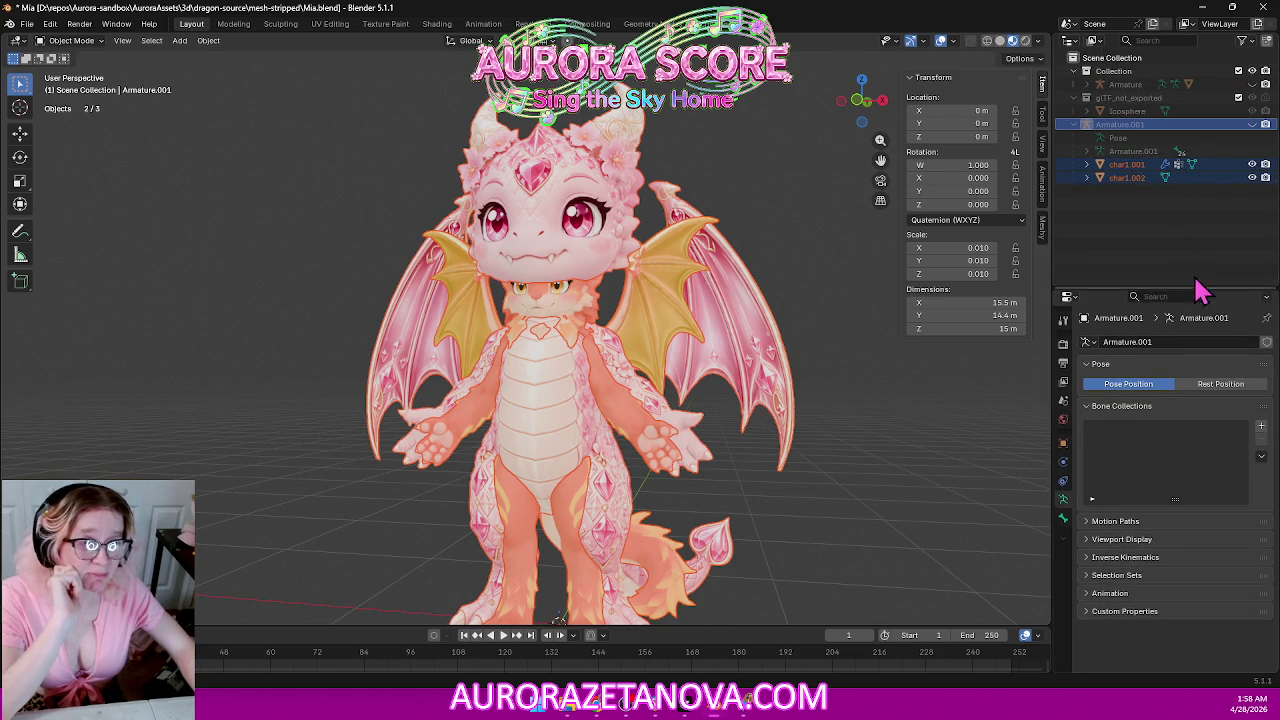
click(1125, 216)
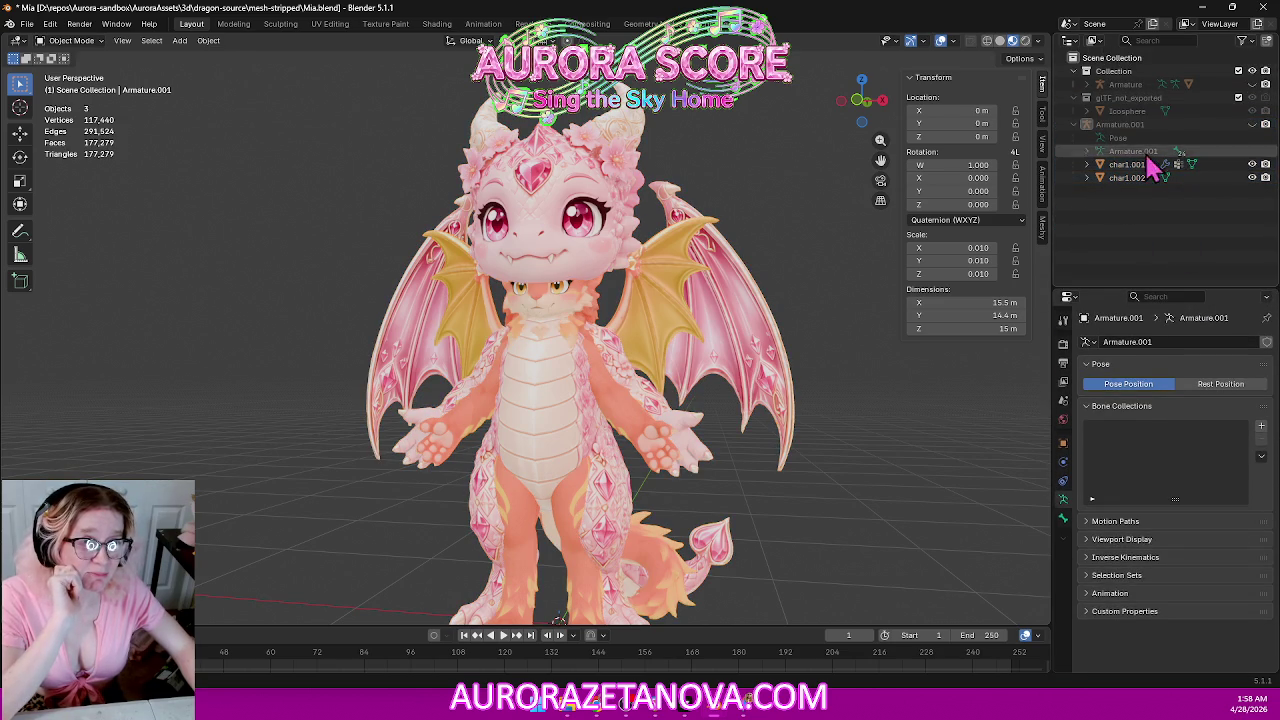
Expand the Armature, hide char1, and delete the char1.001 mesh.
click(1087, 85)
click(1252, 124)
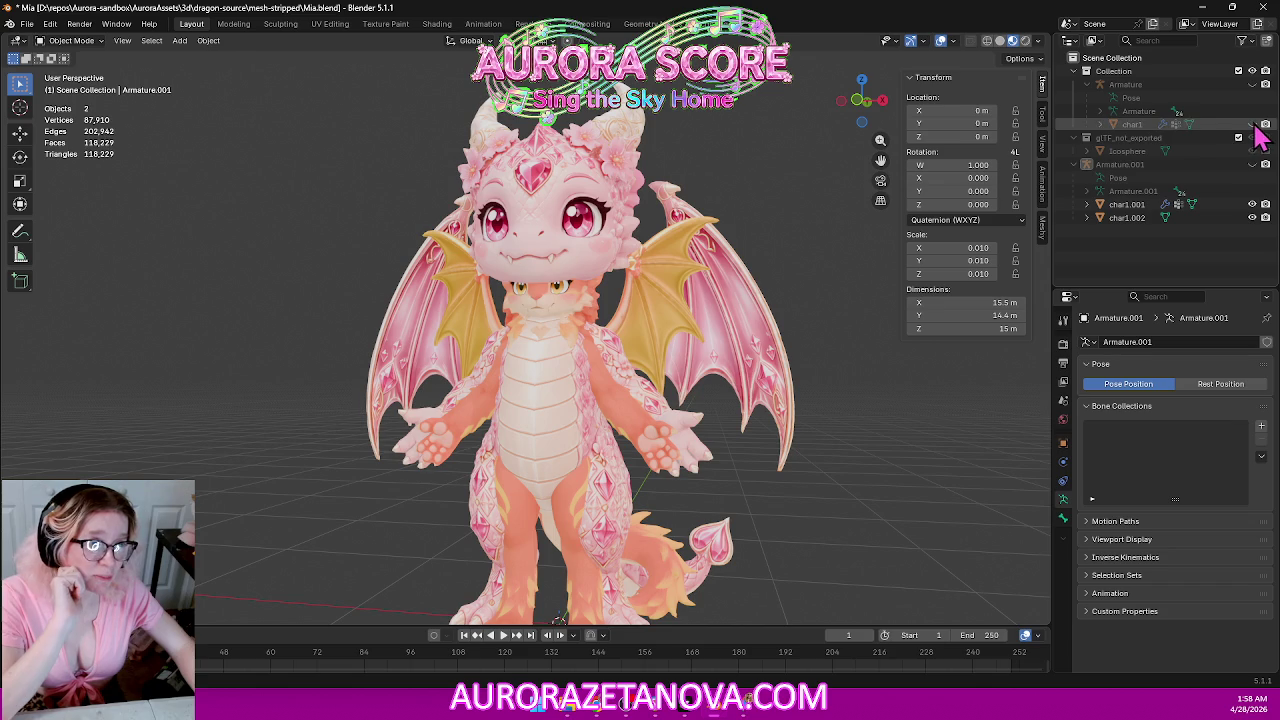
click(1252, 204)
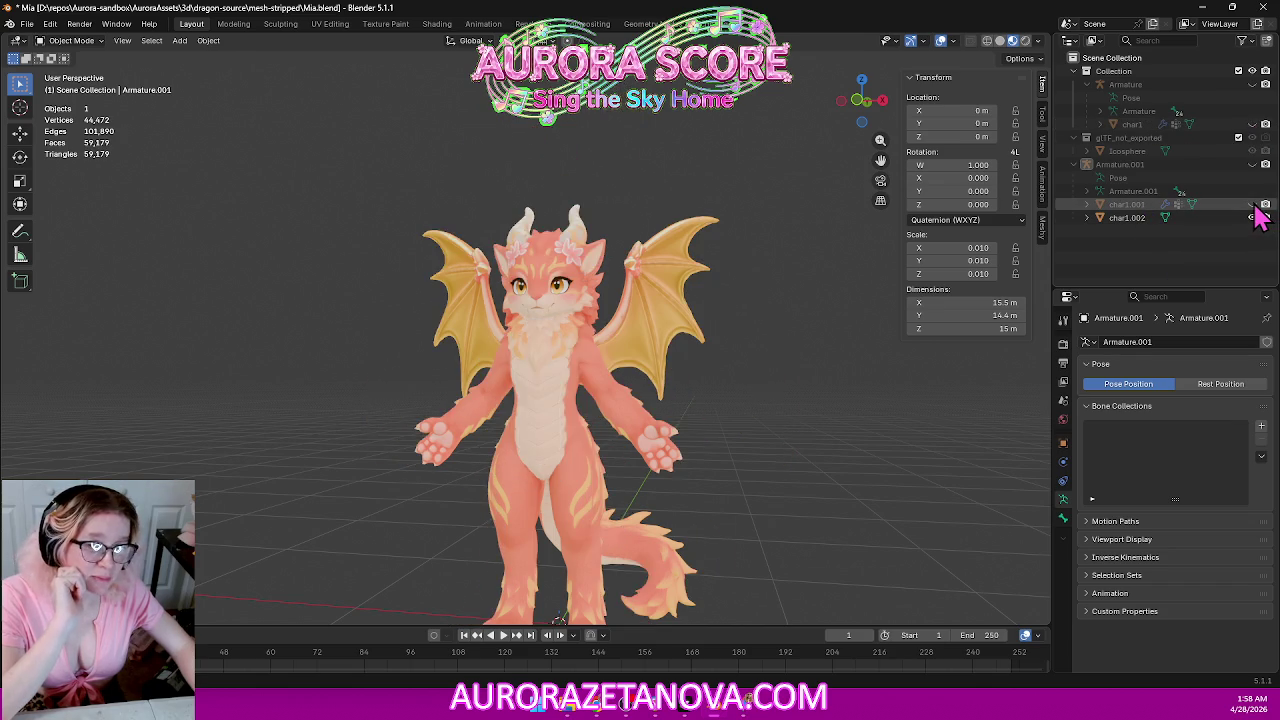
click(1252, 204)
click(1131, 210)
right_click(1130, 212)
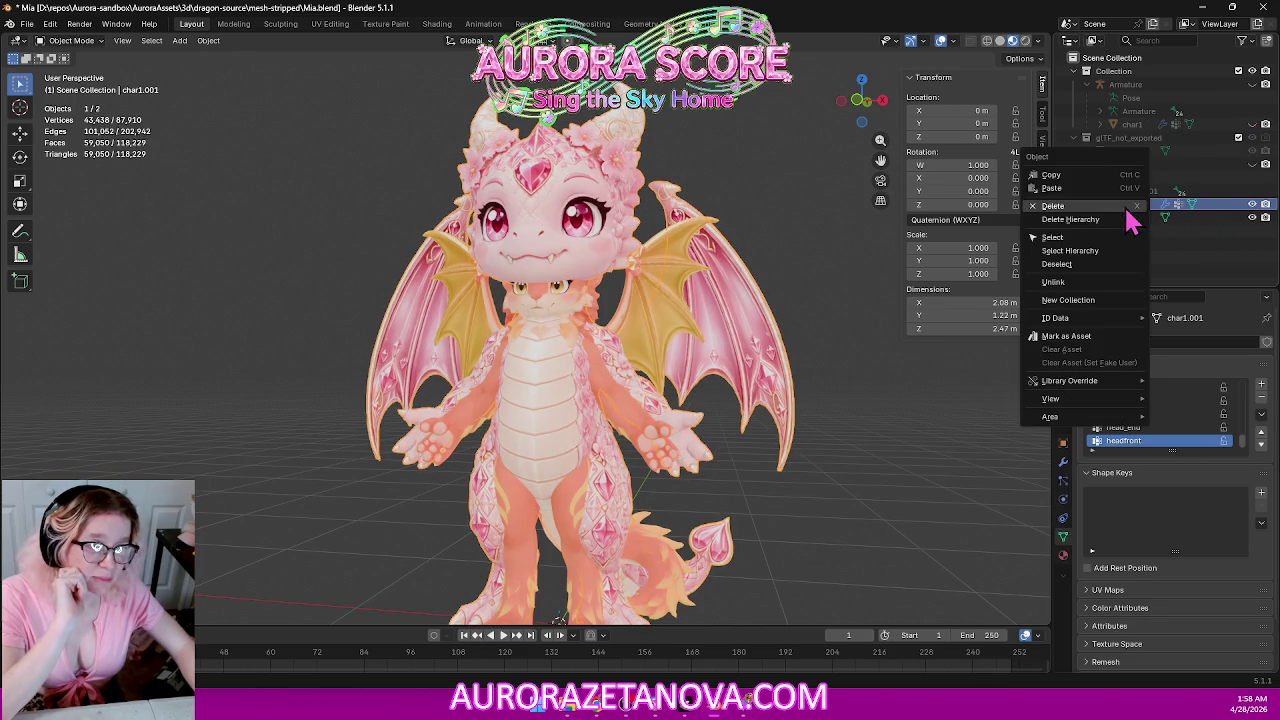
click(1110, 218)
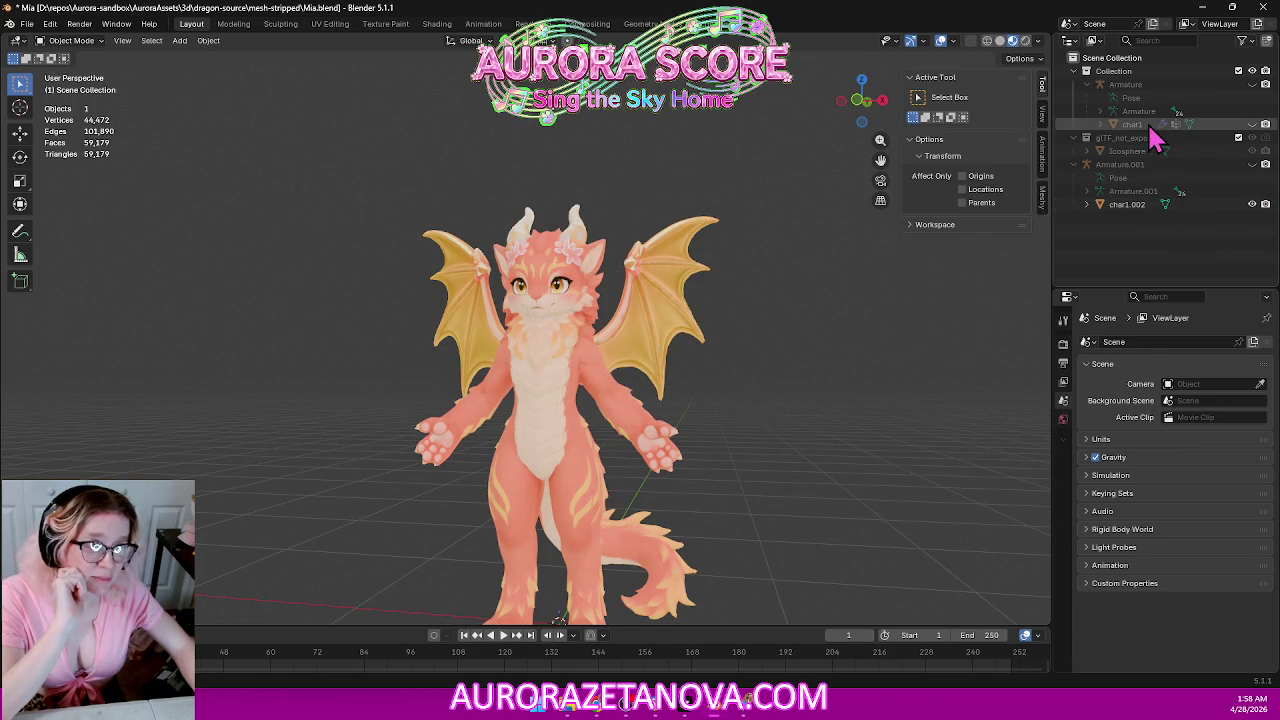
Hide char1 and unparent char1.002, keeping its transform.
click(1251, 125)
click(1251, 125)
click(1251, 125)
click(1251, 125)
click(1124, 205)
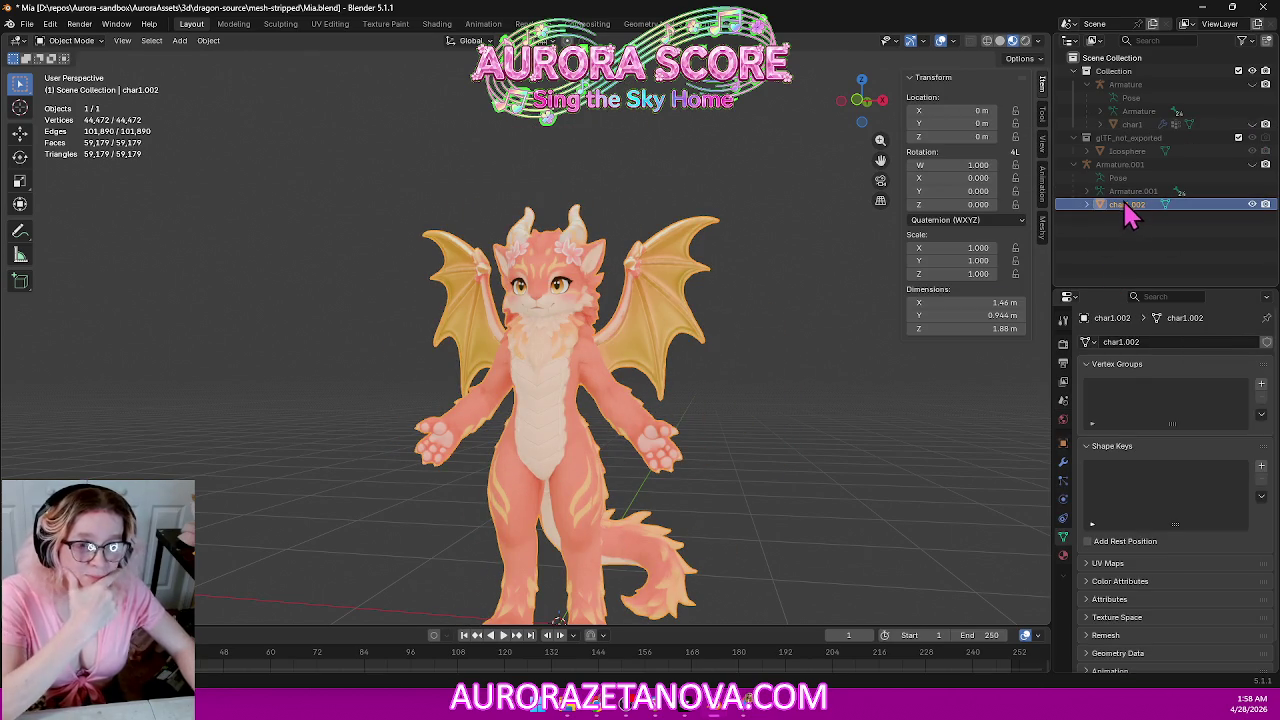
key(alt+p)
click(697, 396)
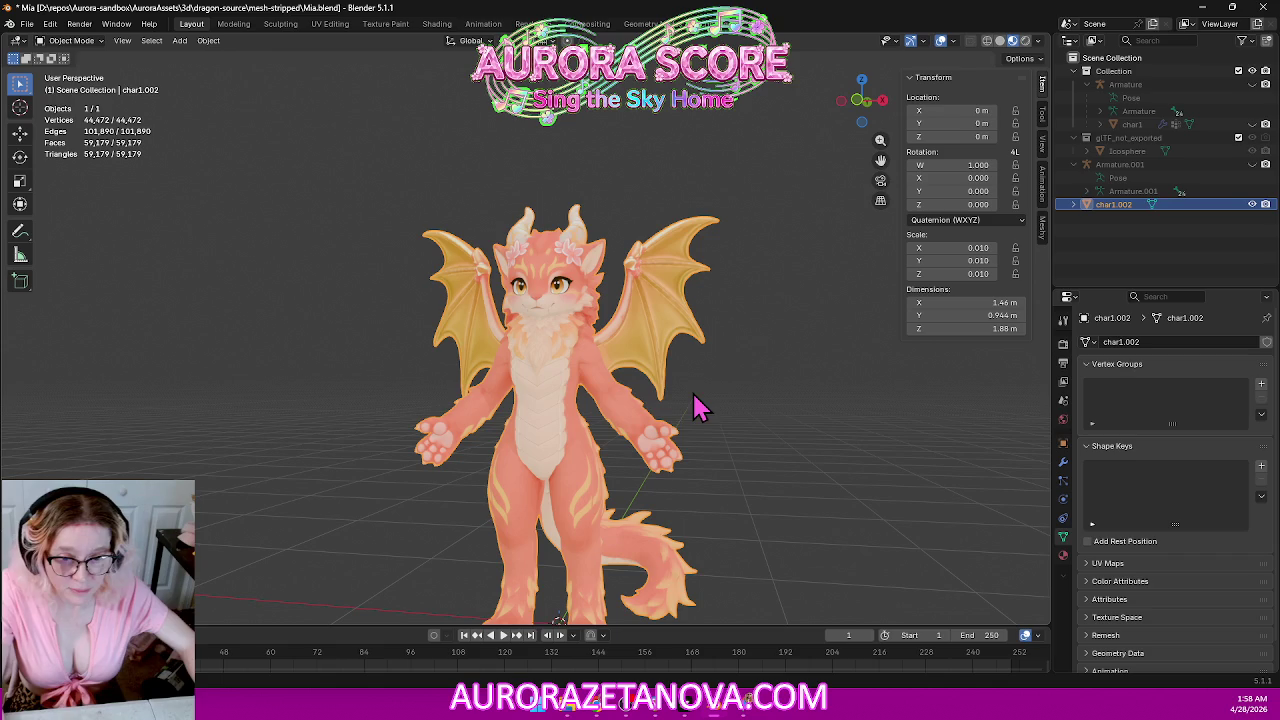
Delete Armature.001, the glTF_not_exported collection and its Icosphere, then select char1.002.
click(1155, 165)
key(Delete)
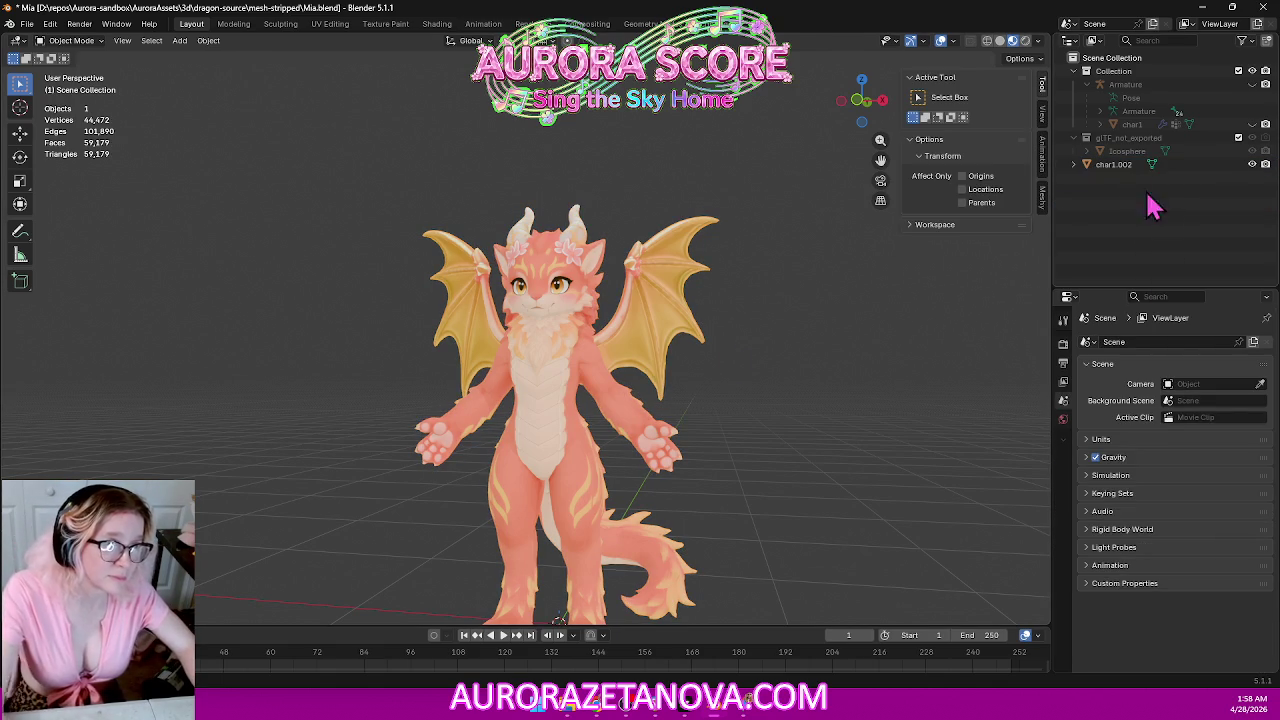
click(1128, 138)
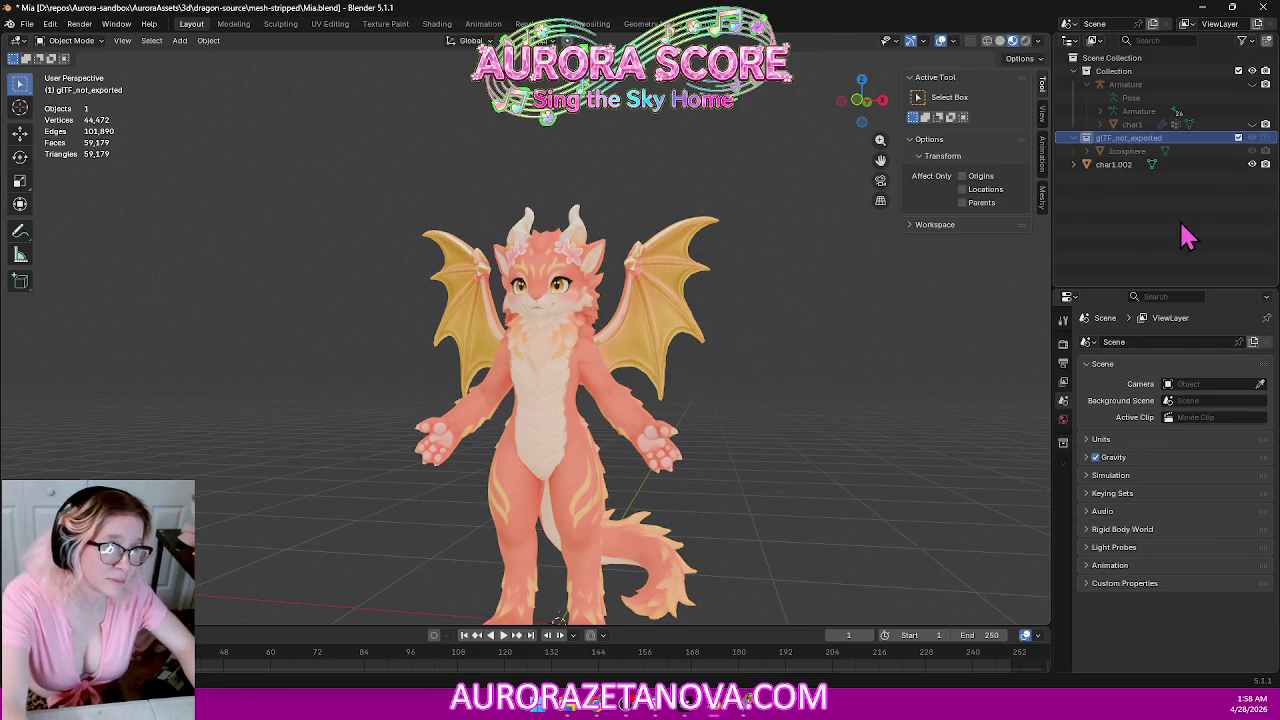
key(Delete)
click(1110, 151)
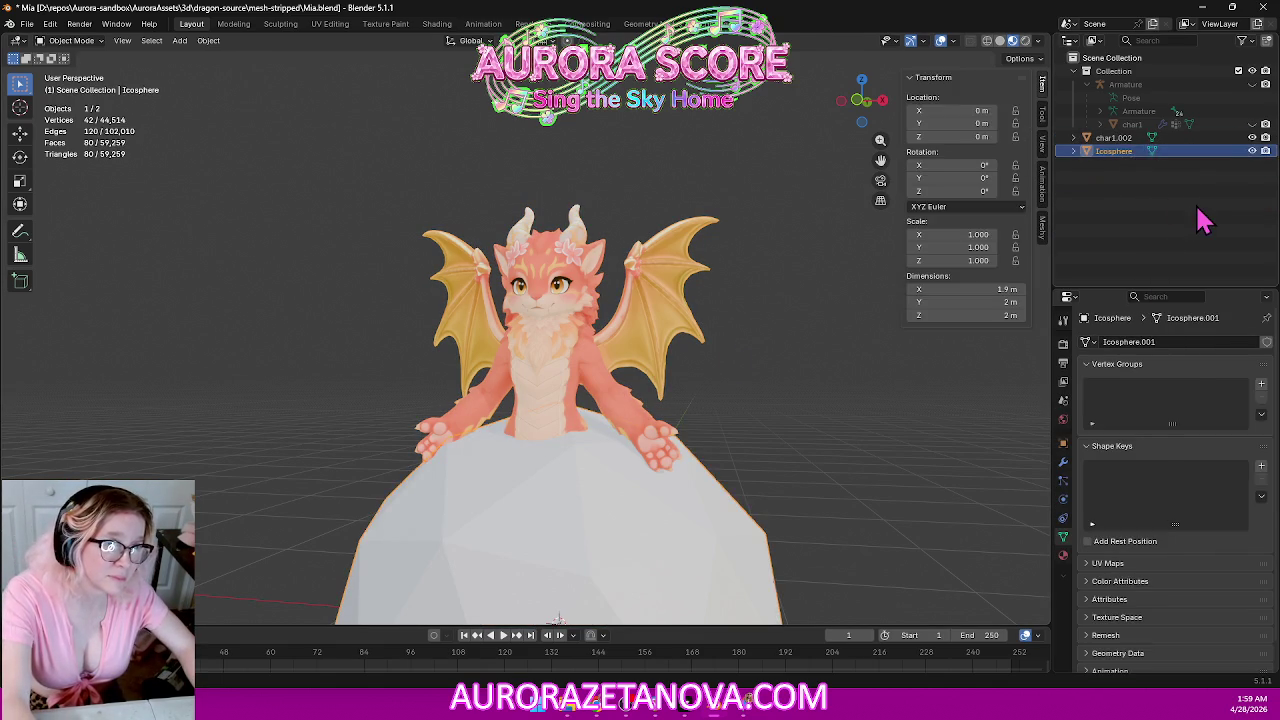
key(Delete)
click(1127, 140)
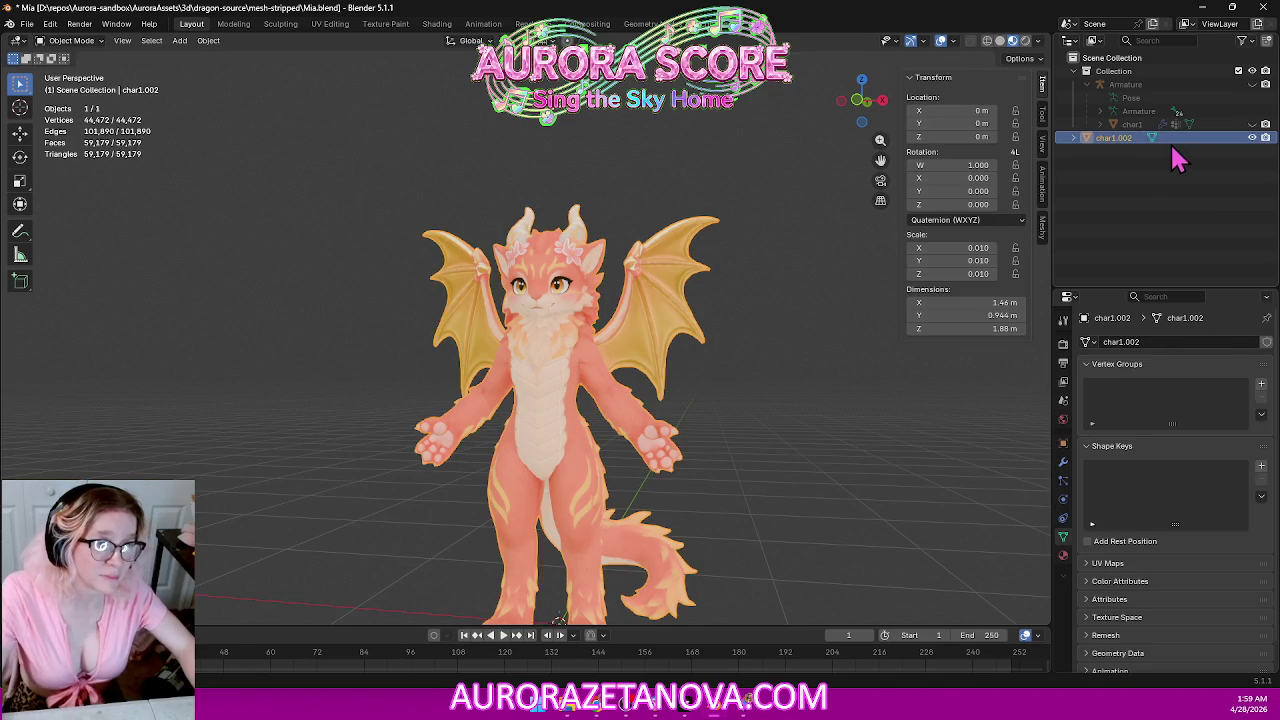
Parent char1.002 to the Armature with Ctrl+P, Object.
click(1163, 86)
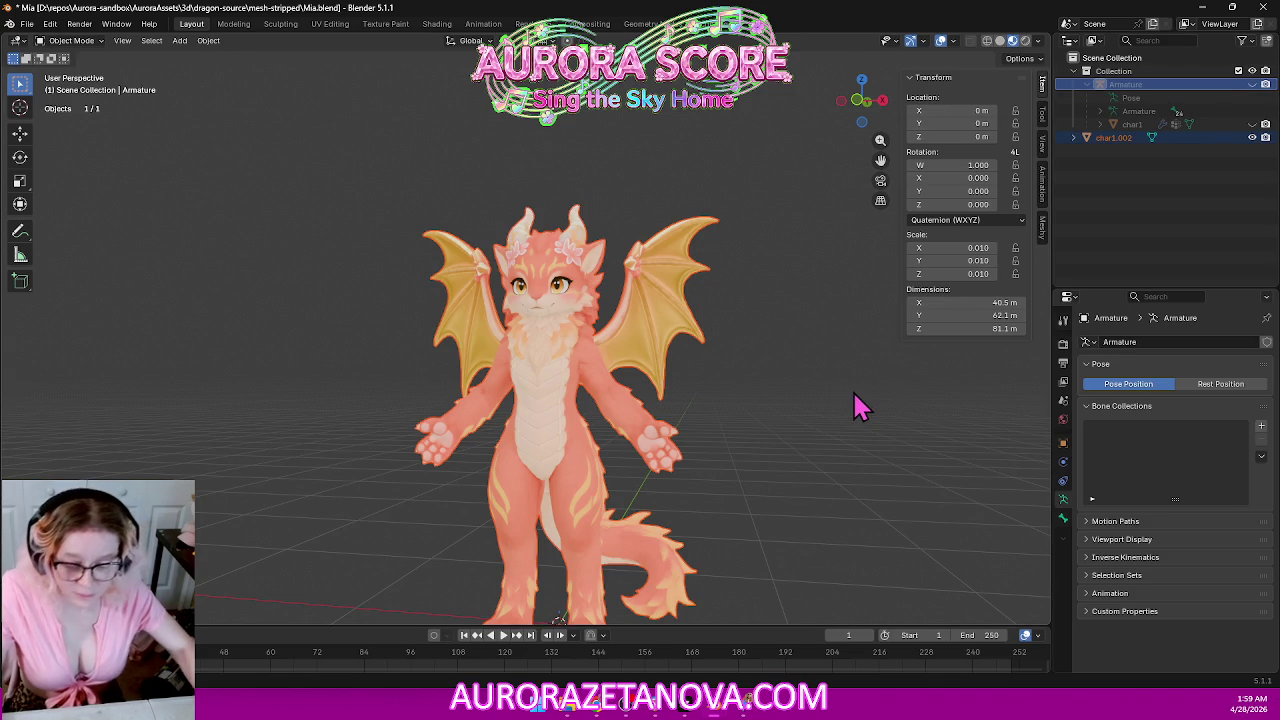
key(ctrl+p)
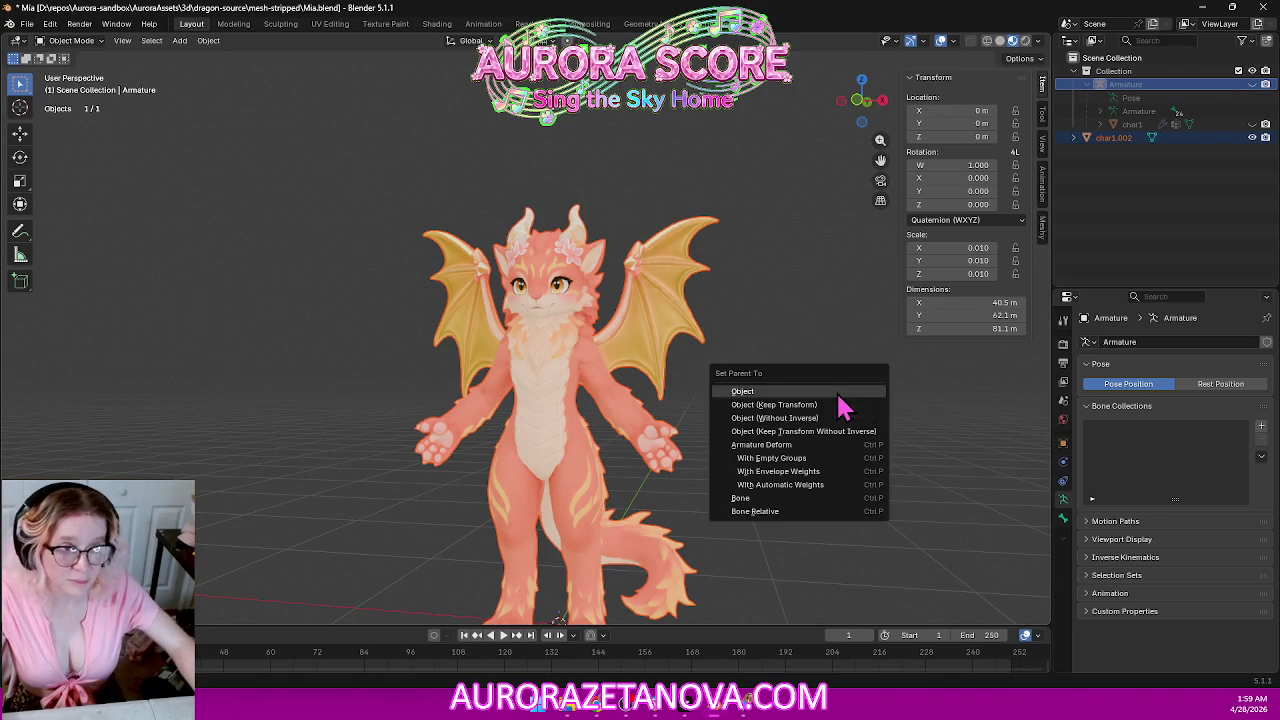
click(848, 392)
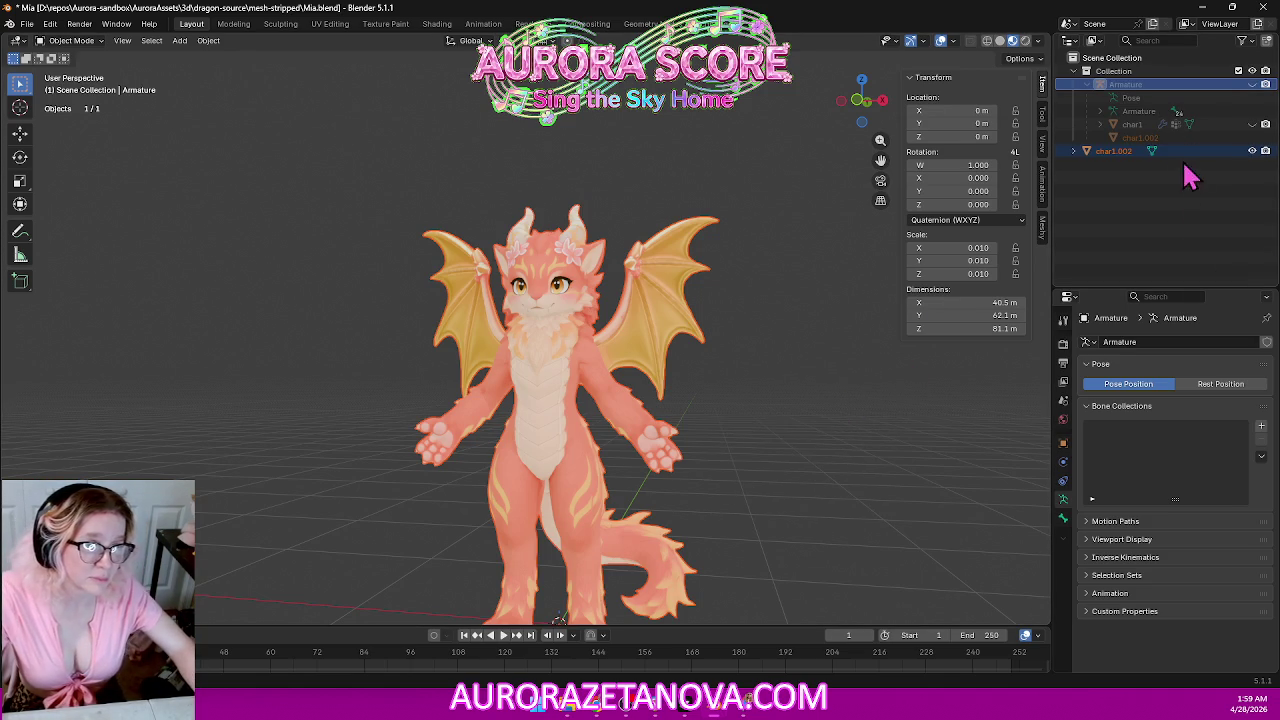
click(1128, 152)
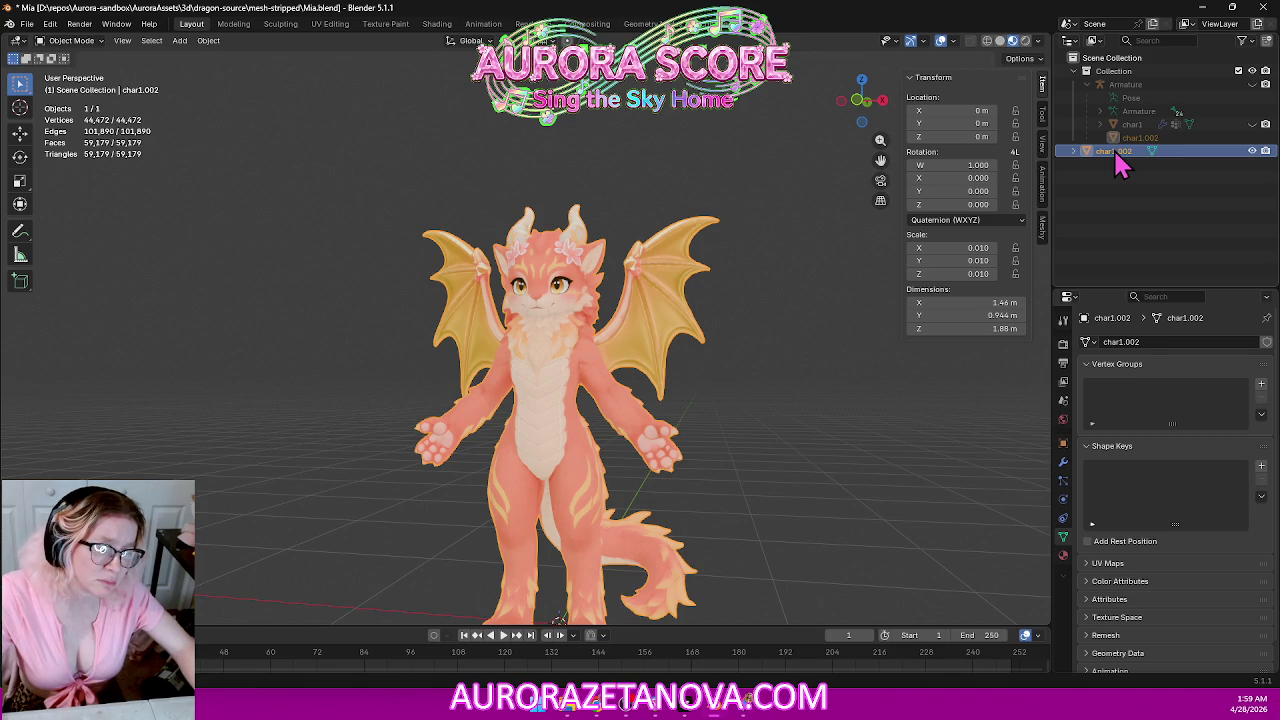
Inspect char1.002's Modifier and mesh data properties, browsing the add-modifier list.
click(1063, 461)
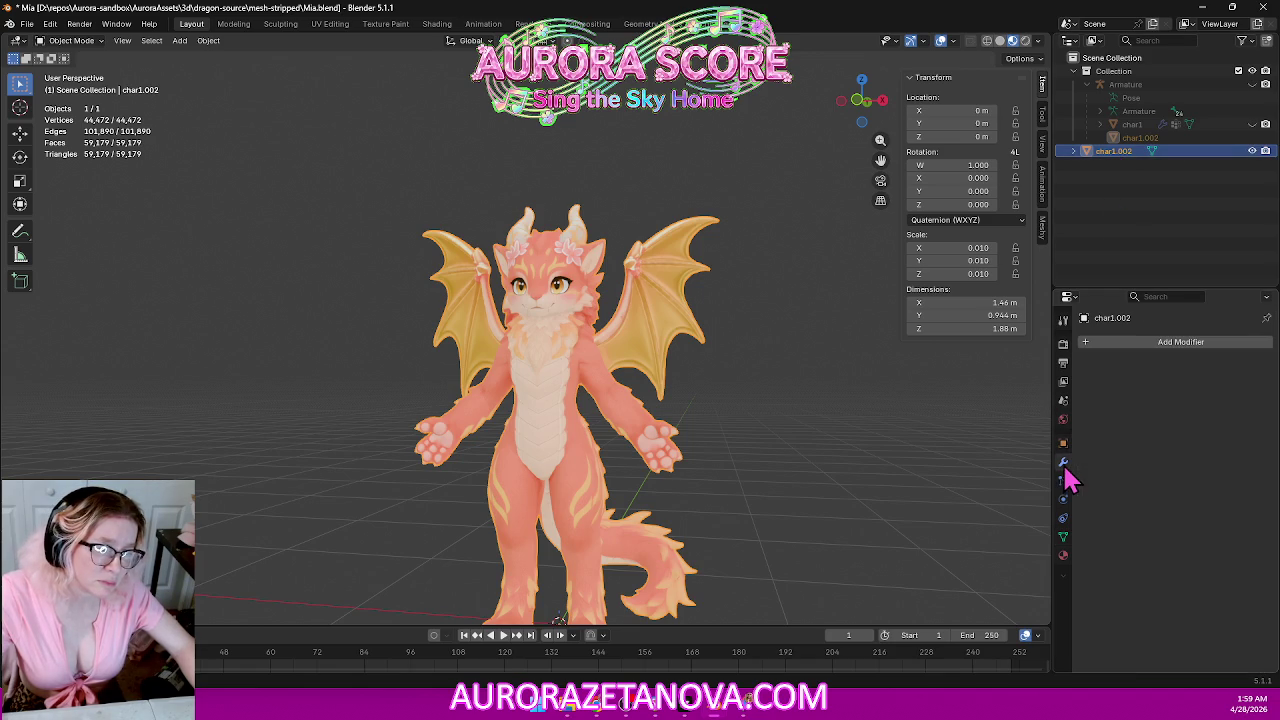
click(1198, 345)
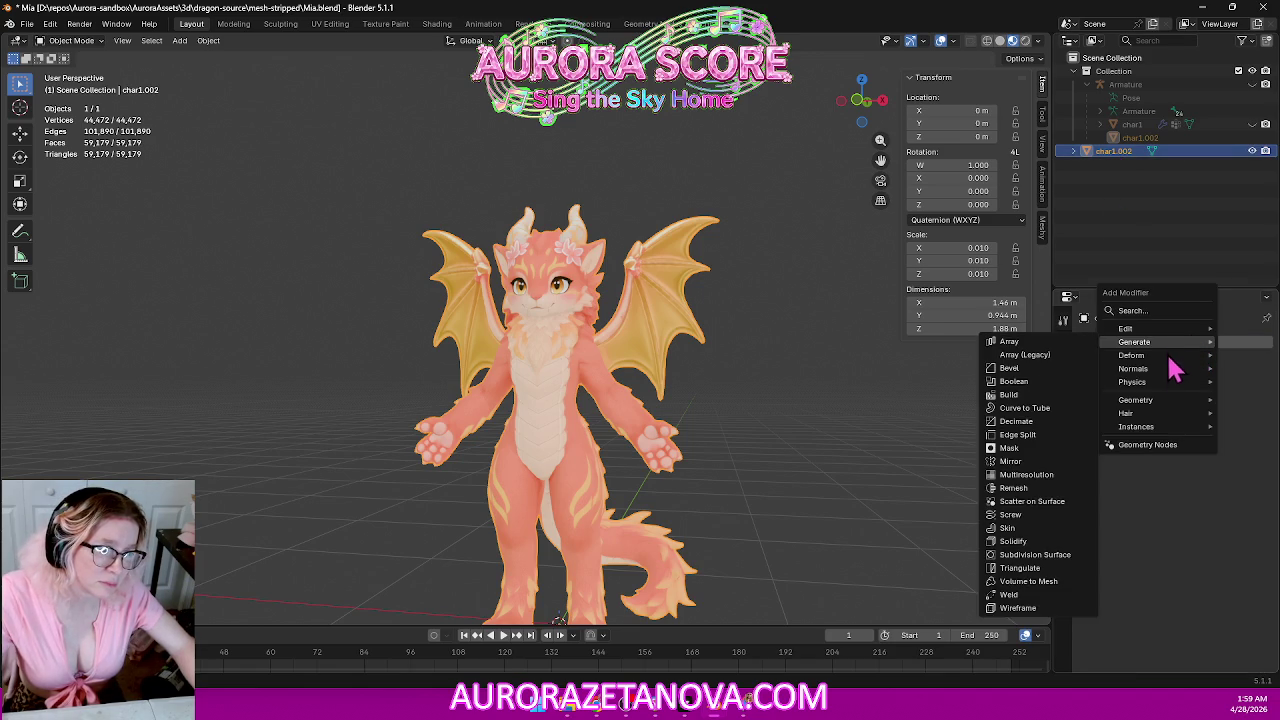
click(1150, 343)
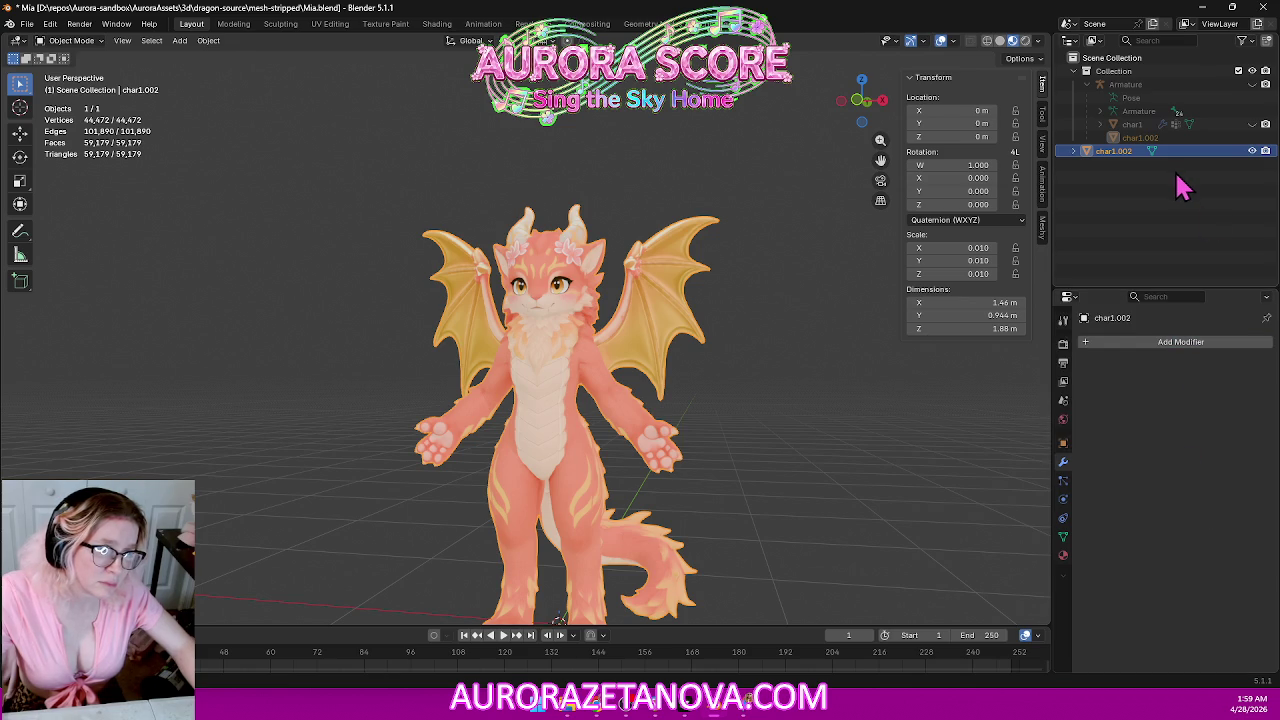
key(Up)
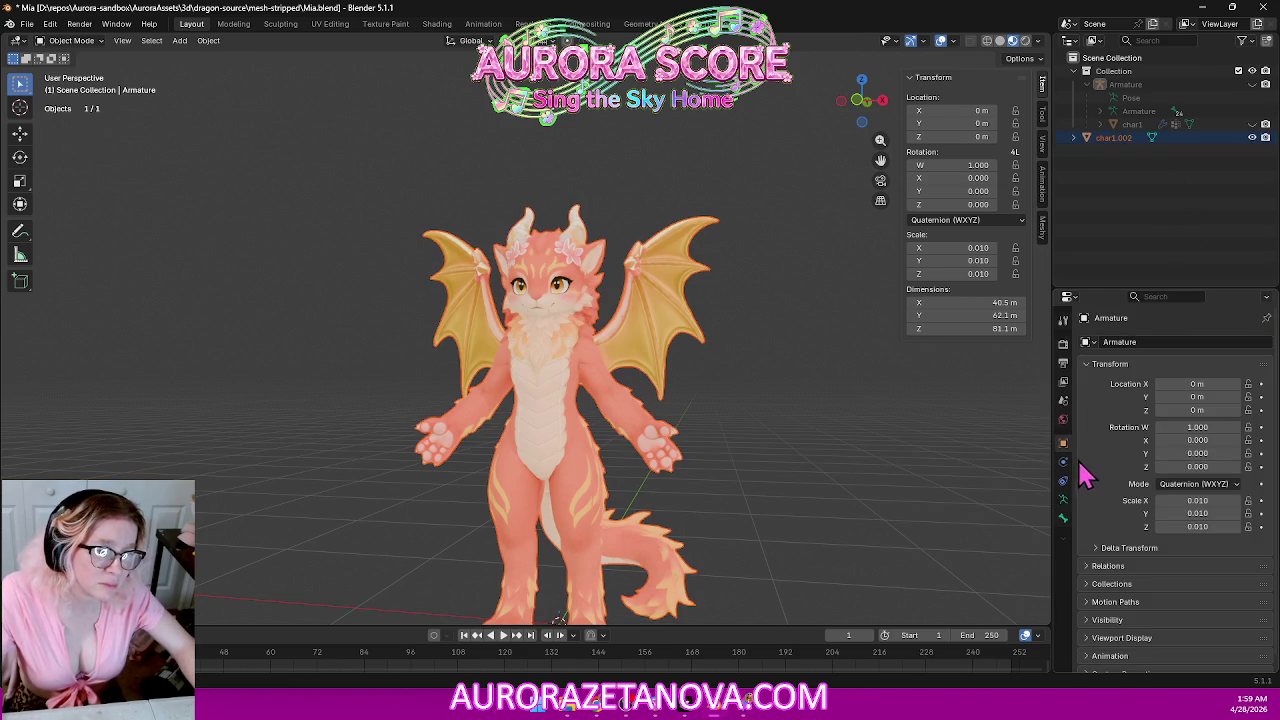
click(1127, 141)
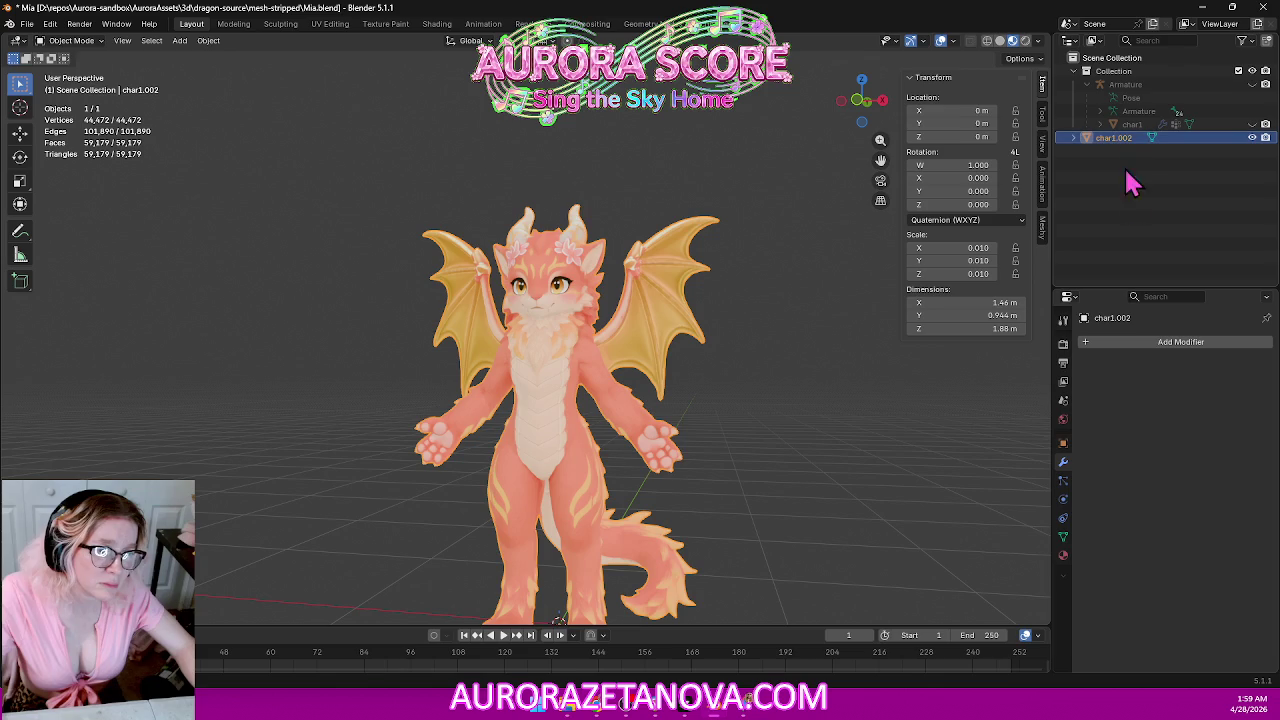
click(1155, 350)
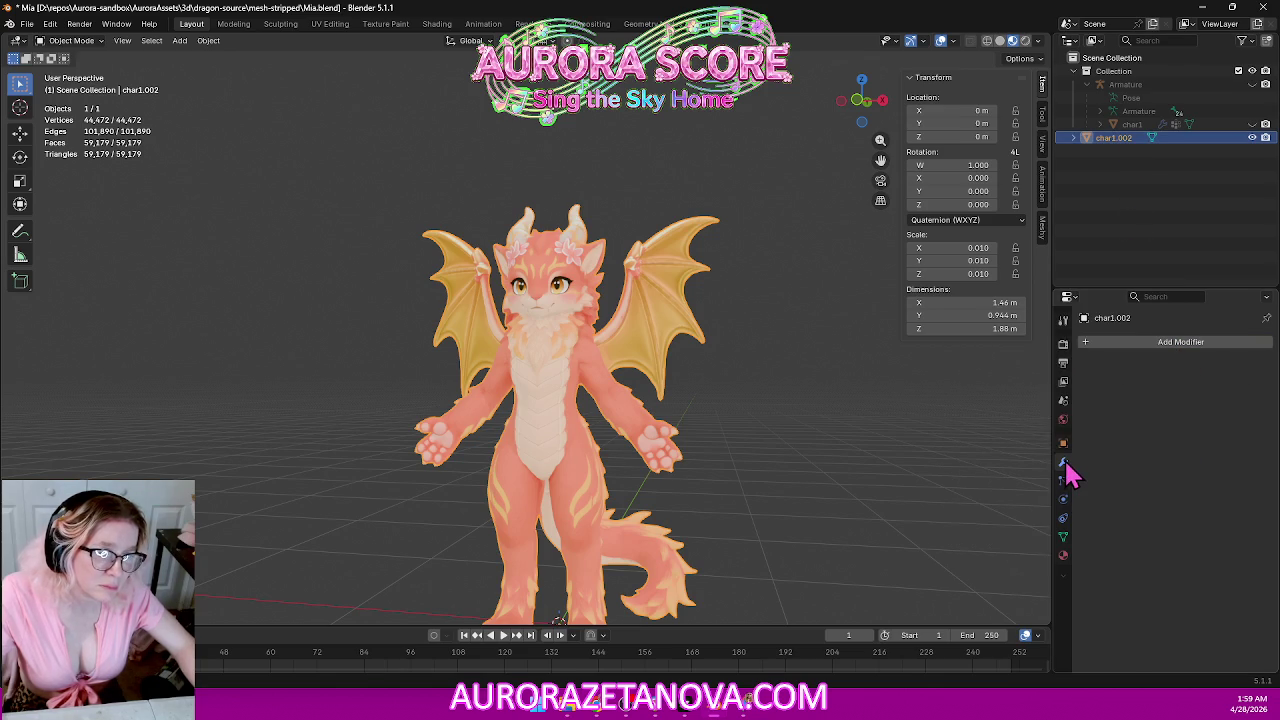
click(1065, 539)
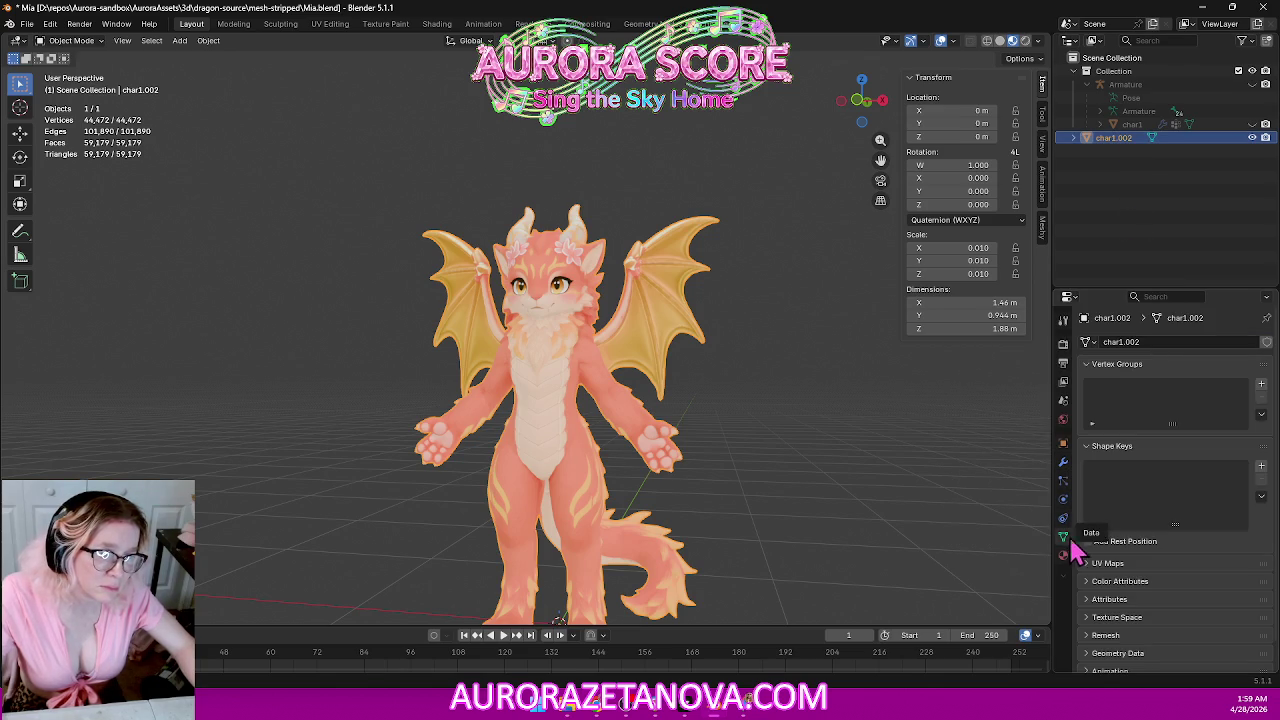
click(1064, 463)
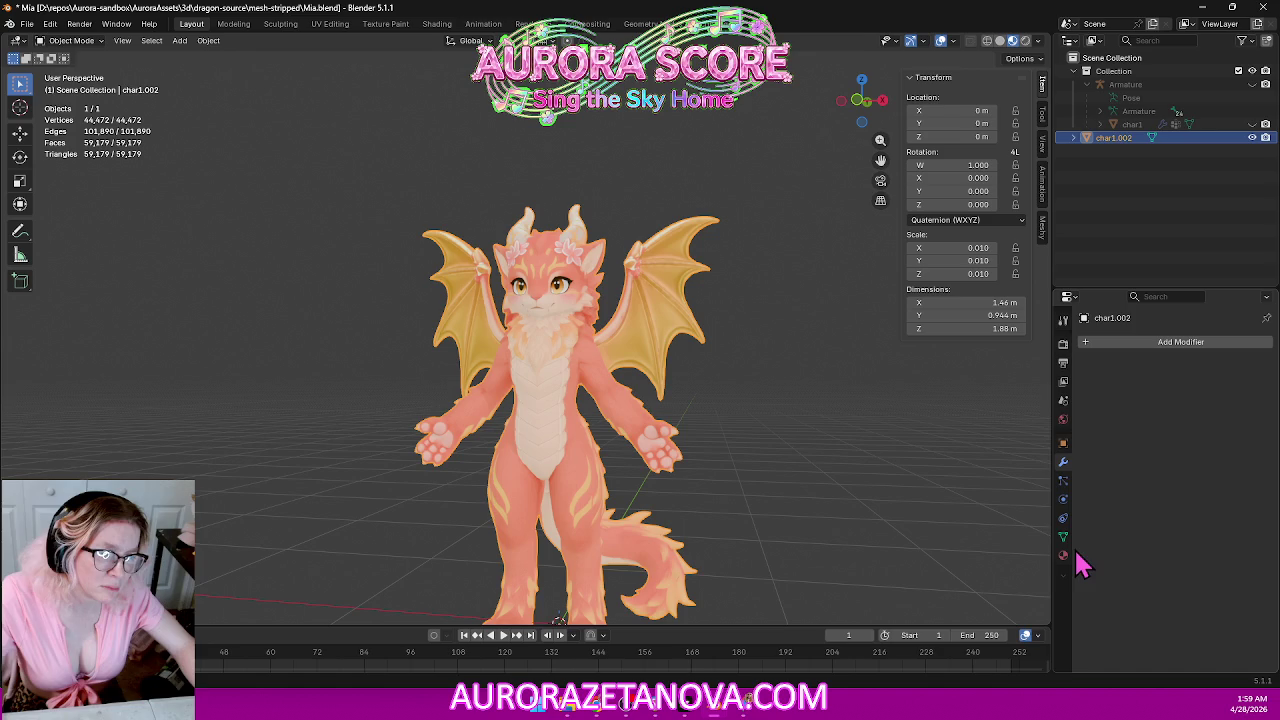
Expand char1.002 in the outliner to check its contents, then switch to Gemini.
click(1128, 125)
click(1122, 138)
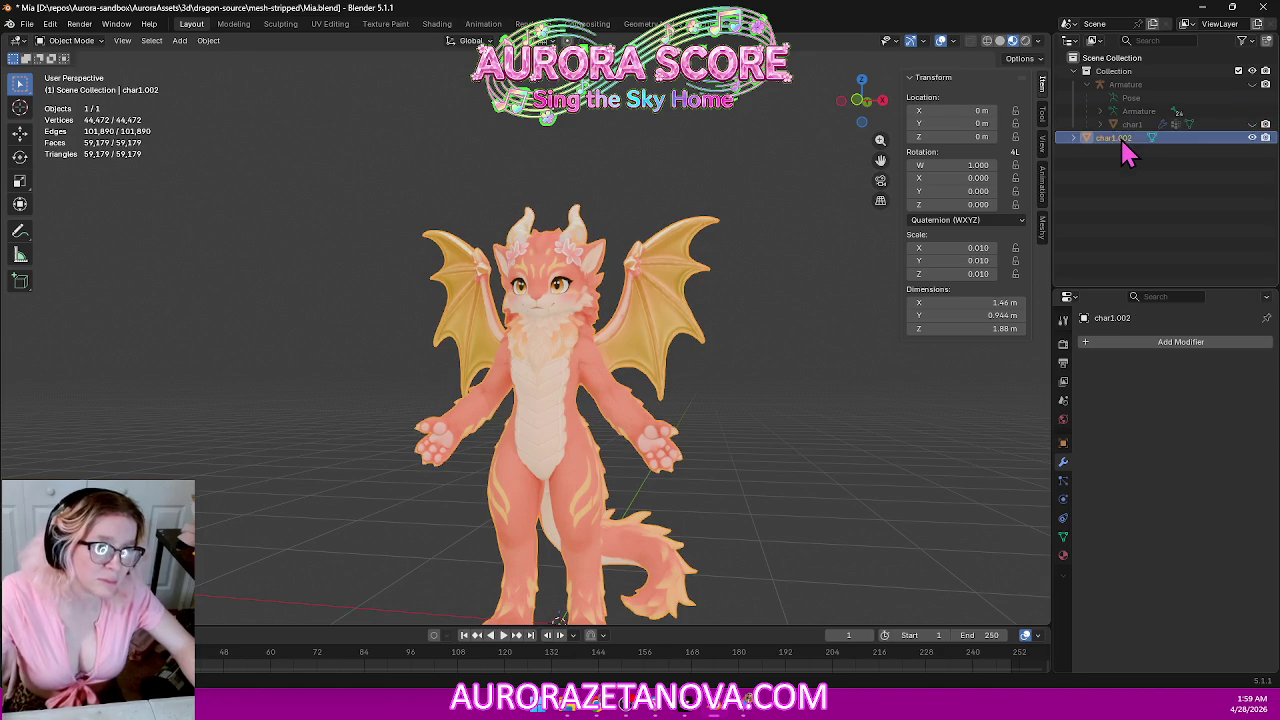
click(1076, 137)
click(1122, 152)
click(1123, 150)
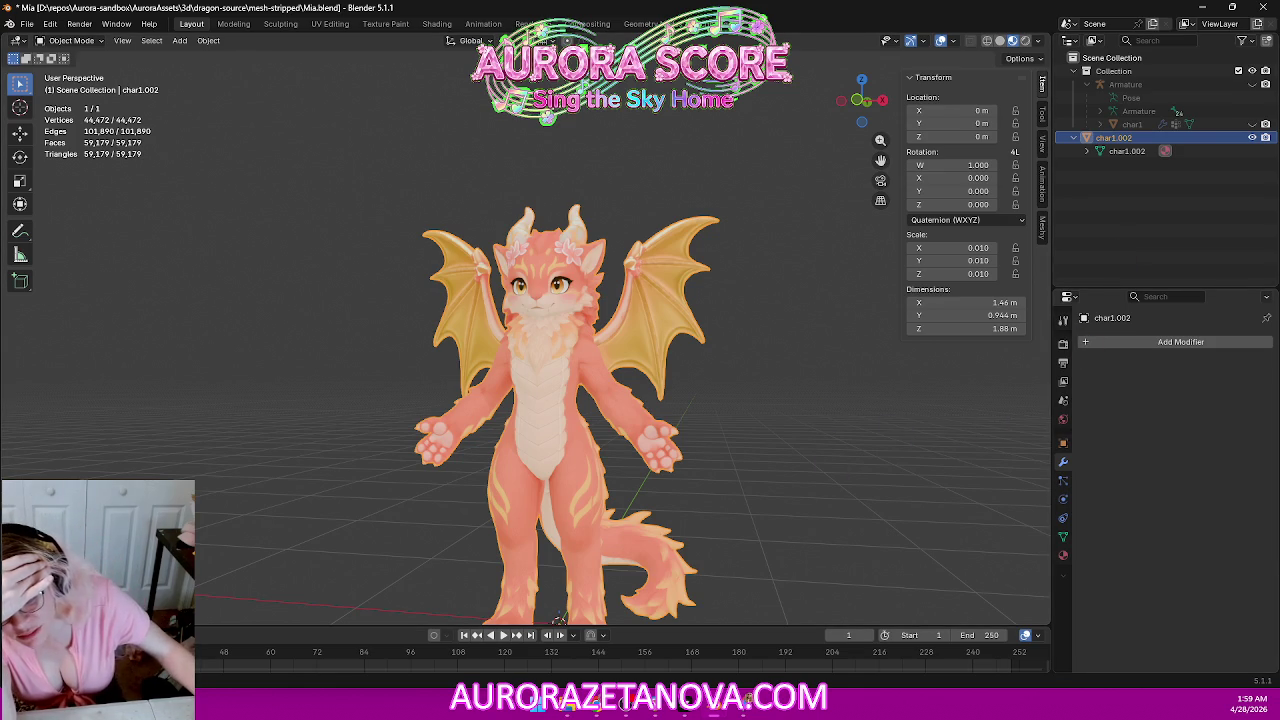
key(alt+Tab)
mouse_move(380, 211)
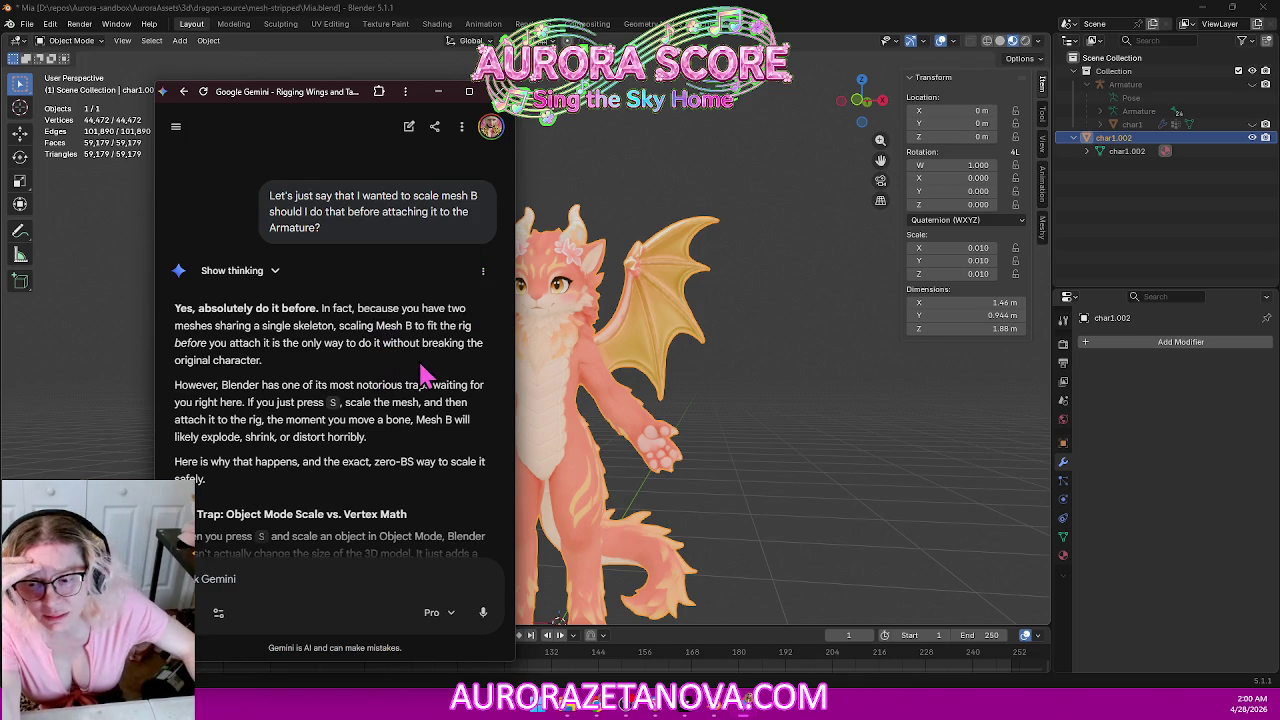
Read Gemini's Armature modifier steps, then return to Blender's Add Modifier list.
scroll(425, 375, down, 2)
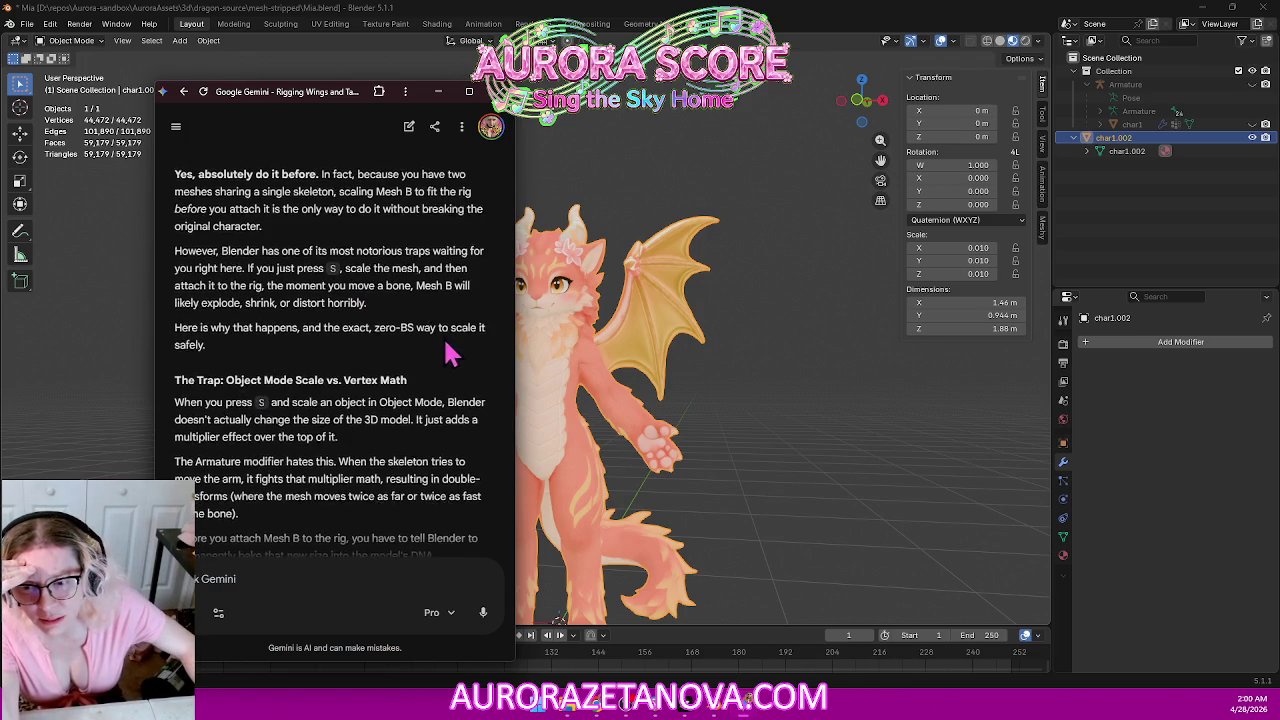
scroll(463, 358, down, 2)
scroll(460, 357, down, 3)
scroll(452, 356, down, 5)
scroll(448, 362, up, 5)
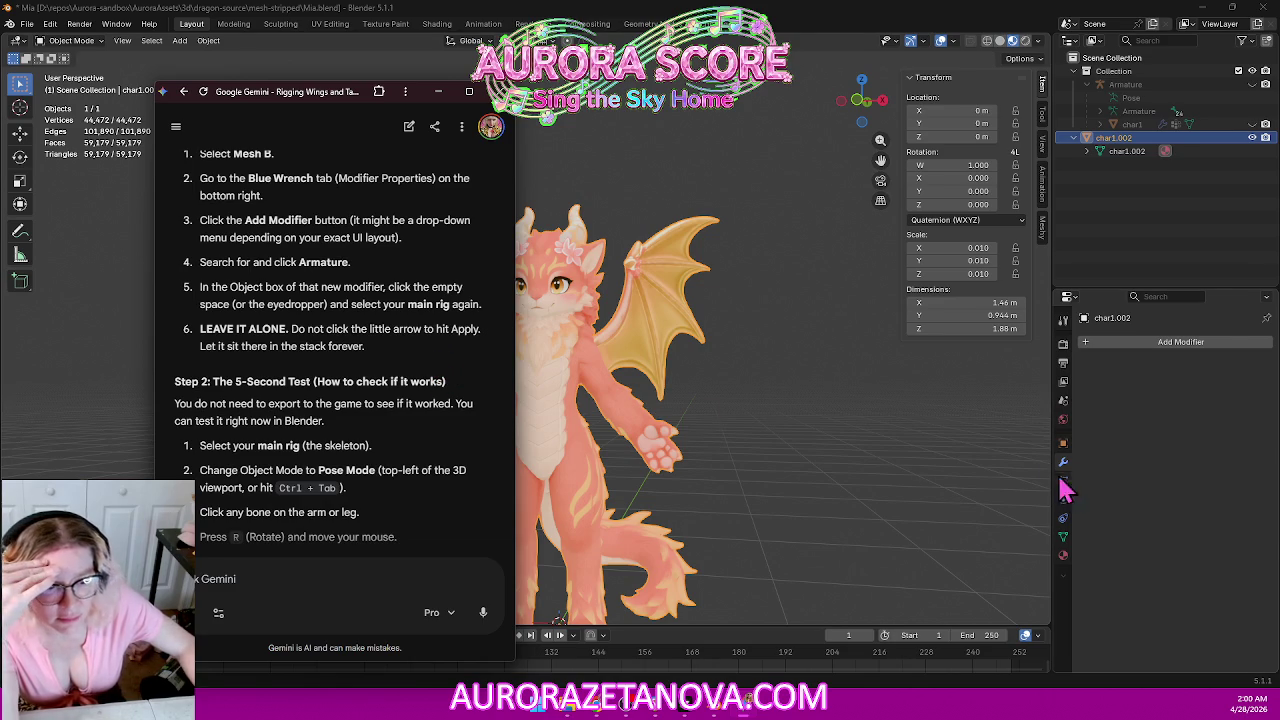
click(1069, 478)
click(1164, 342)
mouse_move(1105, 341)
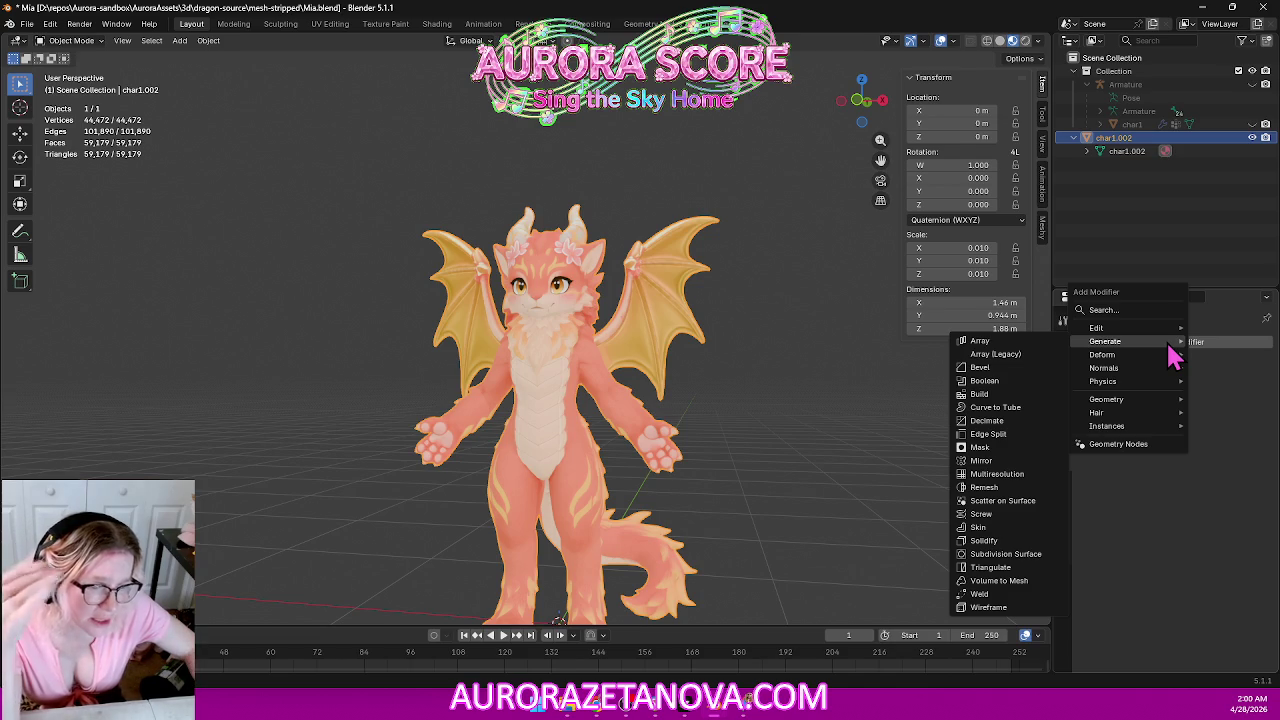
Add an Armature modifier to char1.002 with its Object set to Armature.
click(1151, 312)
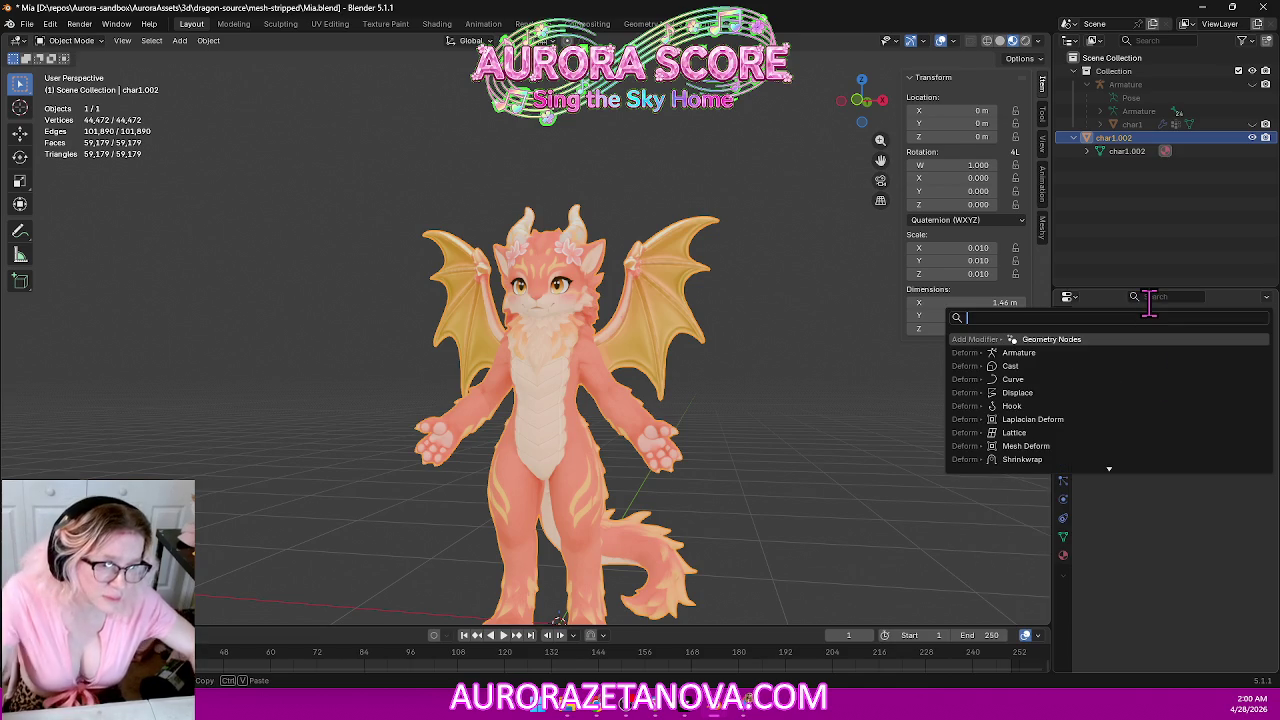
click(1057, 352)
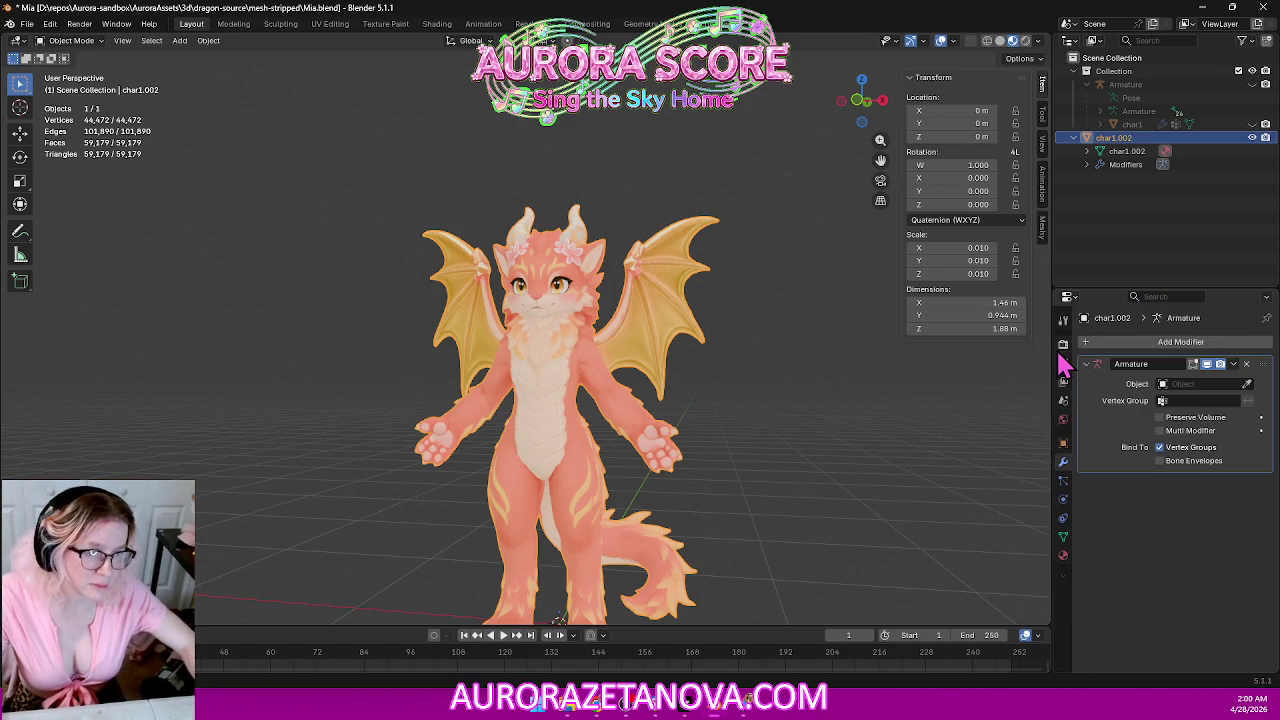
click(1168, 385)
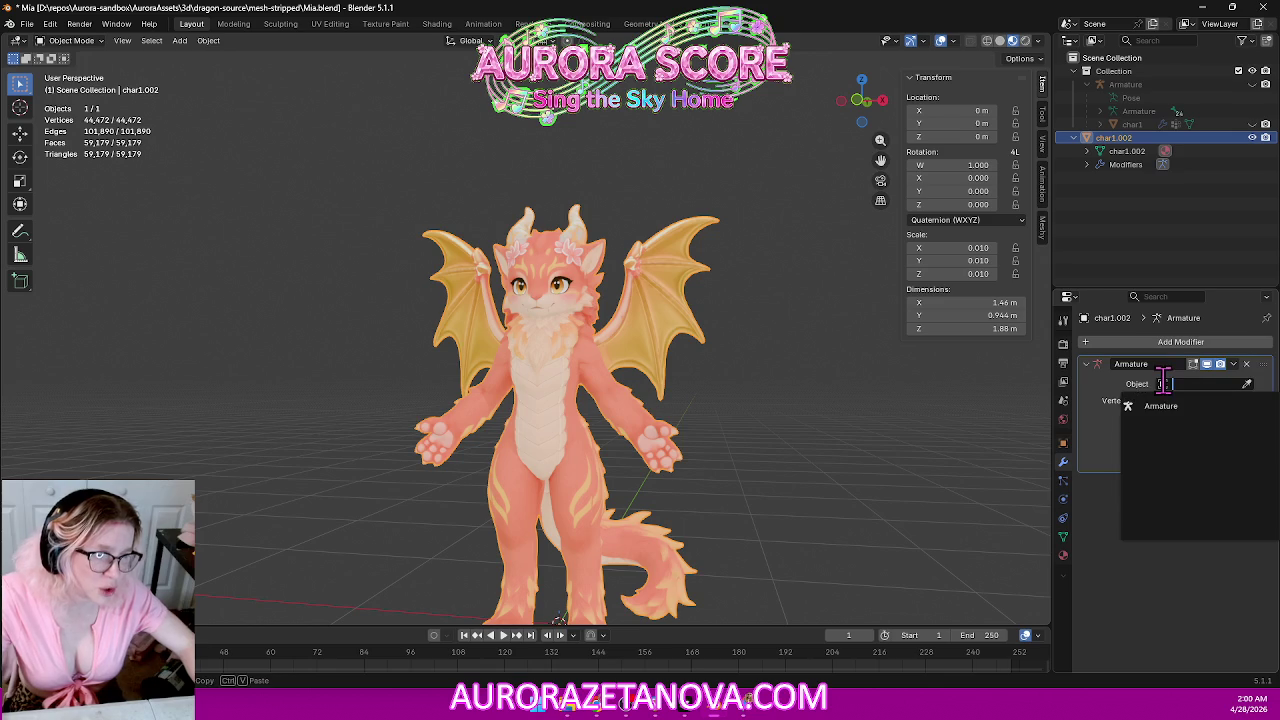
click(1162, 406)
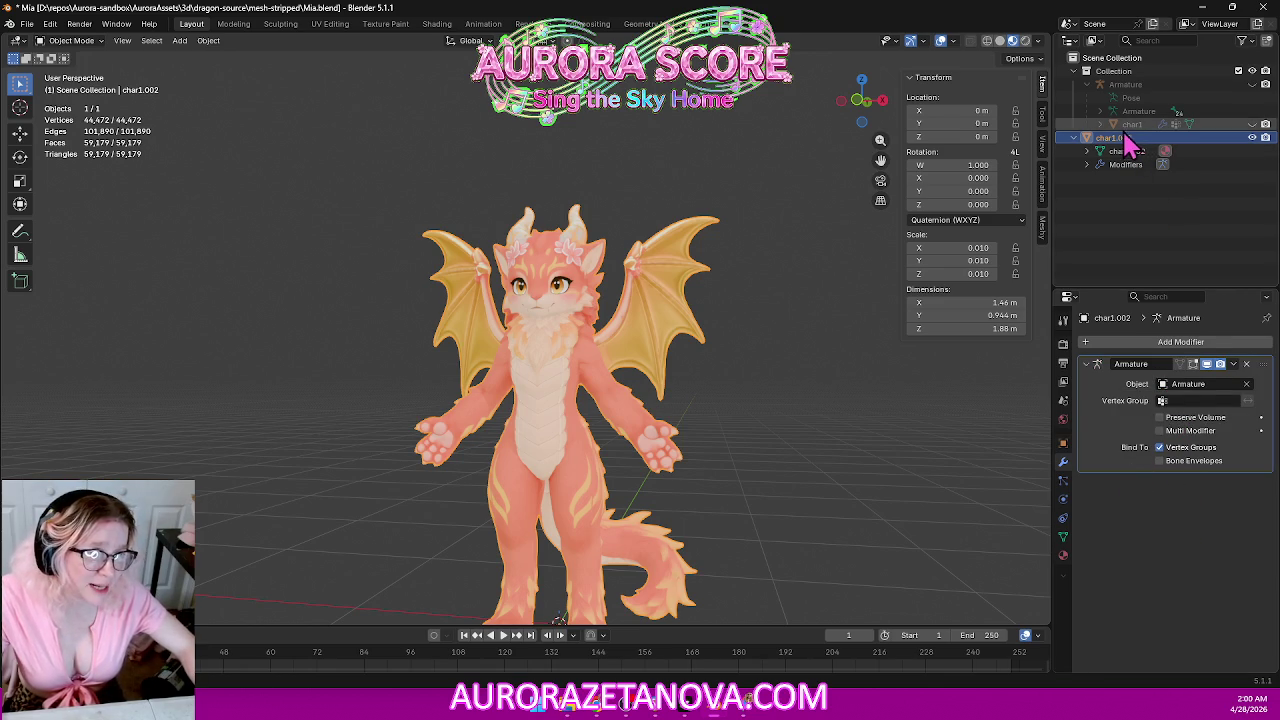
Parent char1.002 to the Armature again and check its modifiers in the outliner.
click(1140, 84)
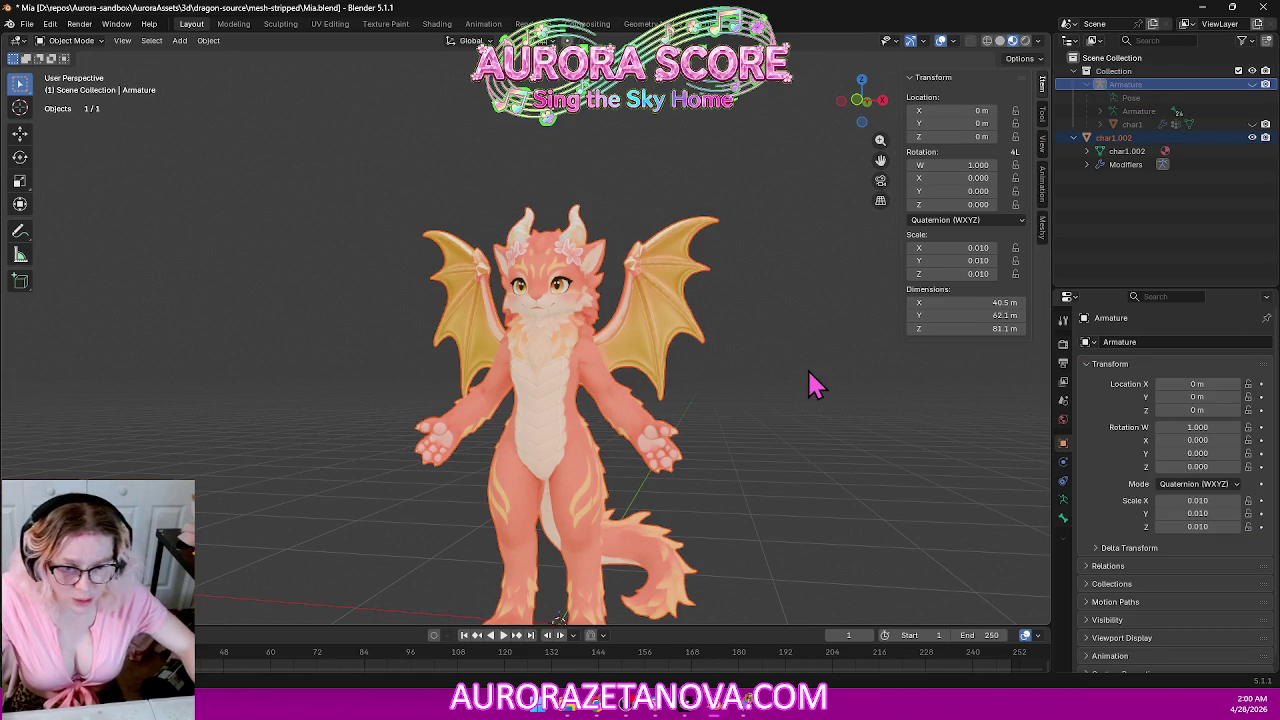
key(ctrl+p)
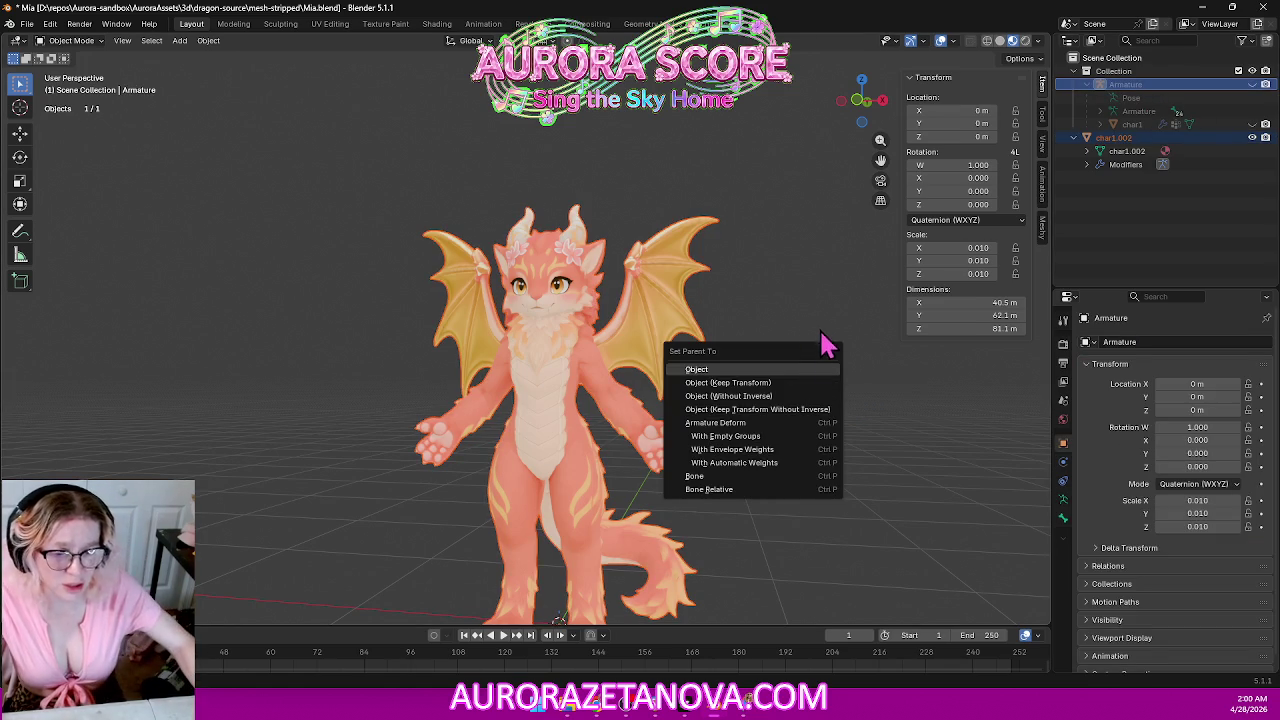
click(810, 371)
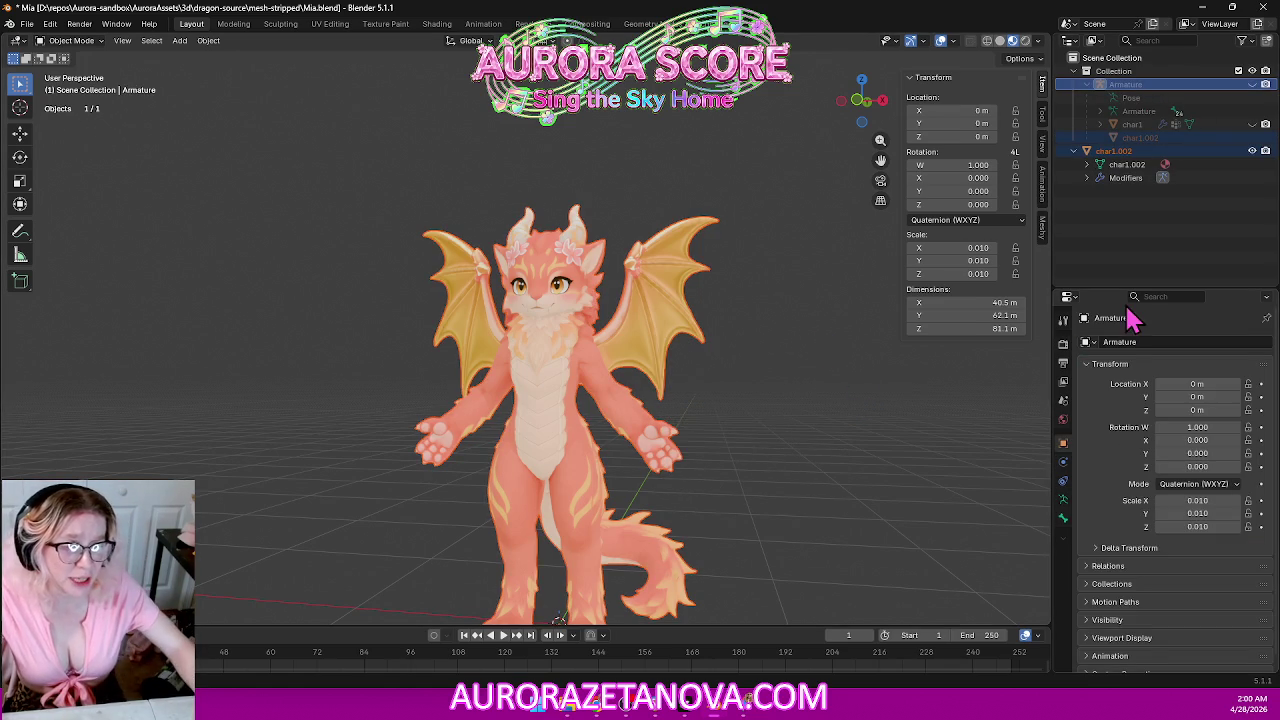
click(1137, 245)
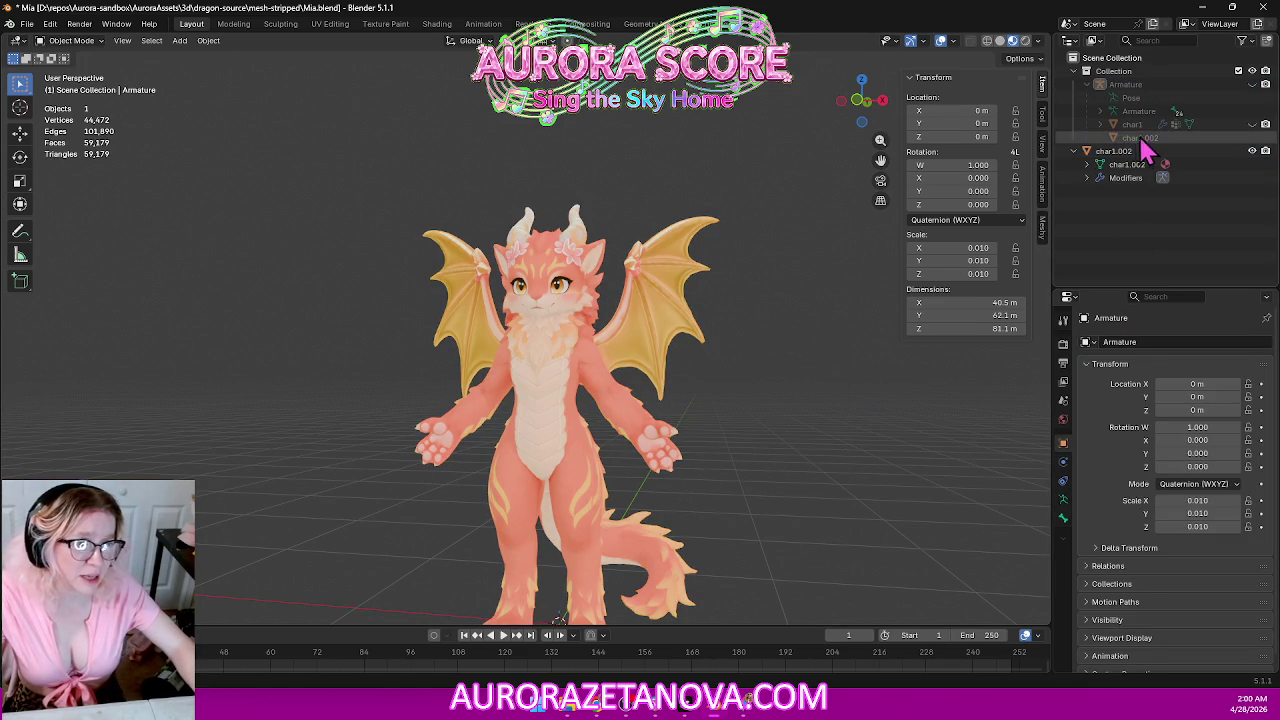
click(1108, 150)
click(1105, 172)
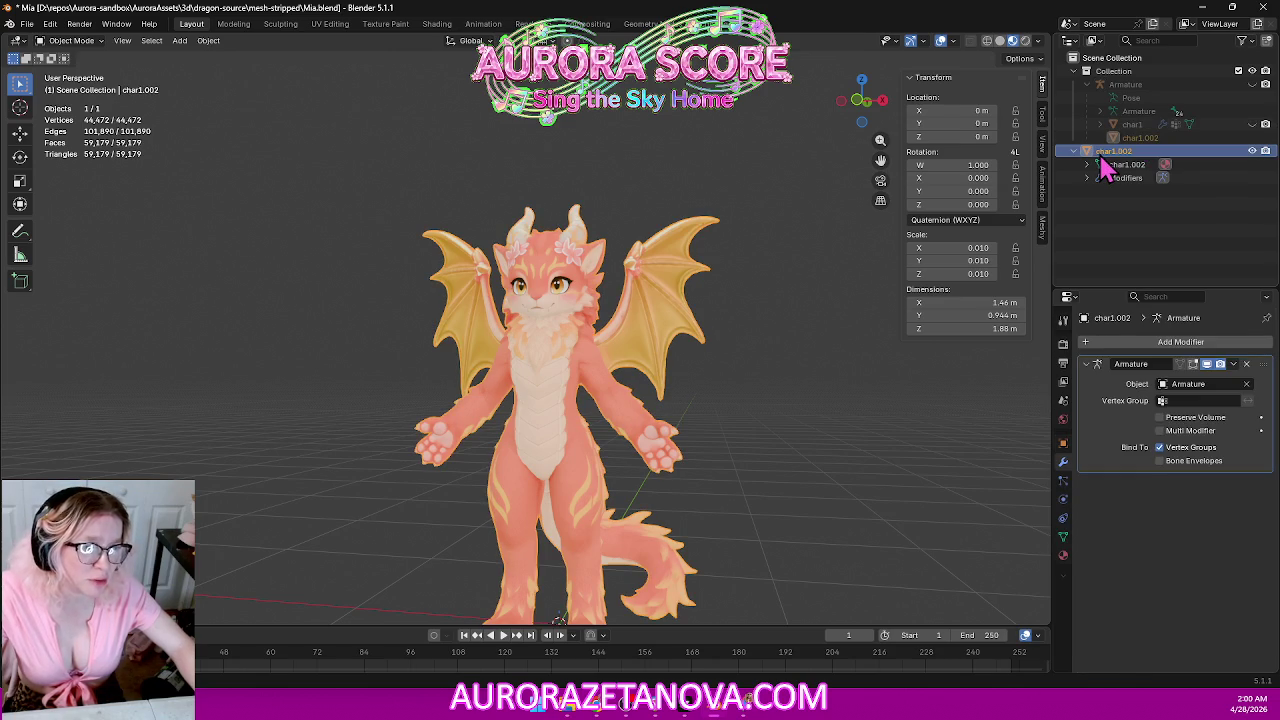
click(1074, 151)
click(1148, 215)
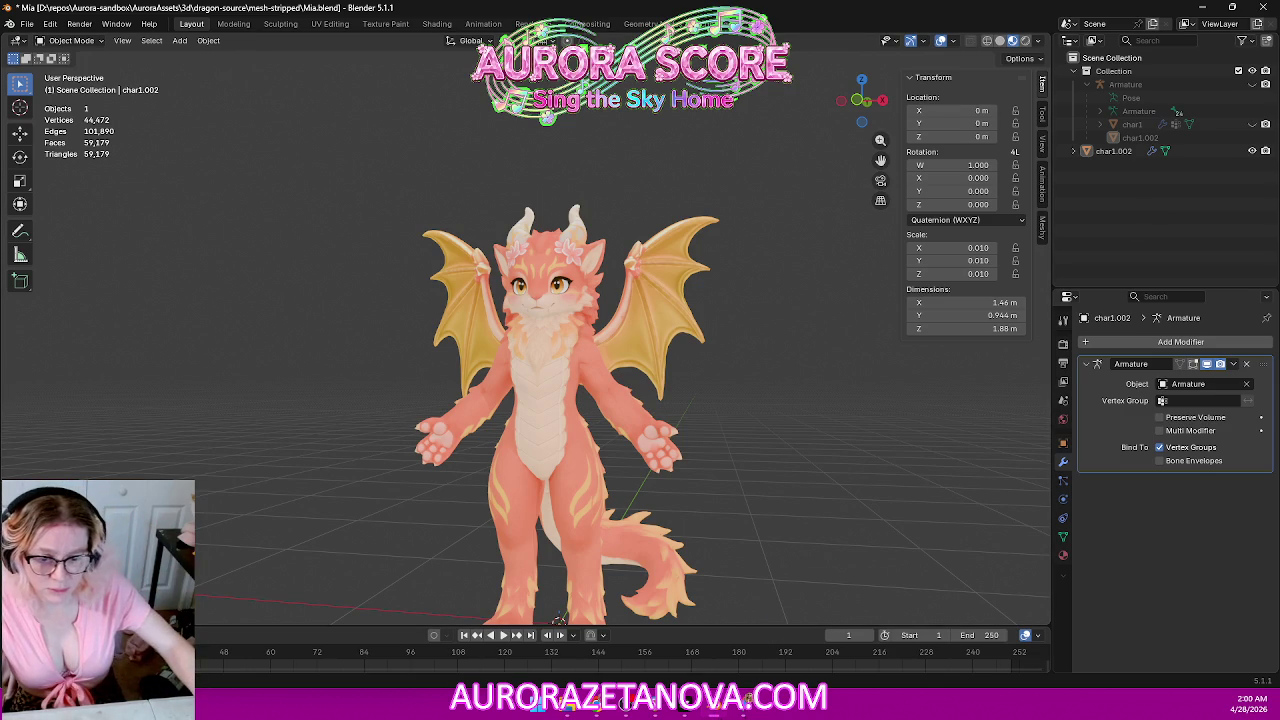
click(755, 712)
Scroll through Gemini's Correct Scaling Workflow and Apply Scale steps, then return to Blender.
scroll(420, 445, down, 5)
scroll(415, 445, down, 5)
scroll(410, 440, down, 5)
scroll(400, 437, down, 1)
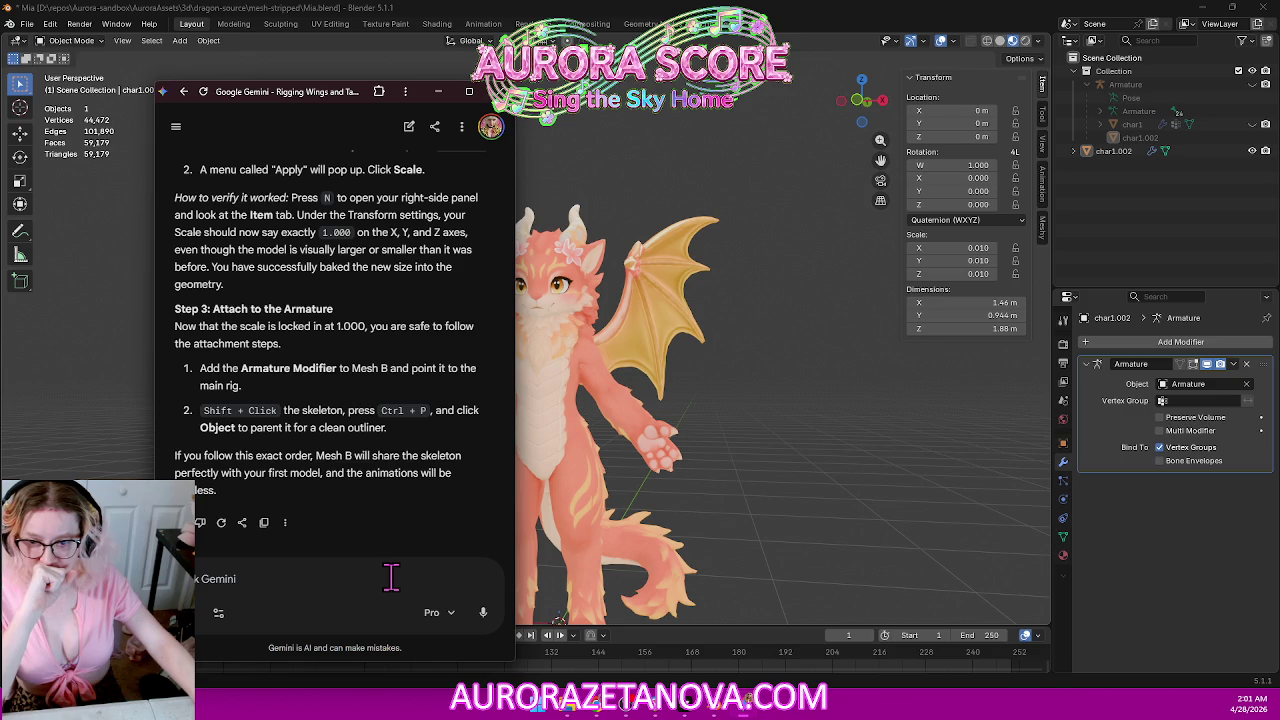
scroll(391, 540, up, 2)
scroll(400, 460, up, 1)
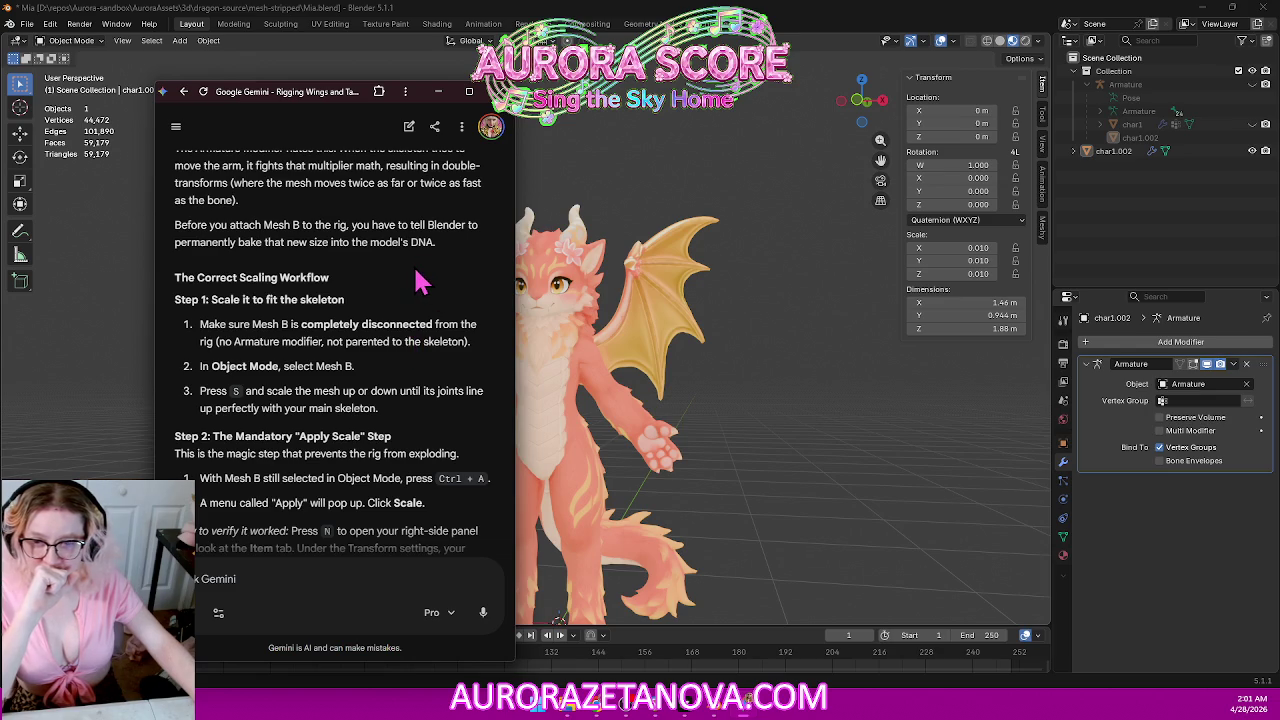
scroll(420, 282, down, 2)
click(28, 24)
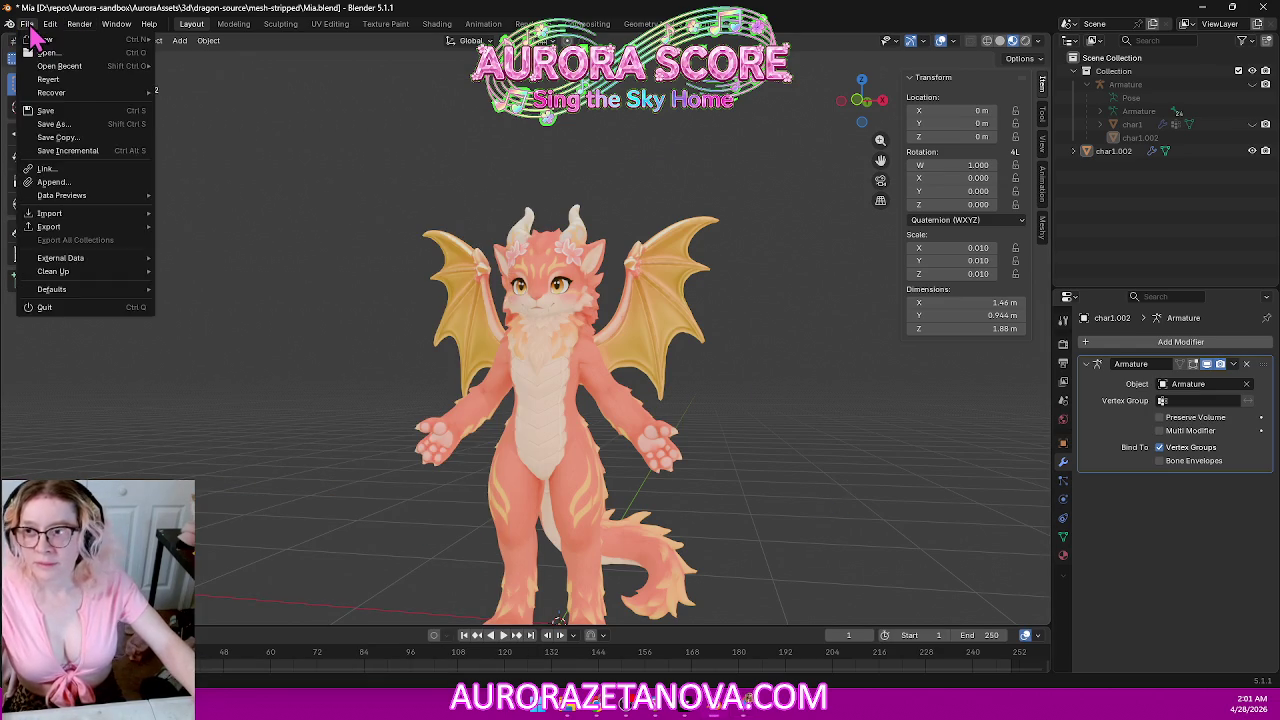
Start a General file without saving Mia.blend and delete the default camera, cube and light.
click(28, 24)
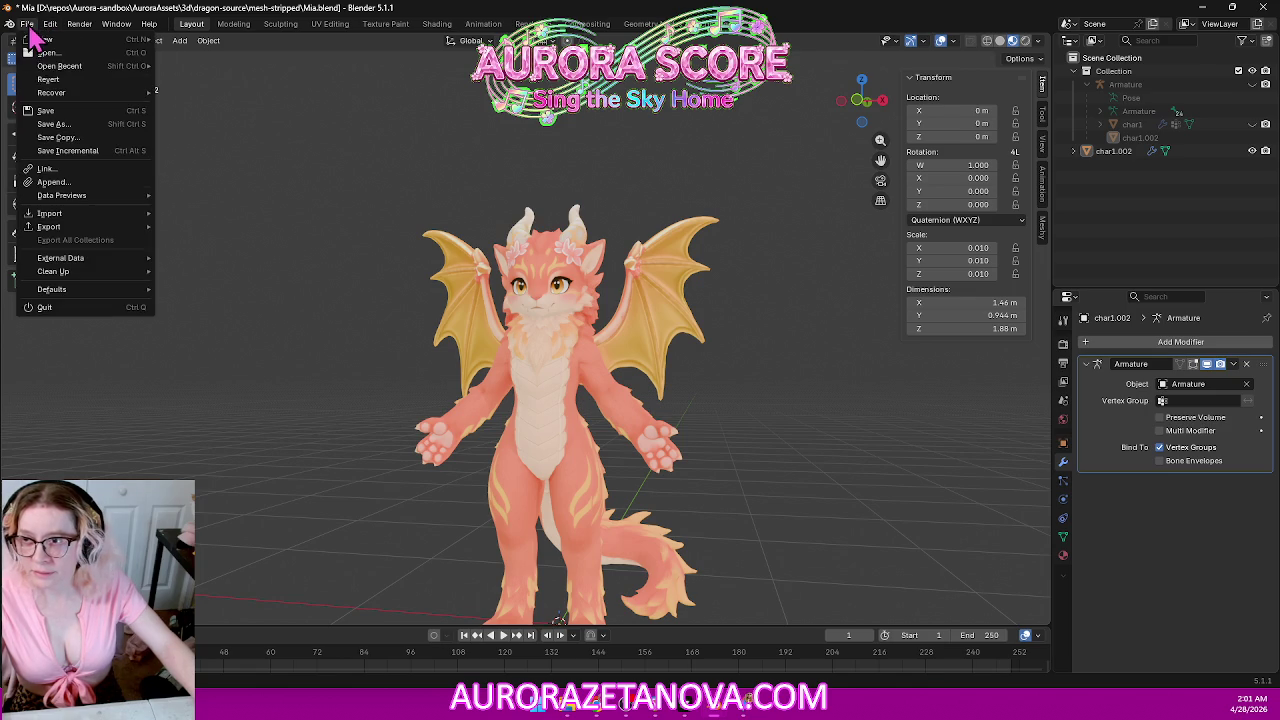
mouse_move(45, 39)
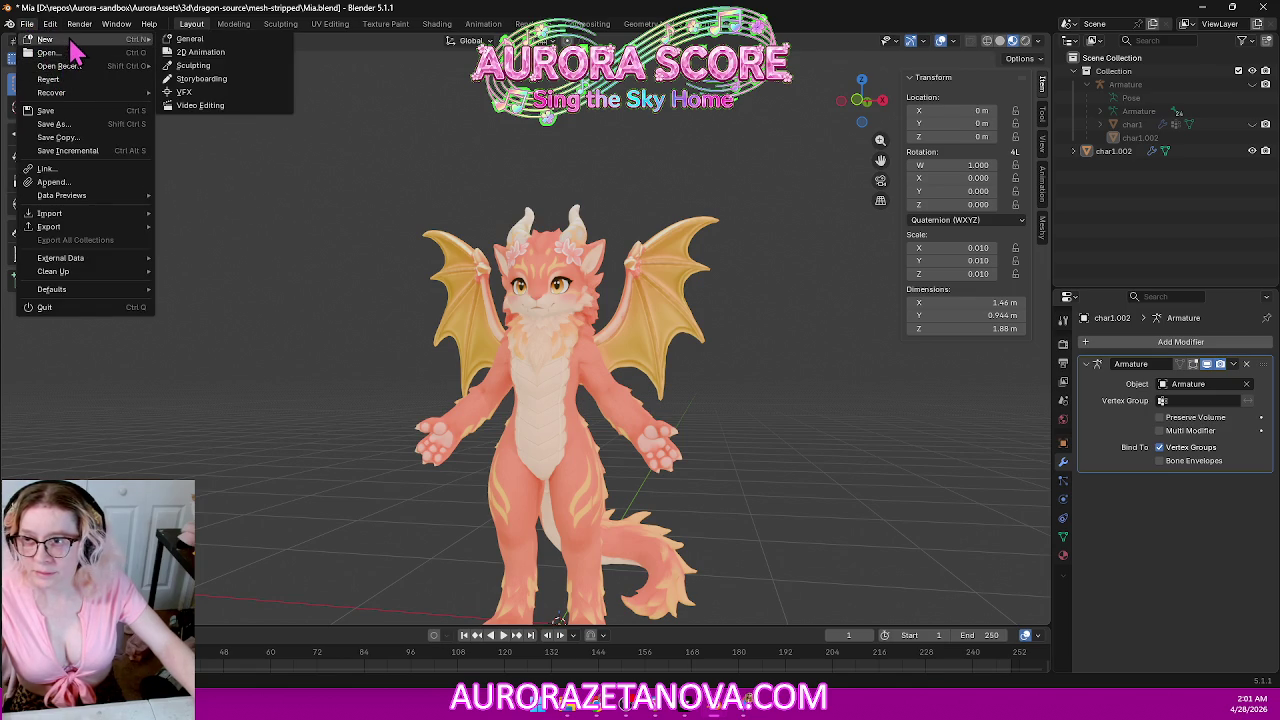
click(199, 44)
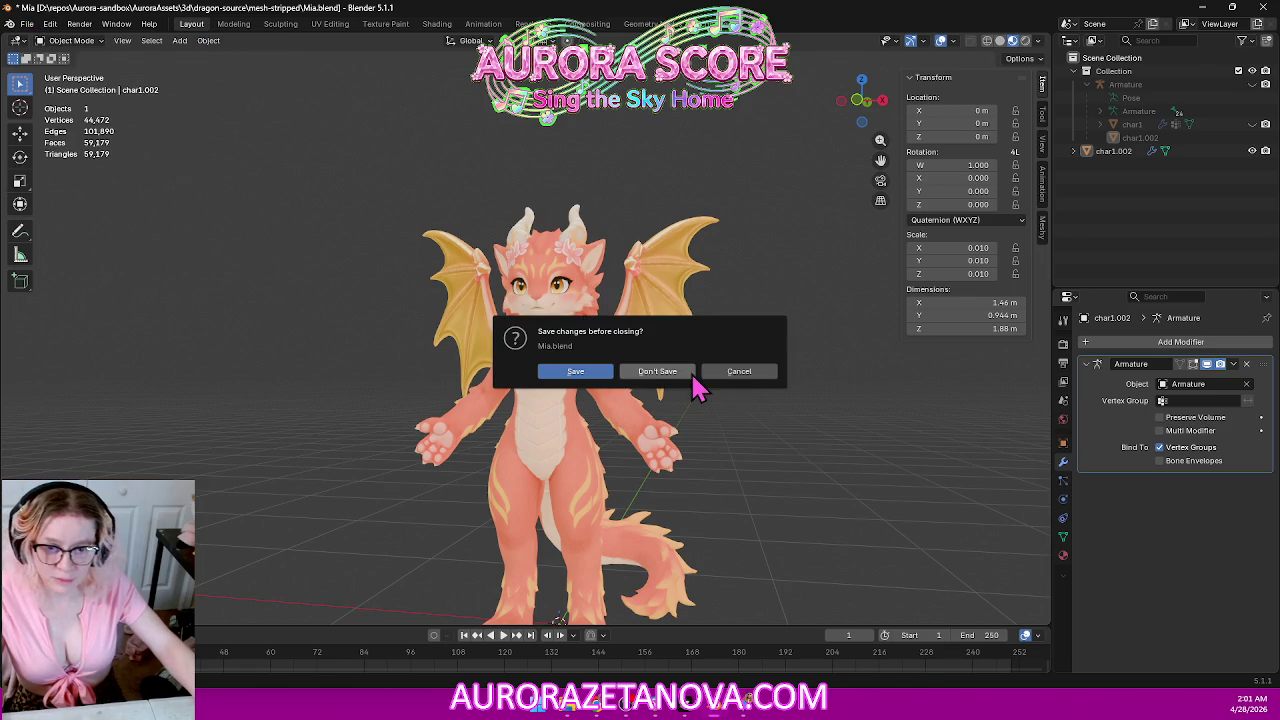
click(690, 372)
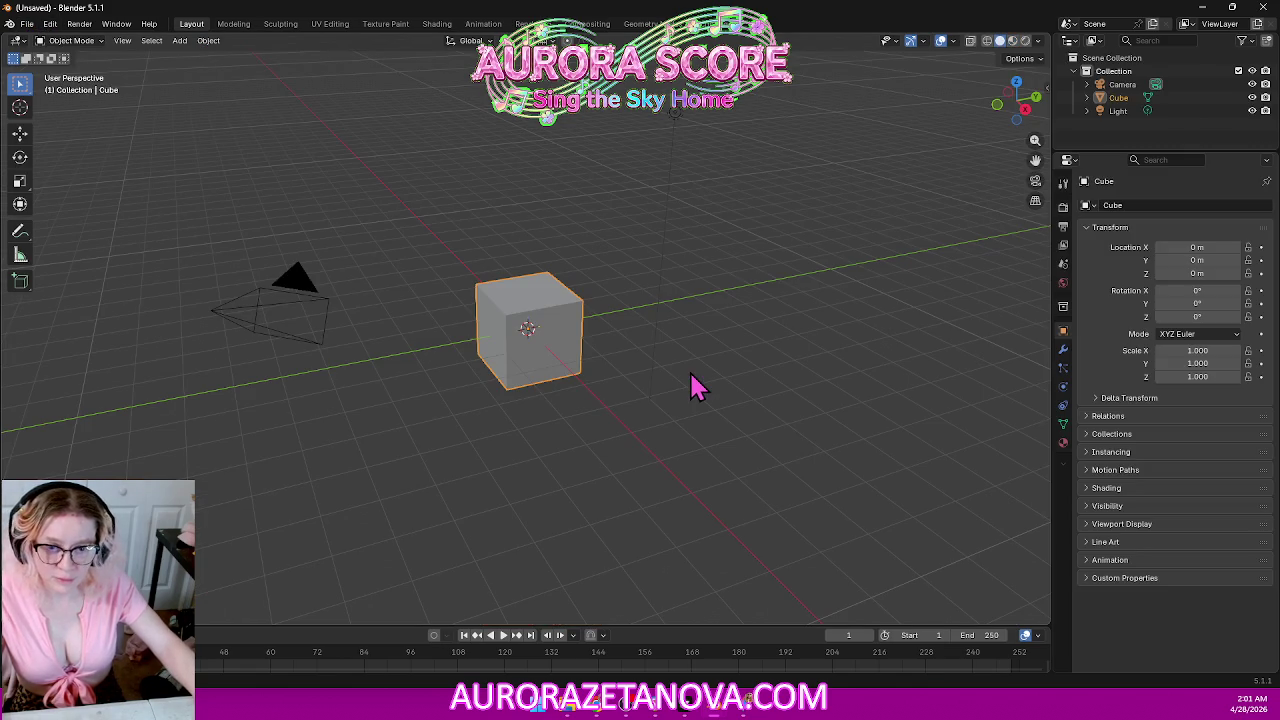
click(1122, 85)
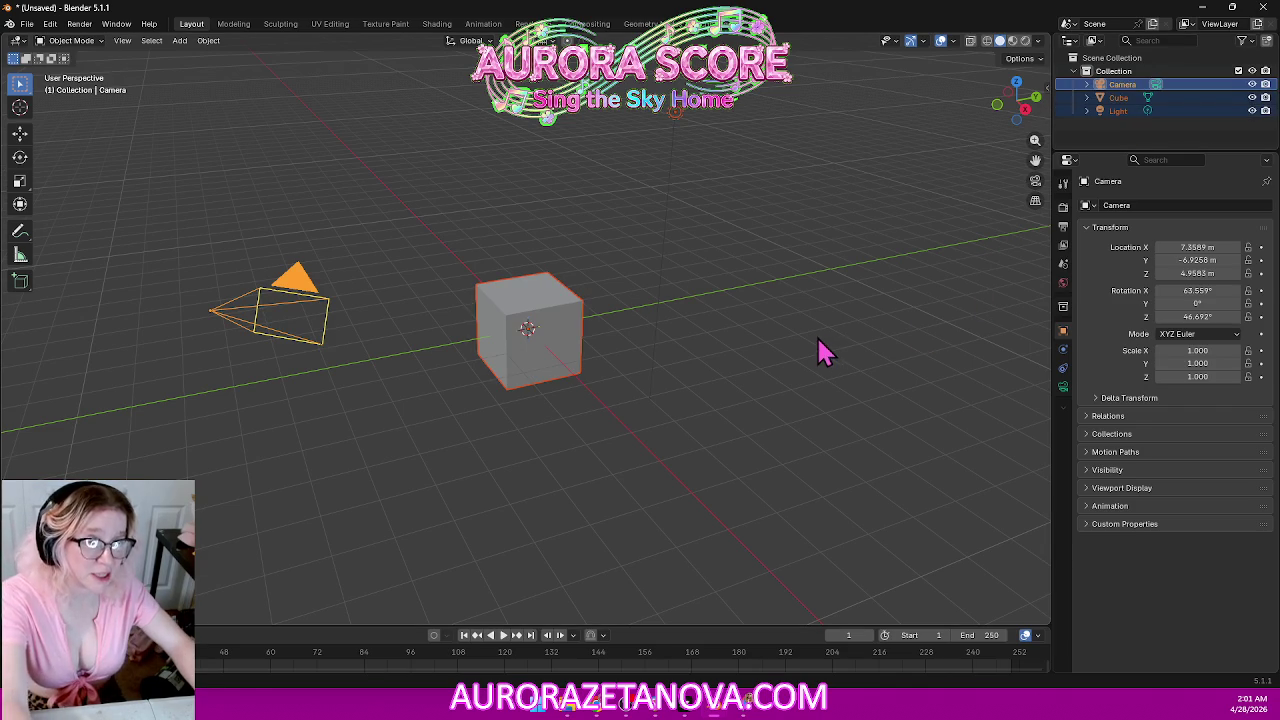
key(Delete)
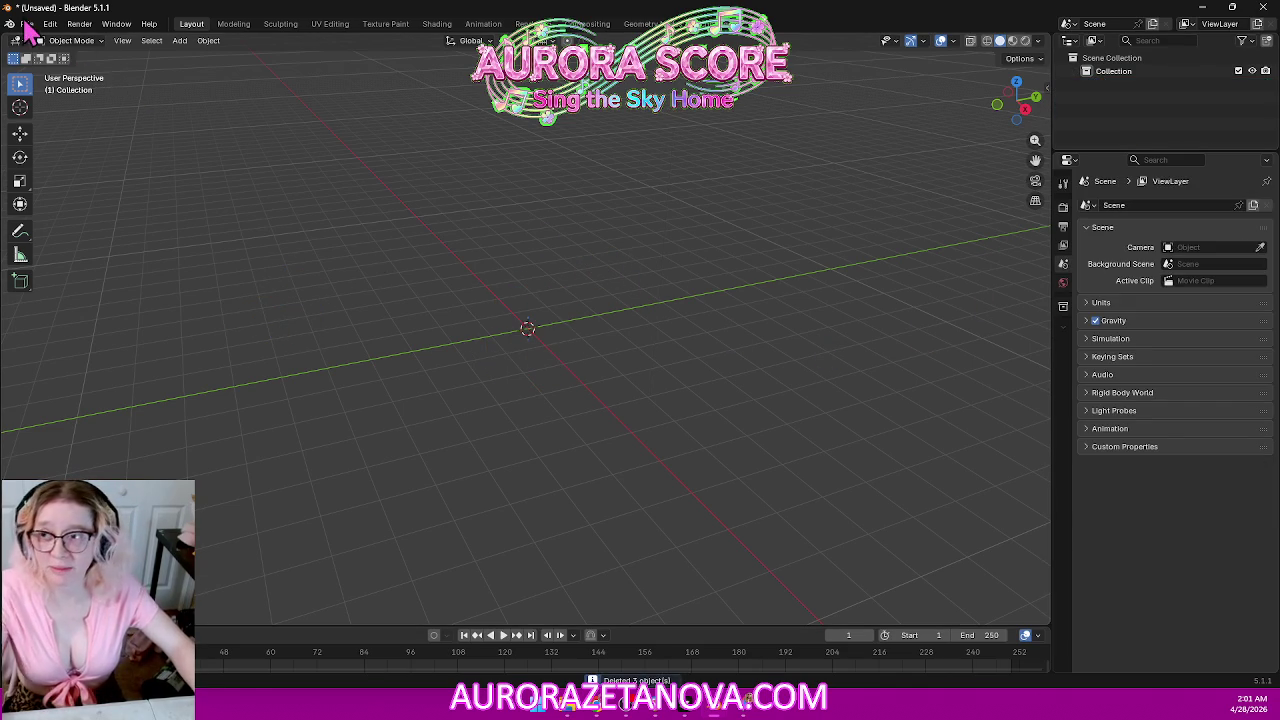
click(27, 24)
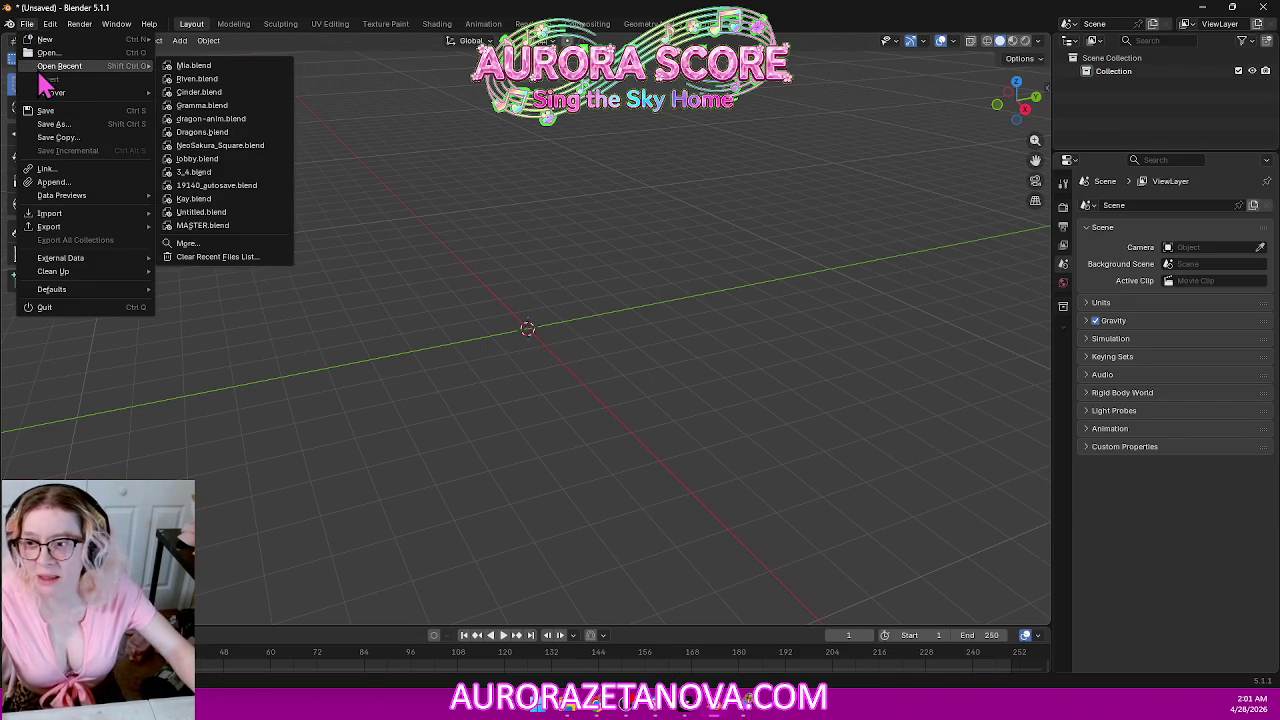
Import Meshy_AI_Gramma_biped_Character_output.glb from D:\Downloads\Meshy_AI_Gramma_biped via glTF 2.0.
mouse_move(50, 213)
click(250, 350)
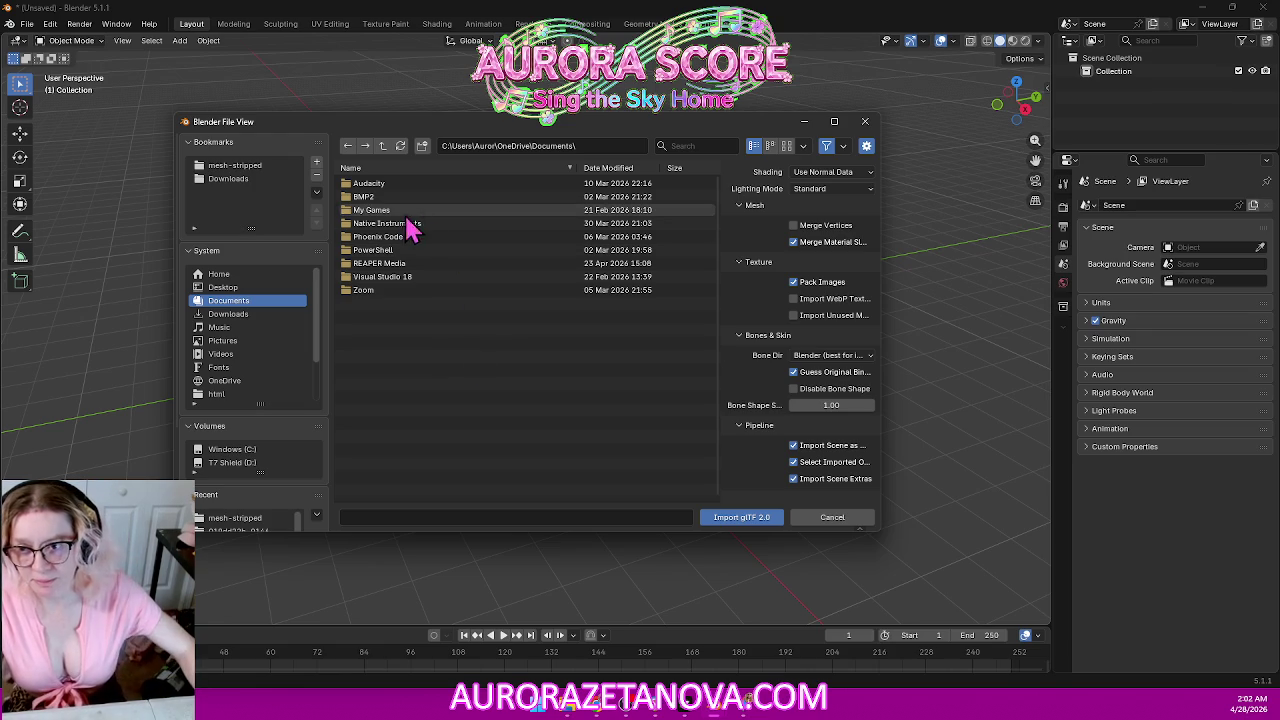
click(240, 180)
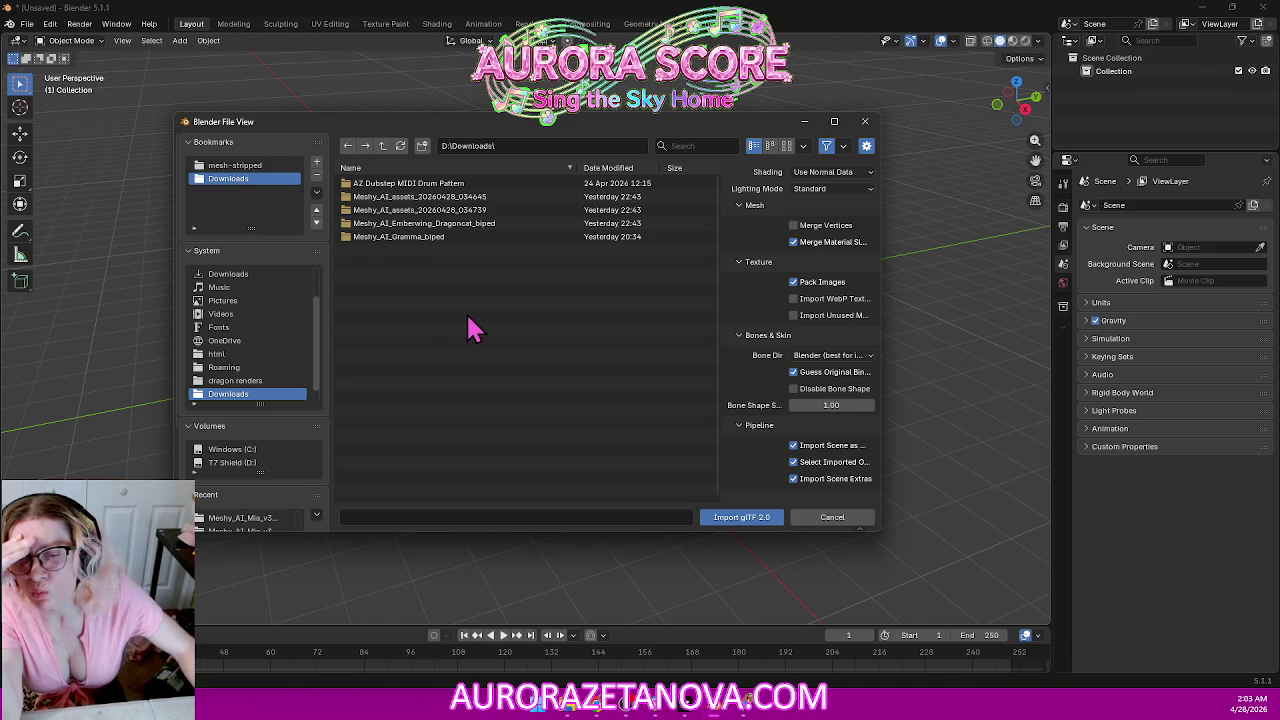
double_click(425, 240)
click(426, 189)
double_click(424, 190)
double_click(490, 190)
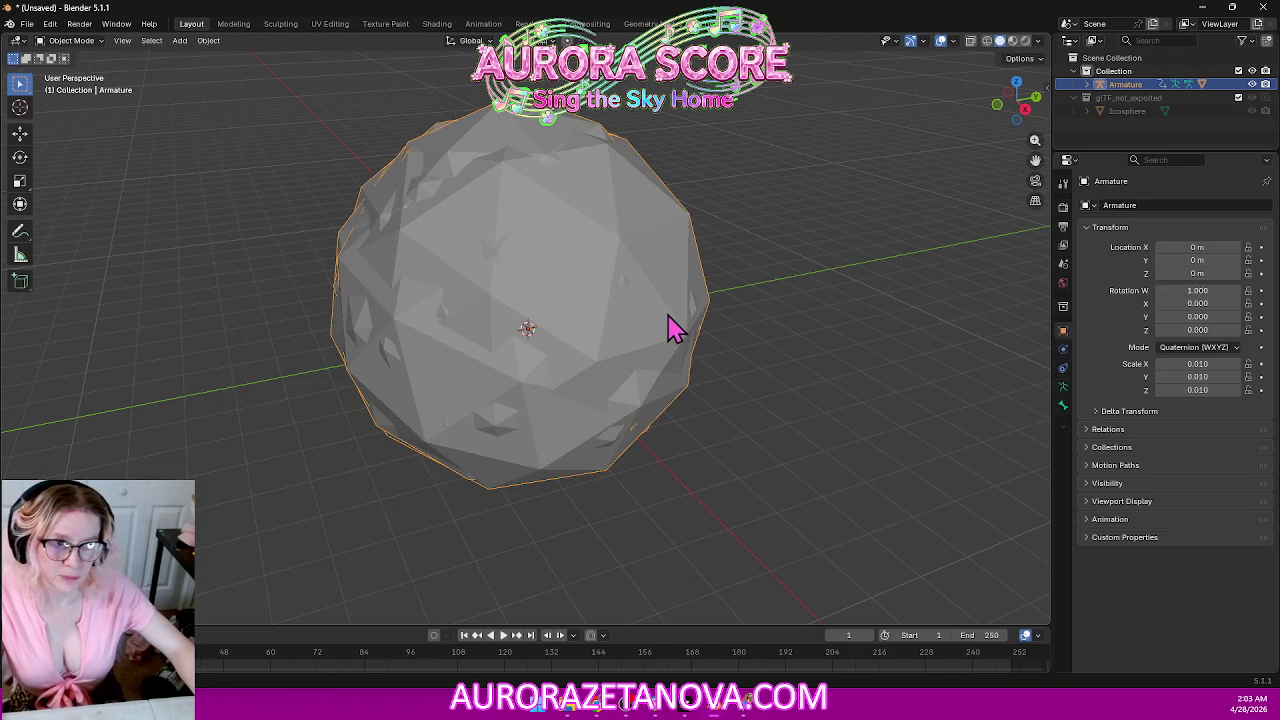
Hide the enclosing sphere and frame the imported dragon from the front.
click(1253, 84)
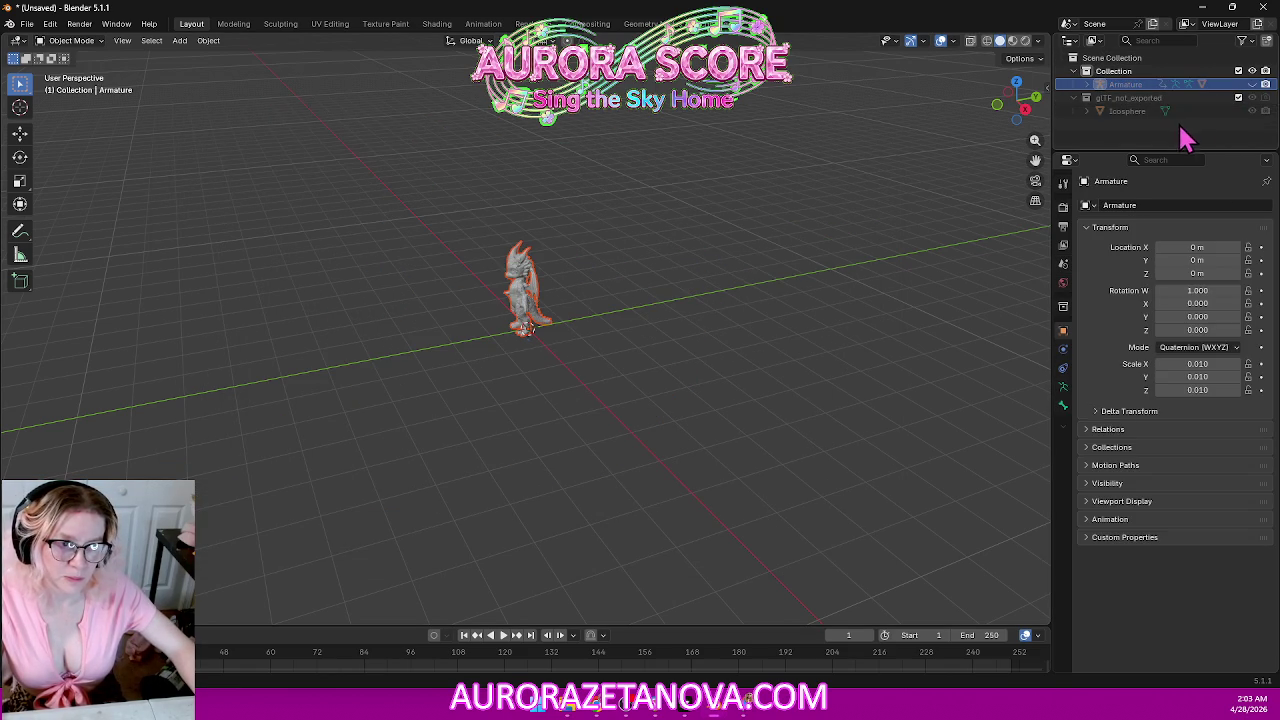
mouse_move(443, 391)
middle_down()
mouse_move(509, 394)
mouse_move(510, 372)
mouse_move(529, 366)
middle_up()
click(793, 380)
scroll(750, 365, up, 2)
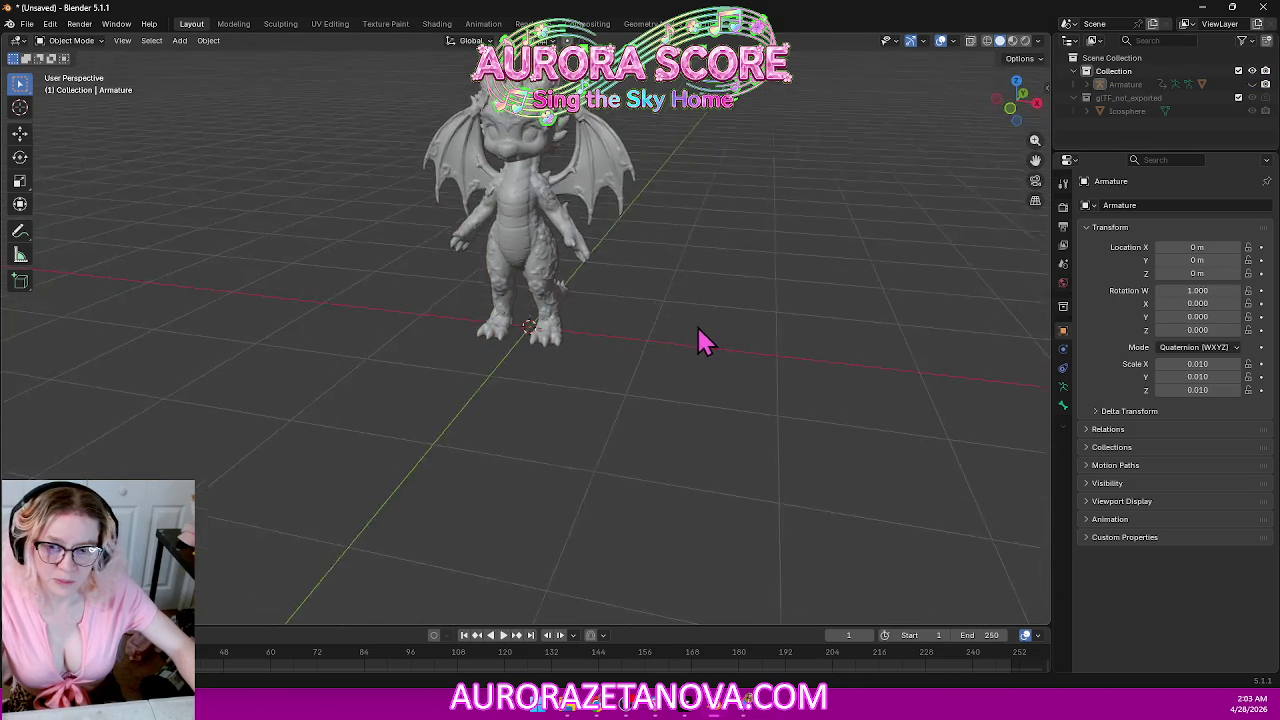
scroll(725, 335, up, 1)
mouse_move(723, 334)
middle_down()
mouse_move(757, 200)
mouse_move(749, 286)
middle_up()
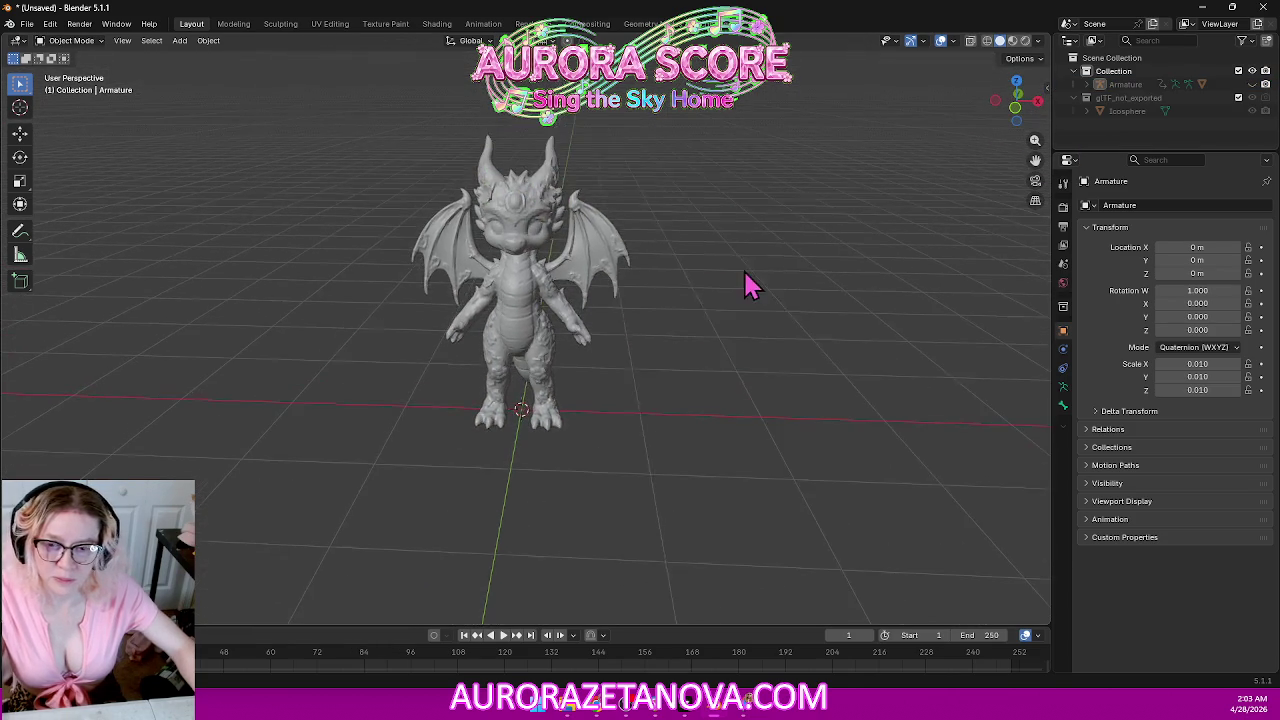
Start a new glTF 2.0 import from the File > Import menu.
click(26, 26)
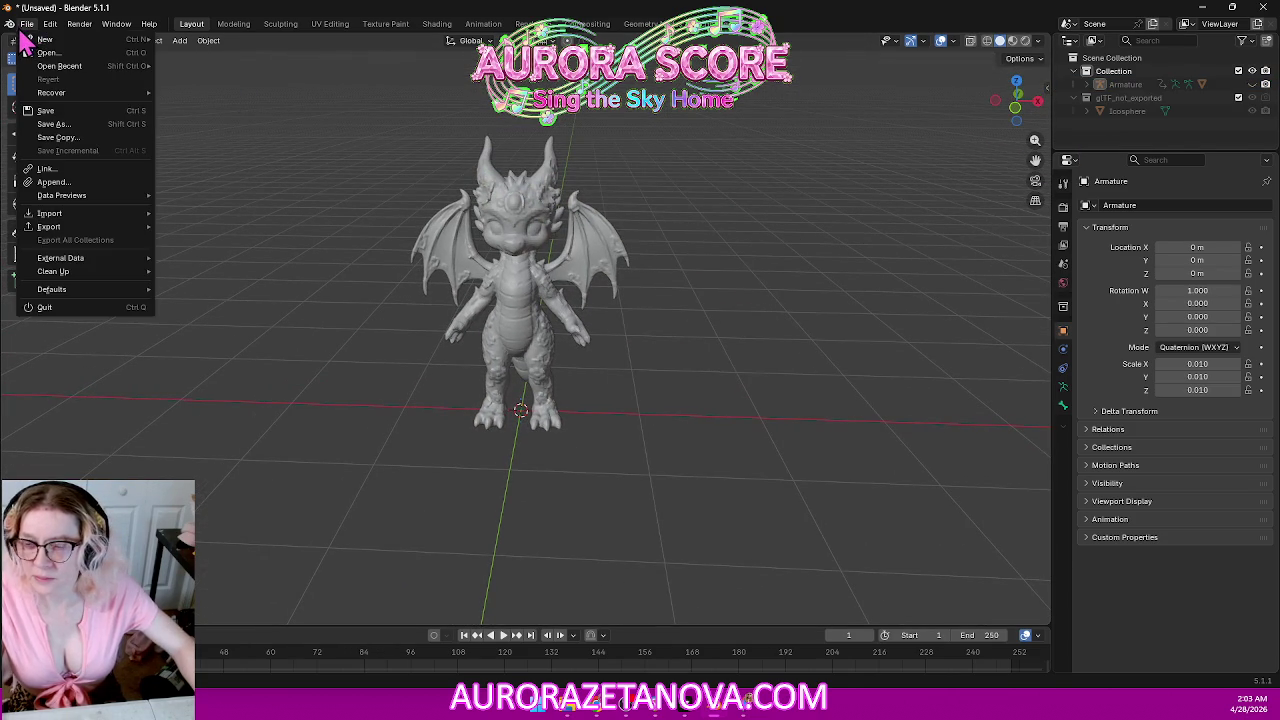
click(26, 25)
click(29, 28)
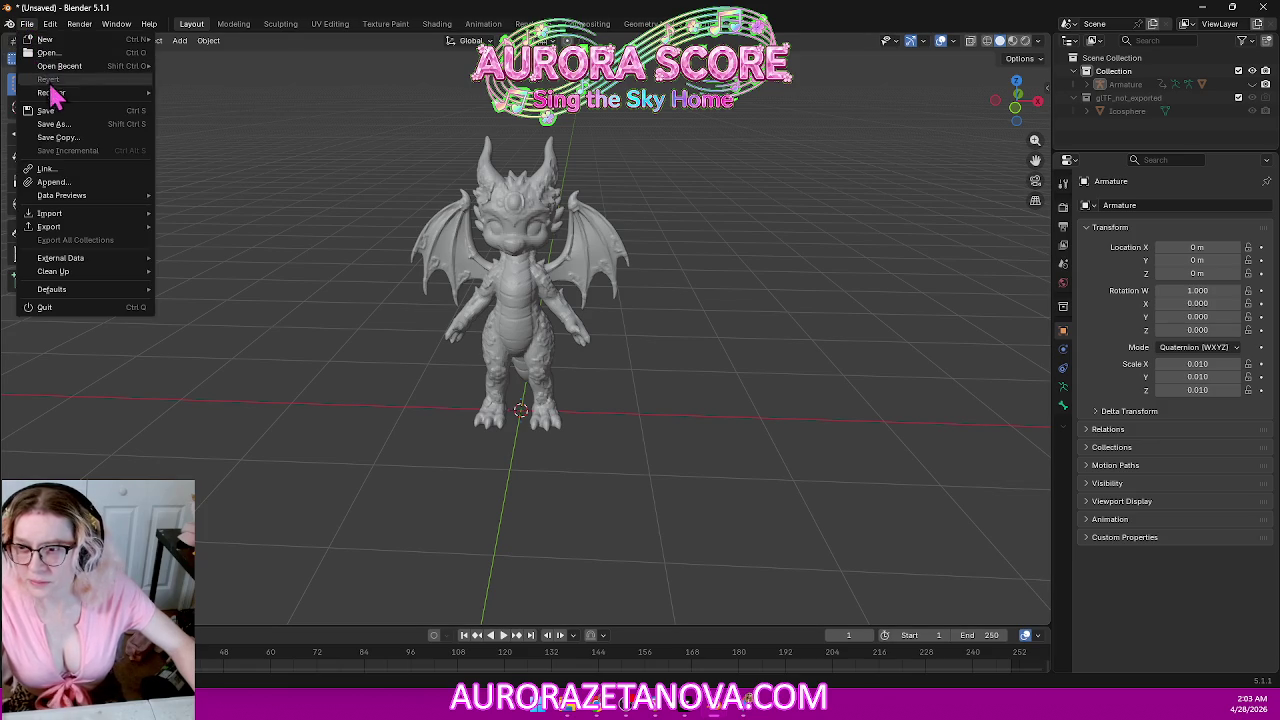
mouse_move(49, 213)
click(213, 347)
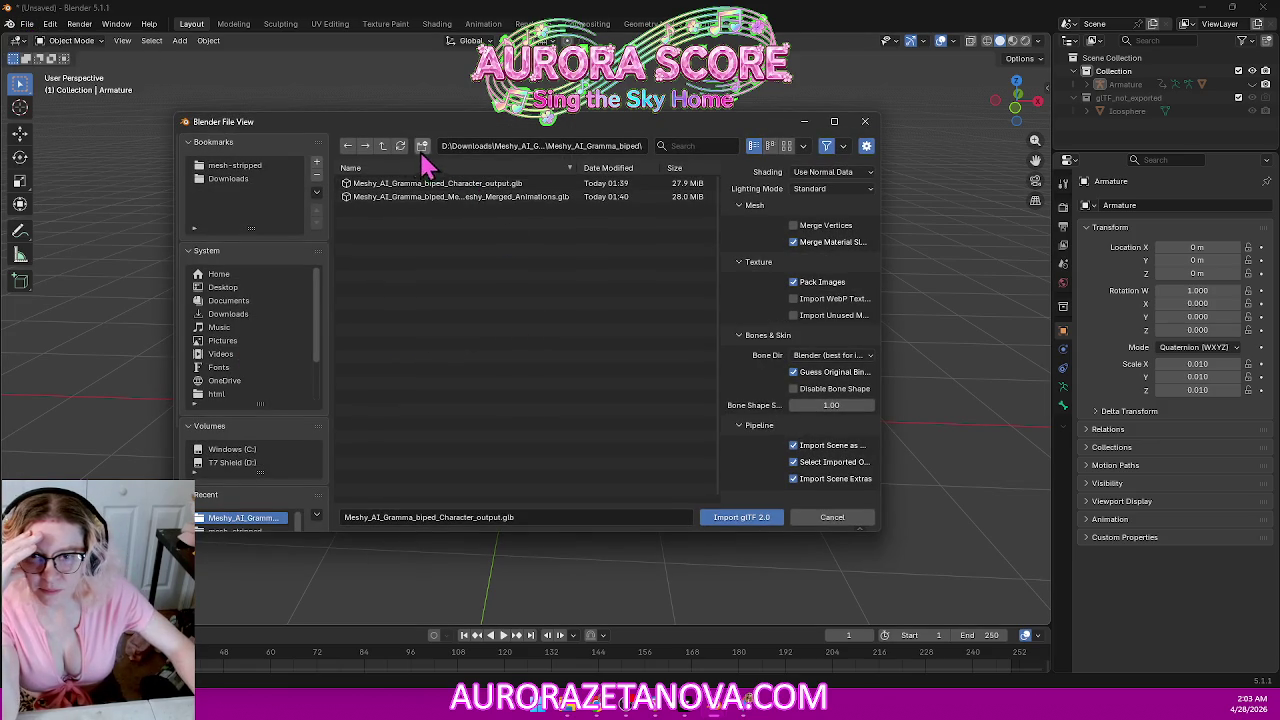
Import Character_output.glb from D:\Downloads\Meshy_AI_Emberwing_Dragoncat_biped and hide its Icosphere.001.
click(384, 147)
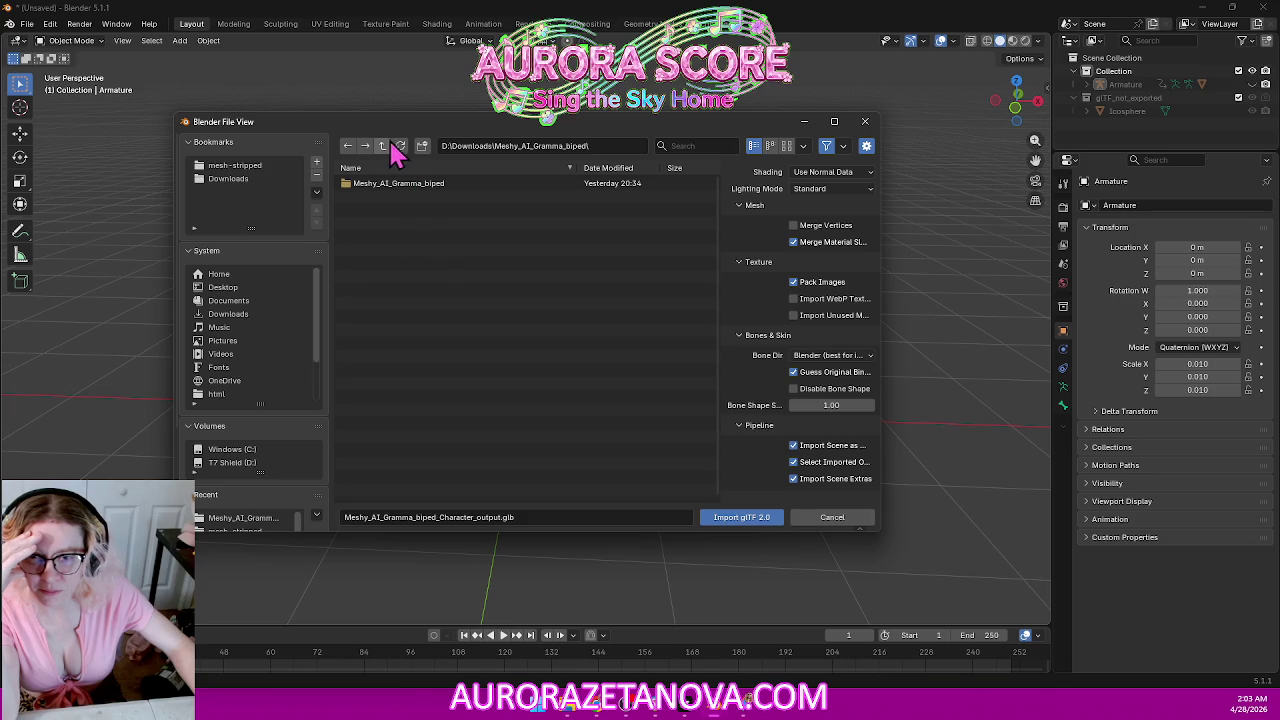
click(383, 147)
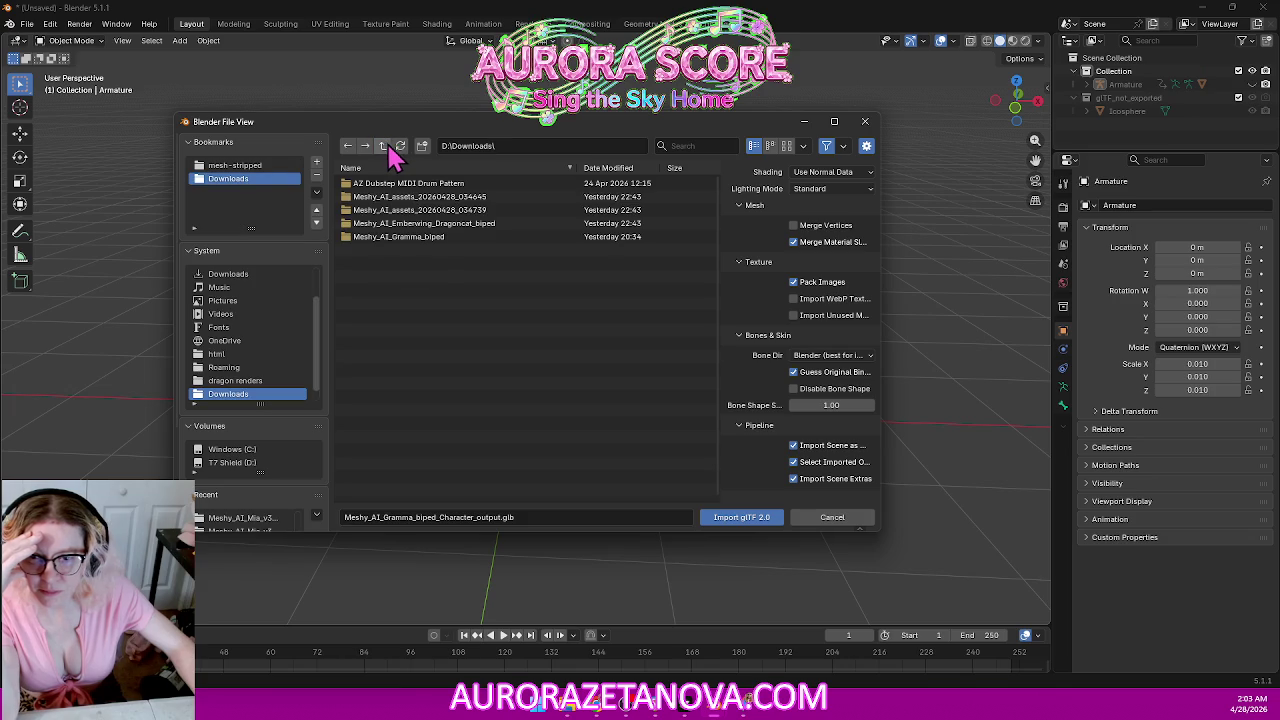
click(495, 226)
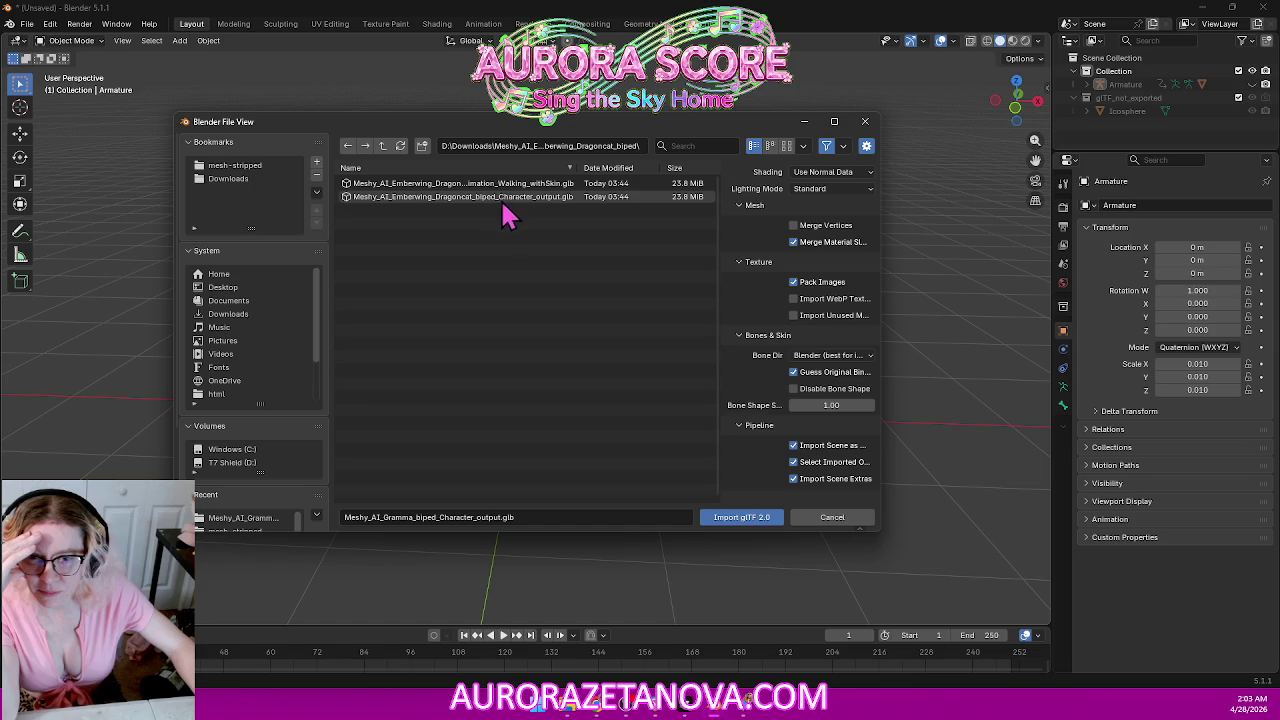
double_click(514, 196)
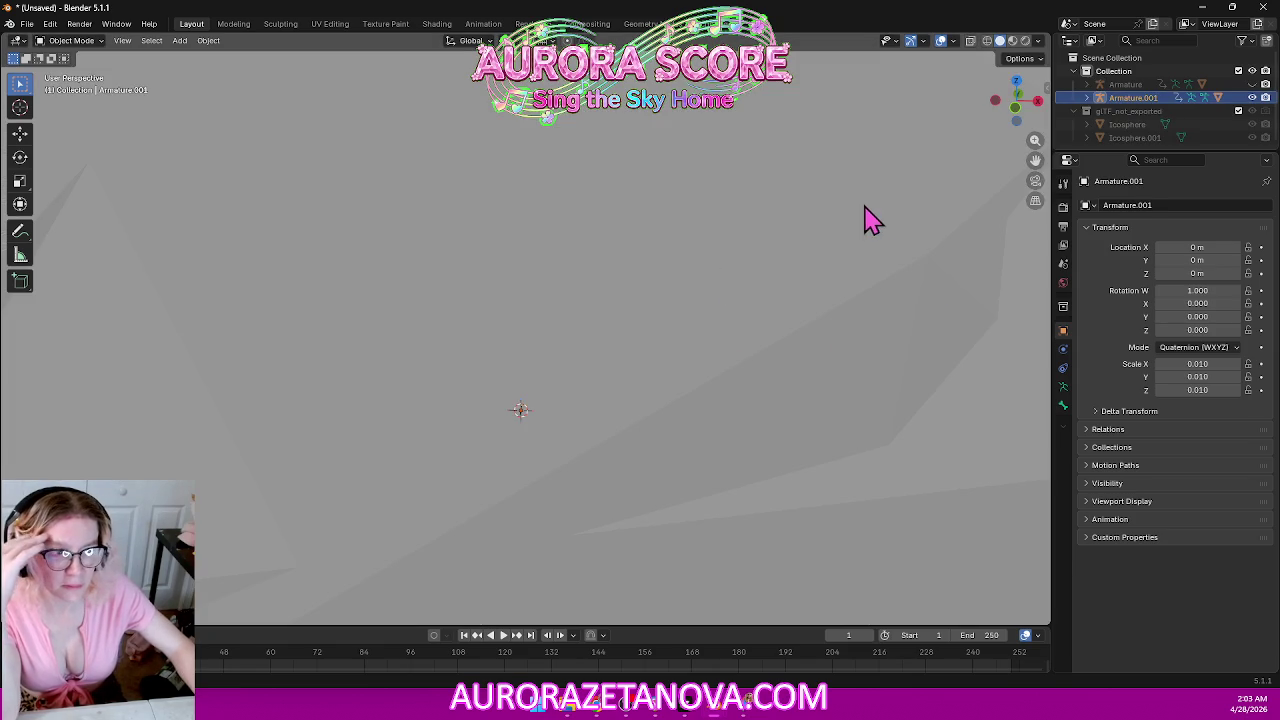
click(1252, 98)
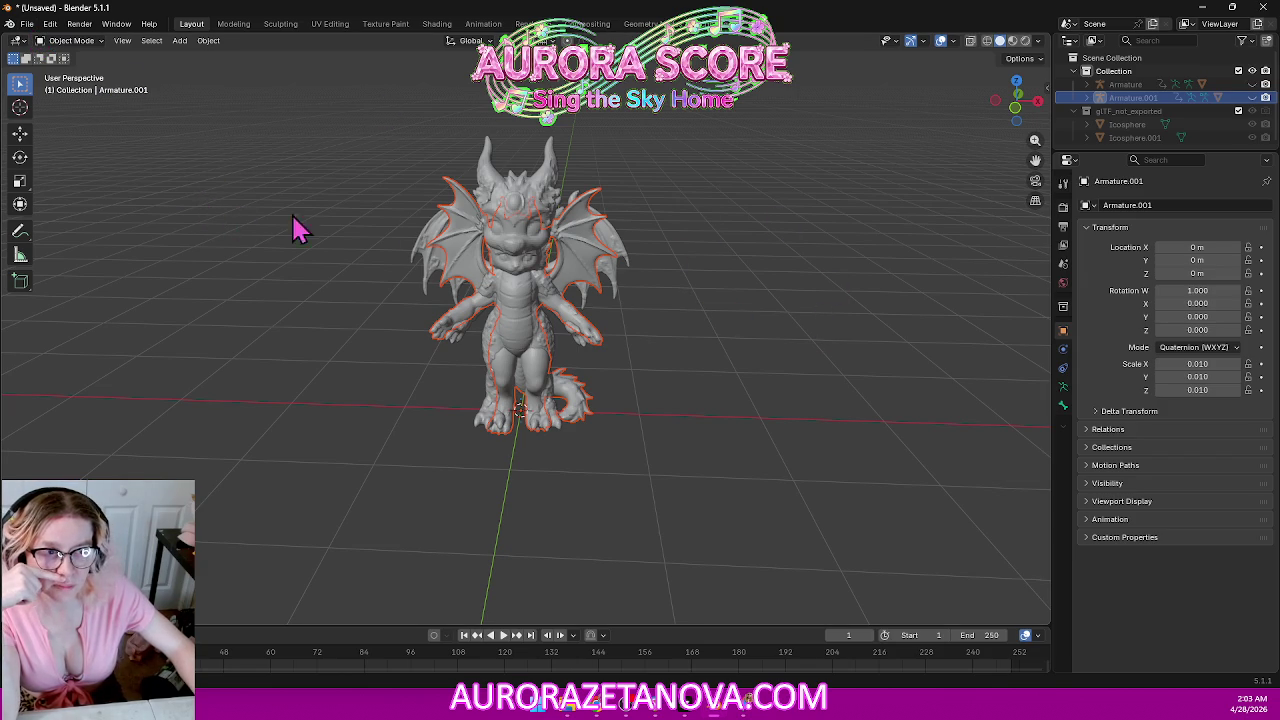
Zoom out, collapse the glTF_not_exported collection, and deselect Armature.001.
scroll(414, 257, down, 1)
scroll(420, 258, down, 2)
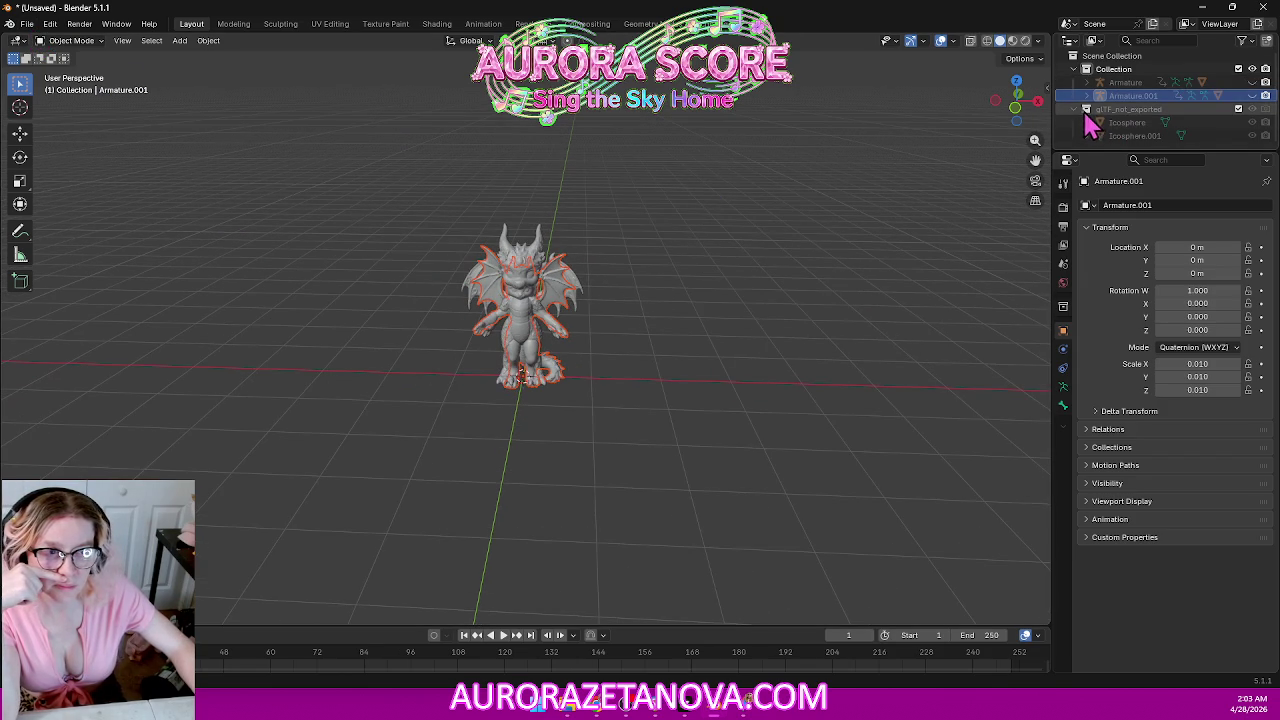
click(1086, 110)
click(1150, 134)
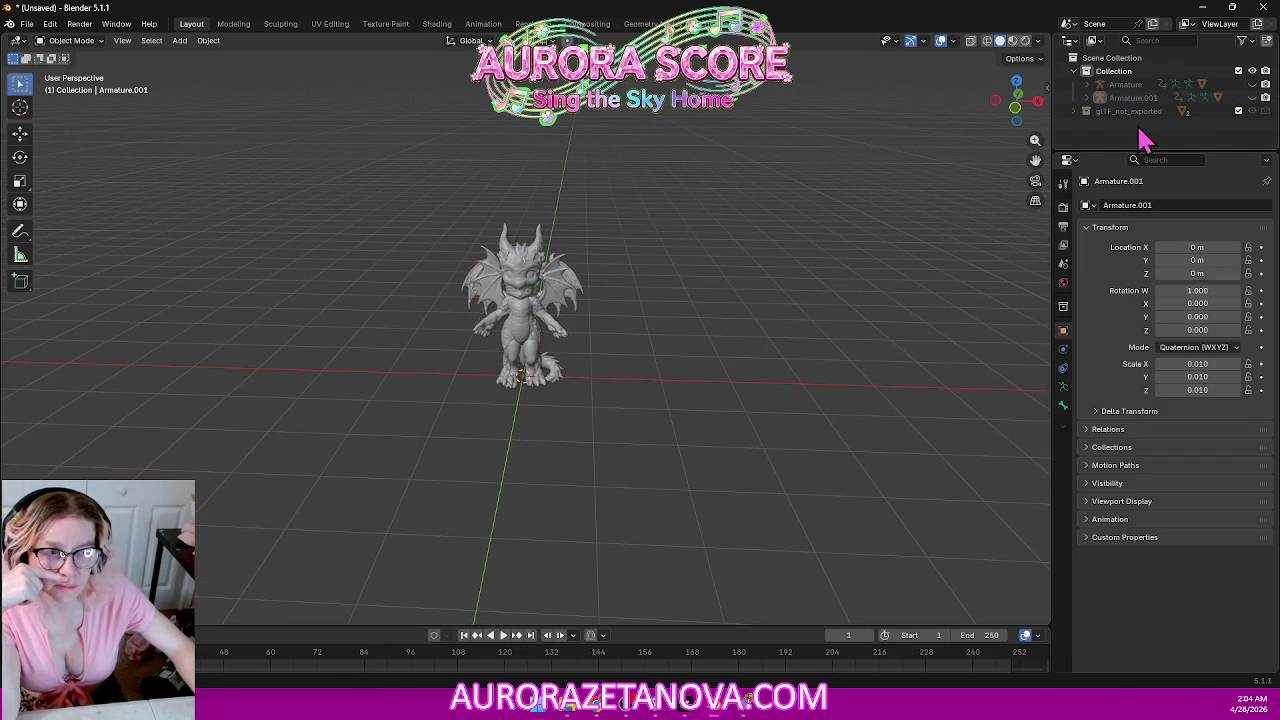
click(27, 24)
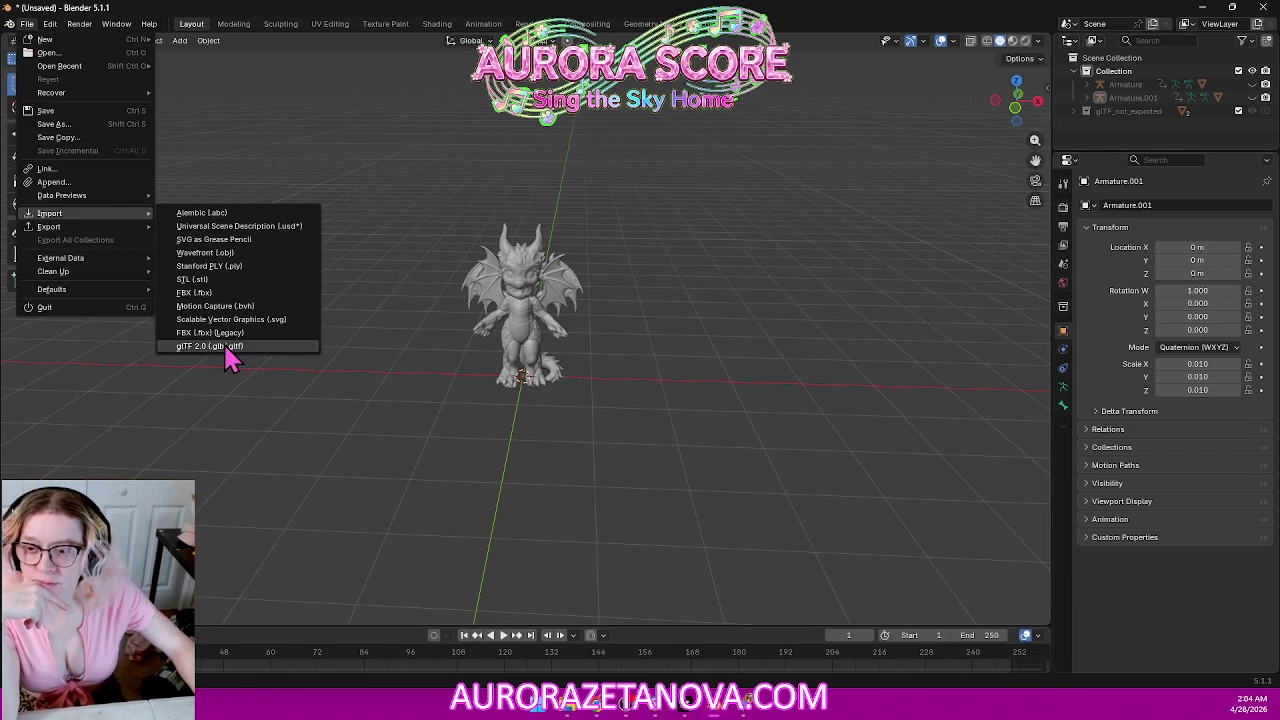
Import the Walking GLB from the first 019dd22b folder as Armature.002 and hide its oversized mesh.
mouse_move(49, 213)
click(226, 349)
click(382, 148)
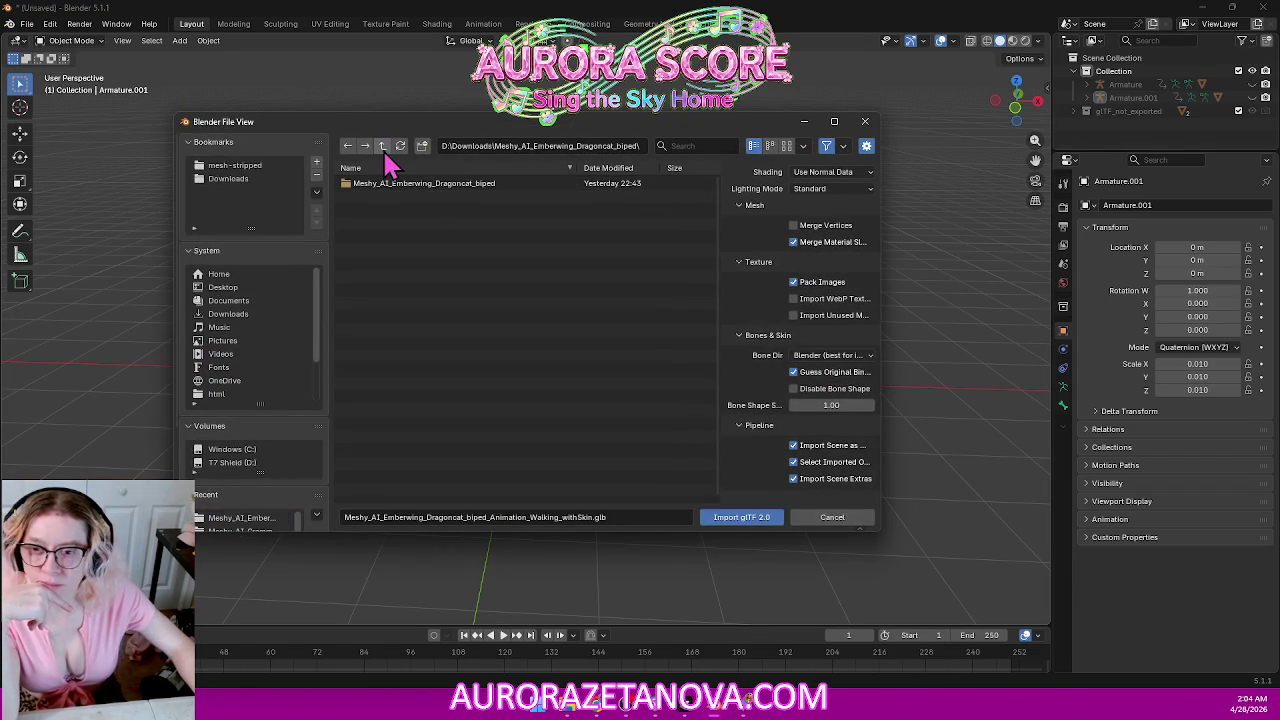
click(382, 148)
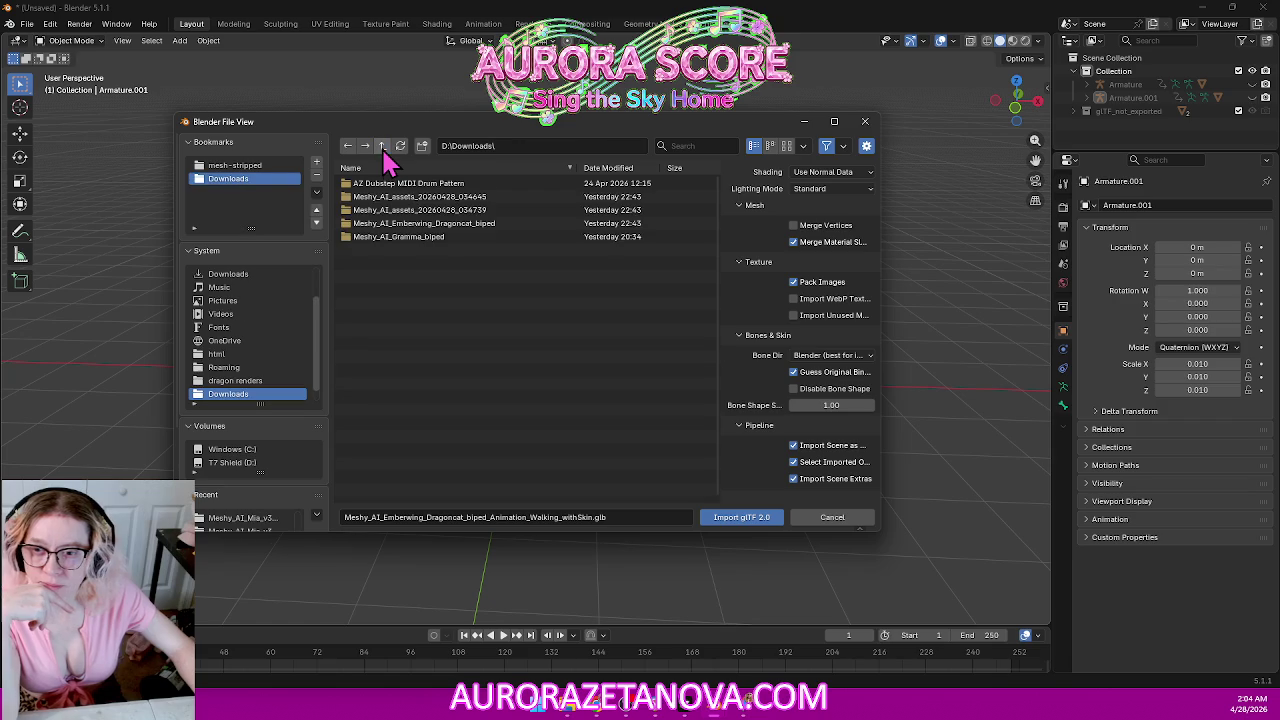
click(457, 223)
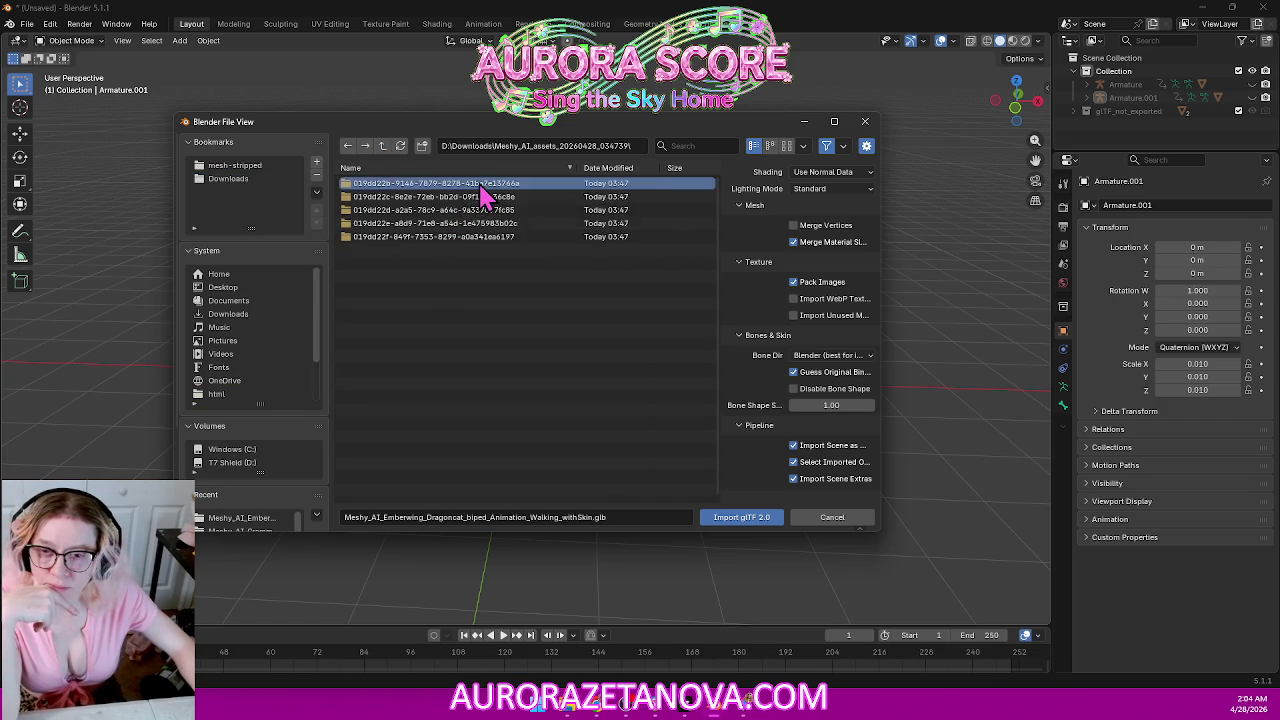
click(482, 186)
double_click(480, 186)
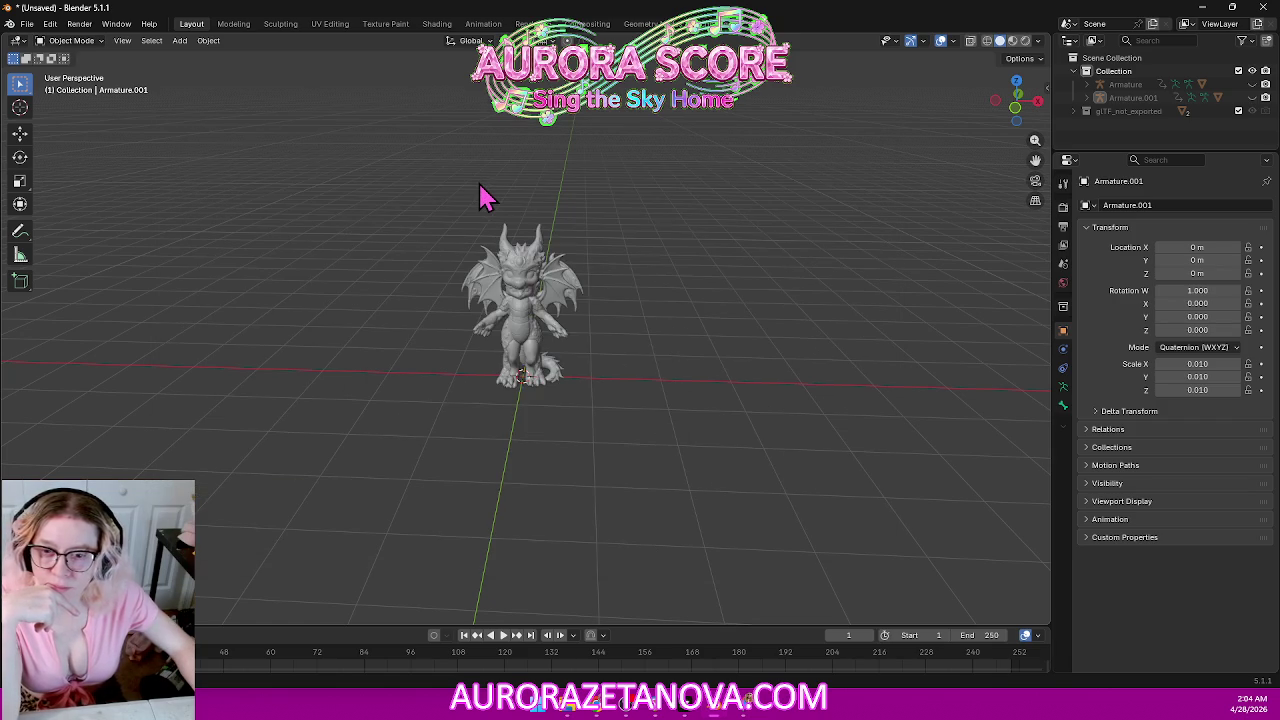
key(KP_Decimal)
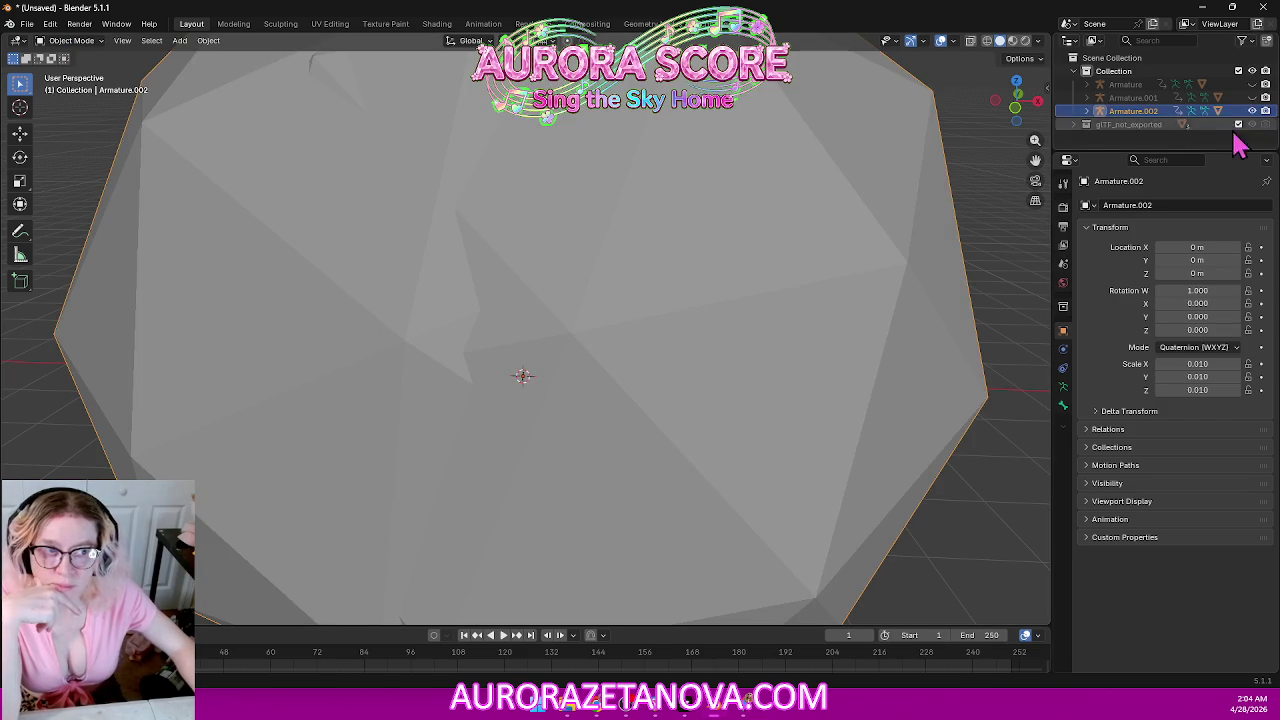
click(1252, 111)
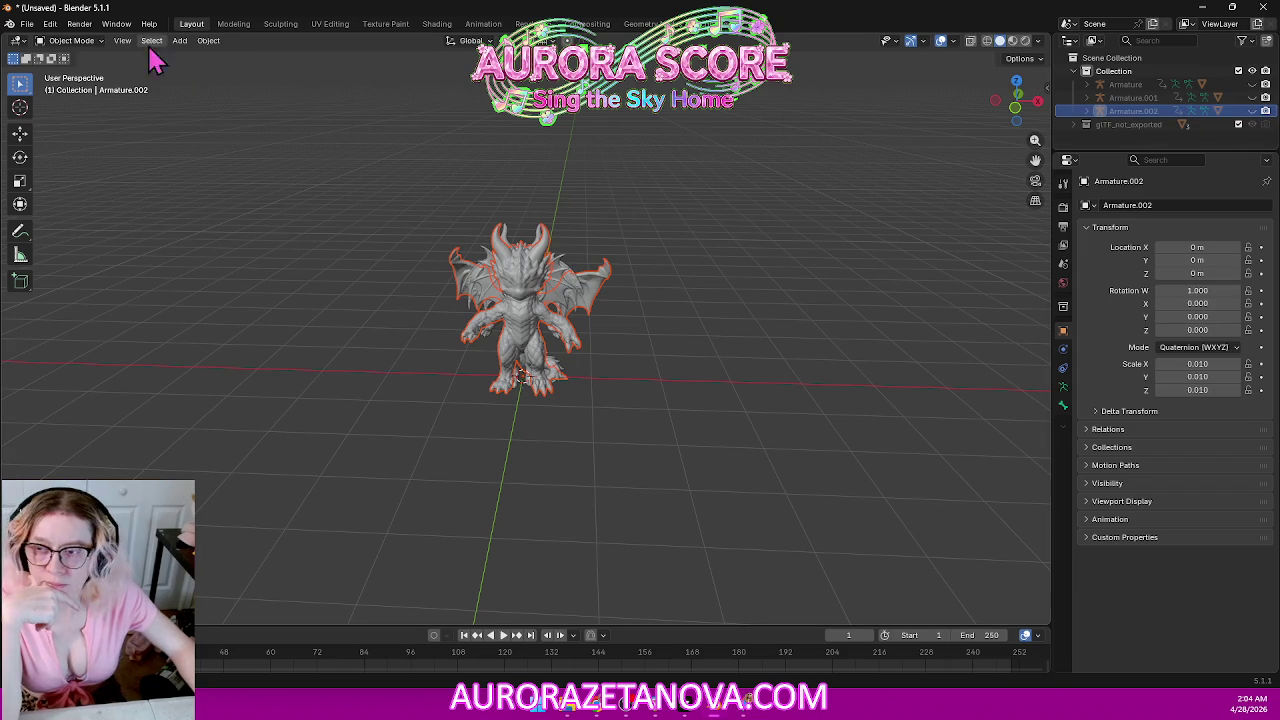
click(27, 24)
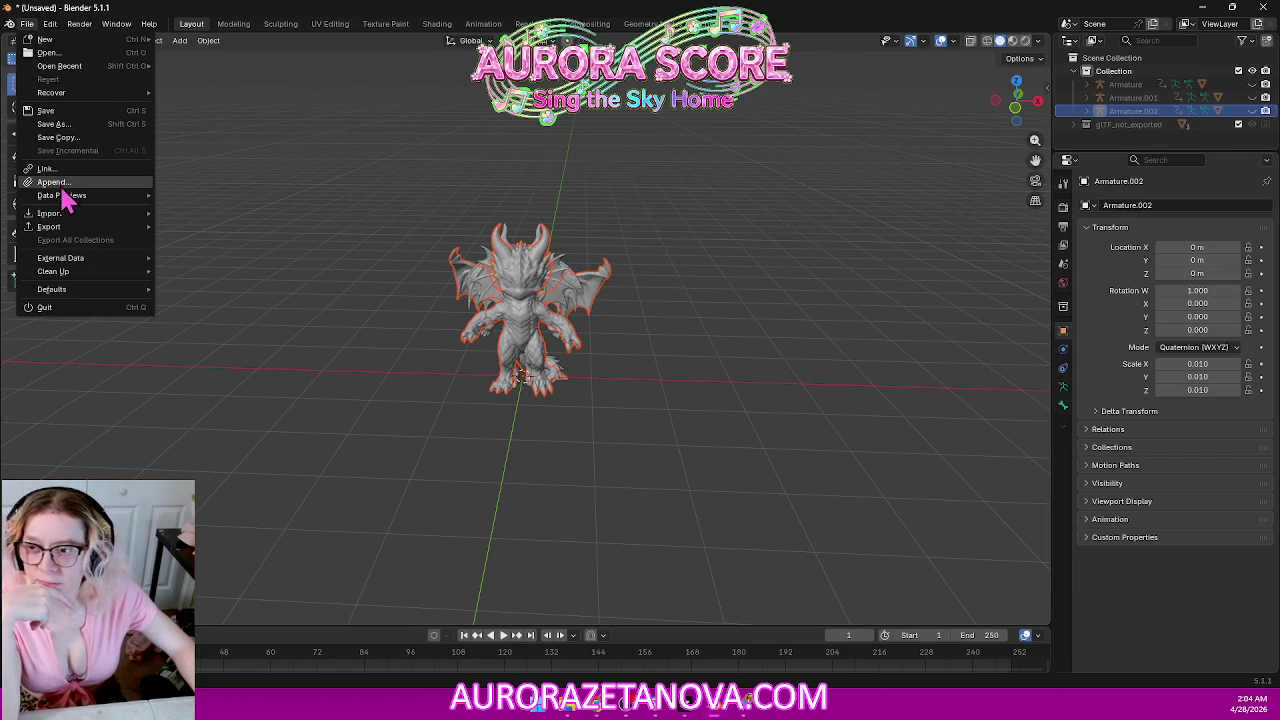
mouse_move(50, 213)
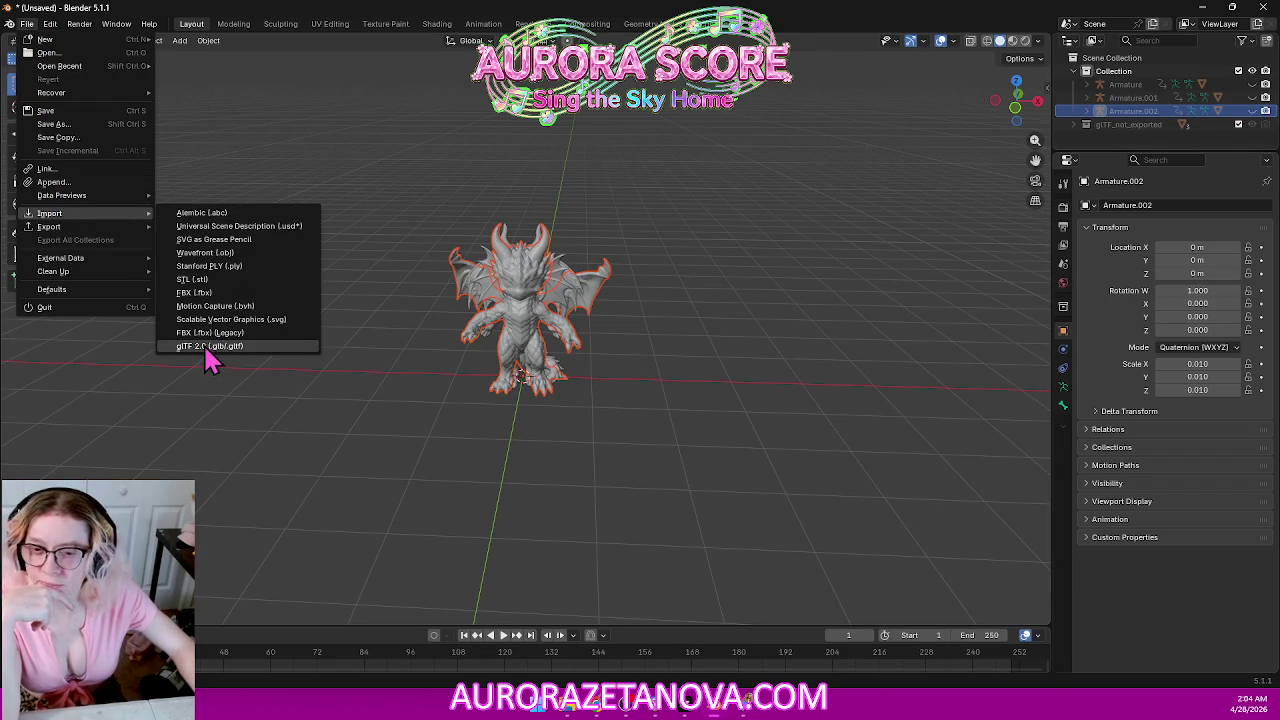
Import the second dragon folder's Walking GLB, hide its big mesh, and inspect it from all sides.
click(208, 346)
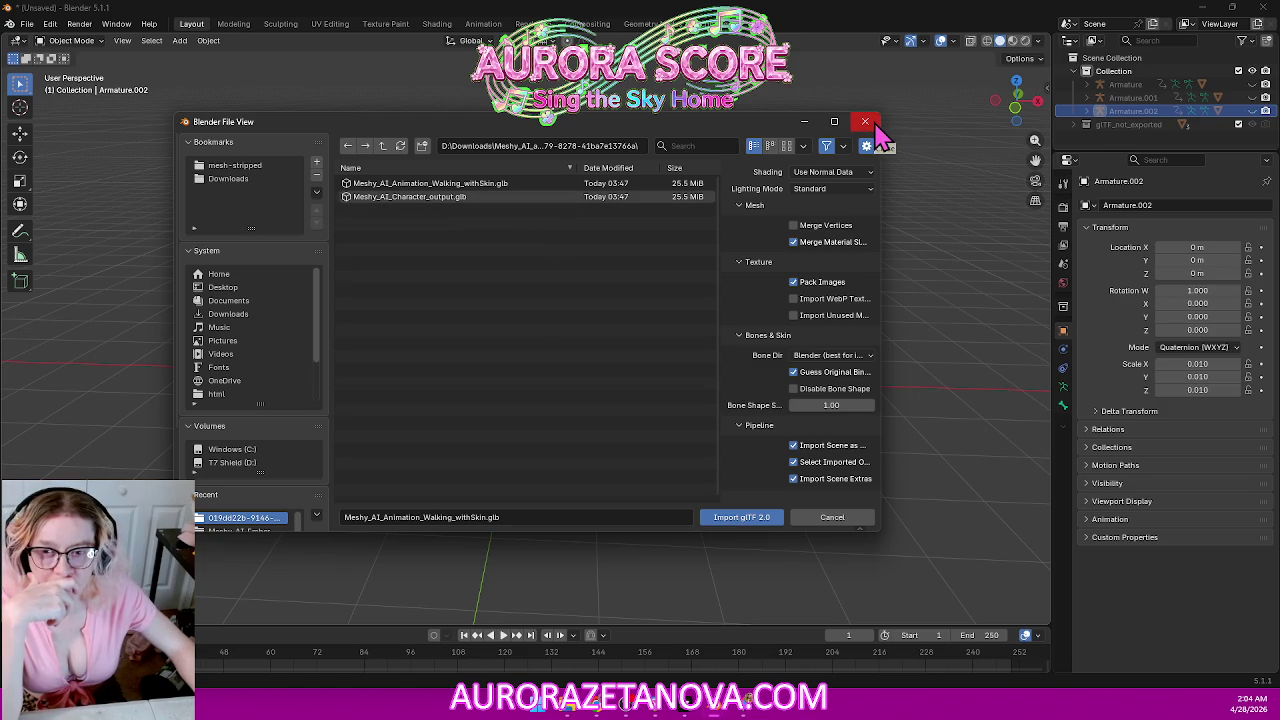
click(386, 150)
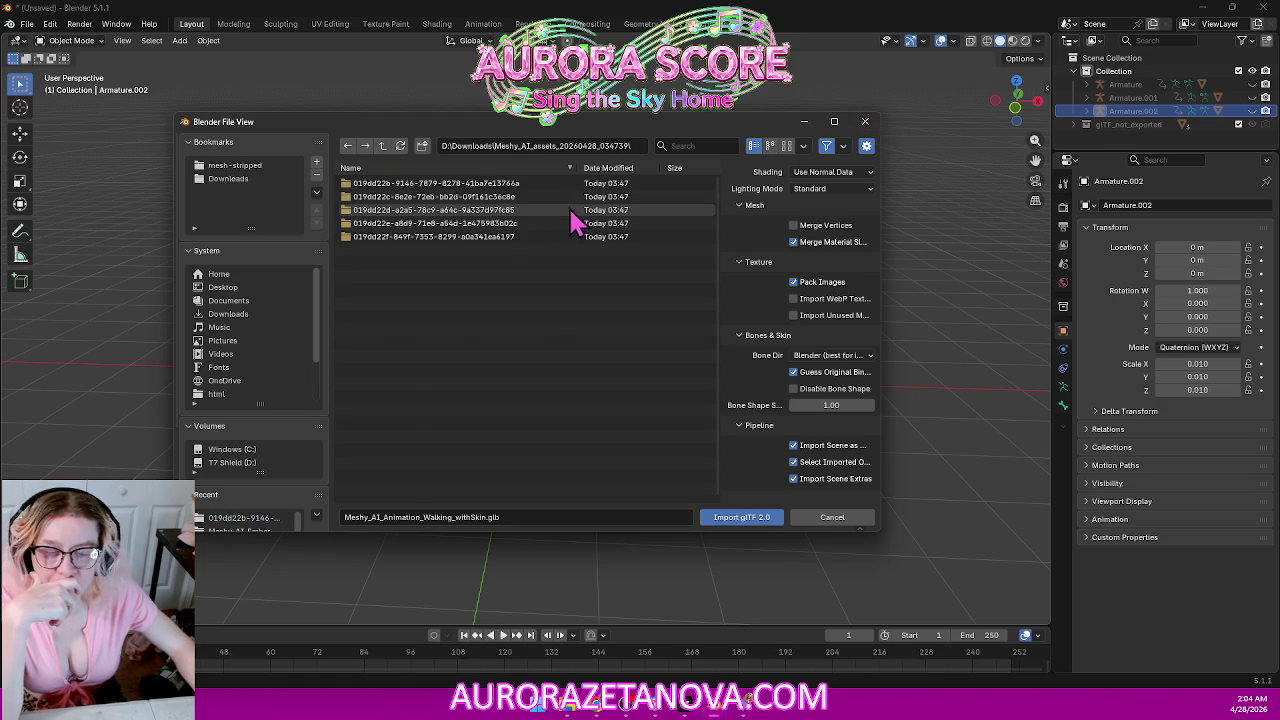
double_click(565, 197)
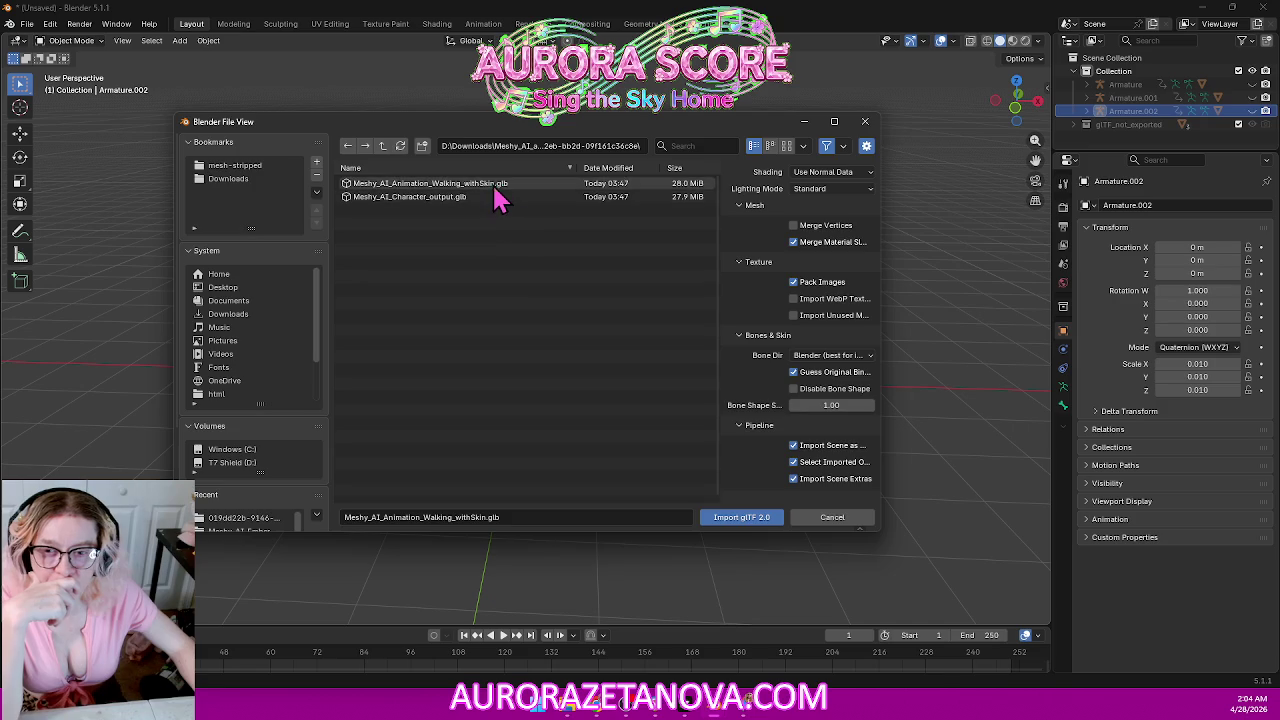
double_click(495, 185)
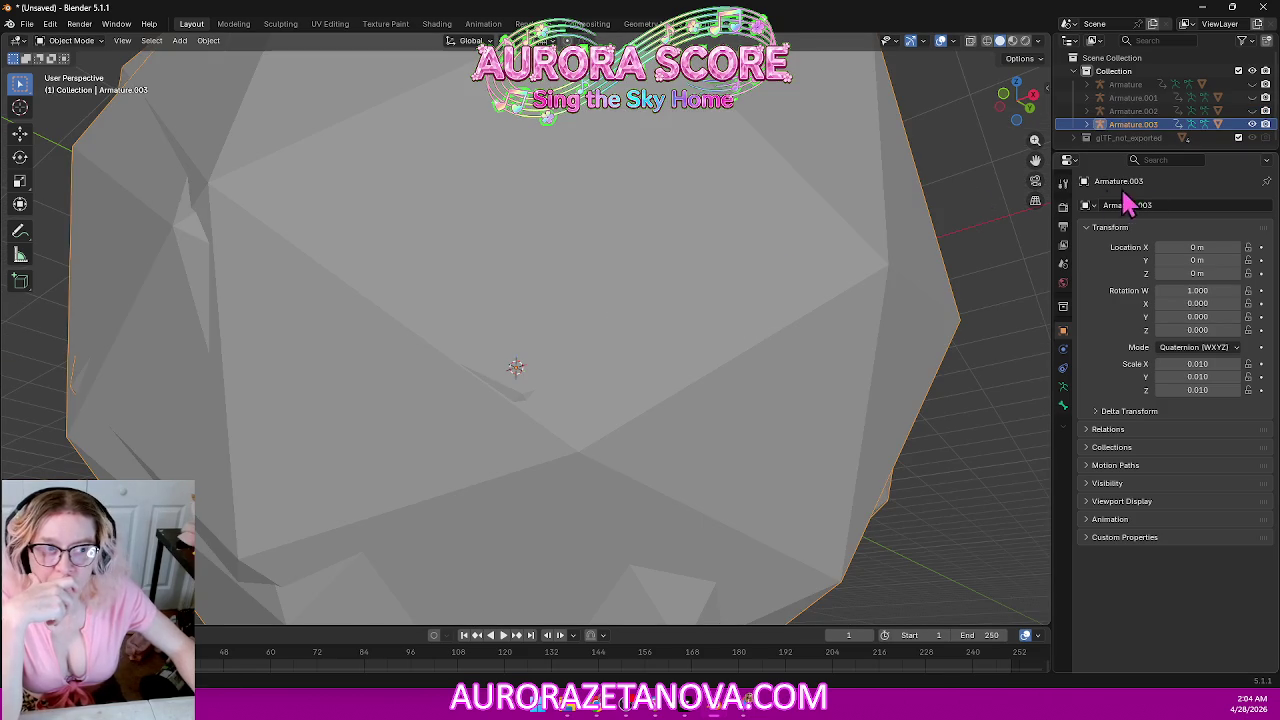
click(1252, 123)
mouse_move(873, 318)
middle_down()
mouse_move(776, 357)
mouse_move(820, 363)
middle_up()
scroll(820, 363, up, 4)
scroll(757, 346, up, 2)
mouse_move(786, 314)
middle_down()
mouse_move(660, 320)
mouse_move(596, 305)
mouse_move(609, 323)
mouse_move(523, 337)
mouse_move(672, 293)
mouse_move(849, 317)
middle_up()
scroll(848, 325, down, 4)
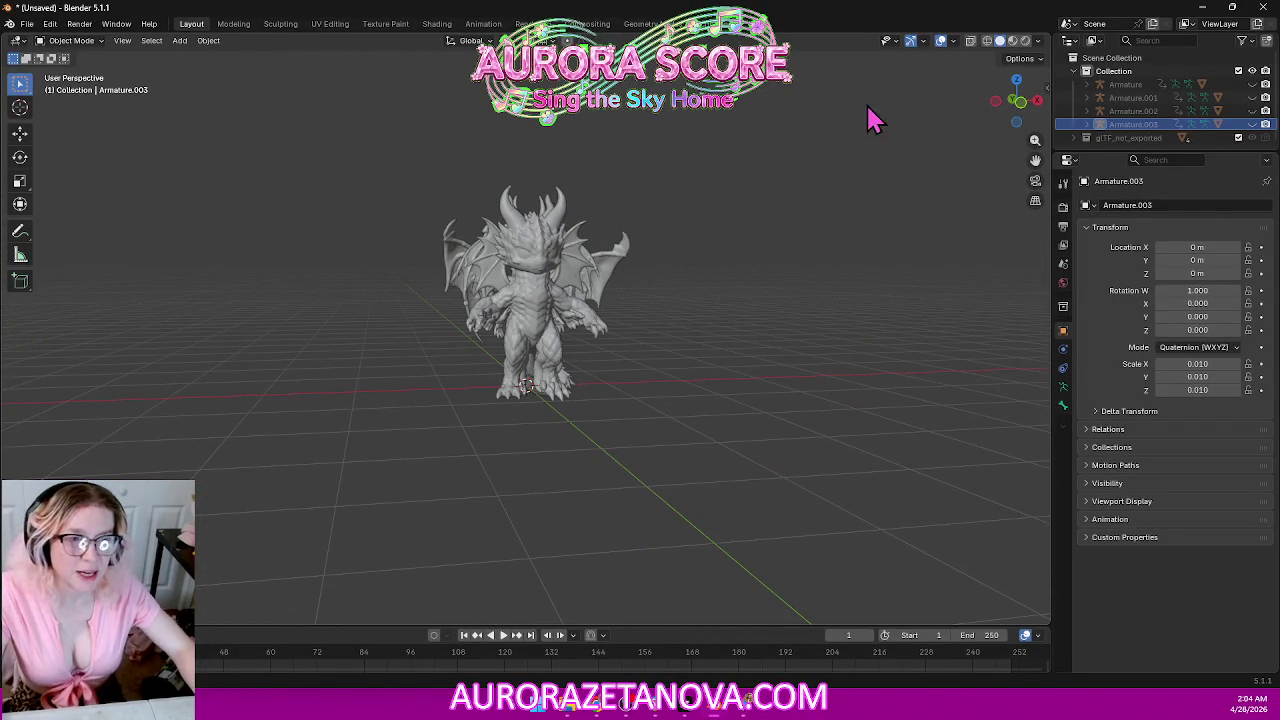
Delete the dragon rigs, start a new file without saving, and minimize Blender.
drag(794, 171, 470, 310)
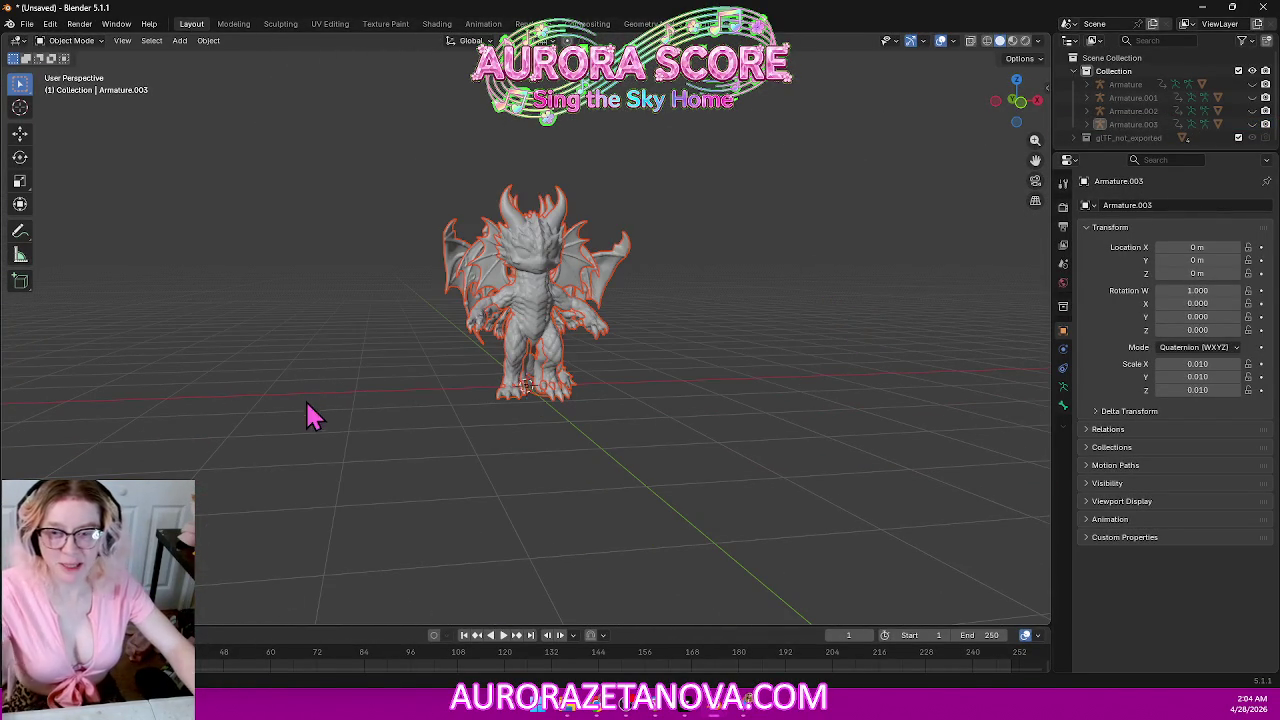
key(Delete)
mouse_move(918, 285)
middle_down()
mouse_move(846, 300)
mouse_move(900, 274)
middle_up()
click(26, 25)
mouse_move(45, 39)
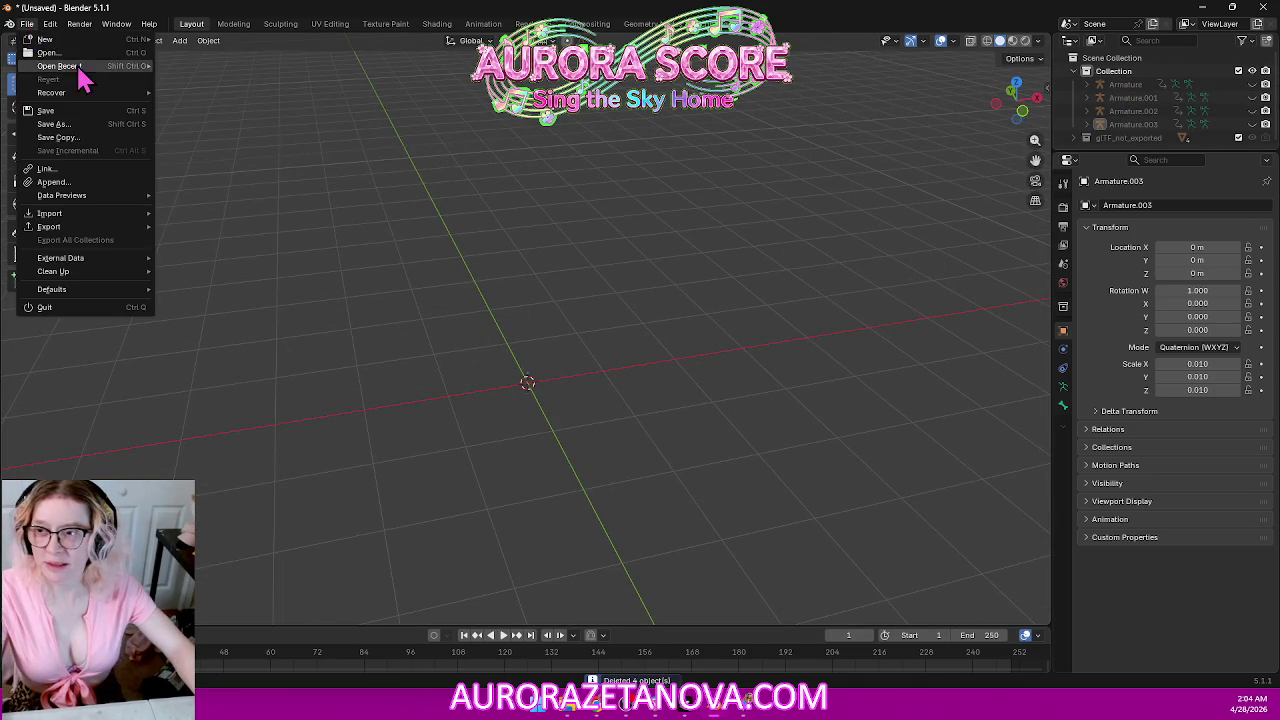
click(198, 47)
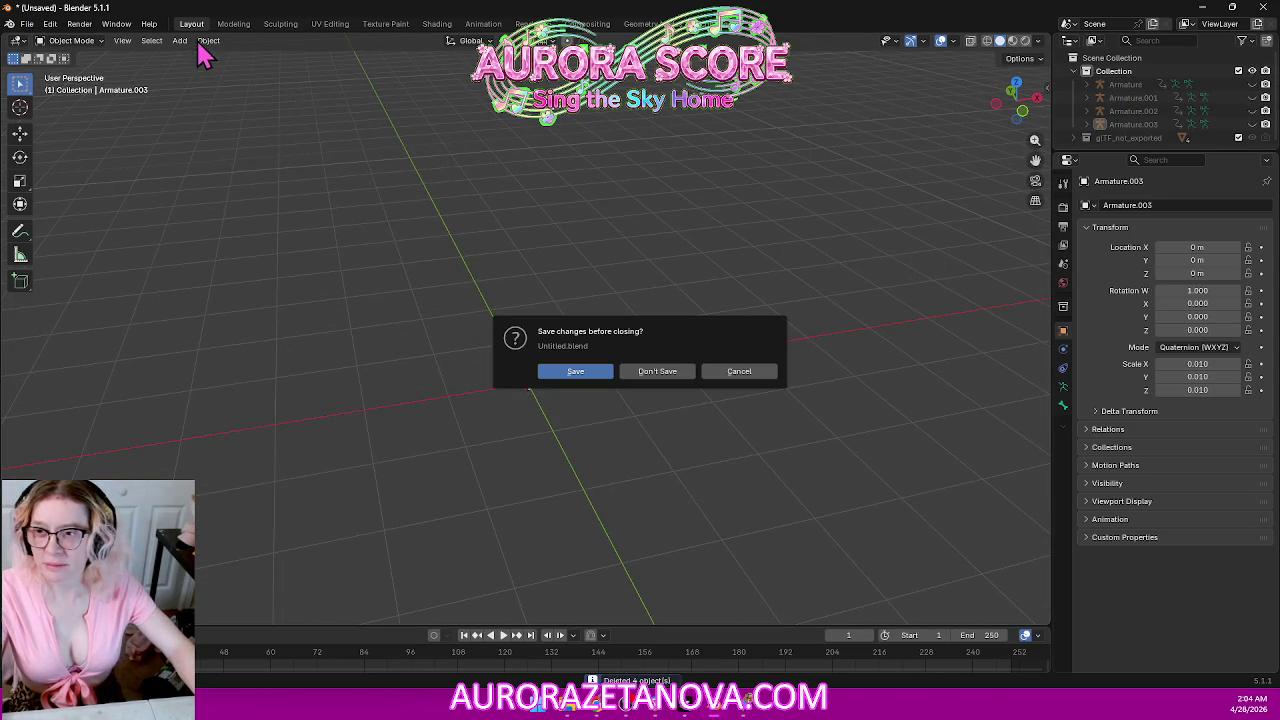
click(658, 373)
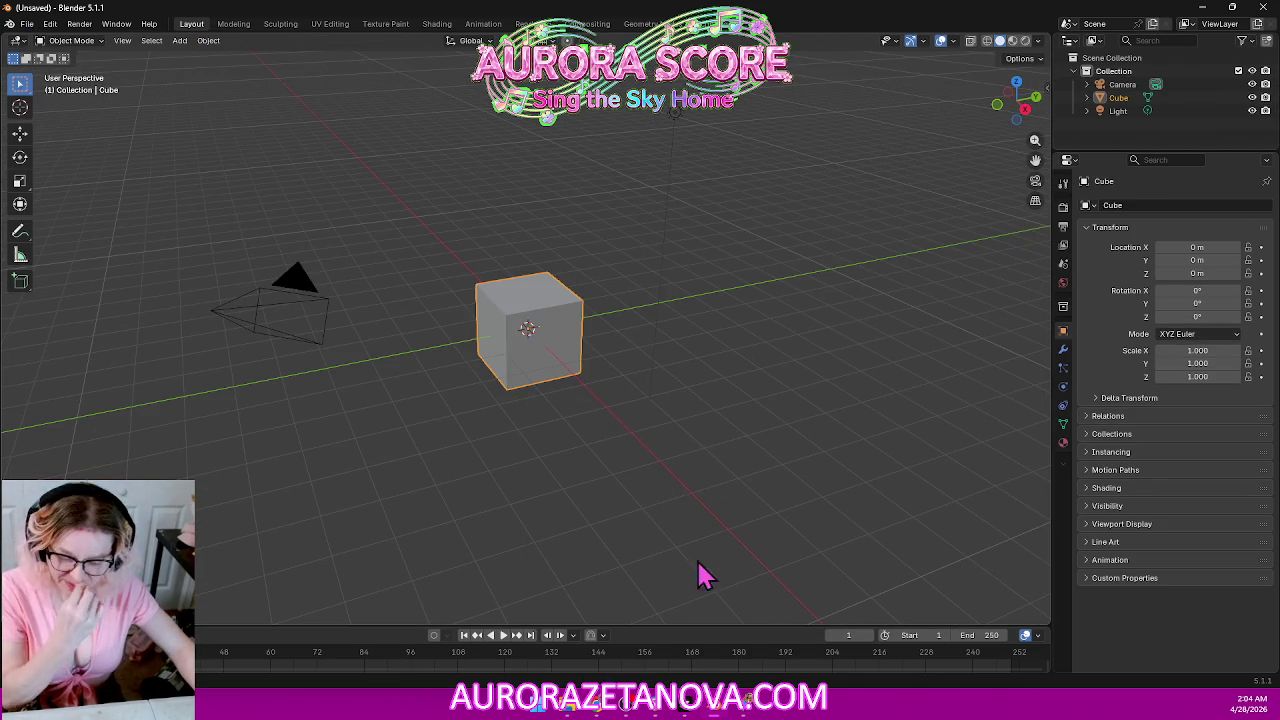
click(1232, 7)
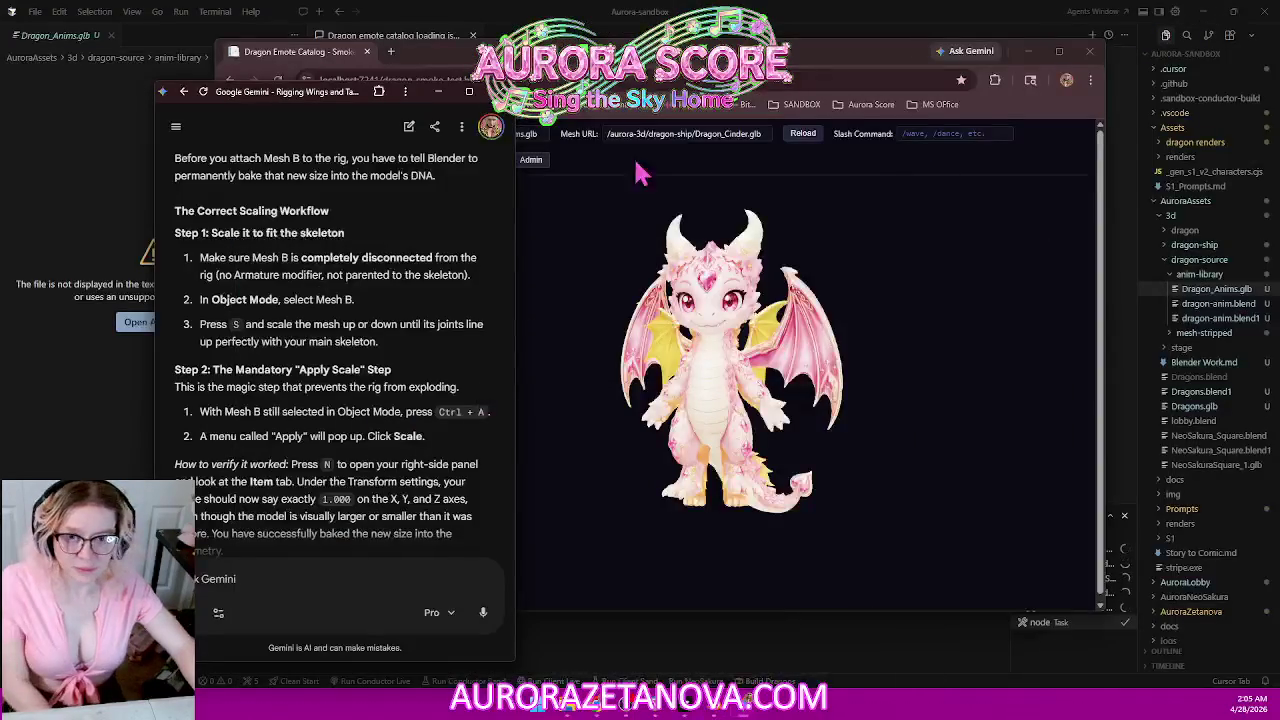
Bring the Cursor agent chat window in front of Chrome and Gemini.
click(480, 15)
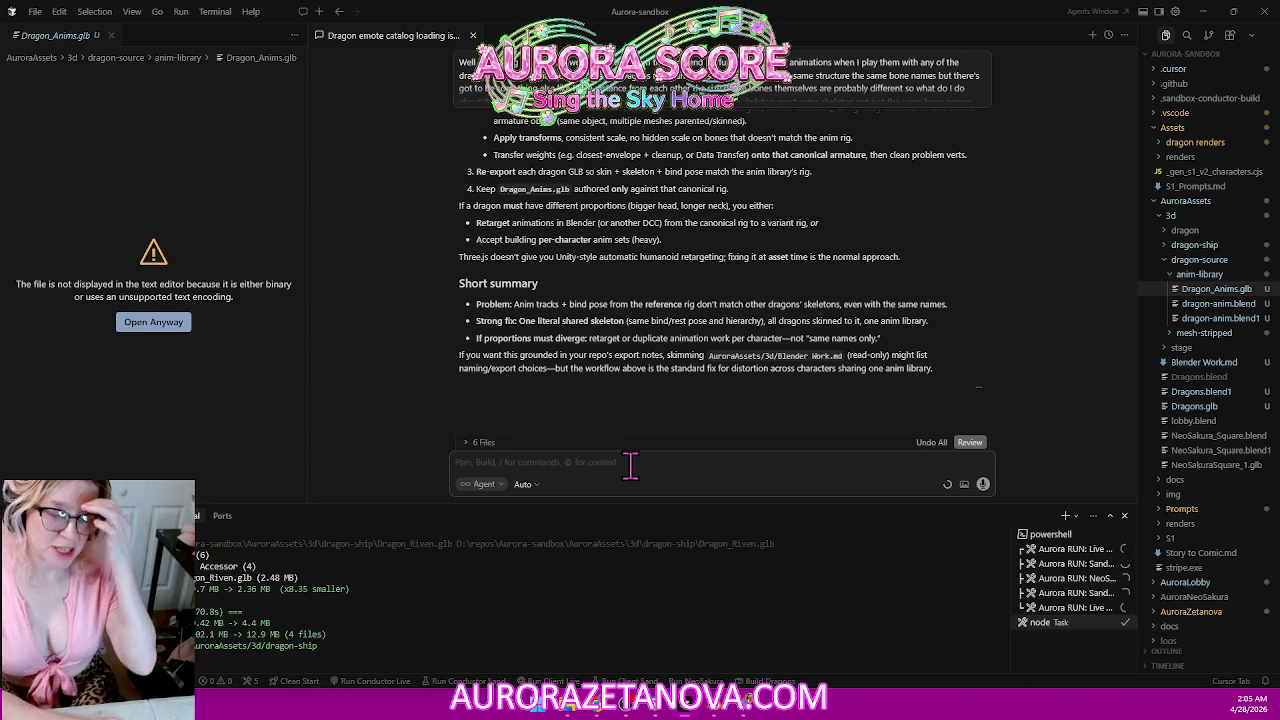
Tell the agent the dragons lack a universal skeleton and ask whether to merge each mesh GLB with its animations.
text(So these dragons aren't really designed to have a universal skeleton)
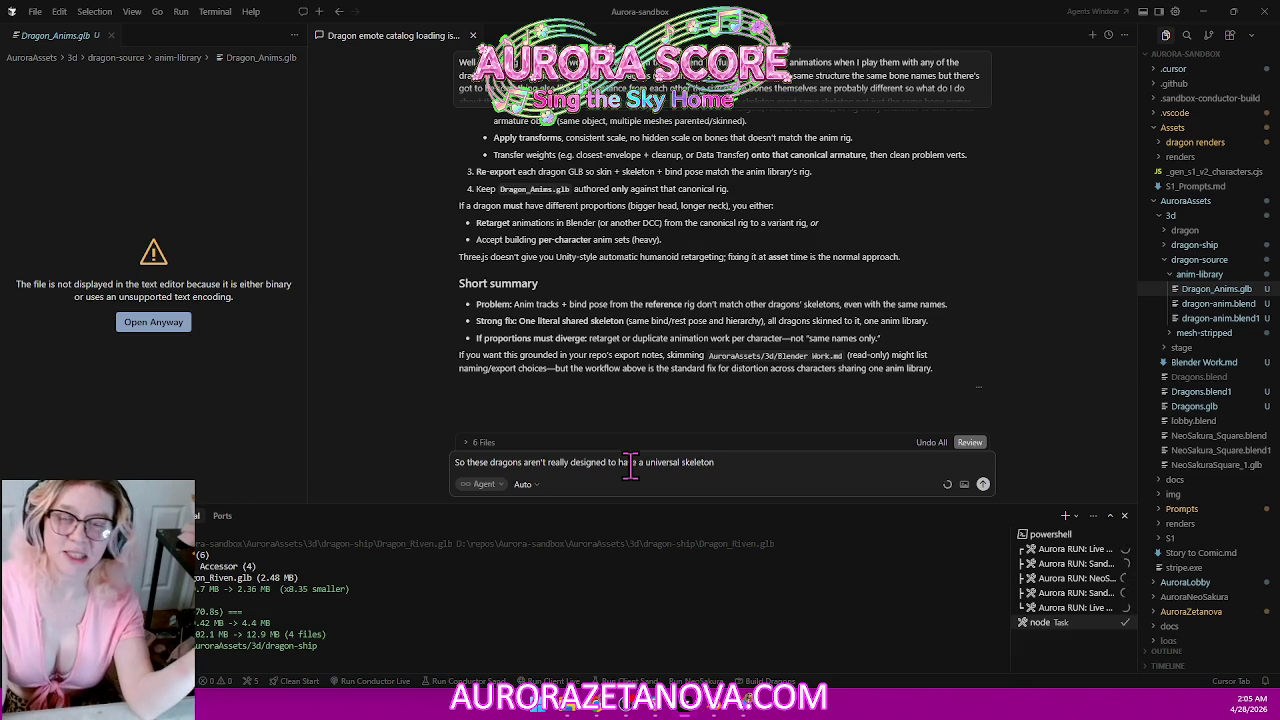
text( it just isn't going to work that way they each have to have their own set of animations even though the skeletons the same fucking name)
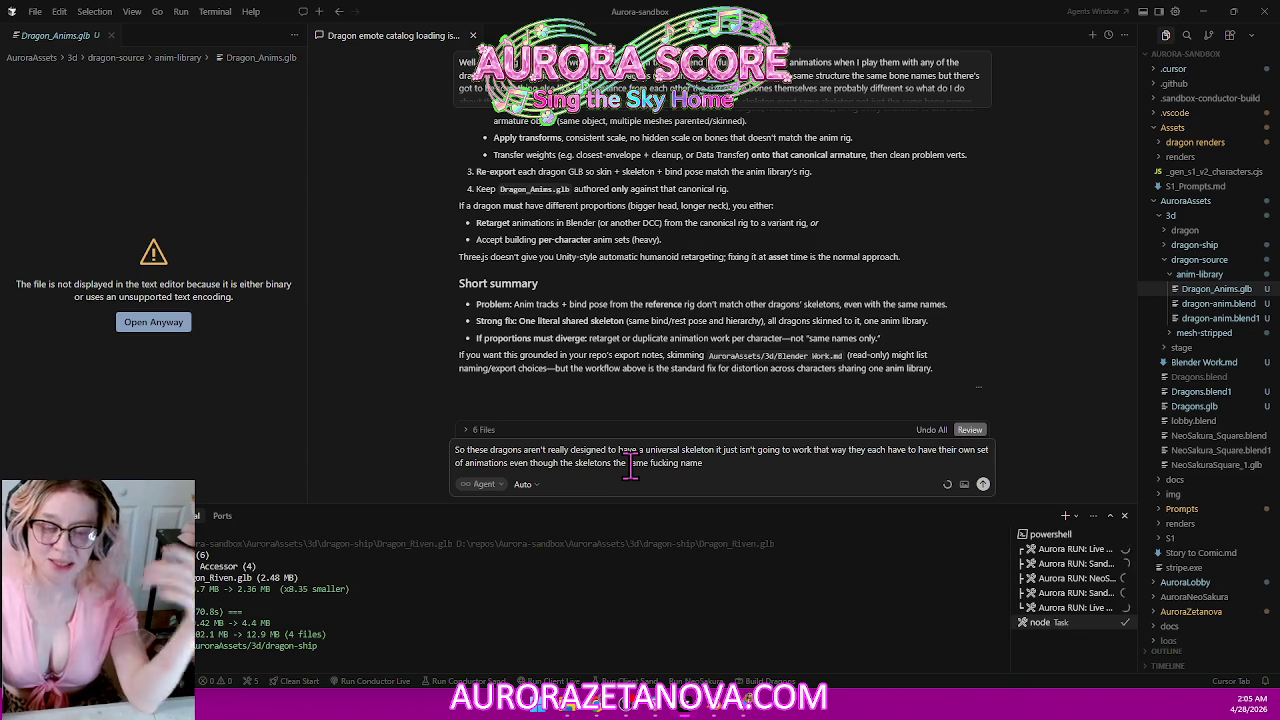
text( and the animations are all the fucking same from the same source)
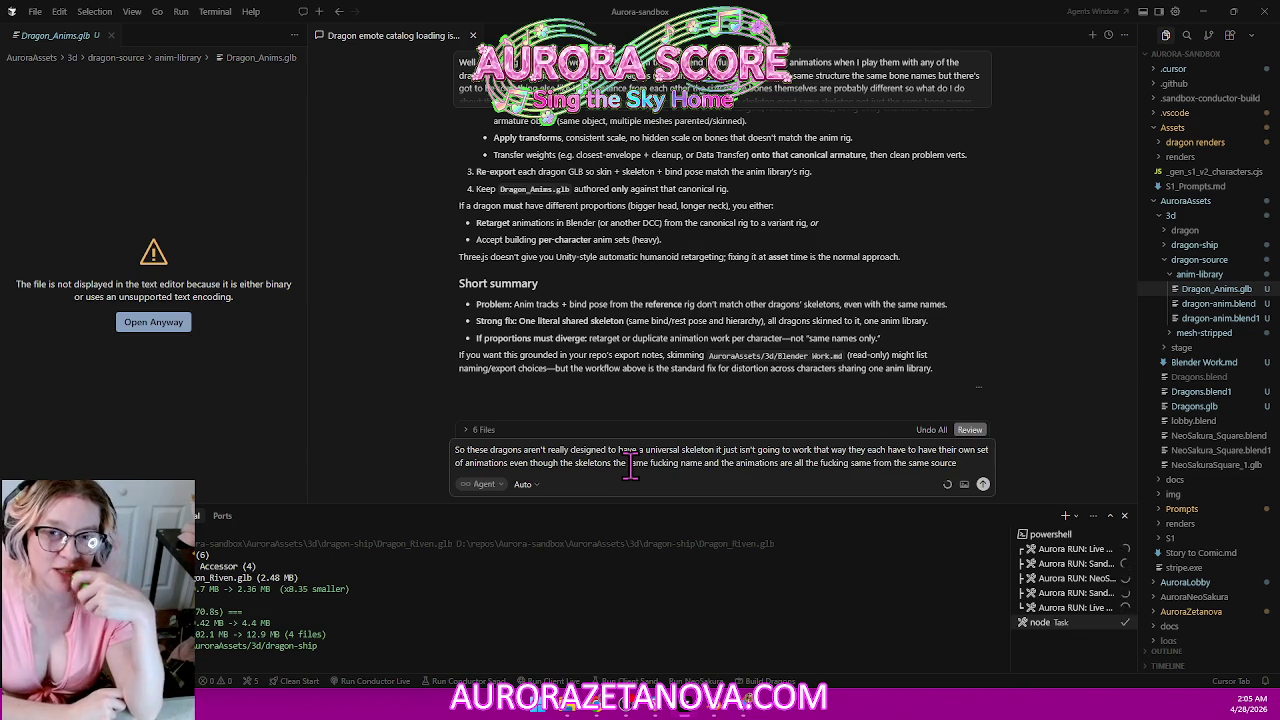
text( it just won't work because I said so)
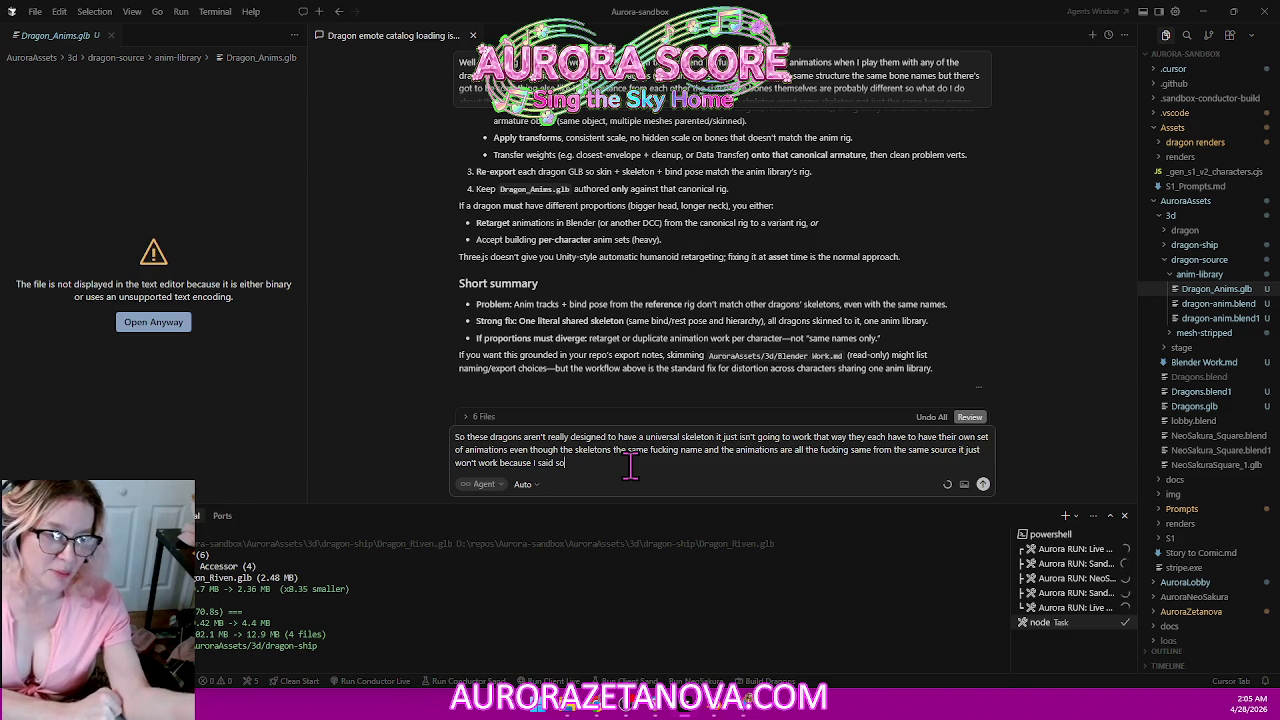
text(hat mean I'm may as well just combine the mia)
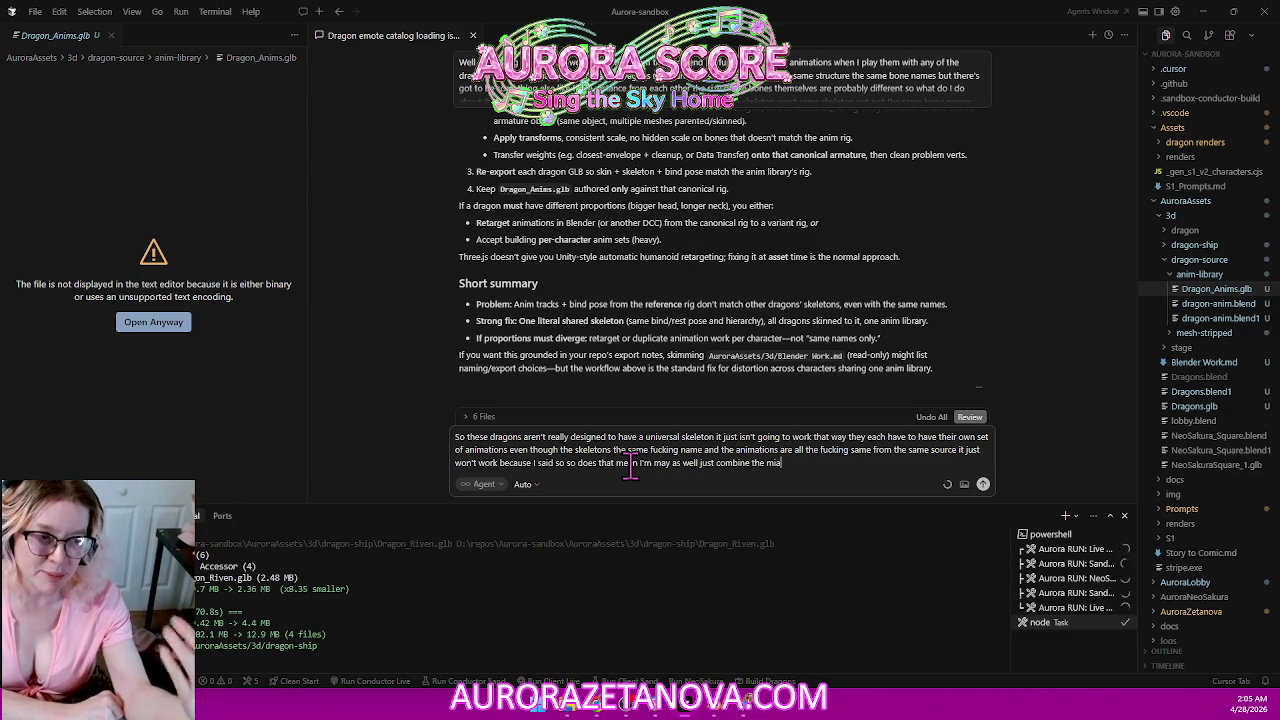
text( glb file with the dragon Adam)
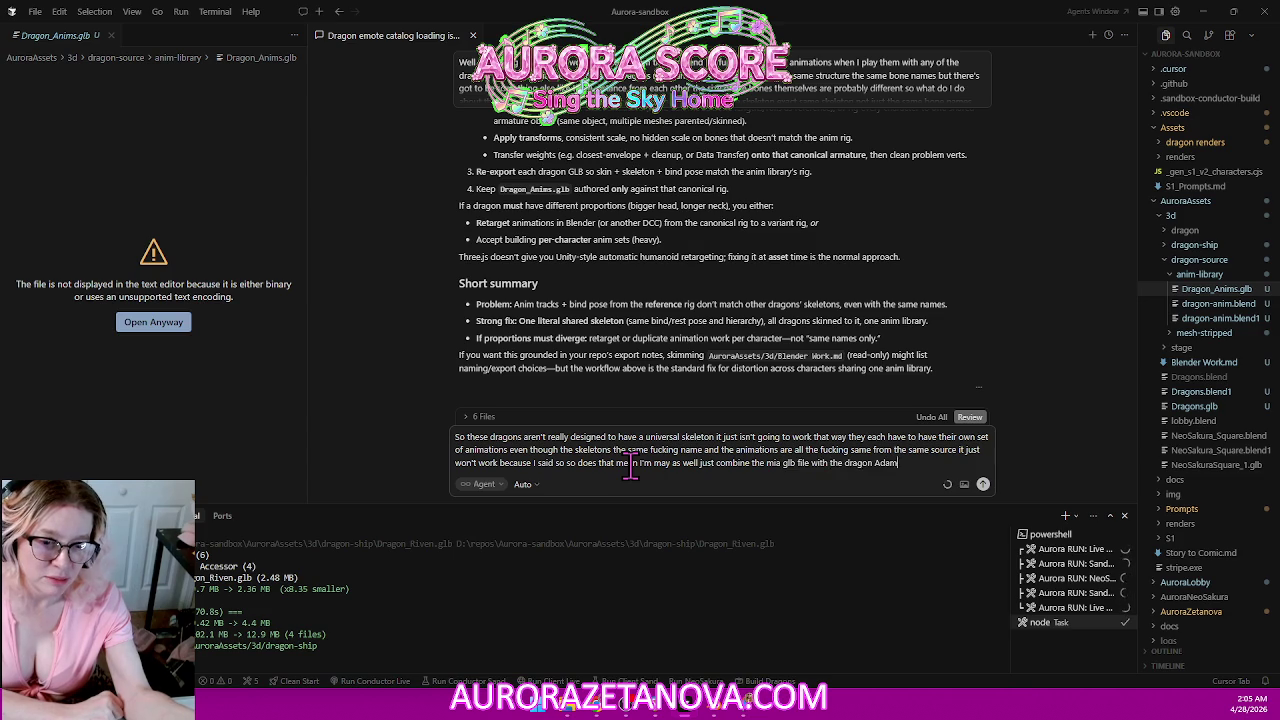
text(s glb file and call that mia)
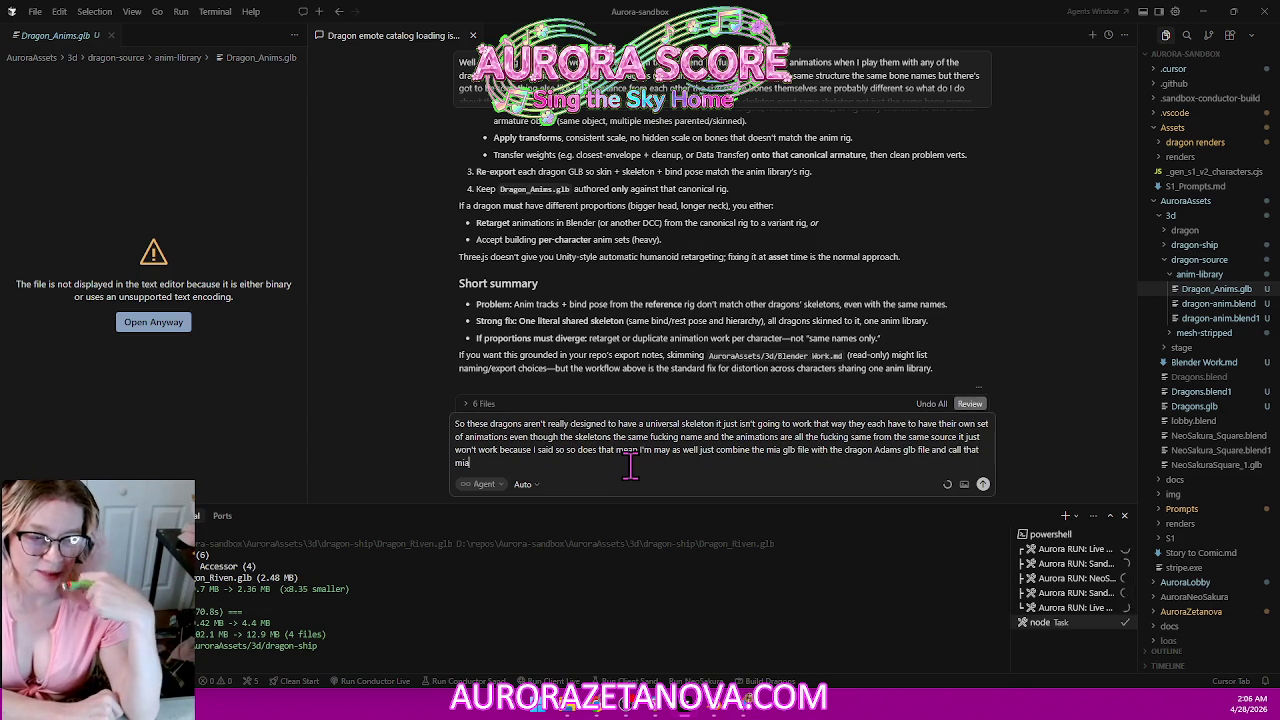
text(and then produce another one just like that and)
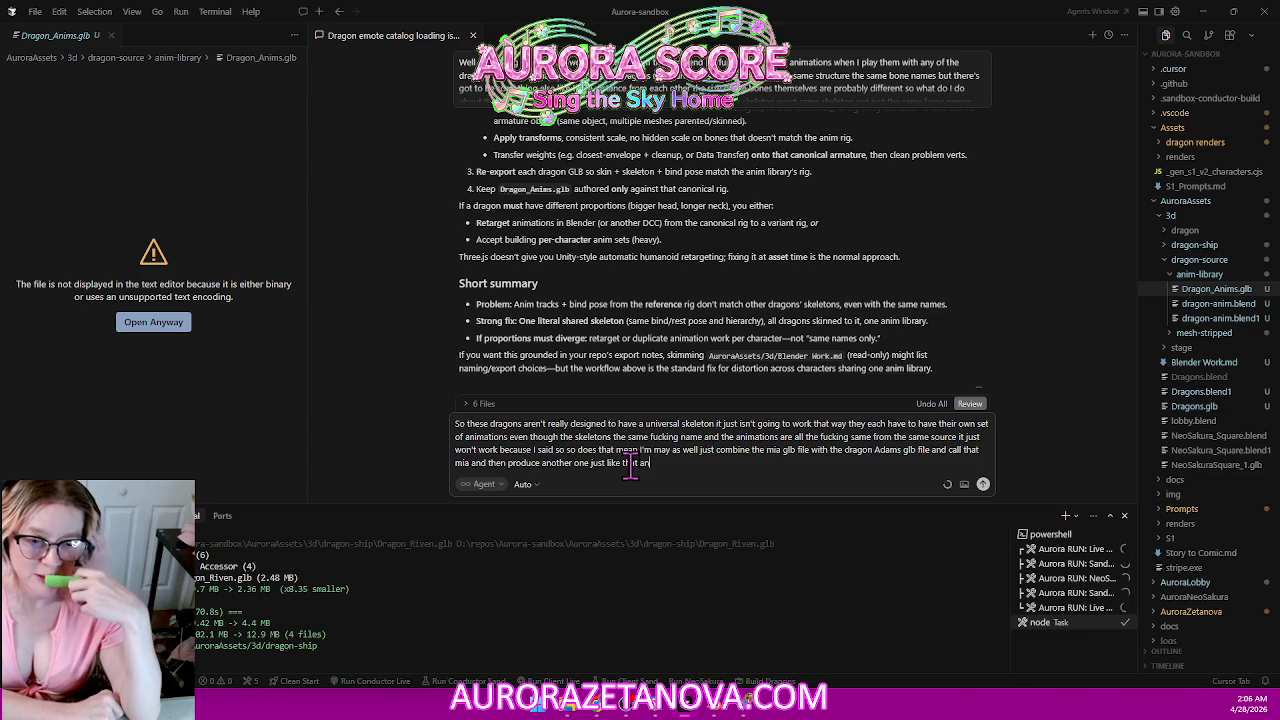
text( call it the next dragon)
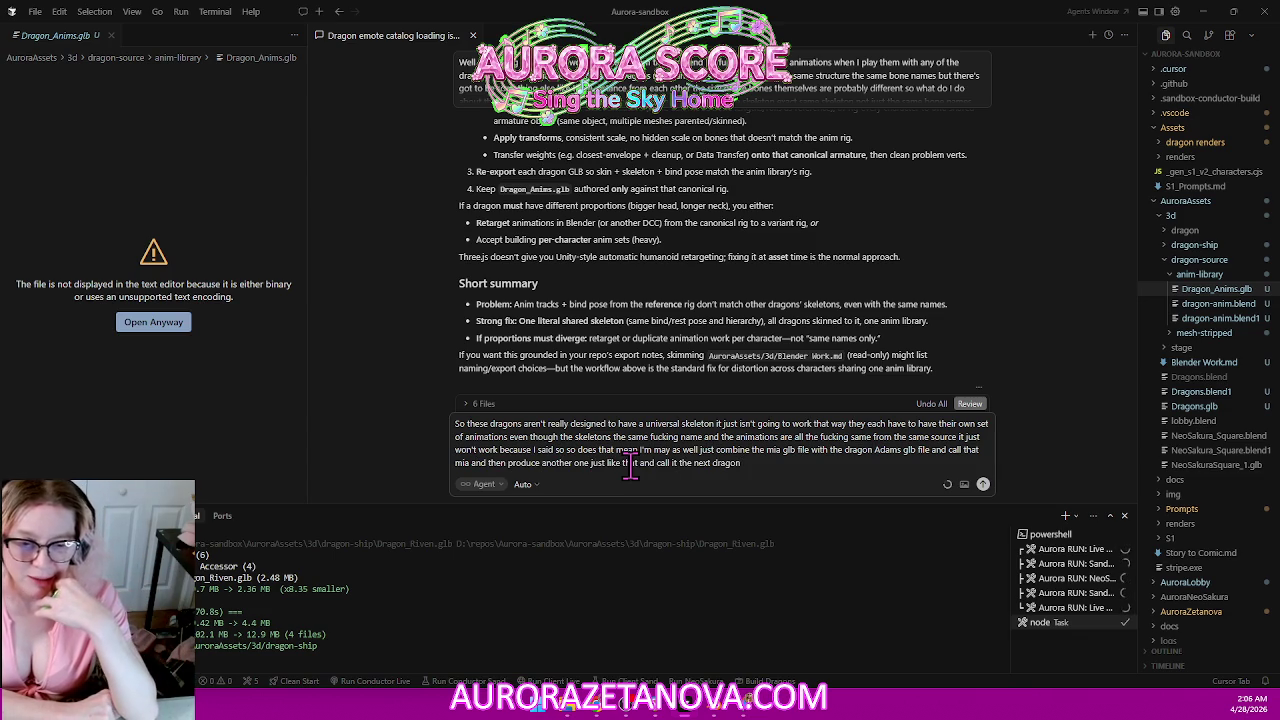
text( or should we keep them split like this since it's a)
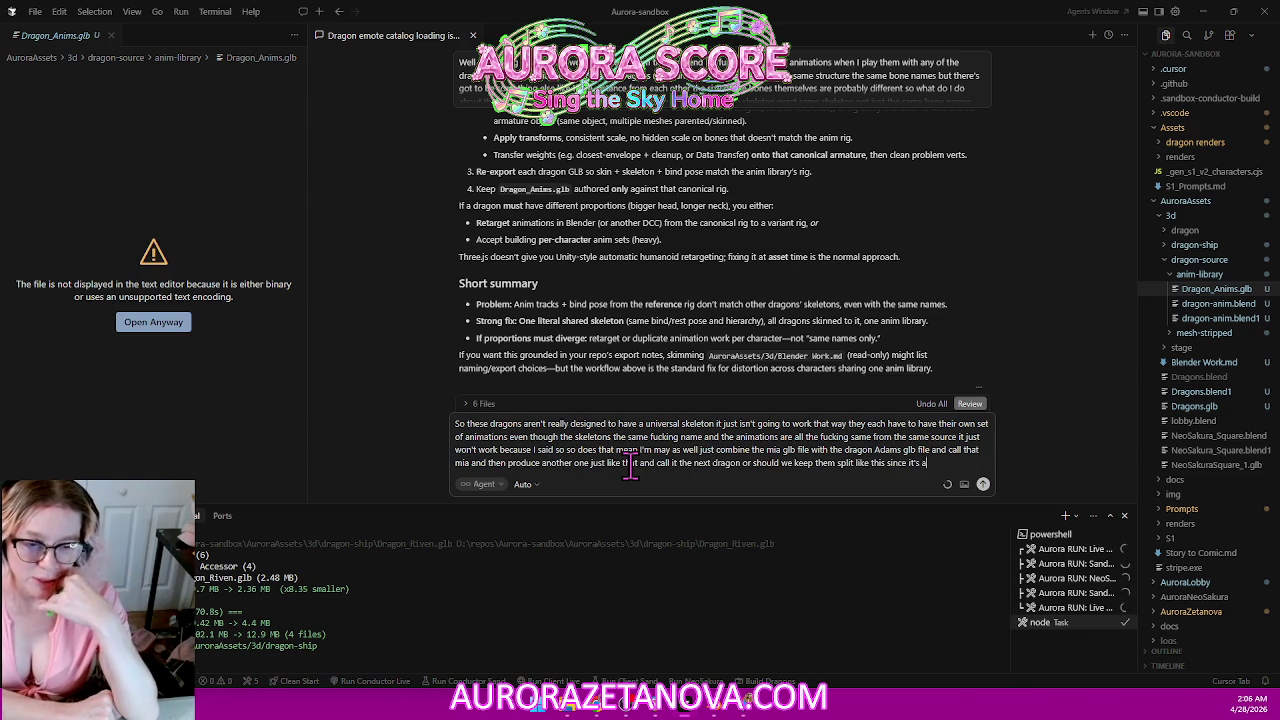
text(lready working that way)
text( I really don't car)
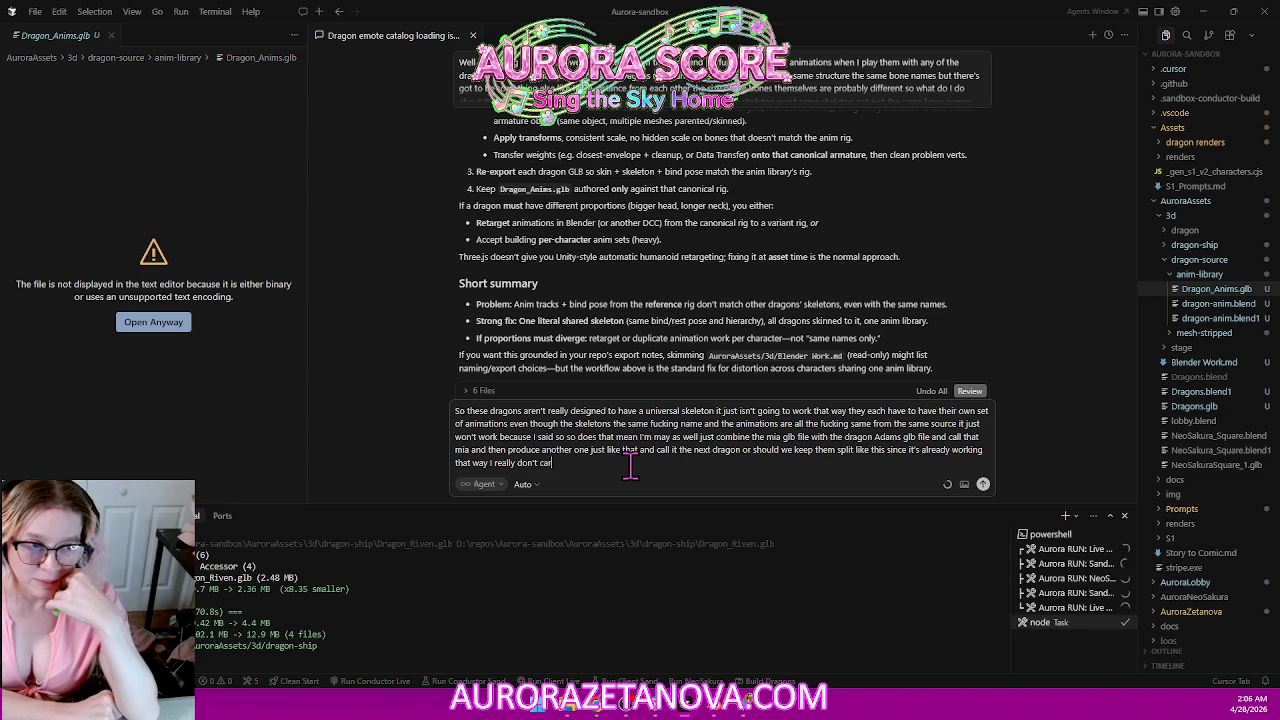
text(e...)
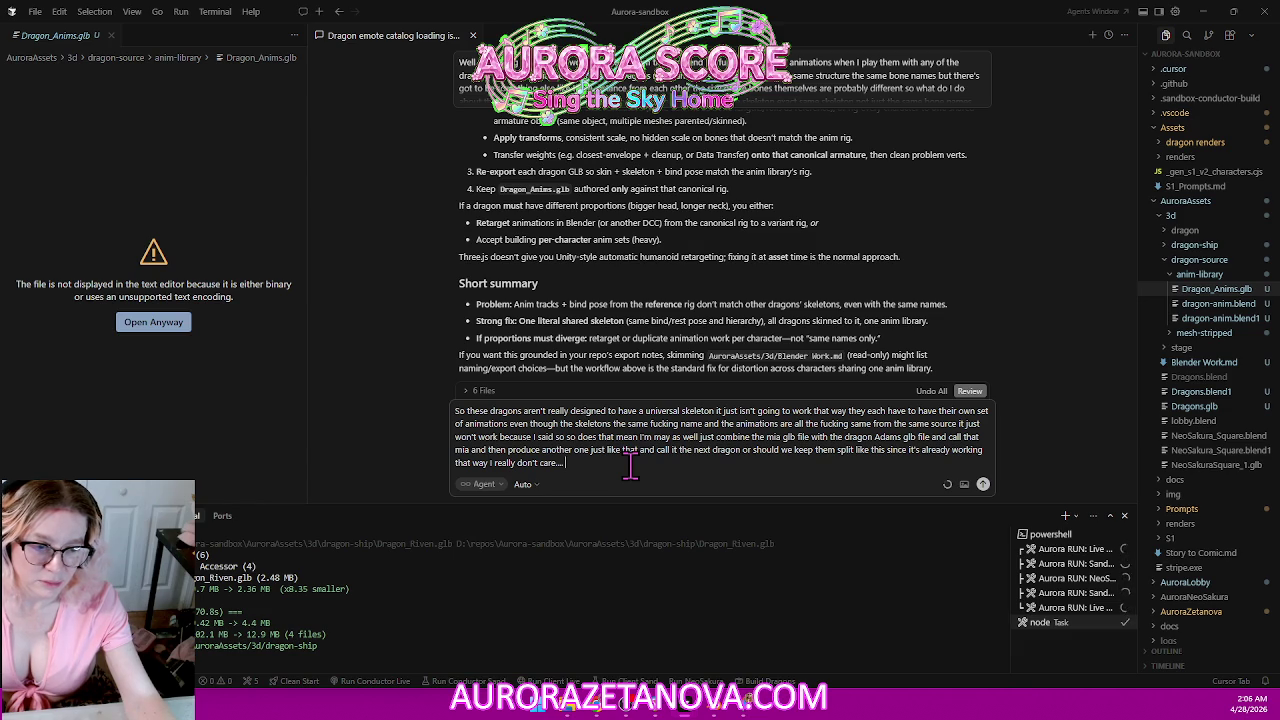
key(Return)
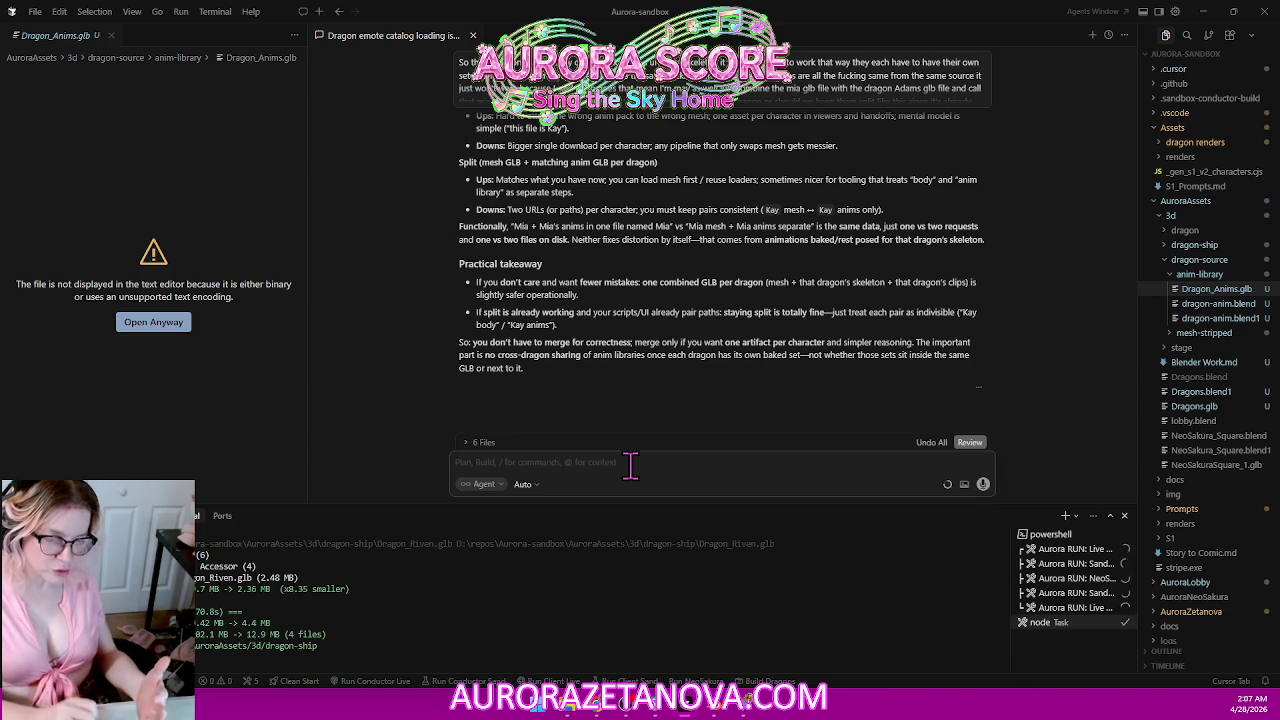
text(Ow)
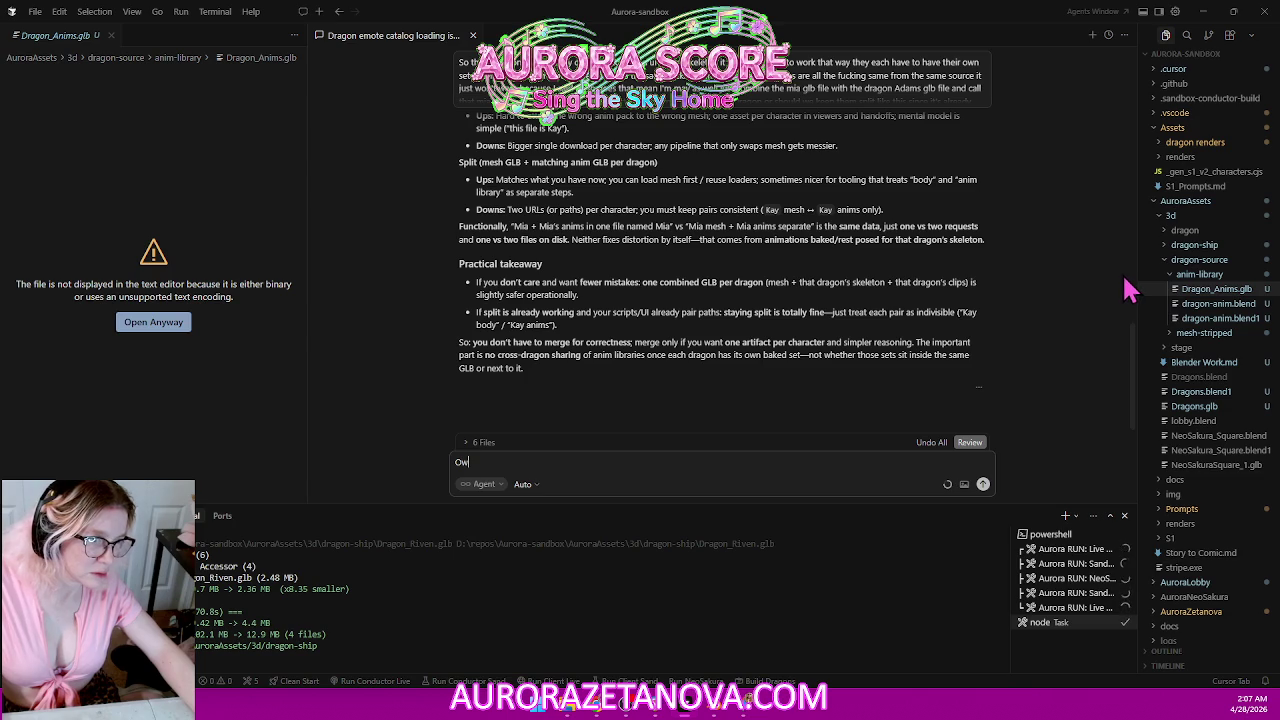
click(1186, 245)
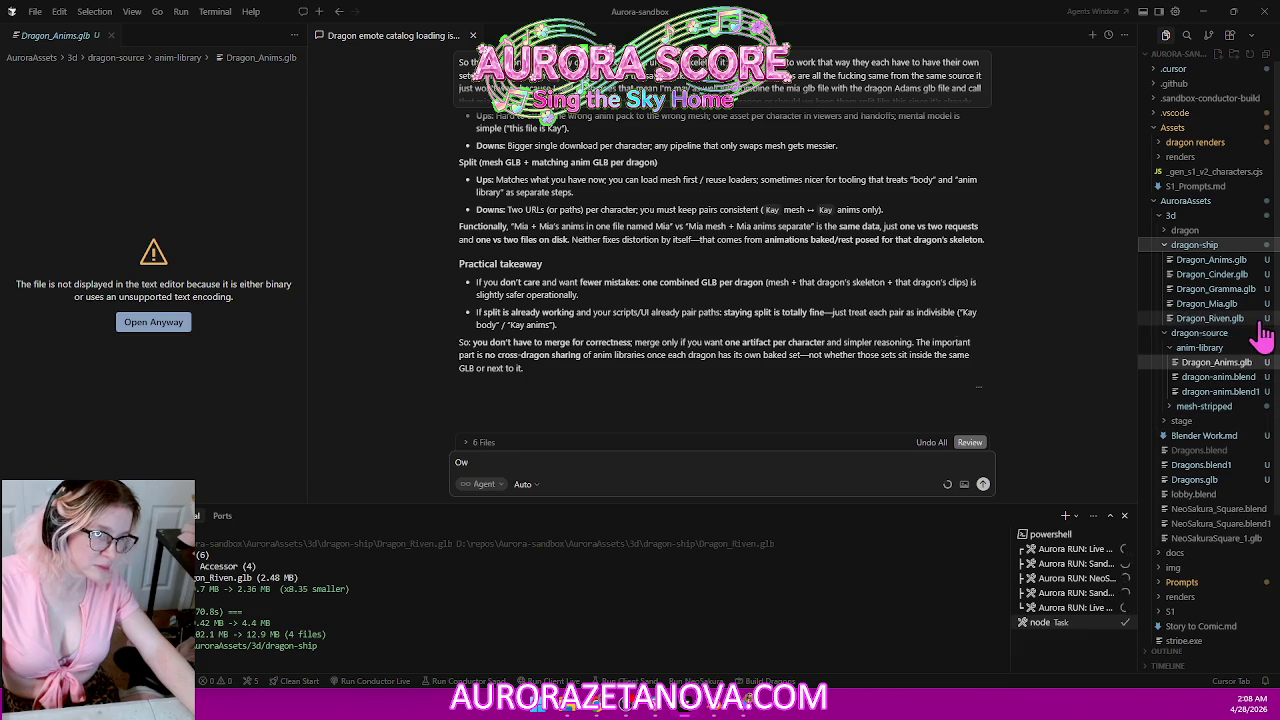
Collapse the dragon folders and AuroraAssets, expand scripts to show Build-DragonShip.ps1, and select the draft text.
click(1192, 246)
click(1195, 260)
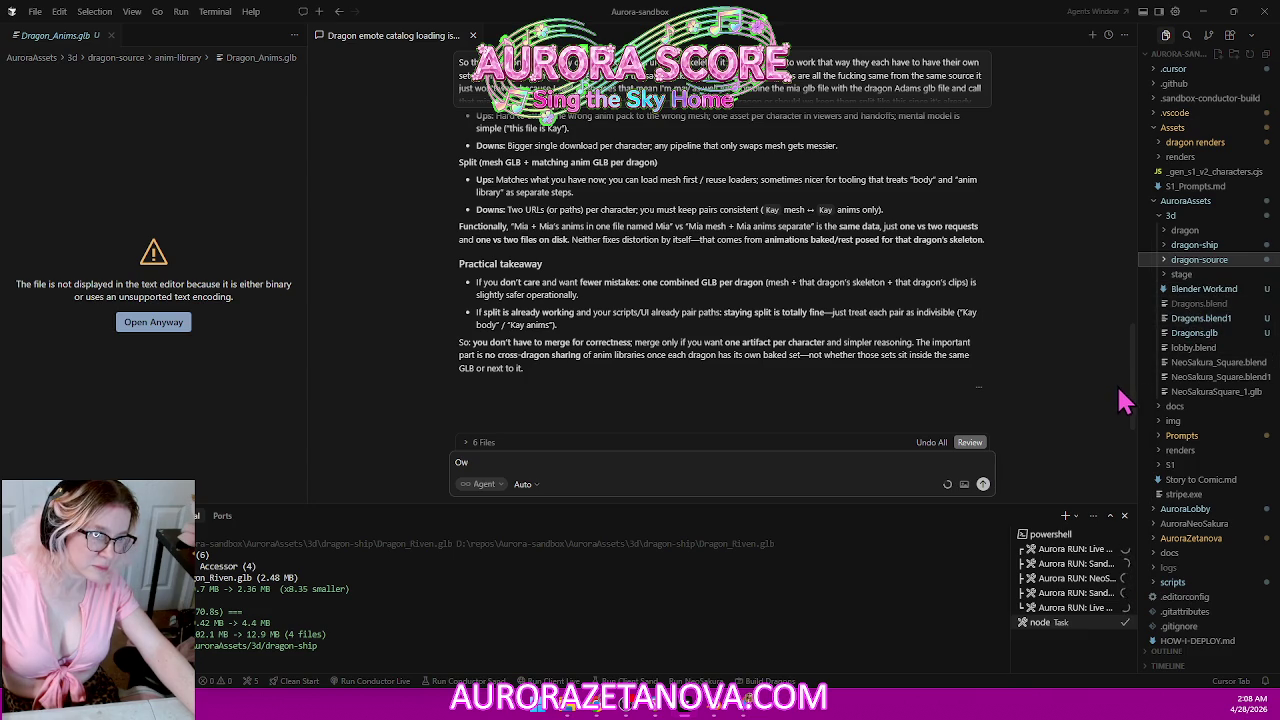
click(1168, 260)
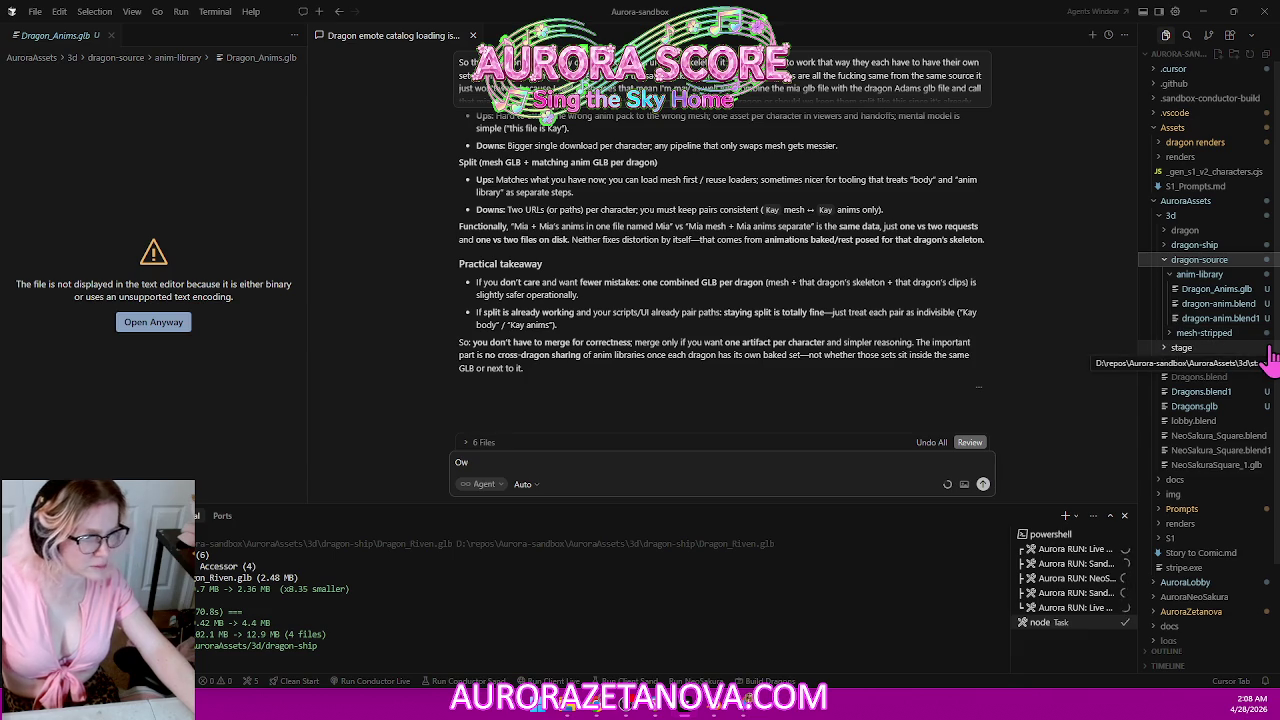
click(1195, 260)
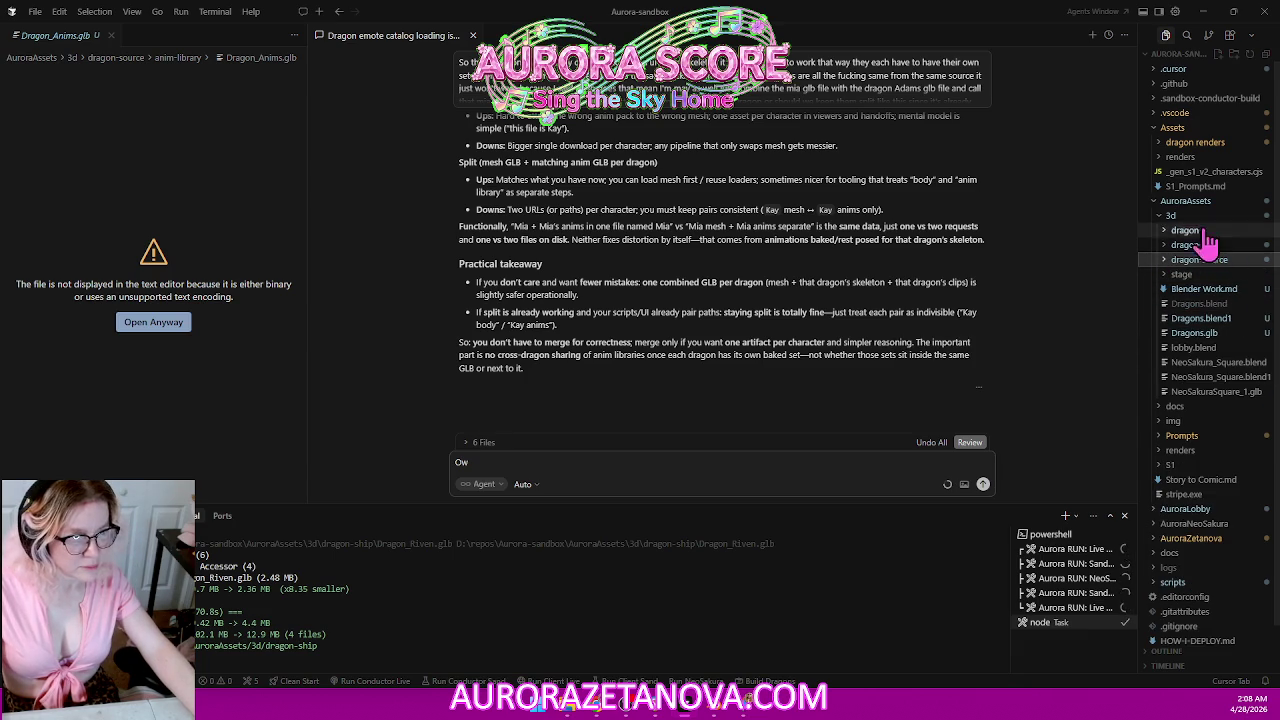
click(1240, 201)
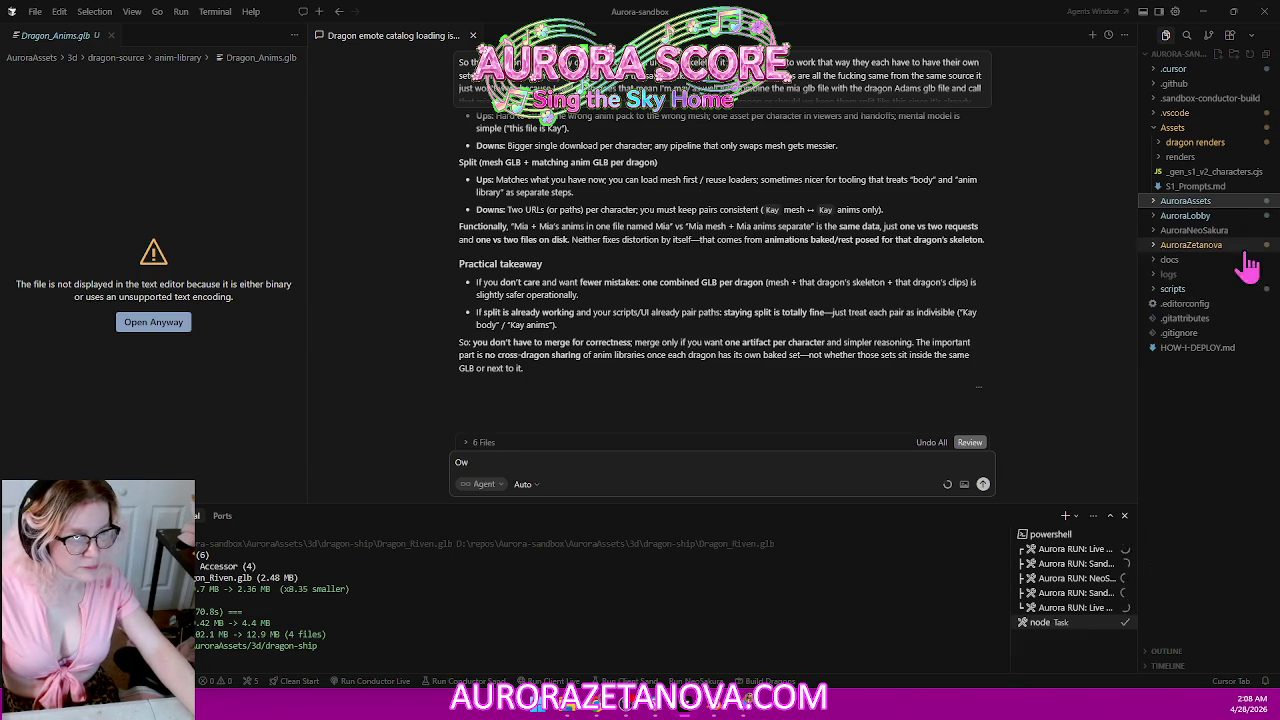
click(1165, 290)
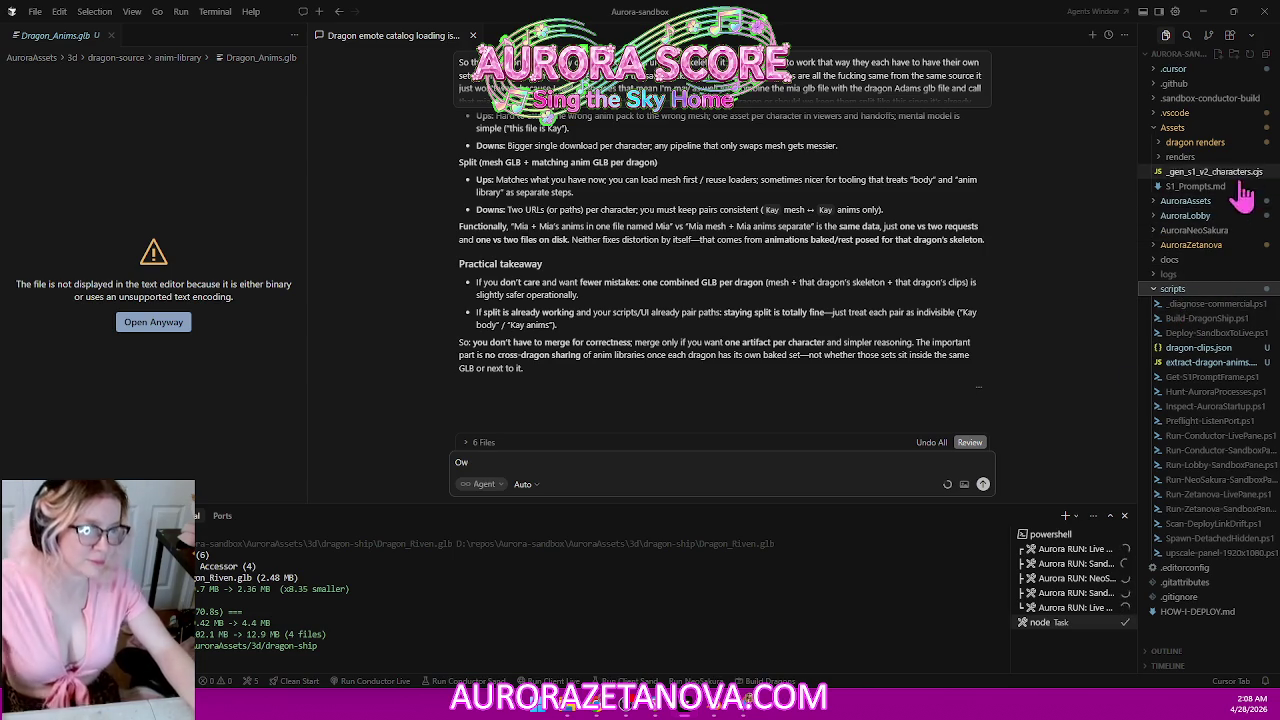
right_click(1217, 322)
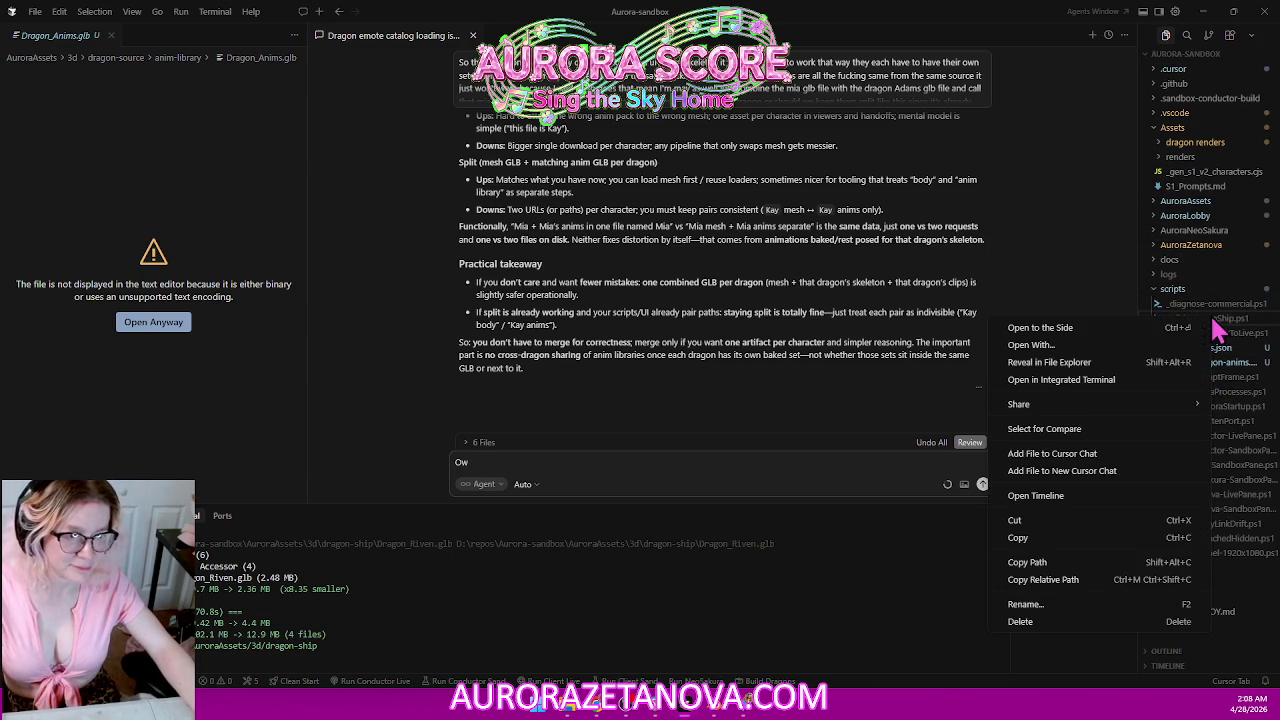
click(1043, 579)
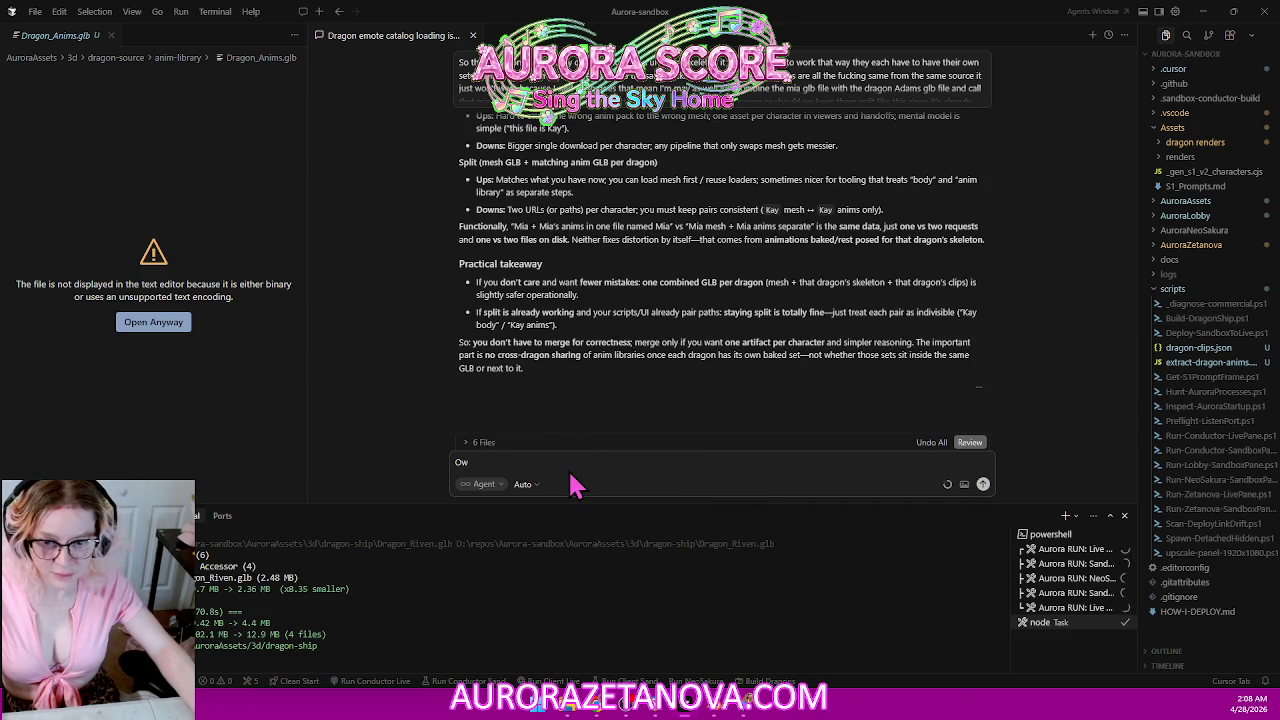
key(ctrl+a)
Paste the scripts\Build-DragonShip.ps1 path and note it's the file doing the work.
text(scripts\Build-DragonShip.ps1)
key(shift+Return)
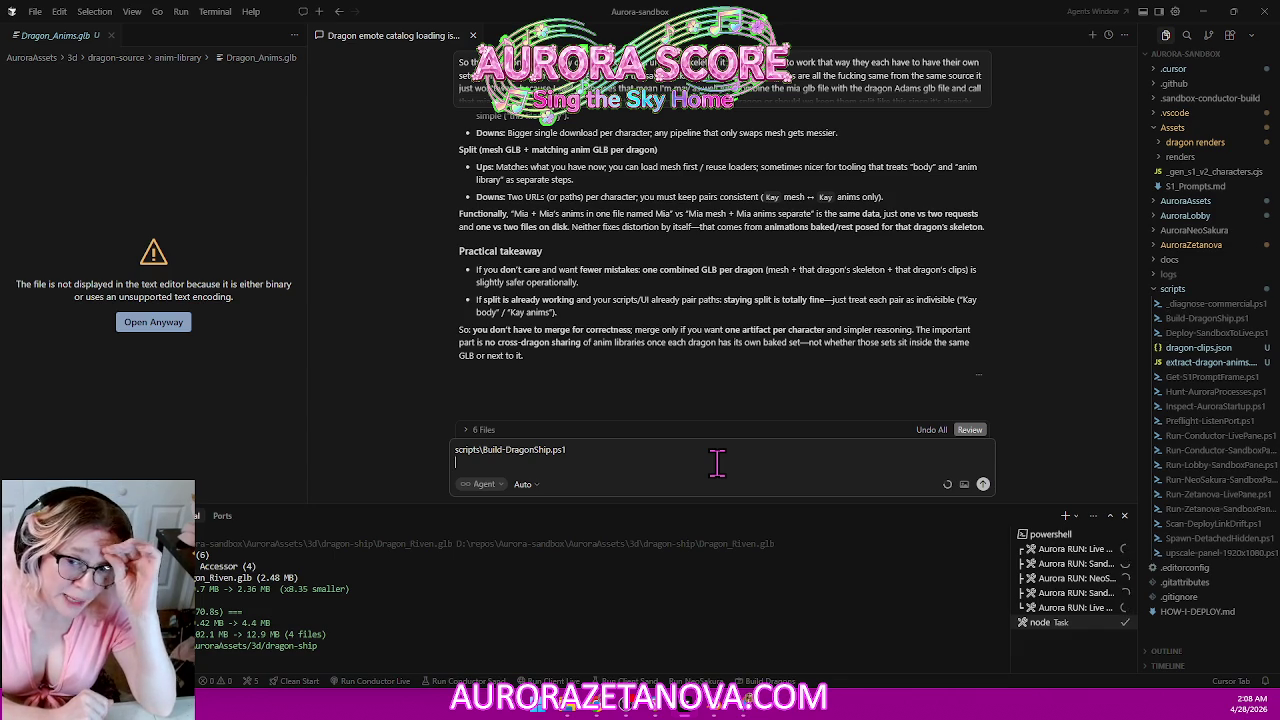
text(This is the file it's doing the work for me.)
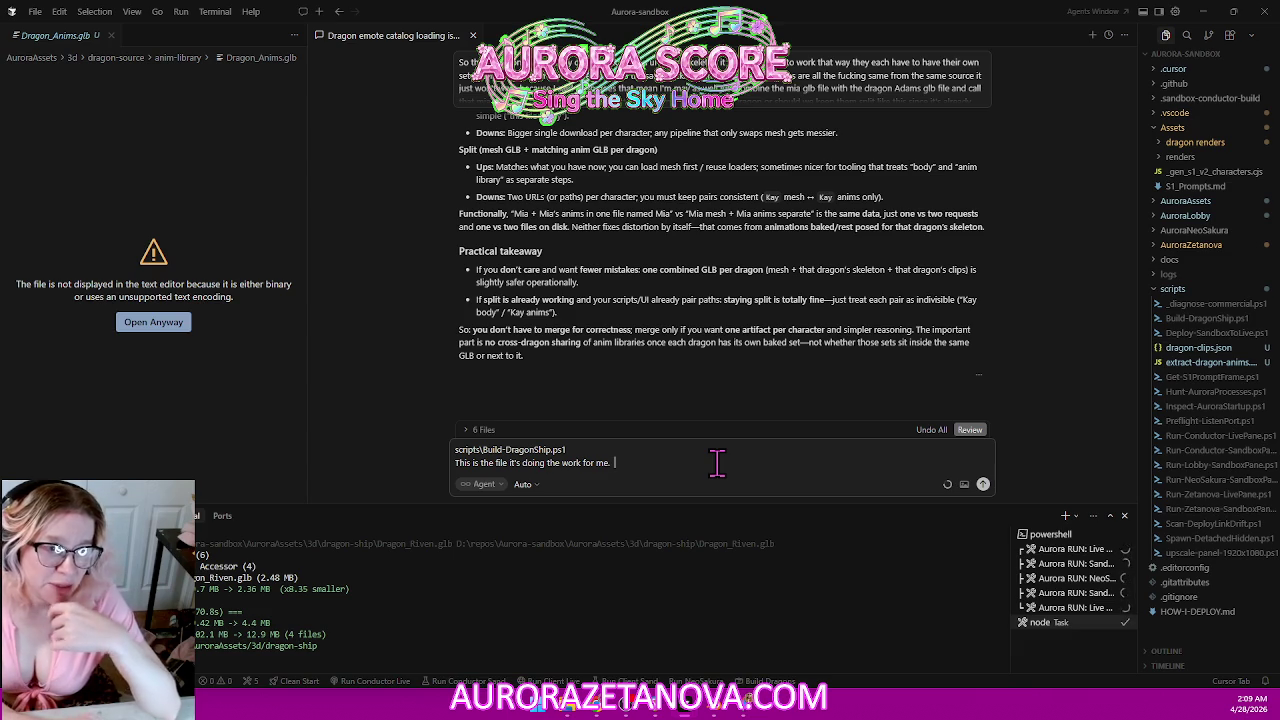
Add that it must create a separate animated GLB per dragon, fixing misheard words.
text(So it needs to be able to)
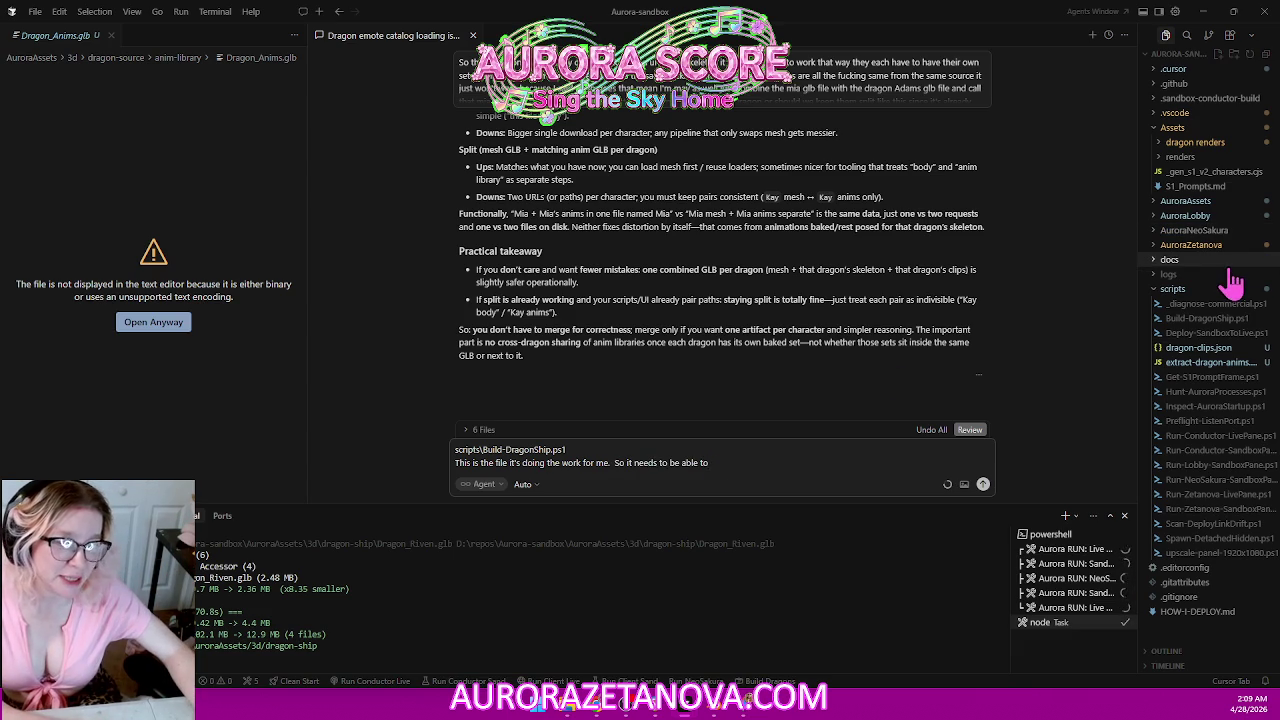
text( create a separate Glb file with animations for each dragon)
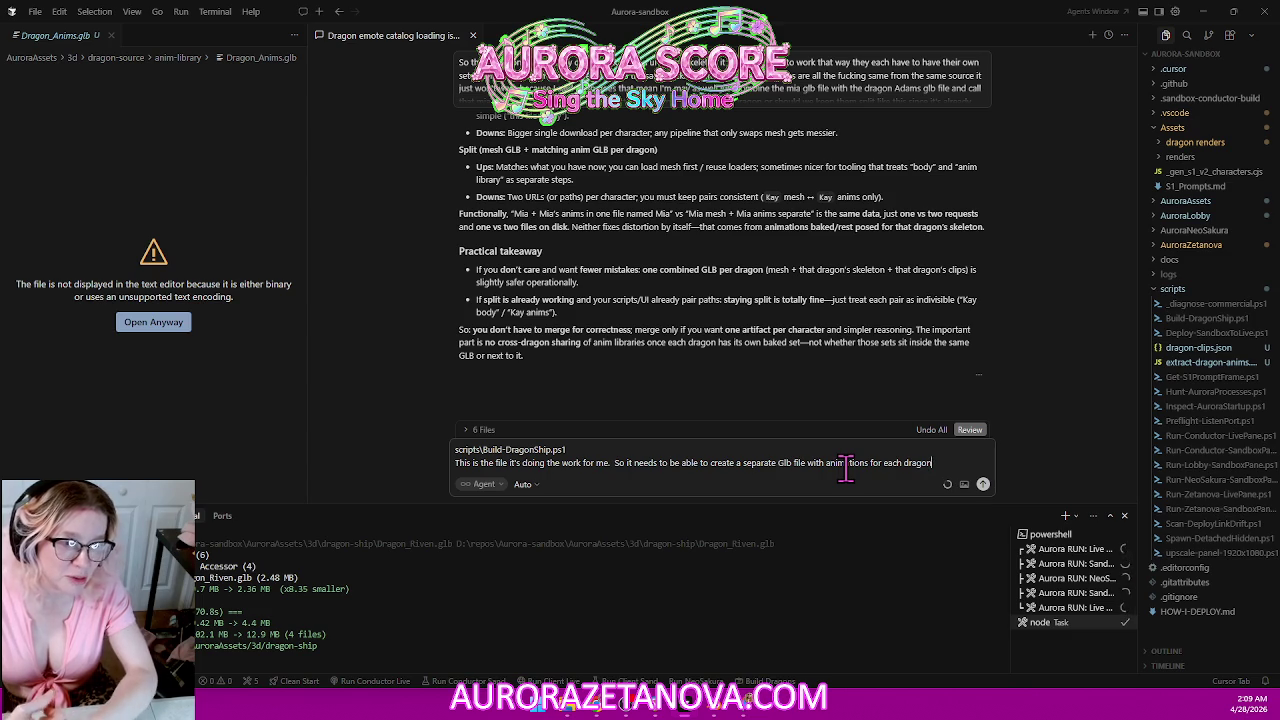
text(and I think it doesn't do that I think it's most likely every time I run it it's just going to give me one anime dragon underscore and M file)
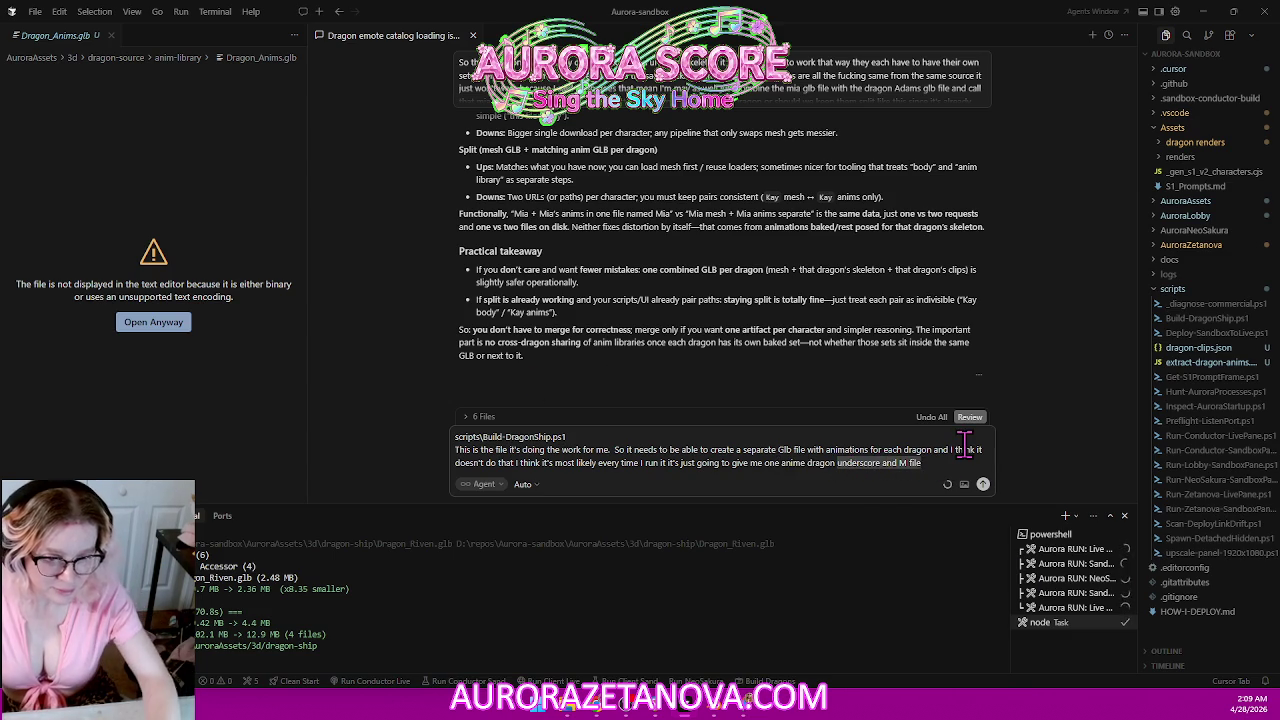
key(ctrl+BackSpace)
key(ctrl+BackSpace)
key(ctrl+BackSpace)
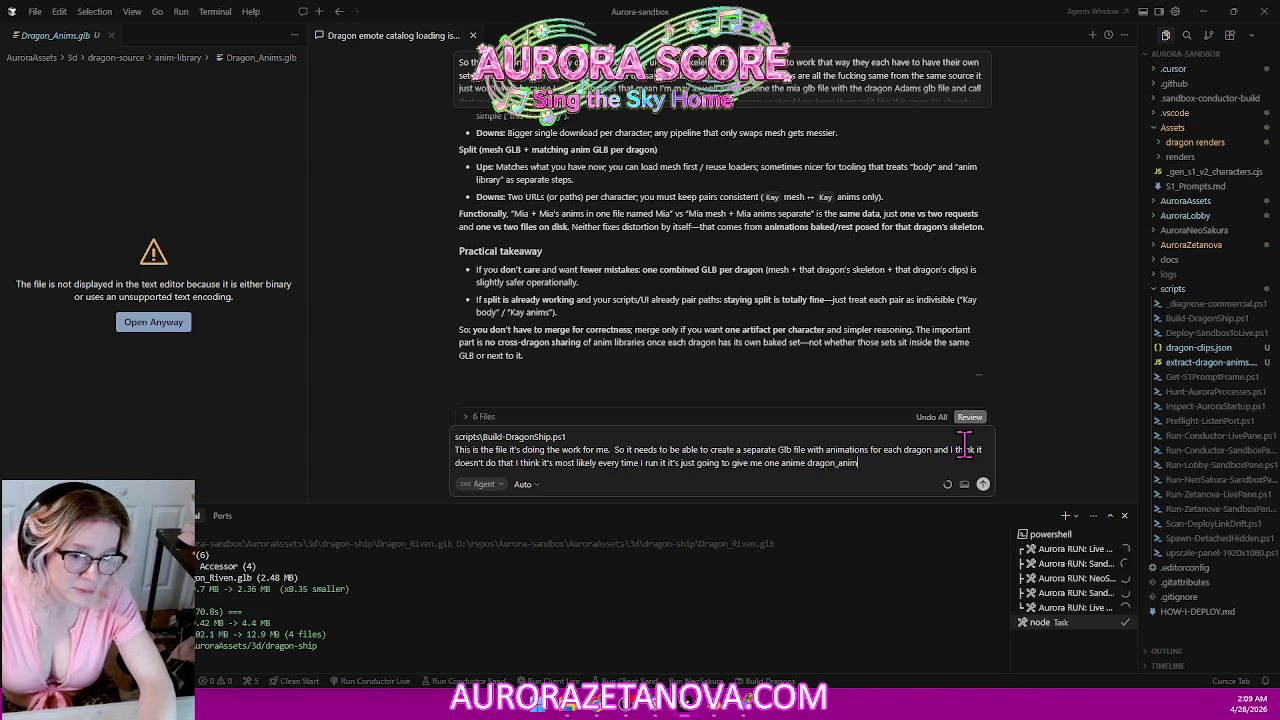
double_click(797, 463)
key(BackSpace)
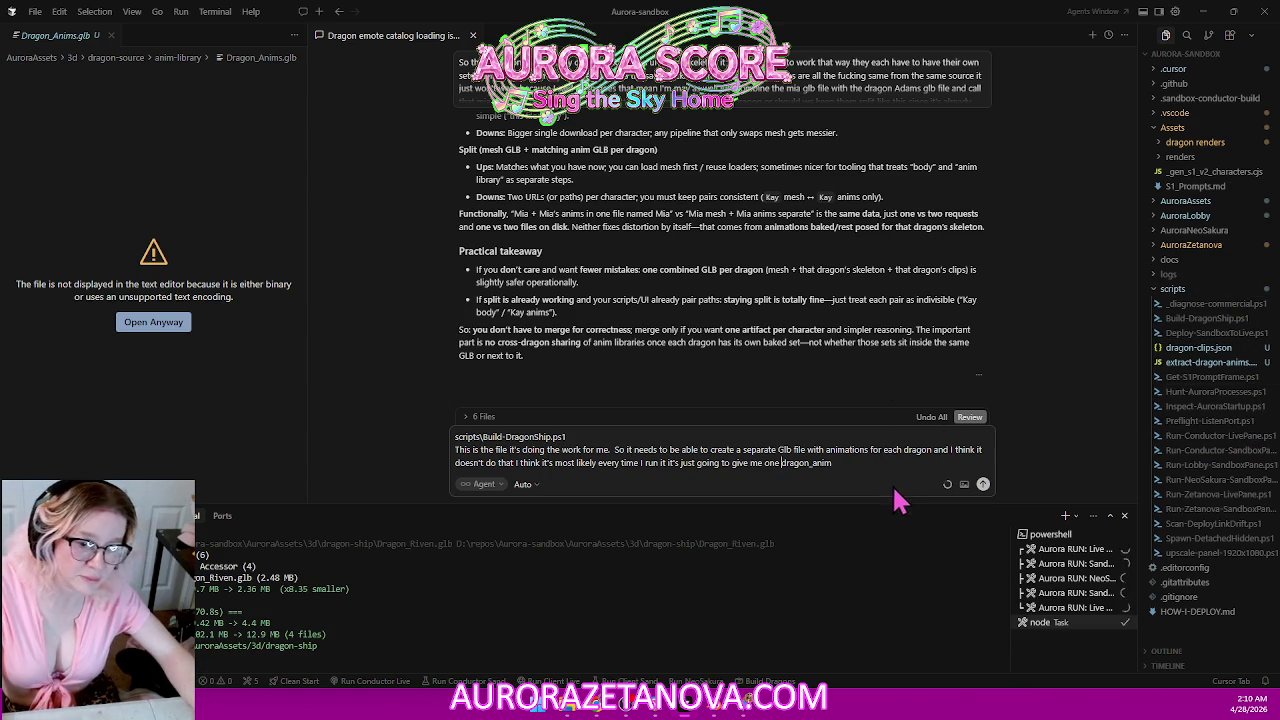
text(s)
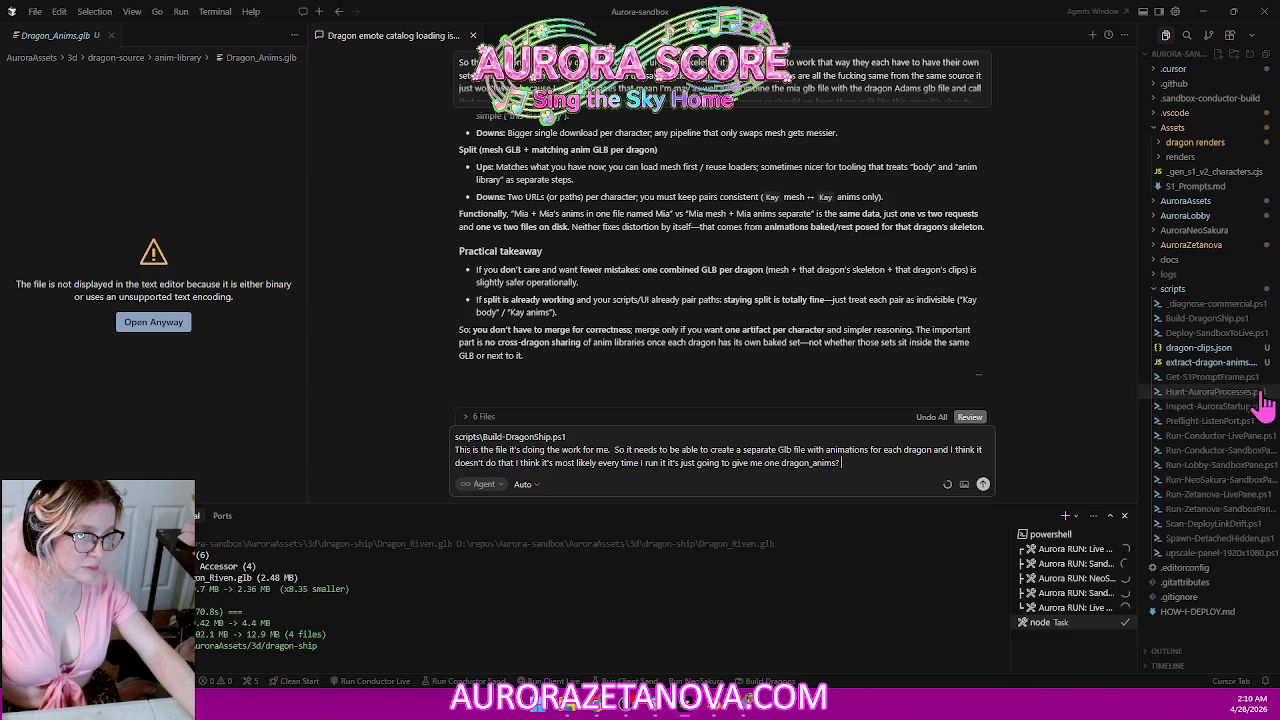
Expand AuroraAssets, dragon-ship, dragon-source and anim-library in Explorer, then send the question.
click(1157, 290)
click(1165, 201)
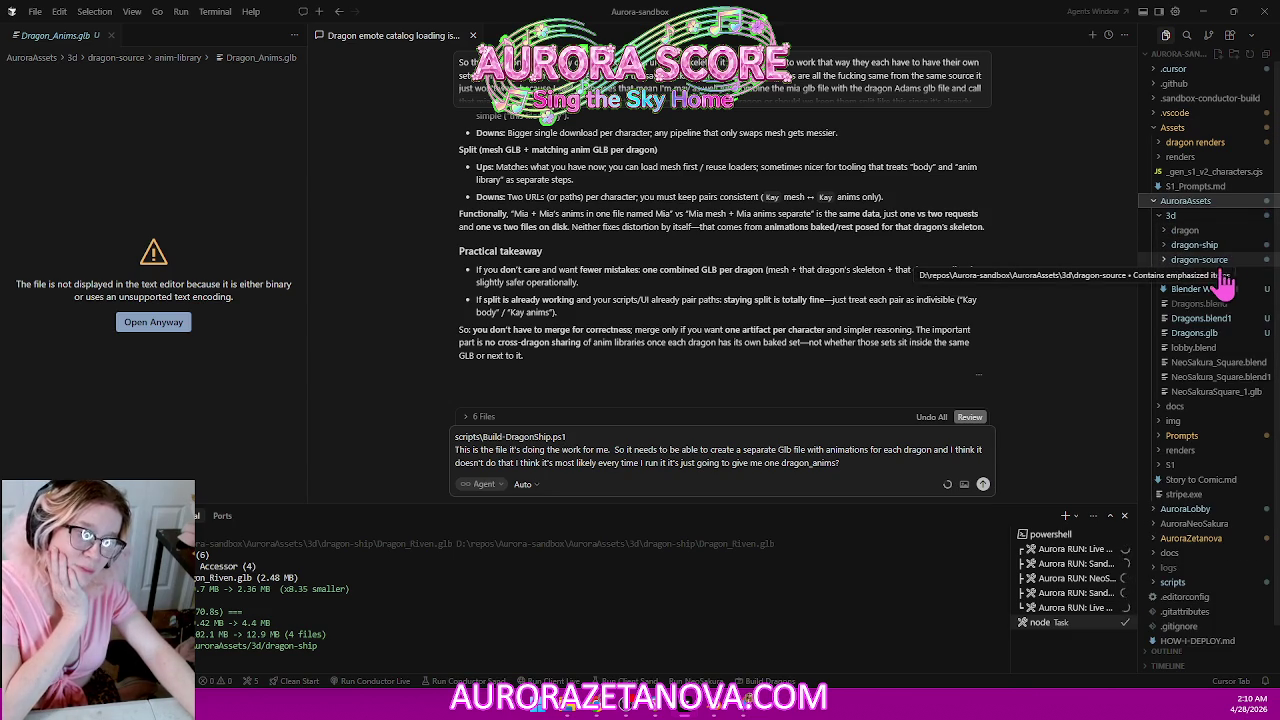
click(1167, 246)
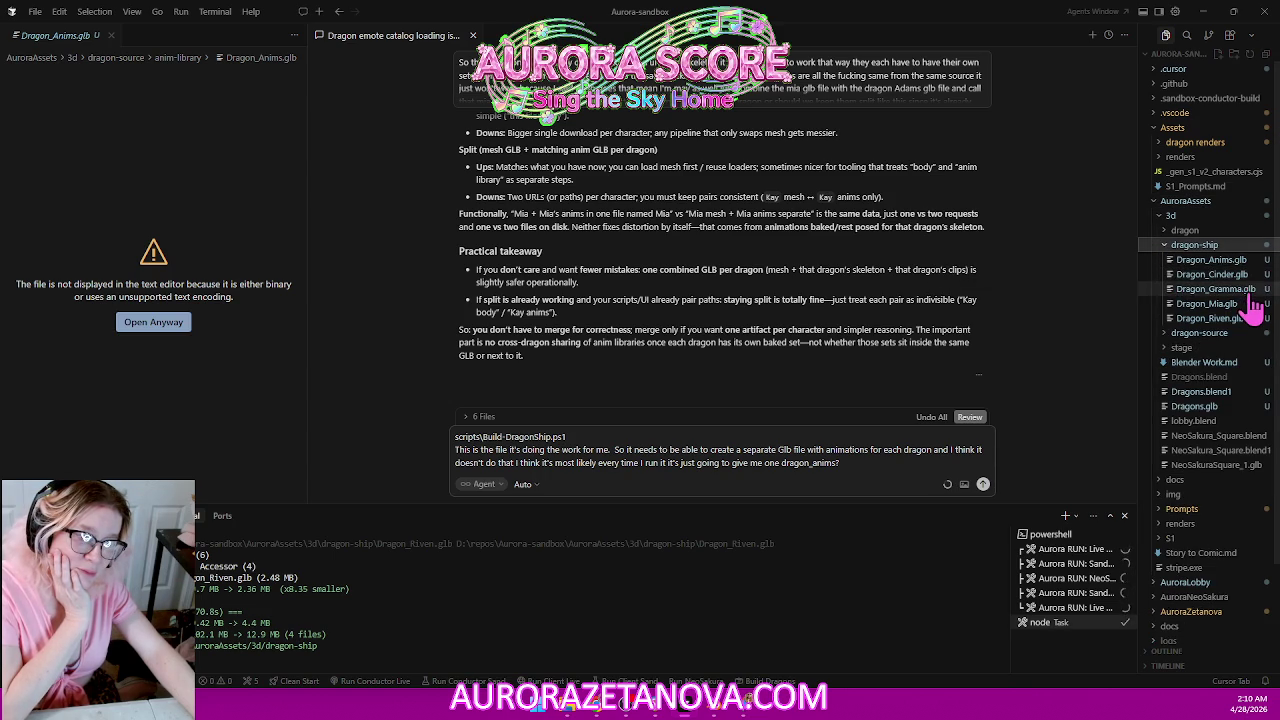
click(1236, 231)
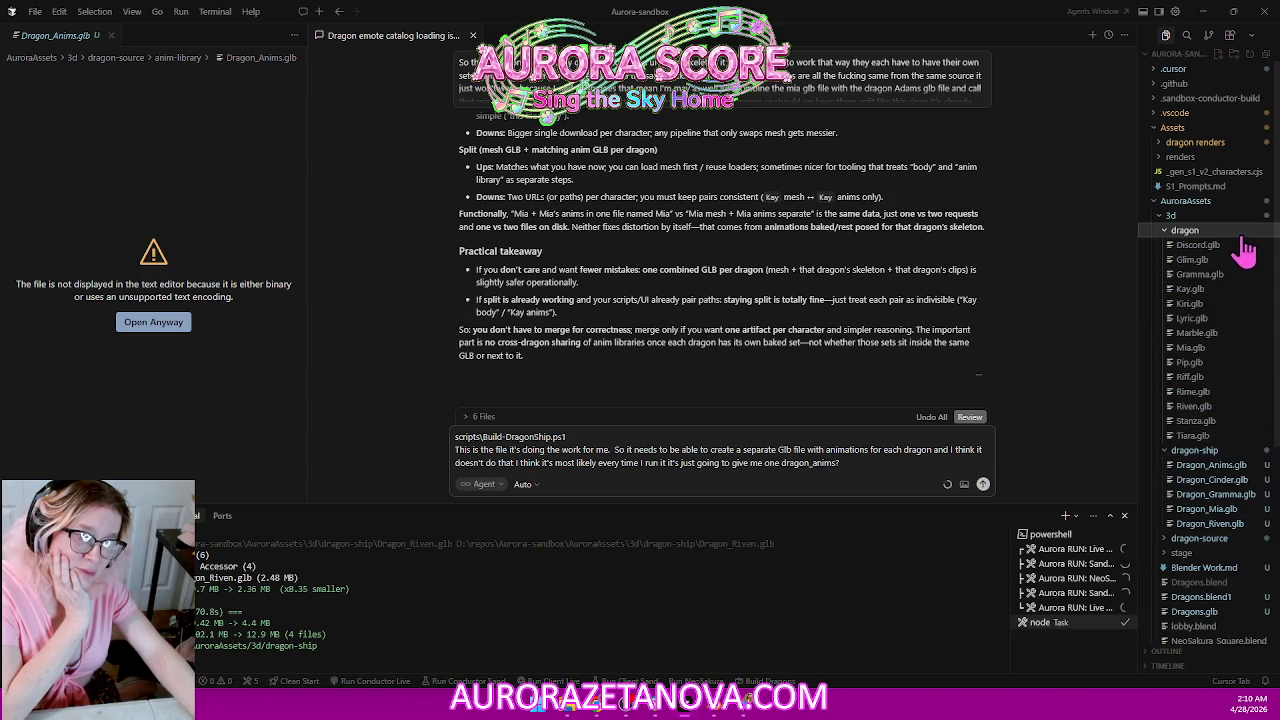
click(1240, 233)
click(1248, 236)
click(1248, 236)
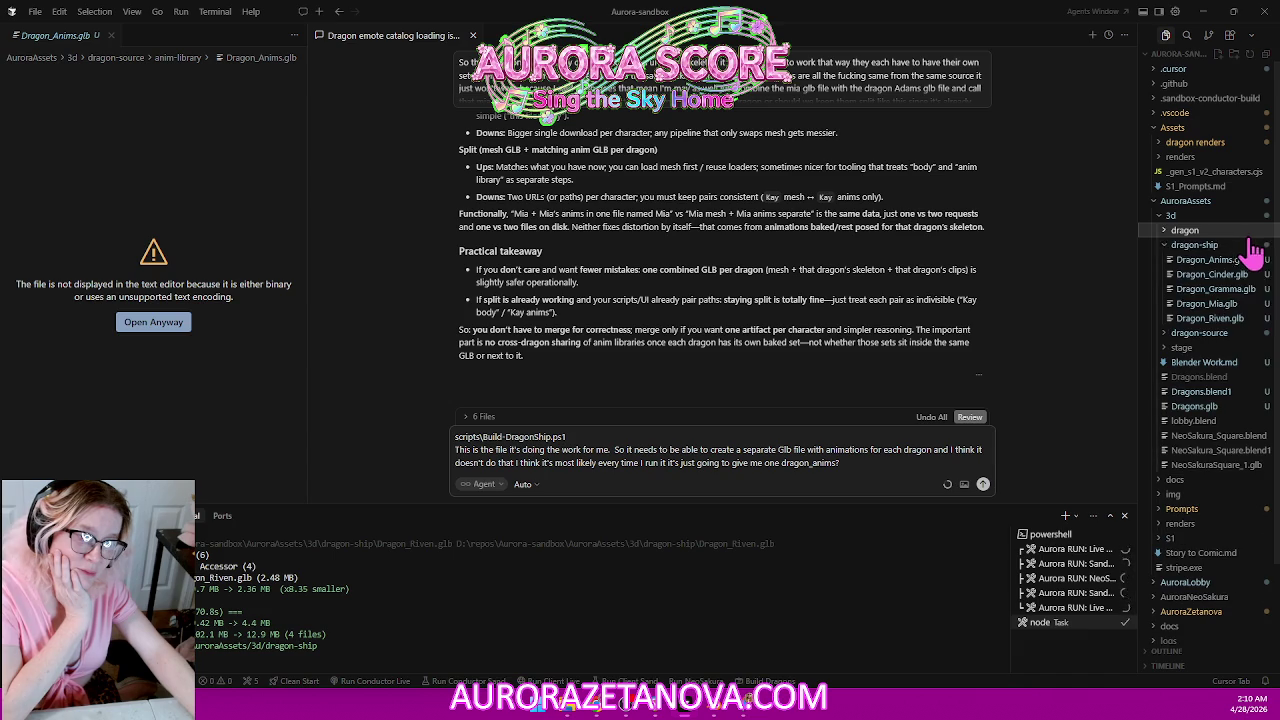
click(1246, 334)
click(1246, 348)
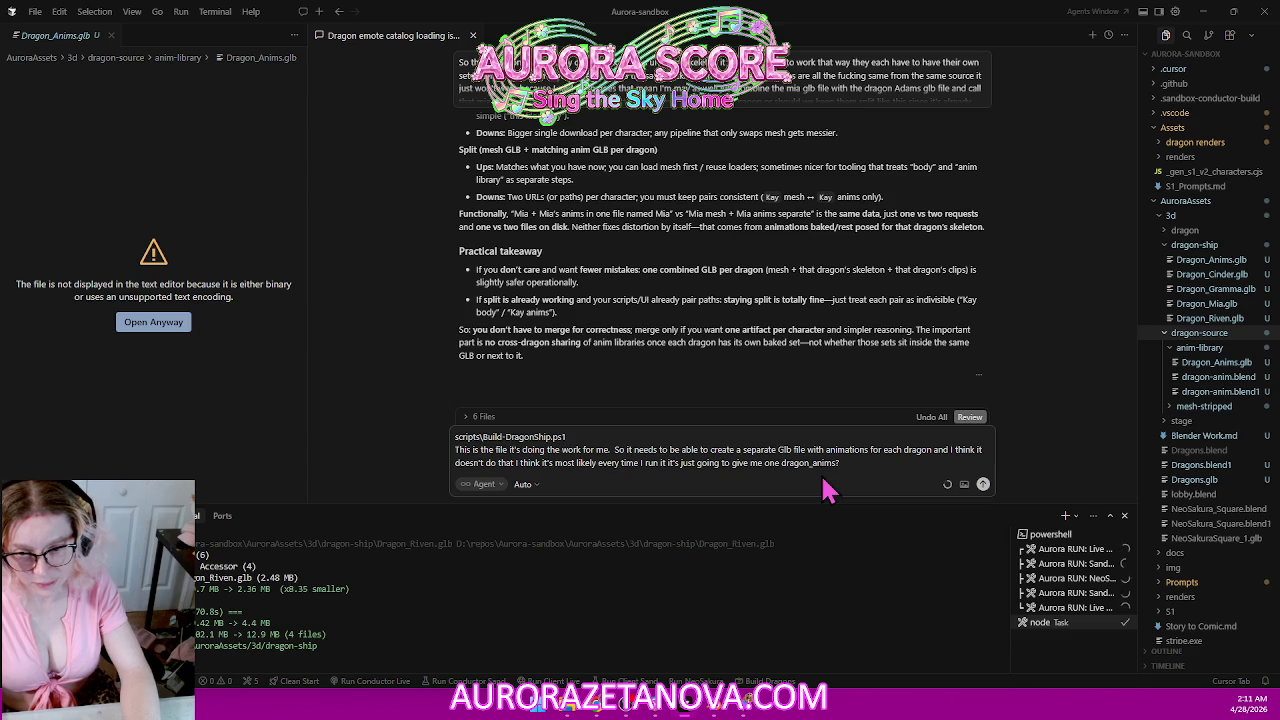
key(Return)
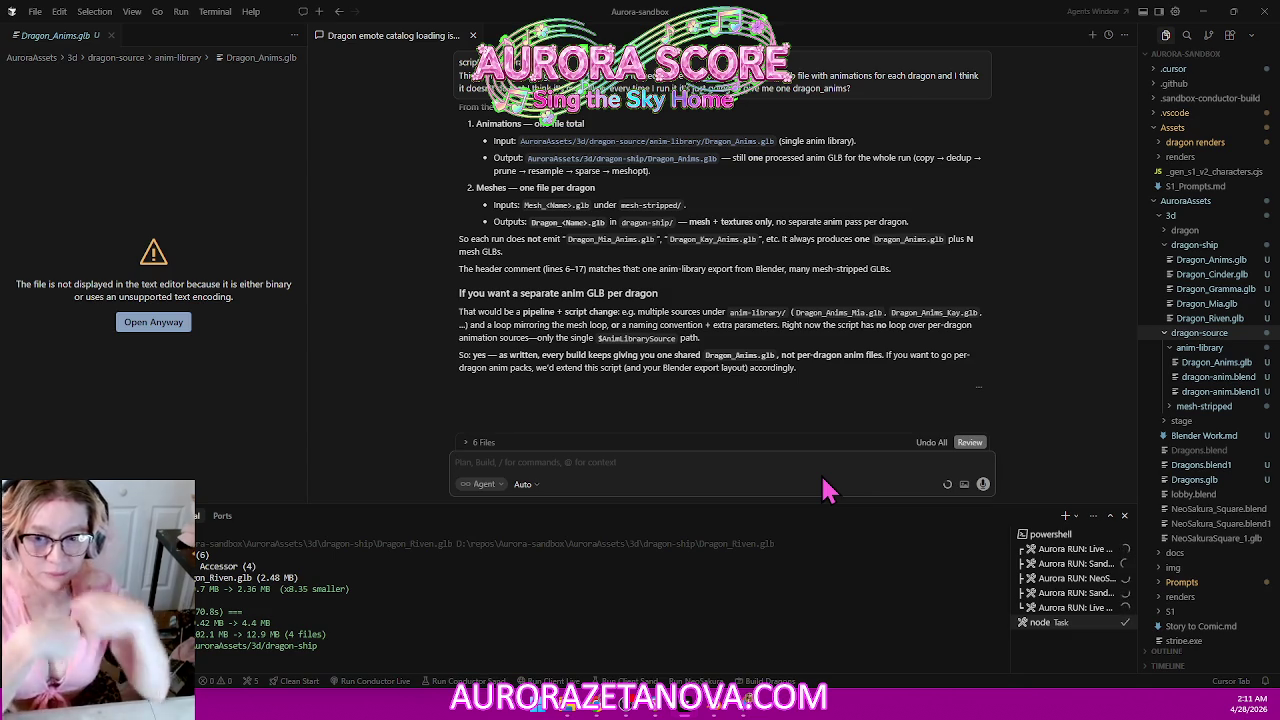
After the agent explains the shared Dragon_Anims.glb setup, focus the empty chat input for a follow-up.
click(682, 467)
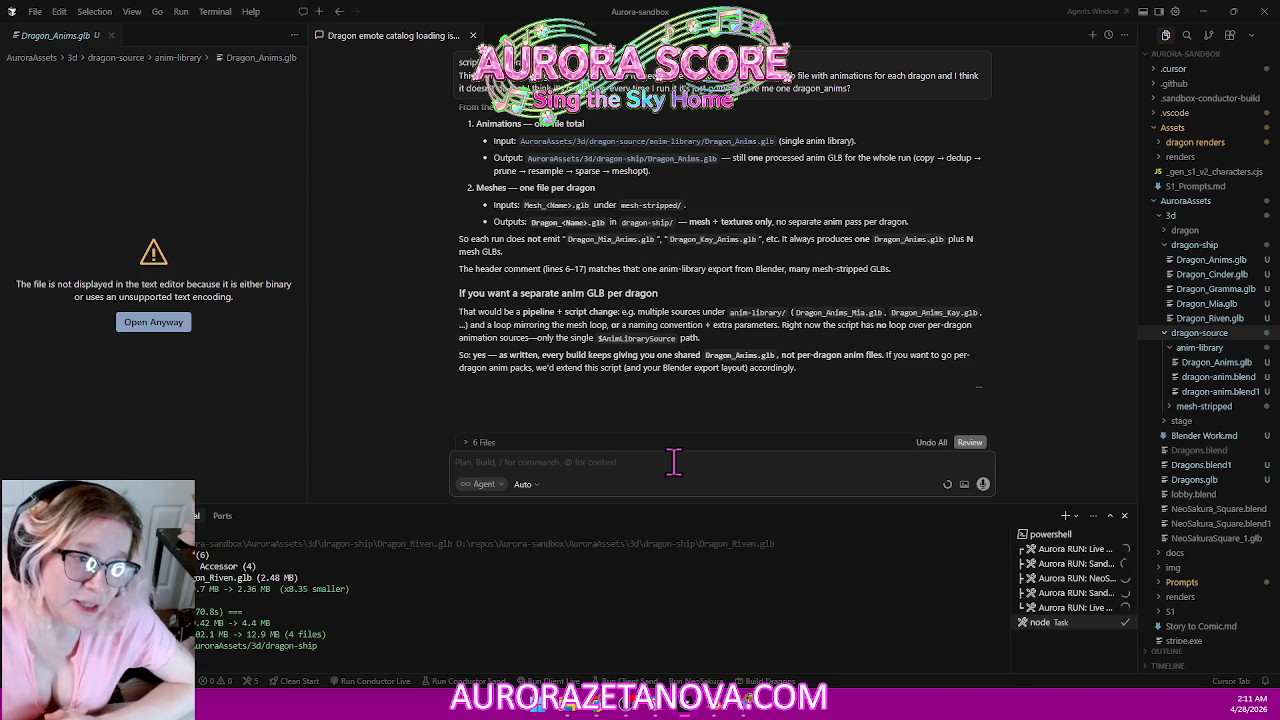
Write that one GLB file per dragon is preferred, citing the dragon folder's relative path.
text(All right so no given that information)
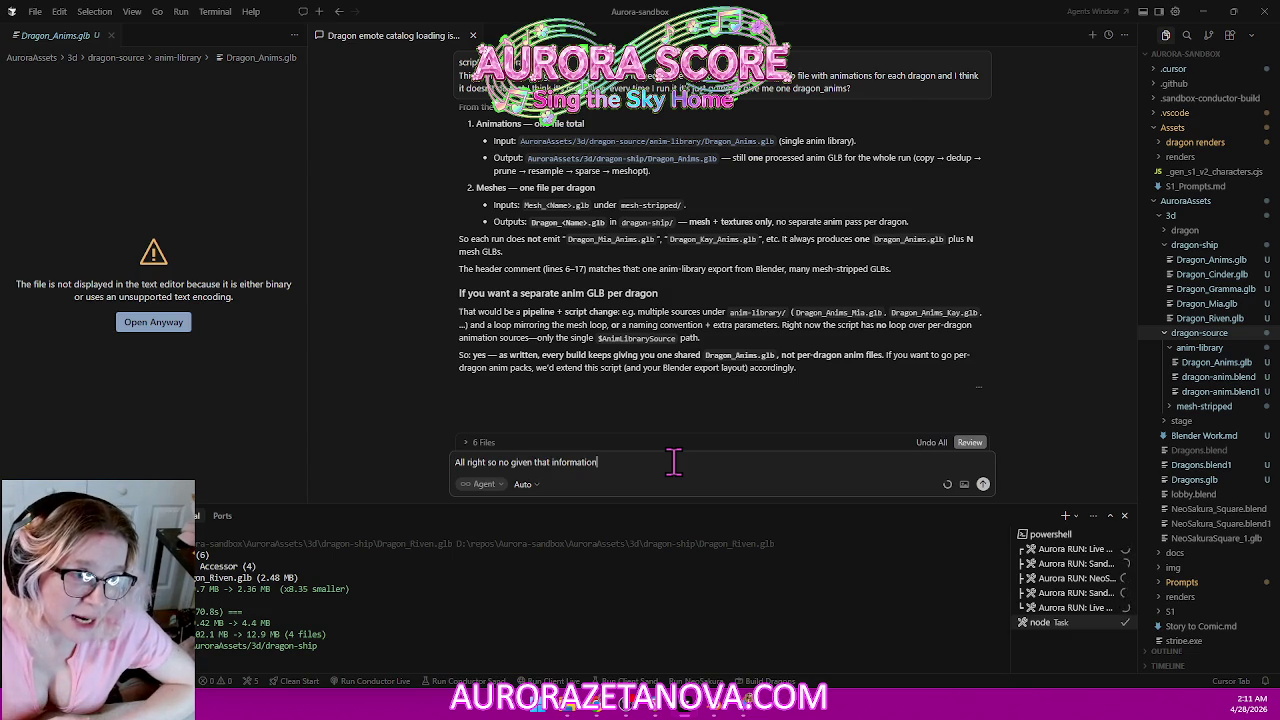
text( what would be our best option)
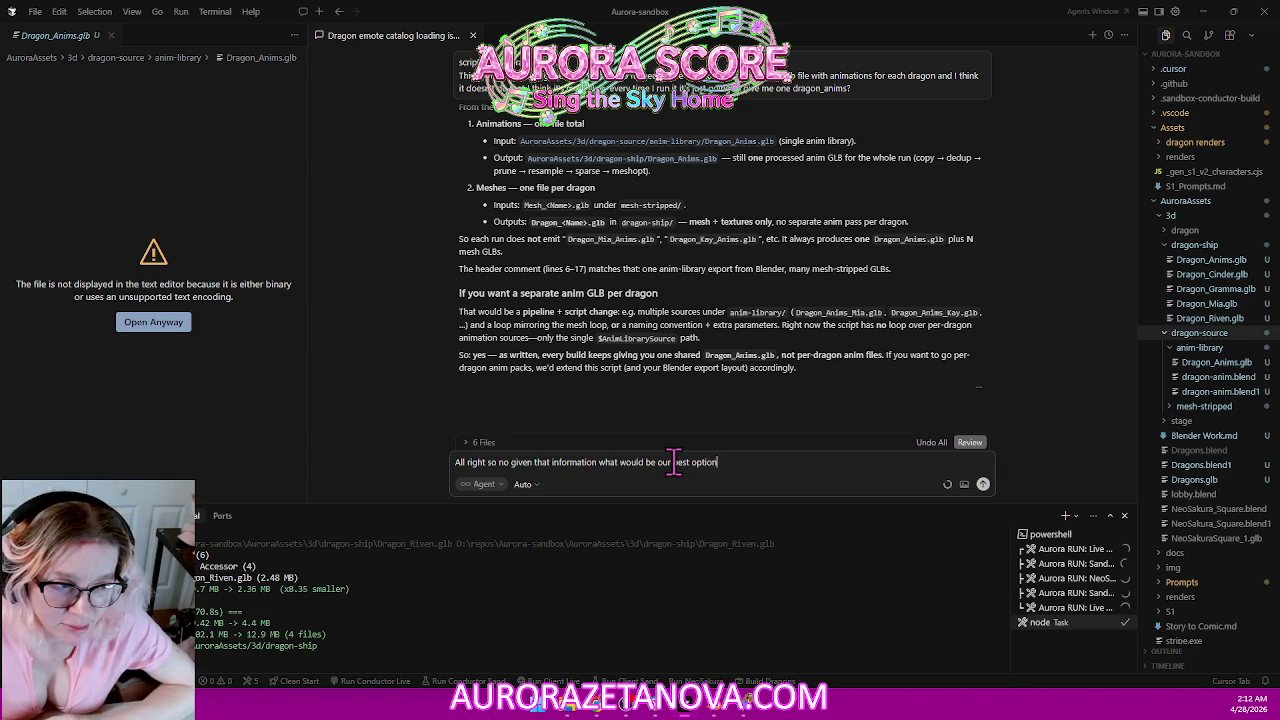
text( I think it would be less confusing for me if all I had is one glb file p)
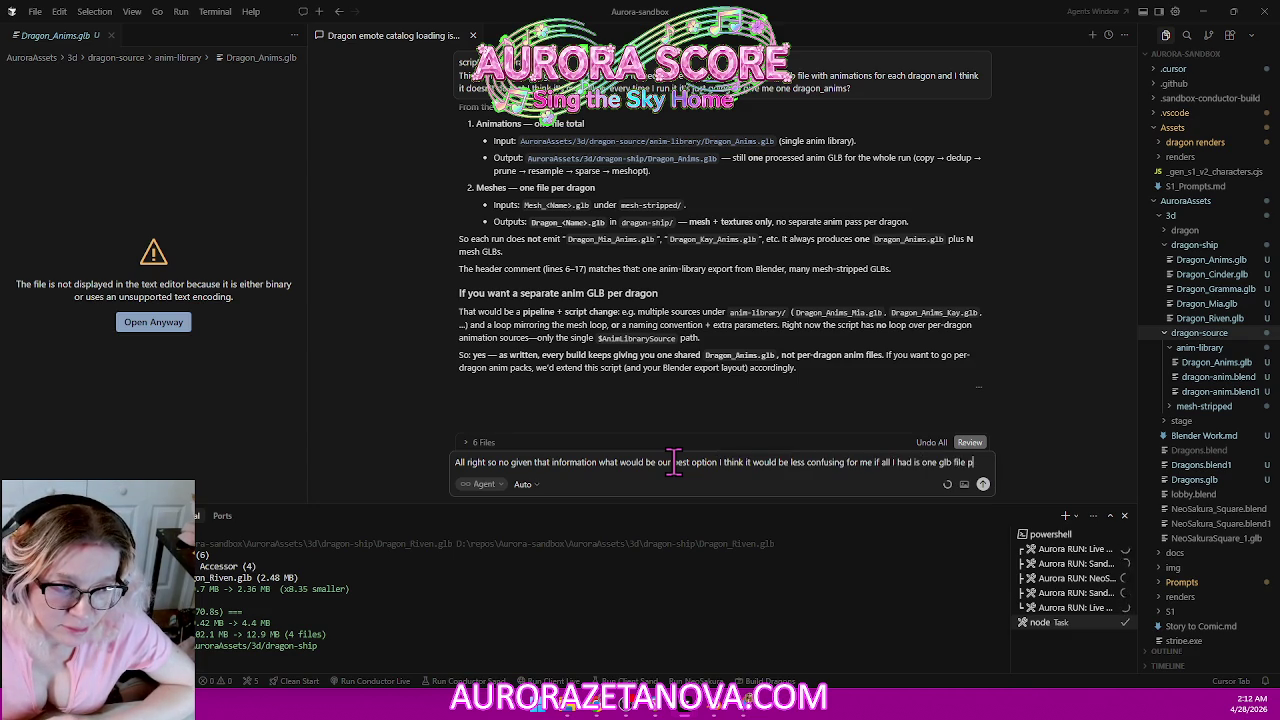
text(er dragon)
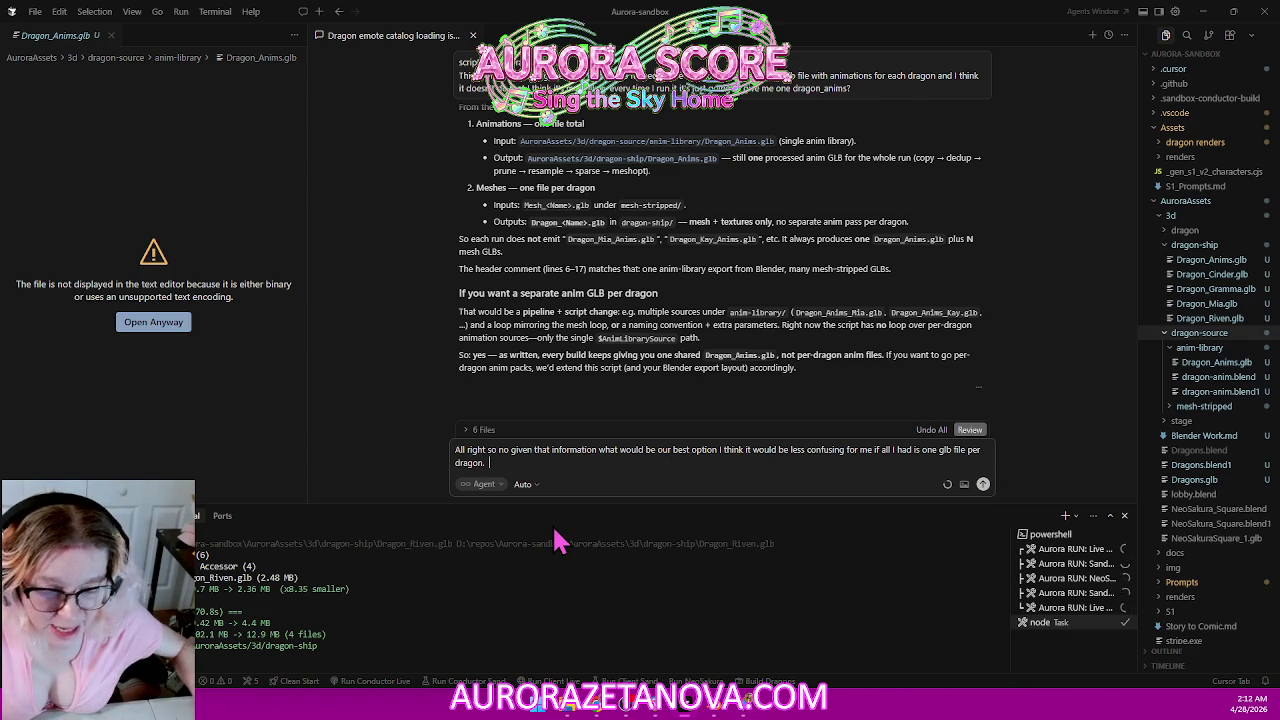
text(.  That's what I had before as you can see in this folder)
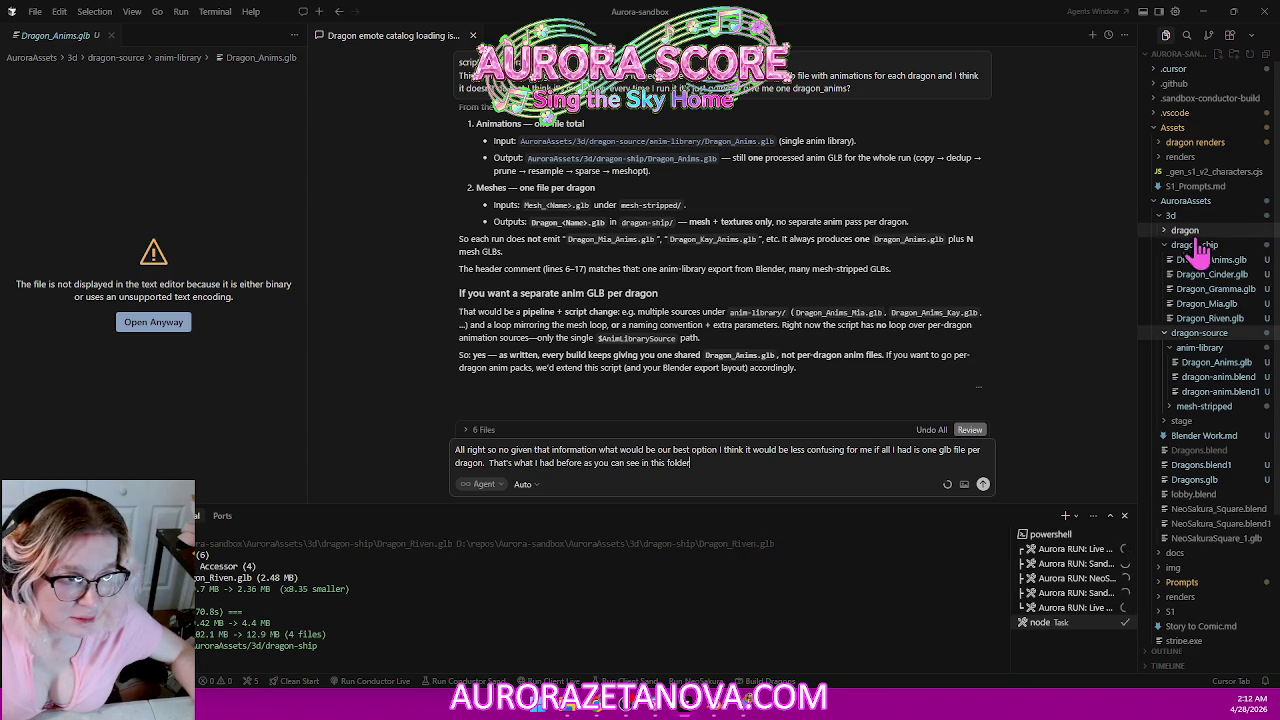
right_click(1198, 244)
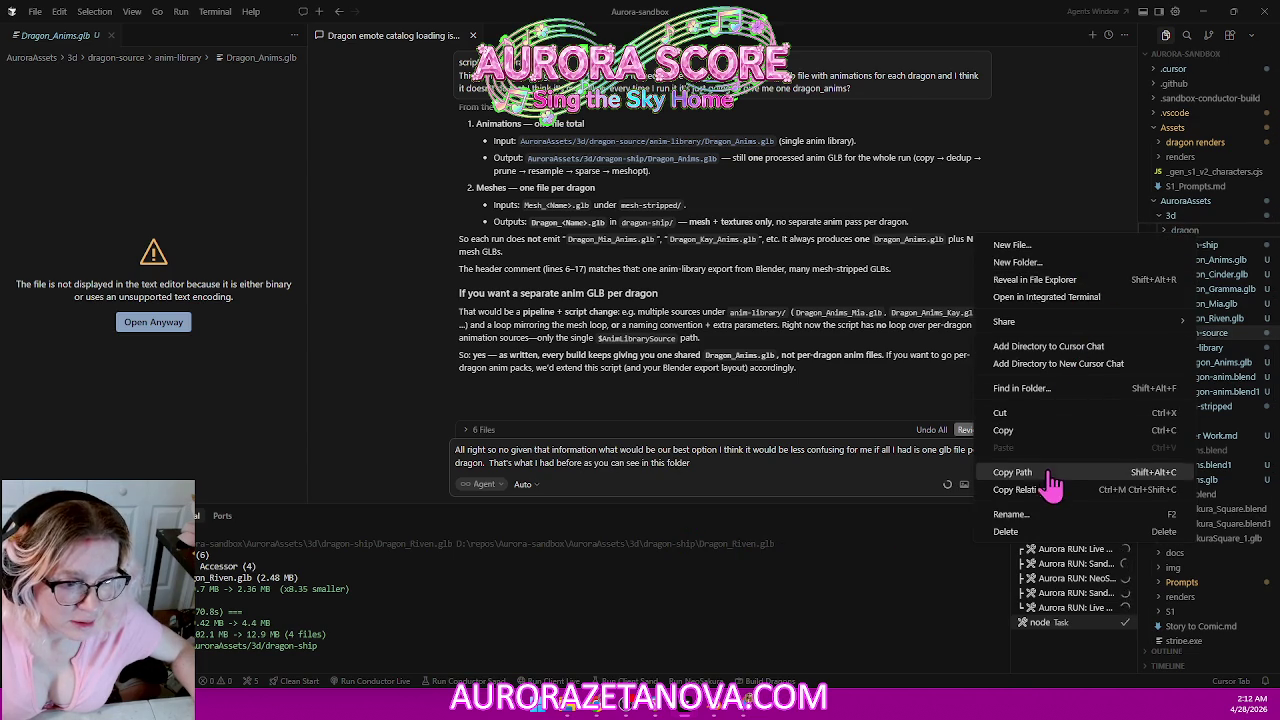
click(820, 482)
click(724, 463)
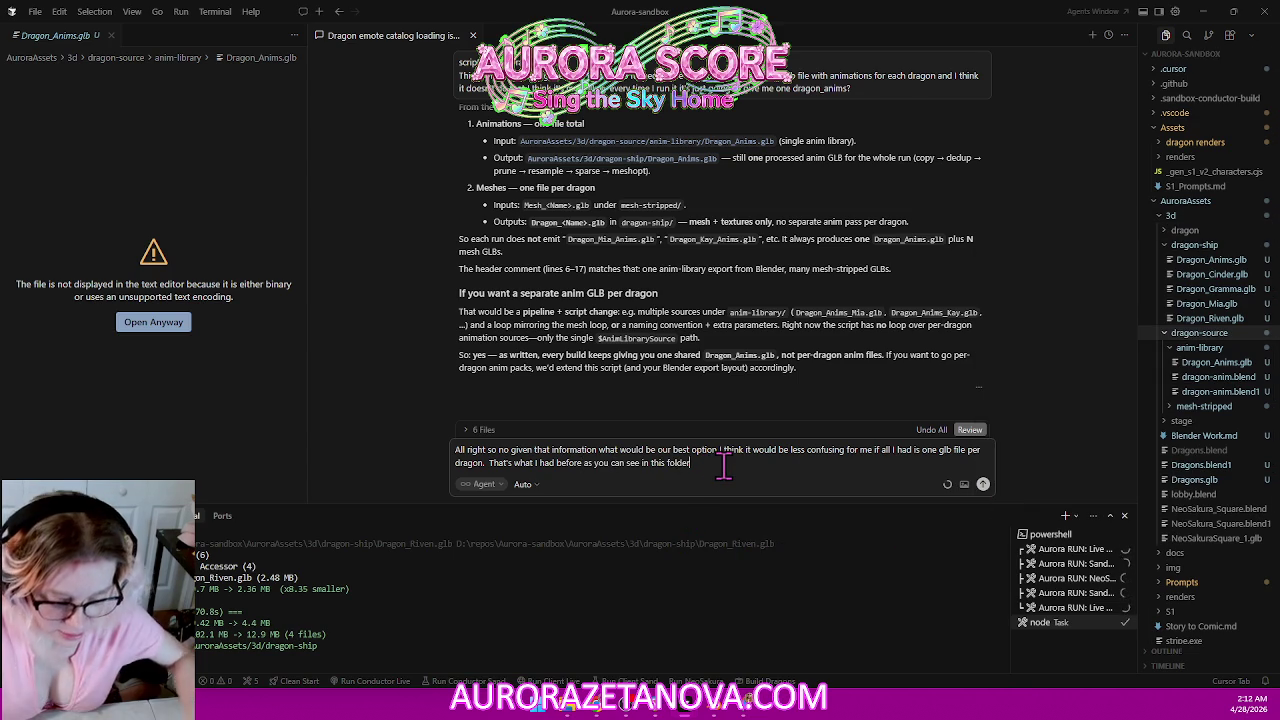
text(:)
text(AuroraAssets\3d\dragon)
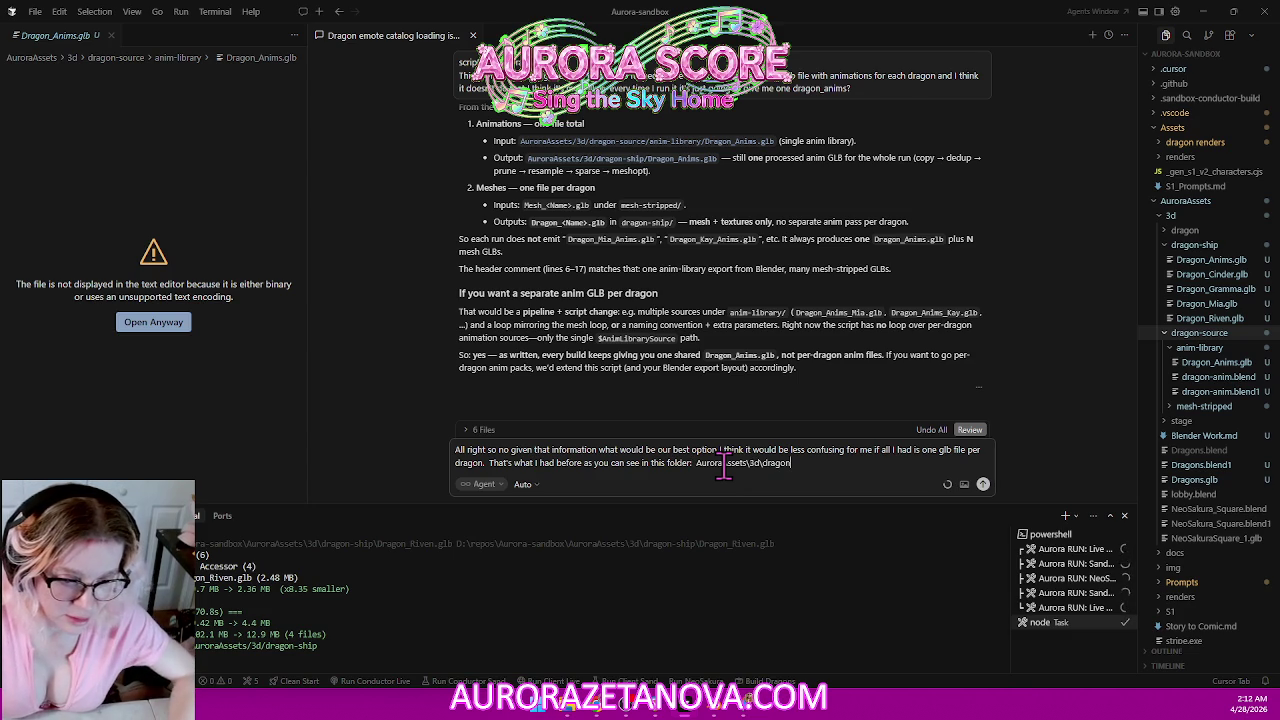
key(shift+Return)
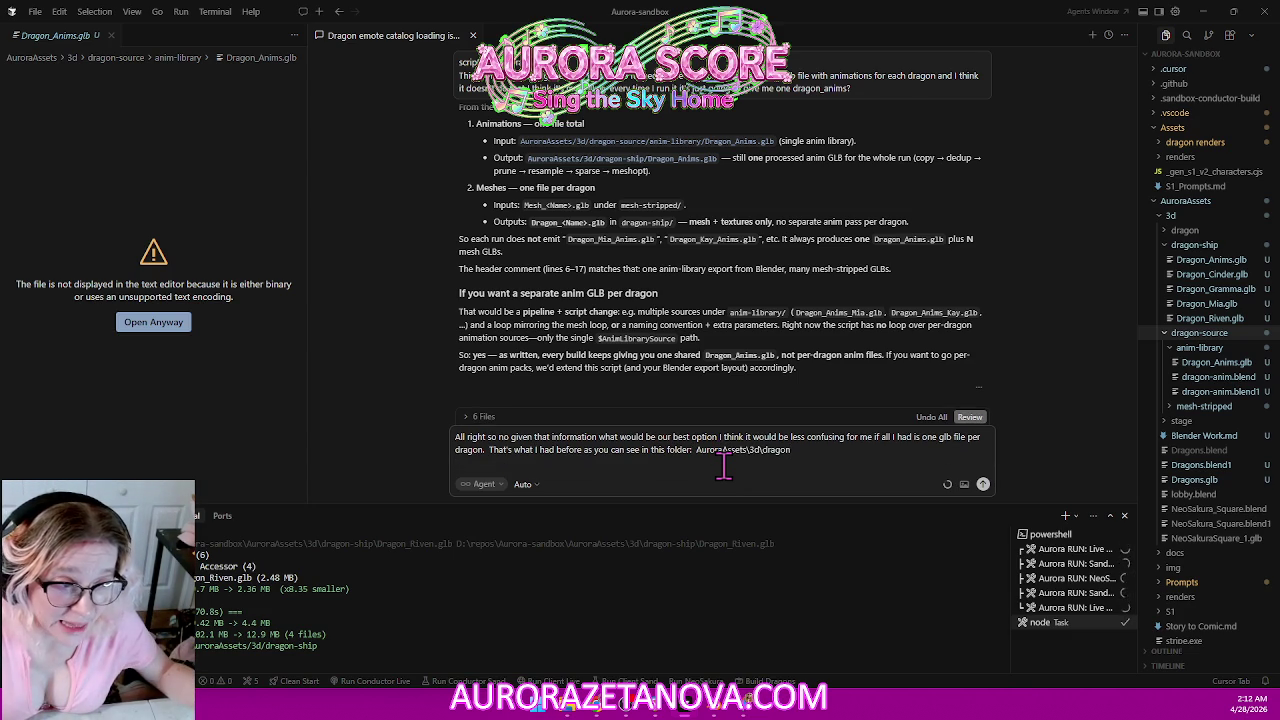
Explain that folder-based file naming keeps things clear, and ask for new instructions.
text(That's the way I had it that's the way I like it)
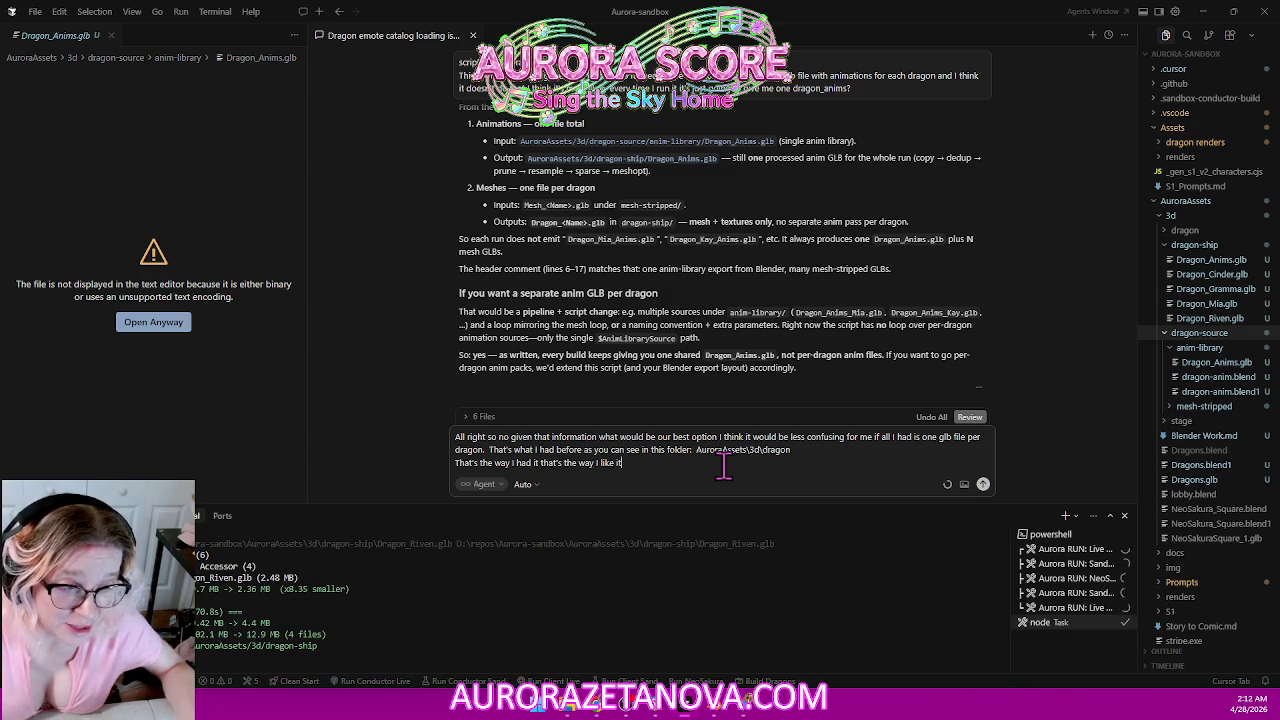
text( the folder name tells me what what to expect inside)
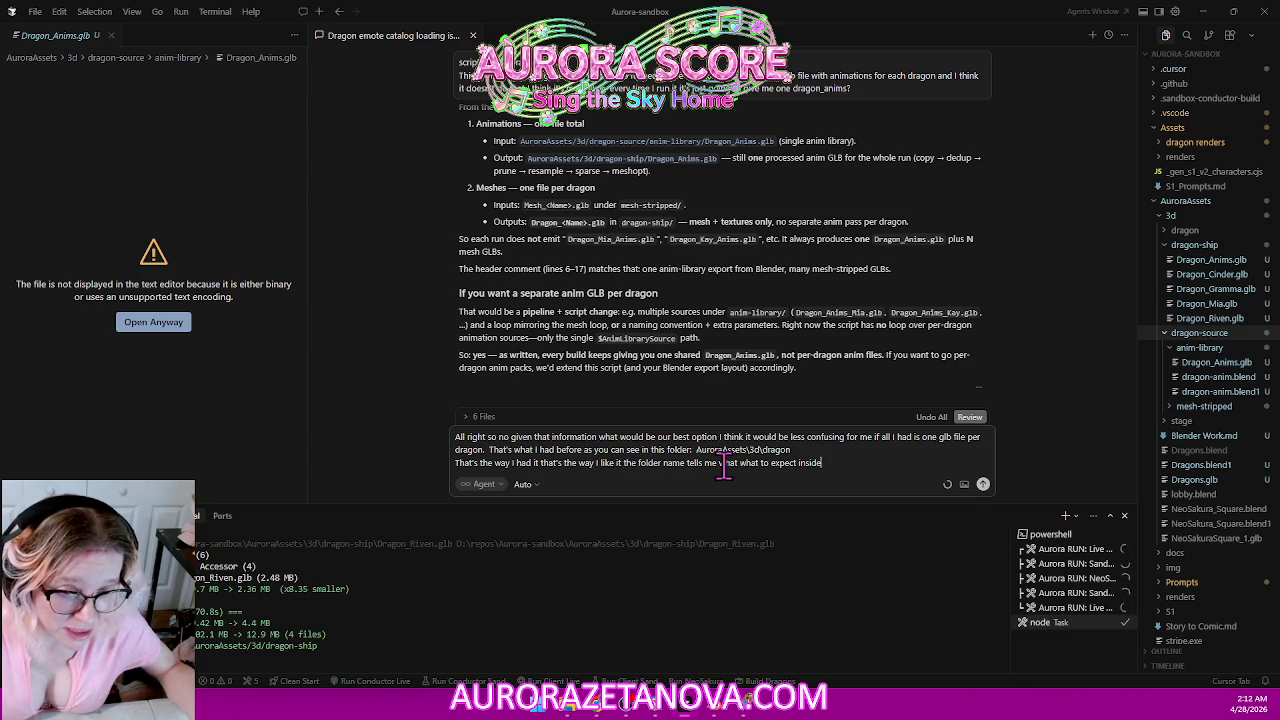
text( and the file name tells me who to expect)
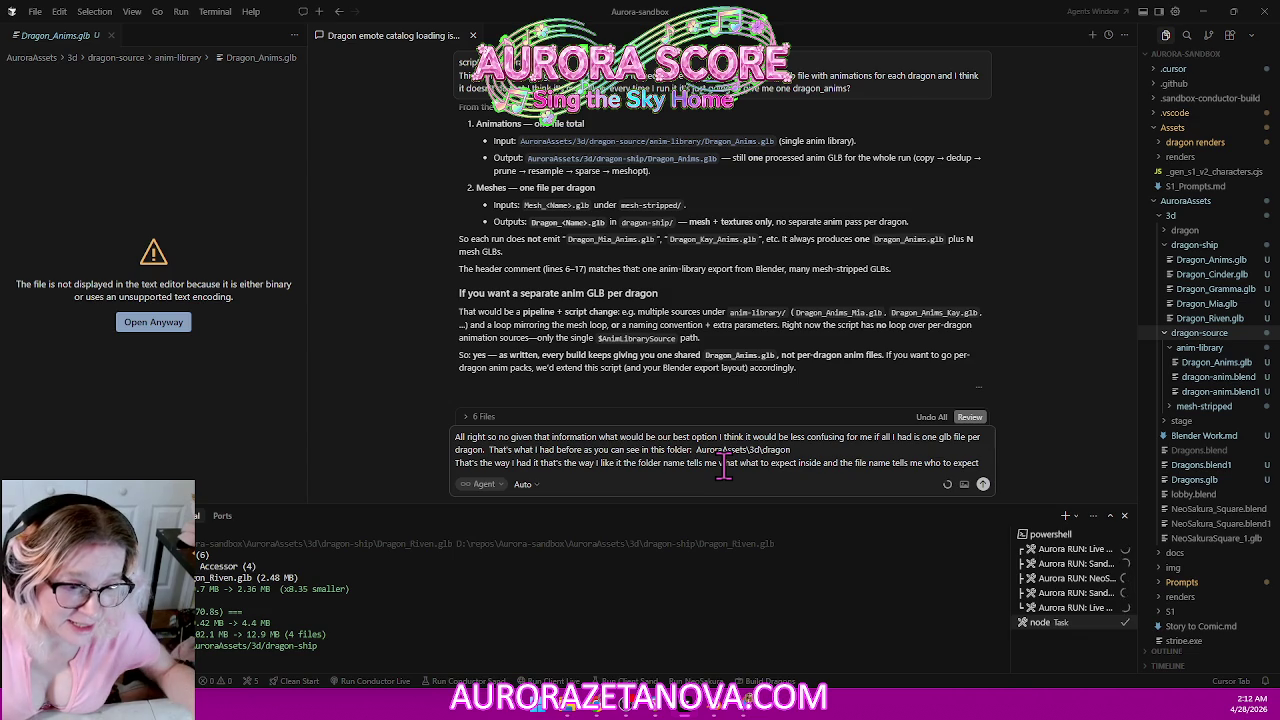
text( I don't need it to say dragon)
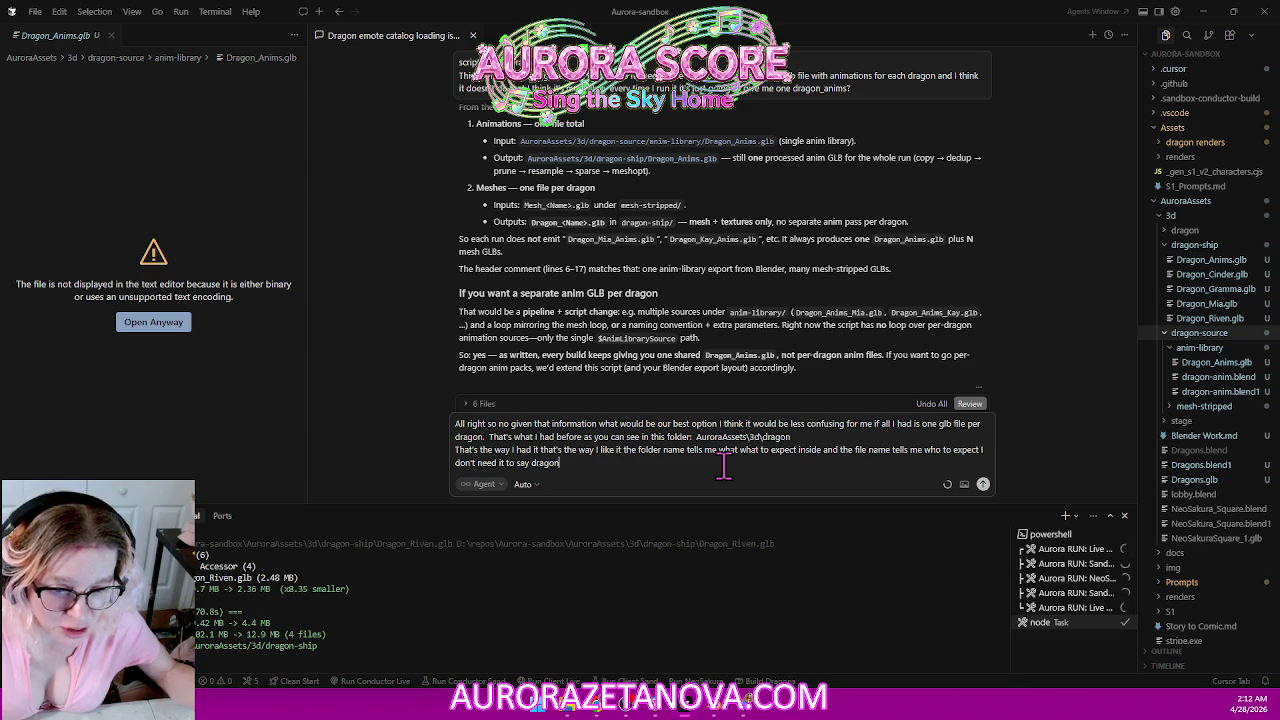
text(mia on the file name if it's in a folder called dragons I kind of know it's a dragon right so it's redundant stuff like that)
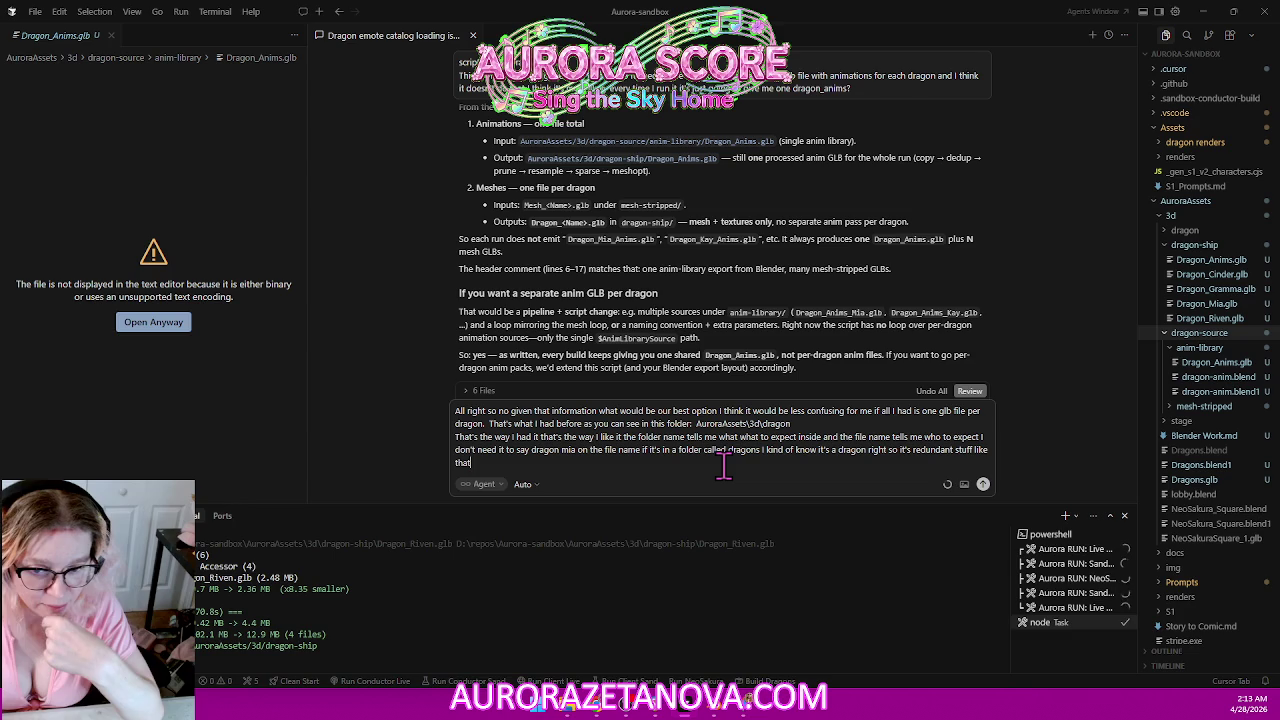
text(.)
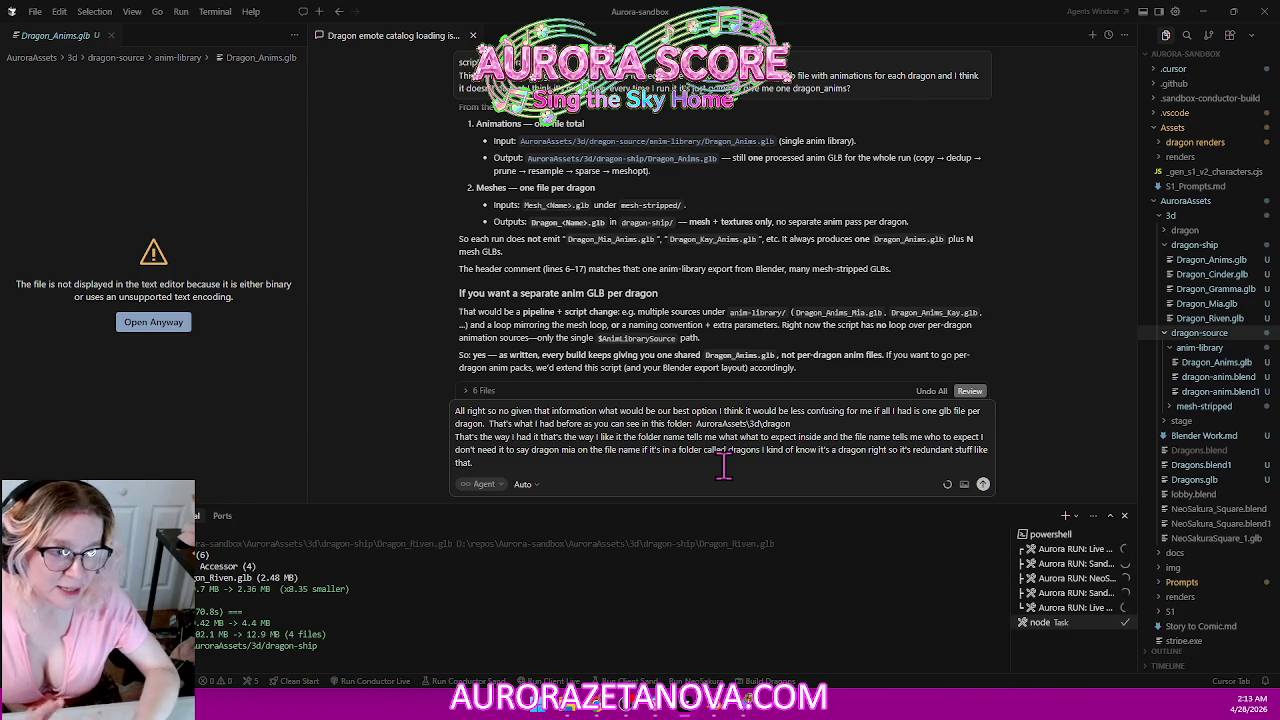
text(  Redundancy and)
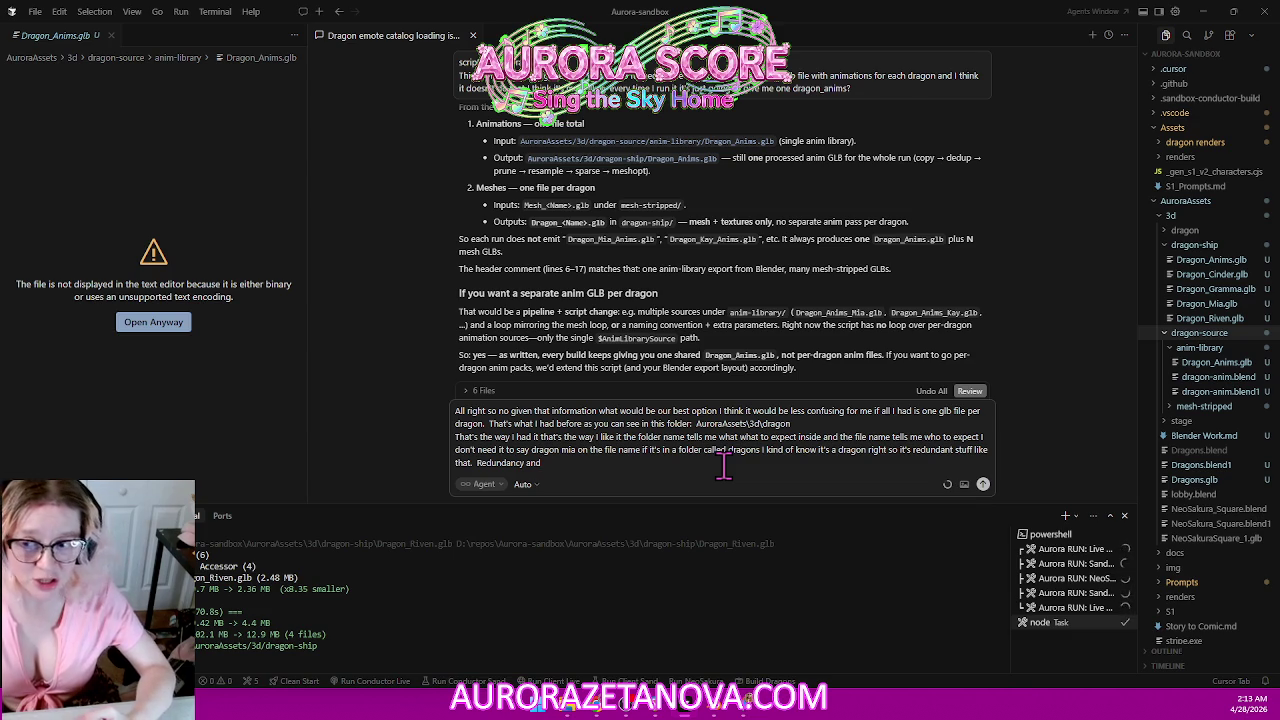
text(just good file naming makes it easier for me to figure out what the fuck is going on and where shit is )
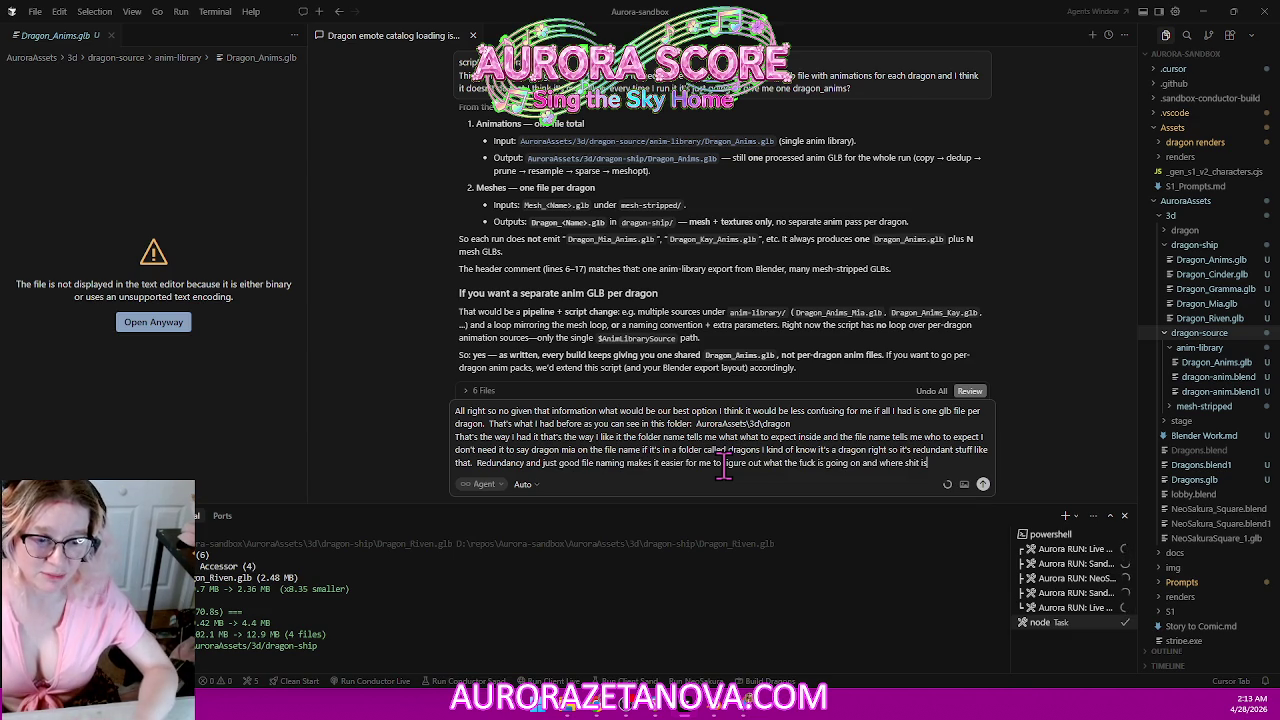
text(I need good organization.)
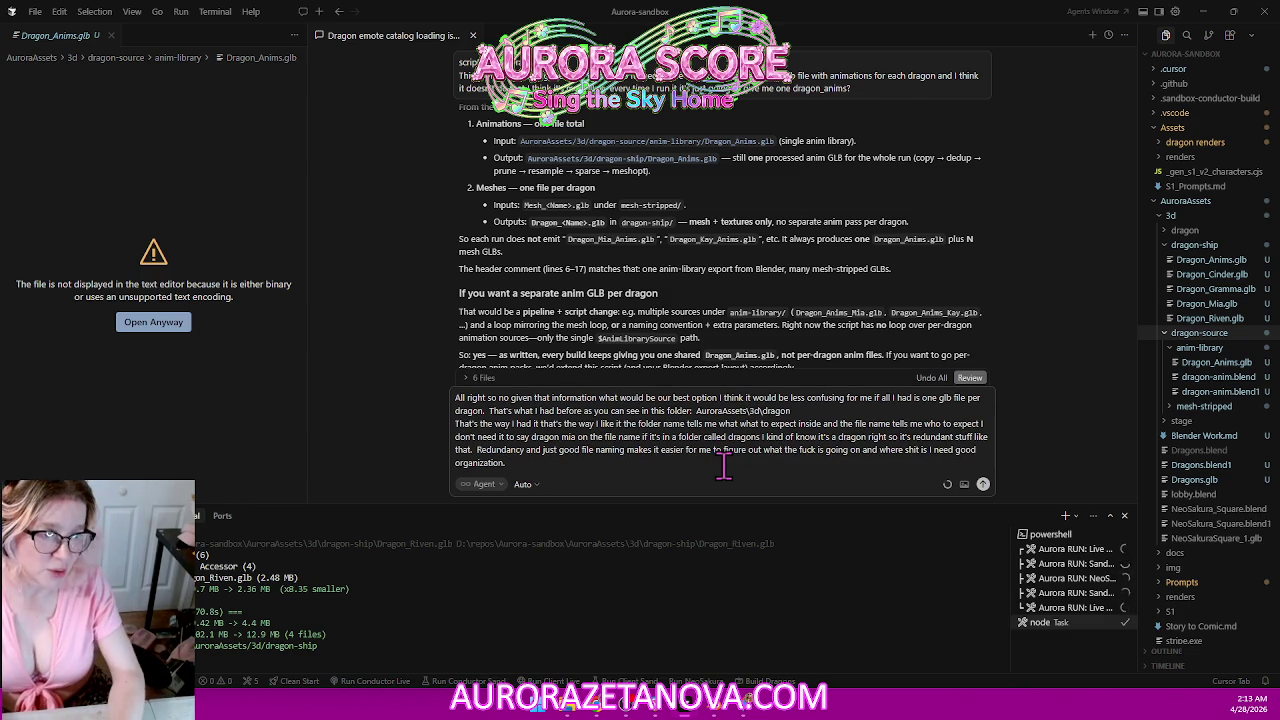
text(  So yeah...)
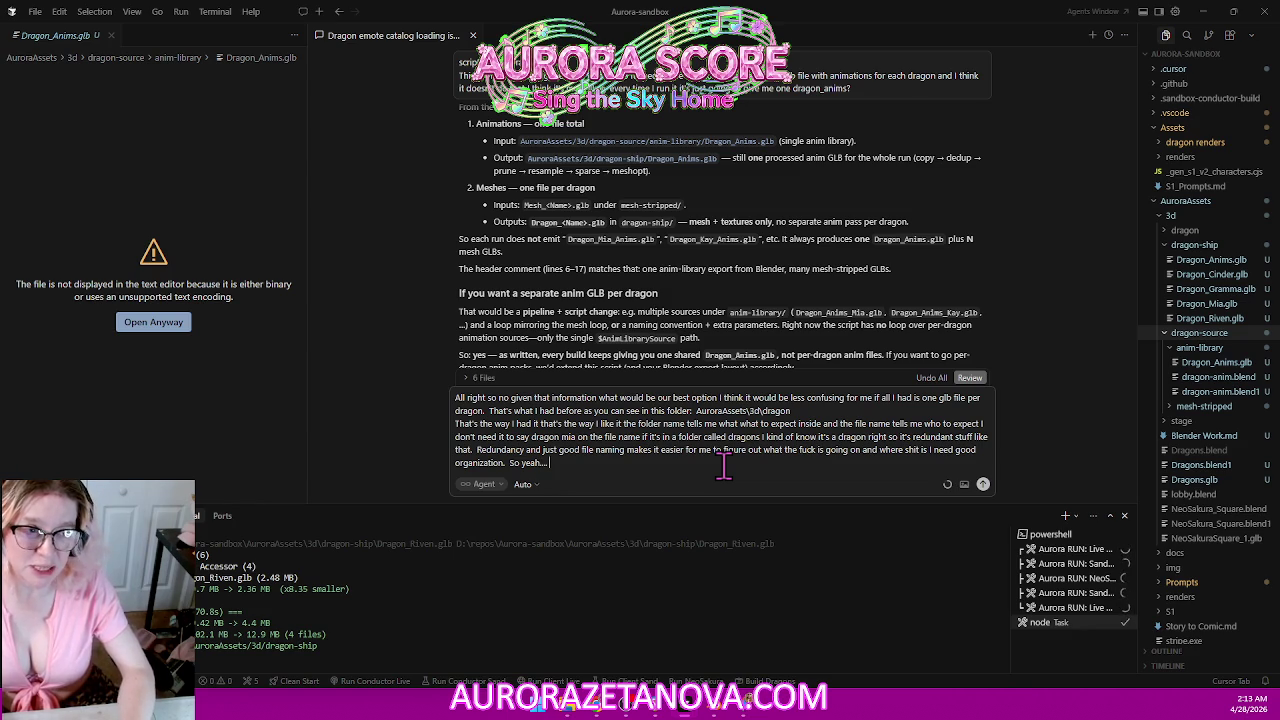
text(You'll have to give me some new instructions.)
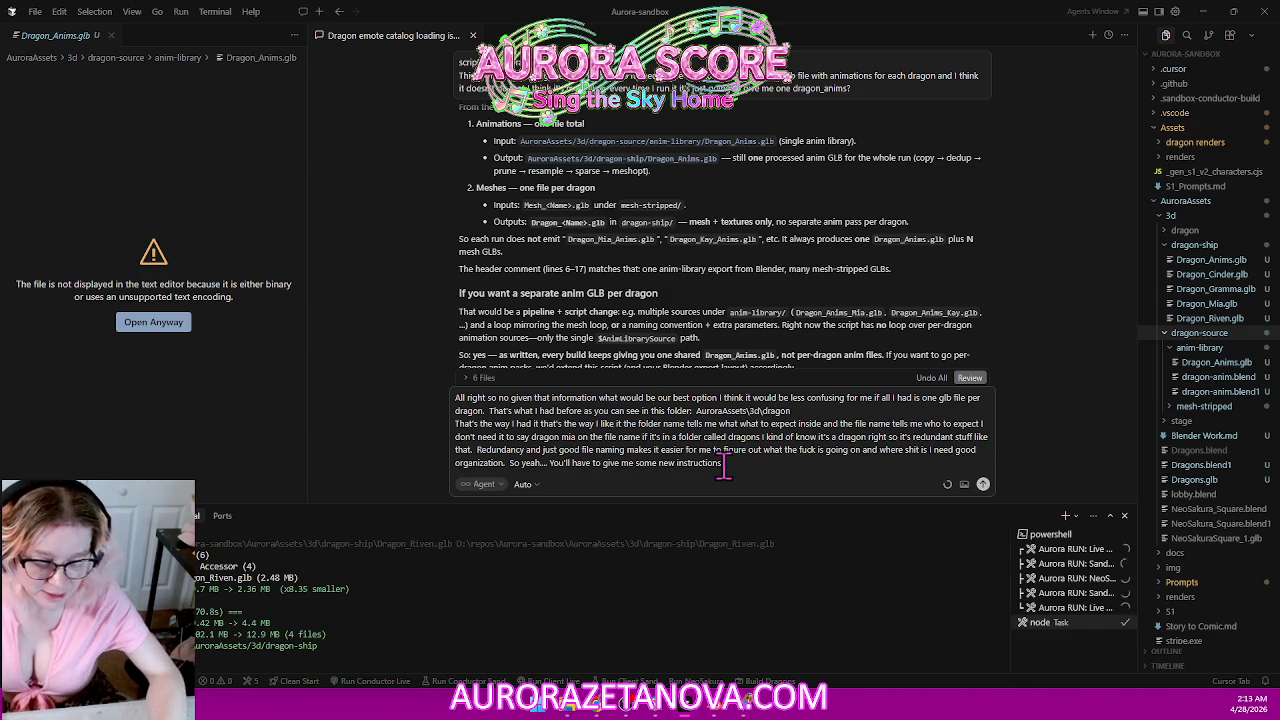
text(:)
key(shift+Return)
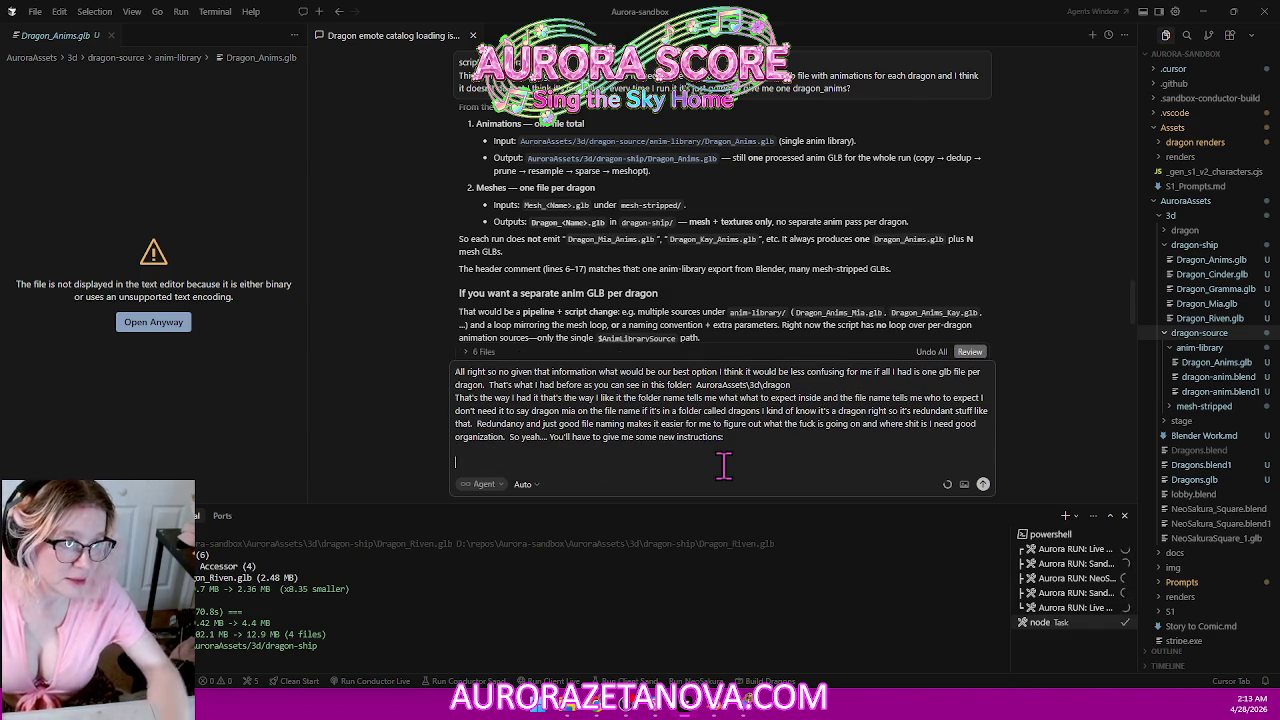
Append the relative path of Blender Work.md to the chat message.
mouse_move(1204, 436)
right_click(1232, 450)
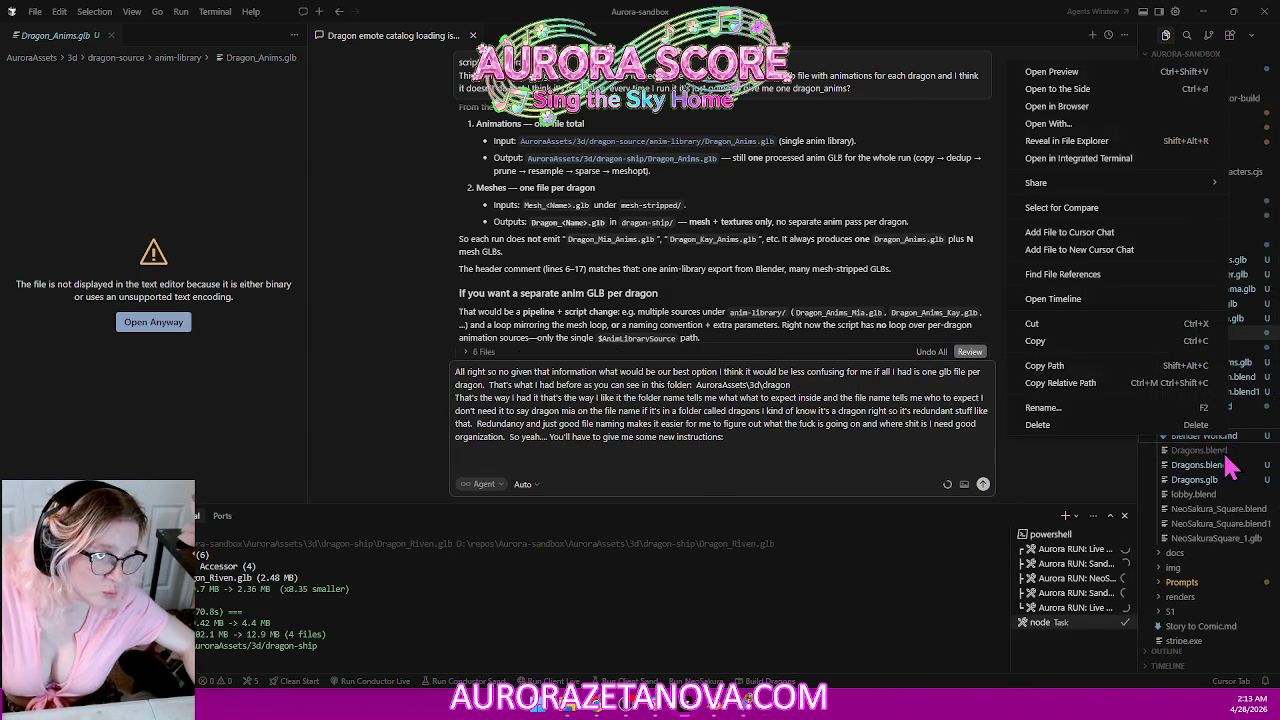
click(1113, 384)
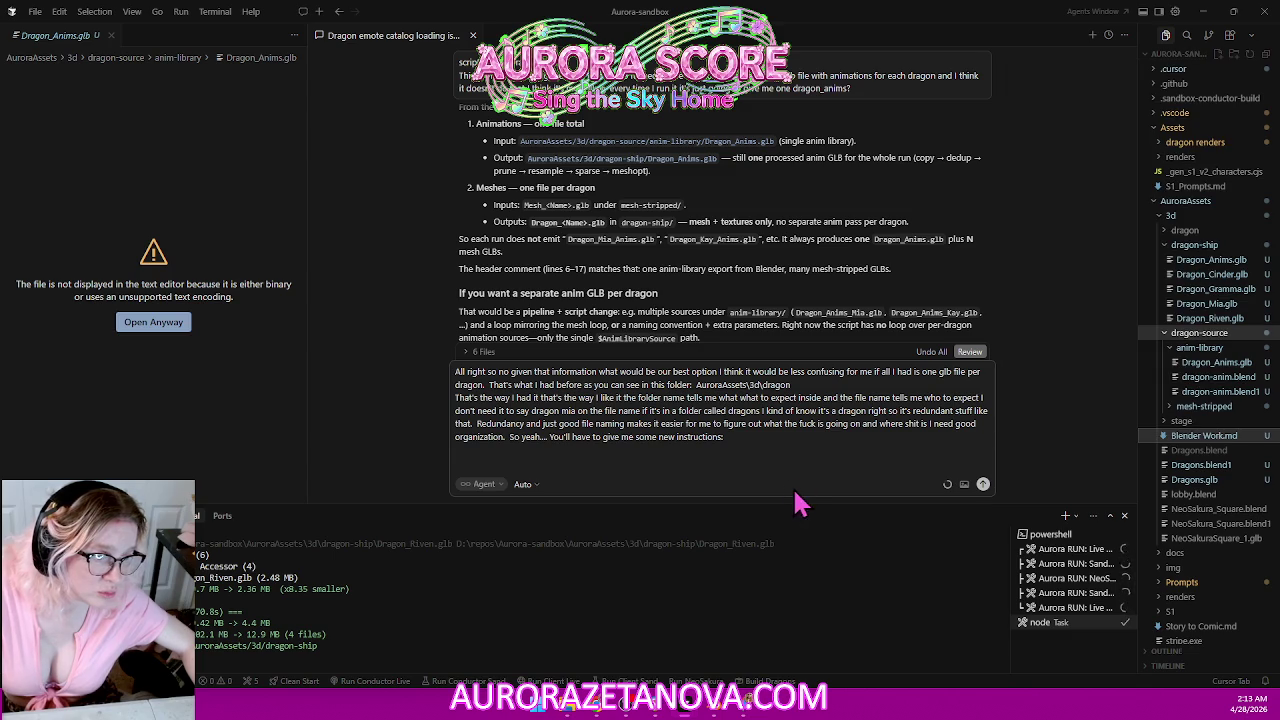
click(697, 455)
key(ctrl+v)
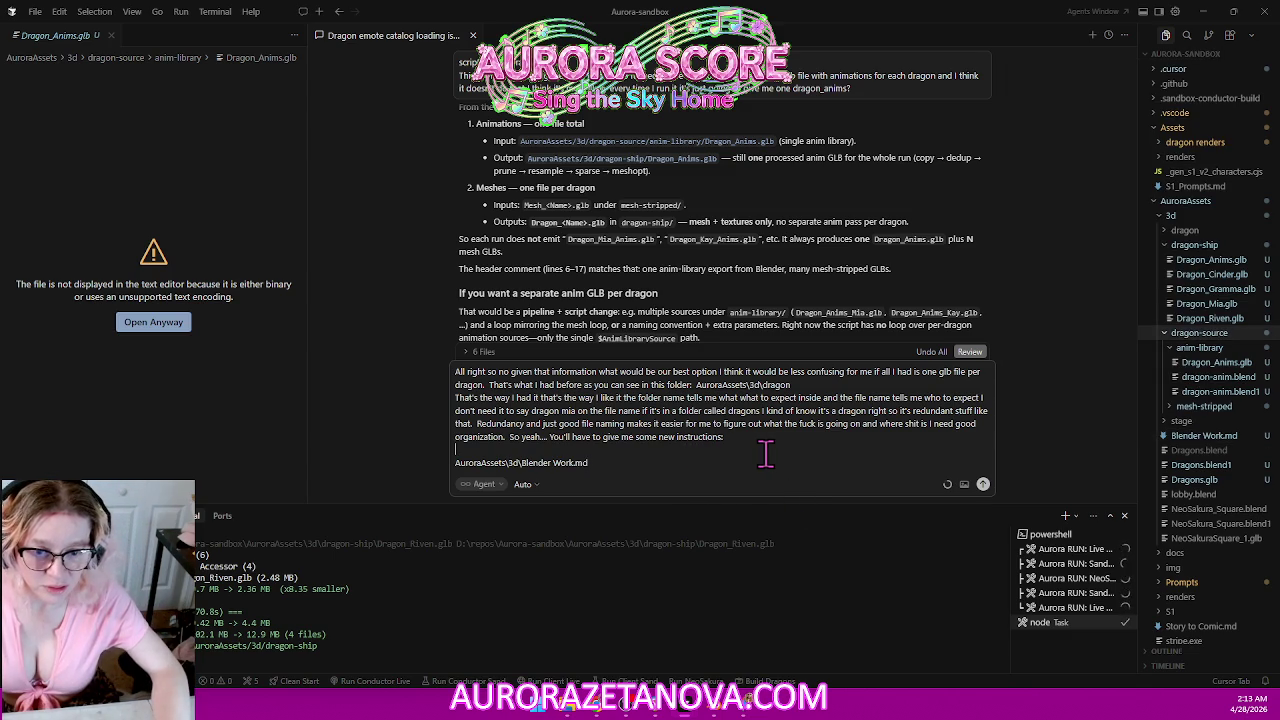
text(:)
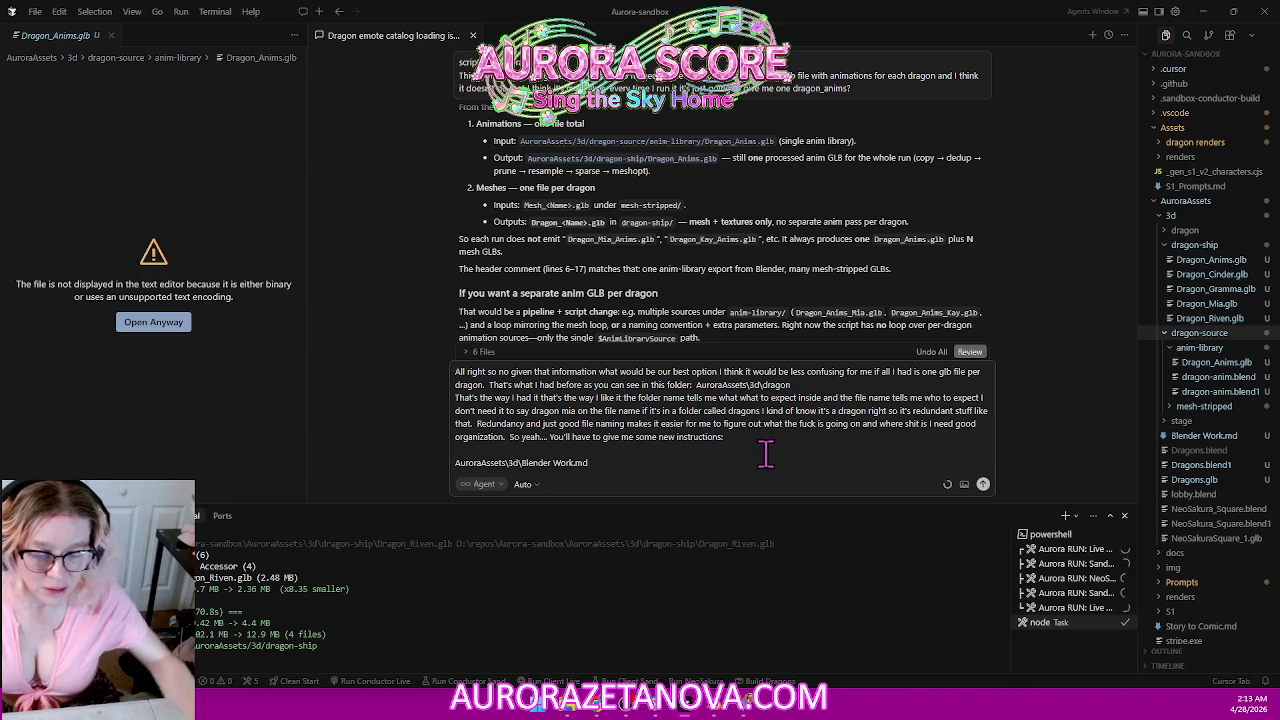
After 'So yeah...', ask to update the system so it outputs a single file based on the given file.
click(549, 437)
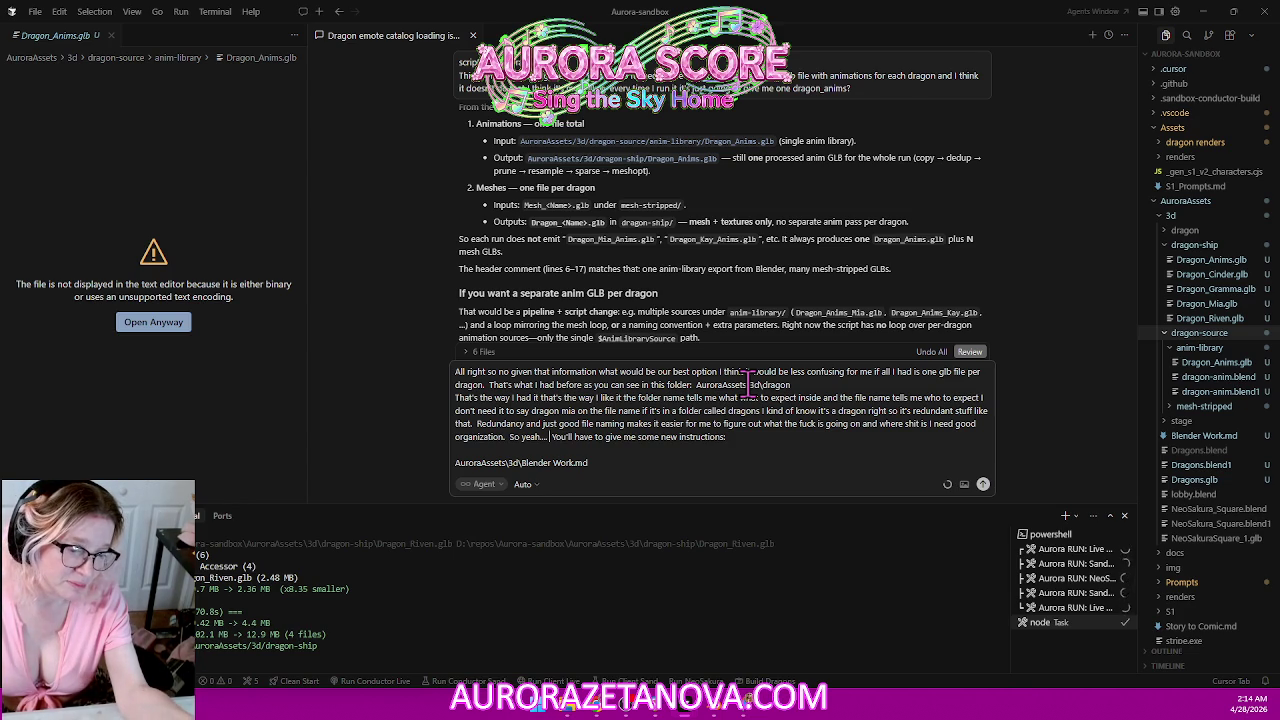
text(. I need you to update our system so that it's just using a single file the and the)
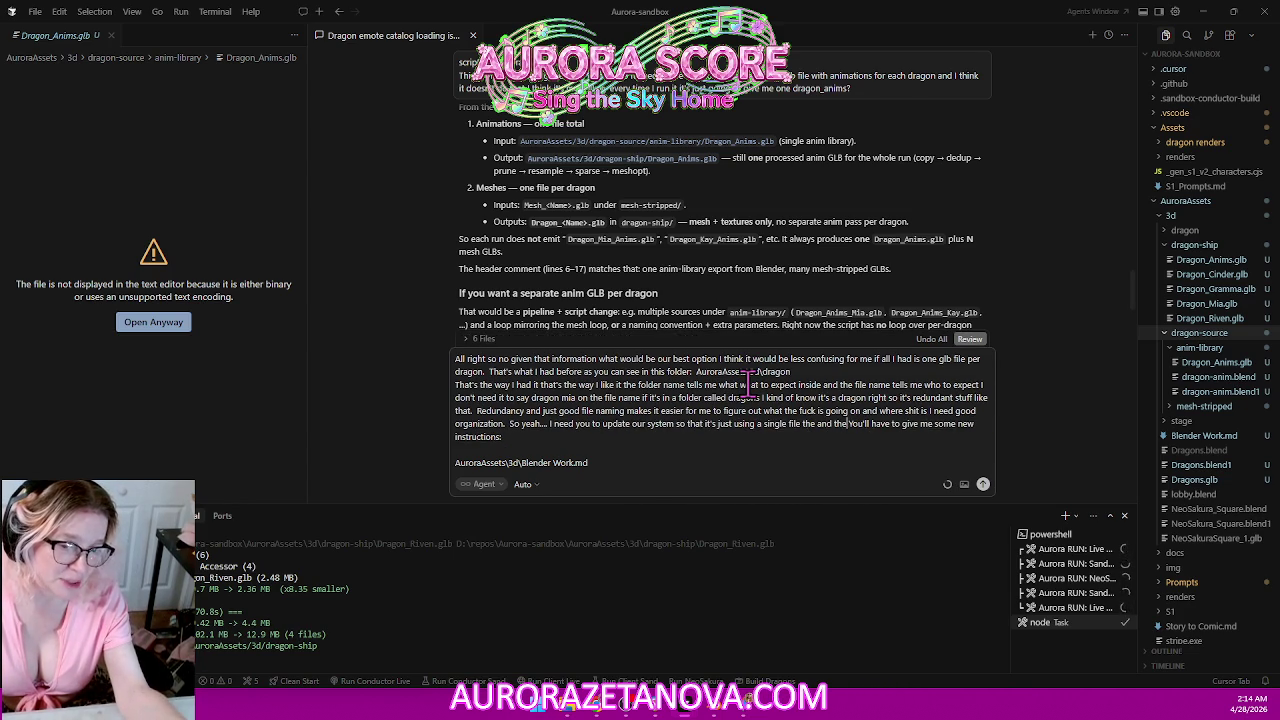
text( script is able to Output)
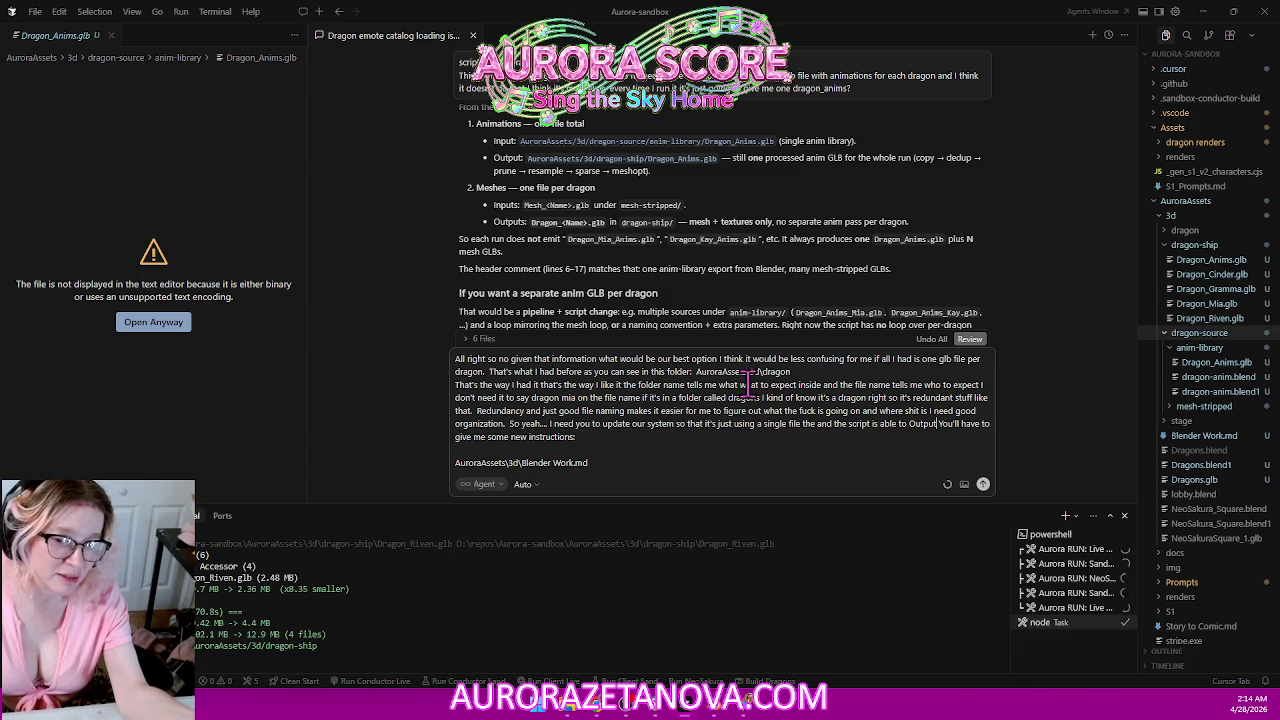
text( that single file)
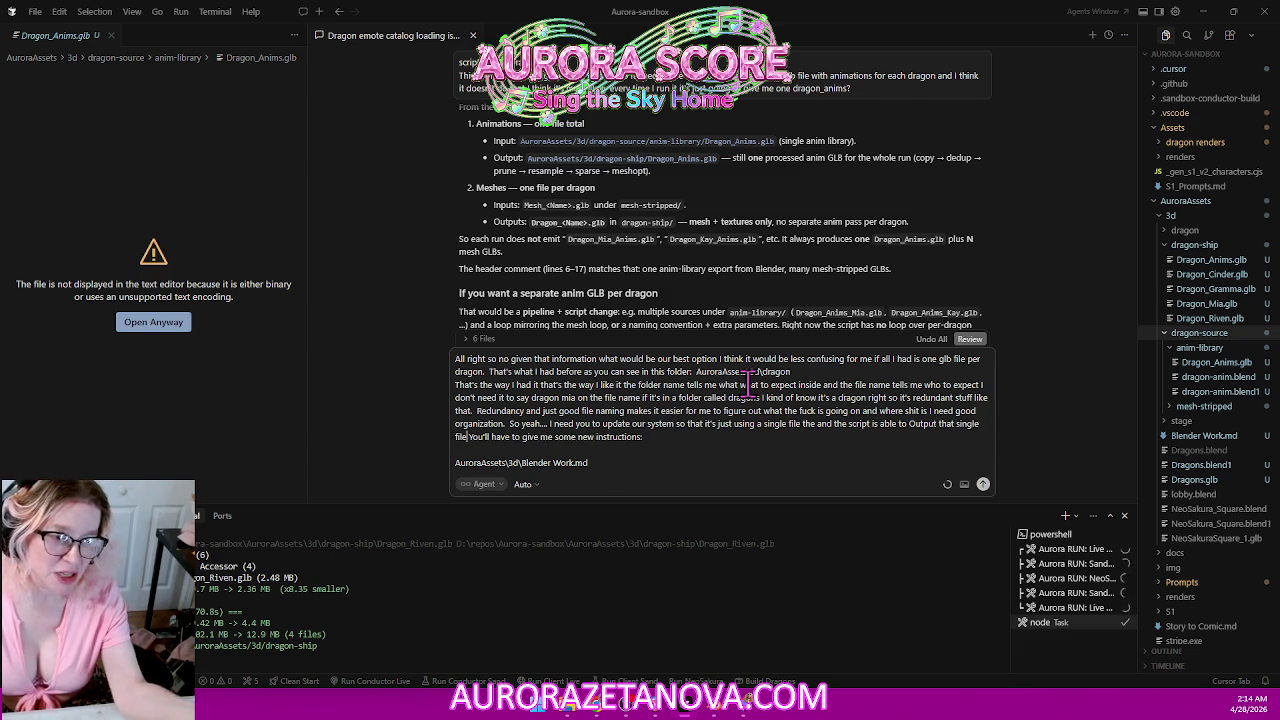
text(and just it could just be based on the file I give it)
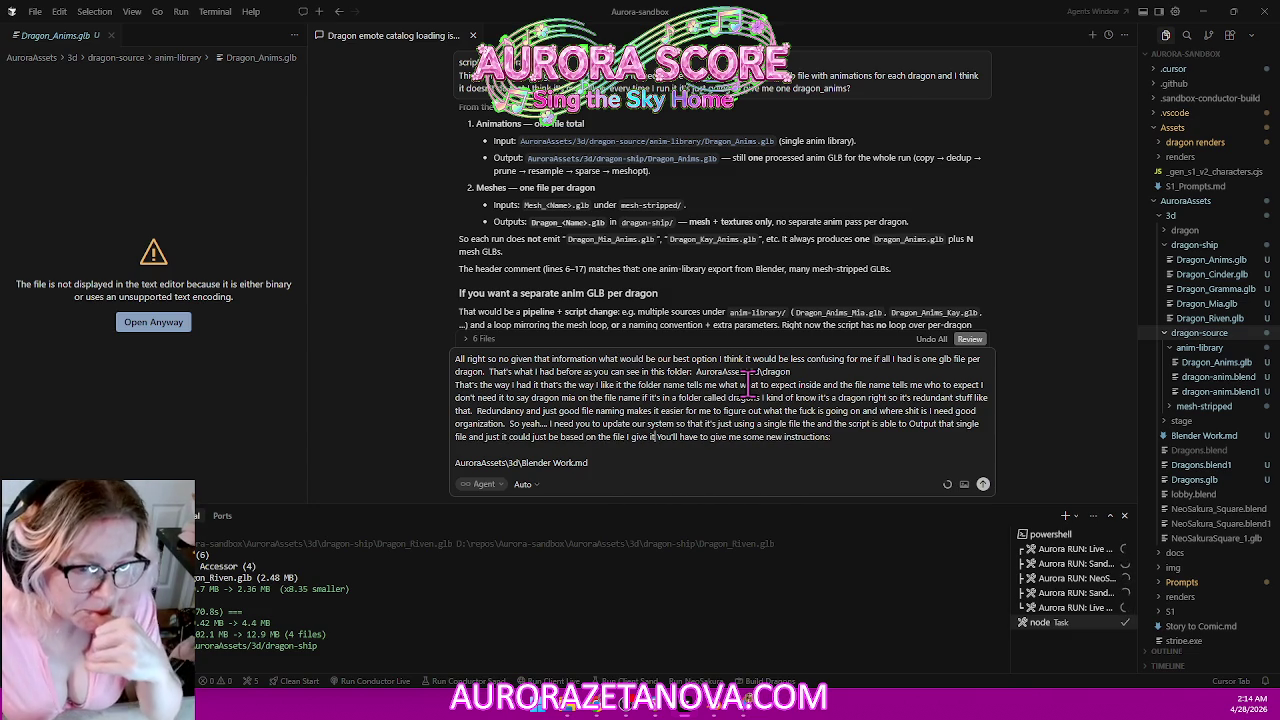
text( for like)
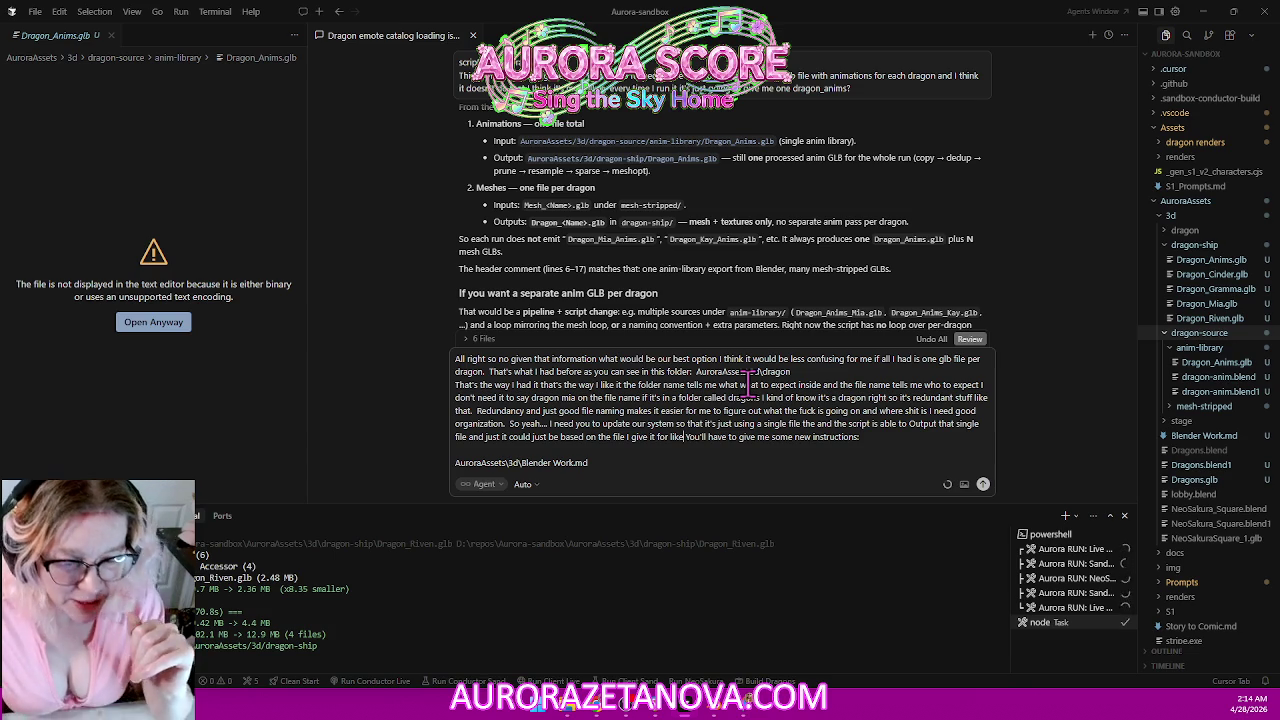
text( I don't know how that works)
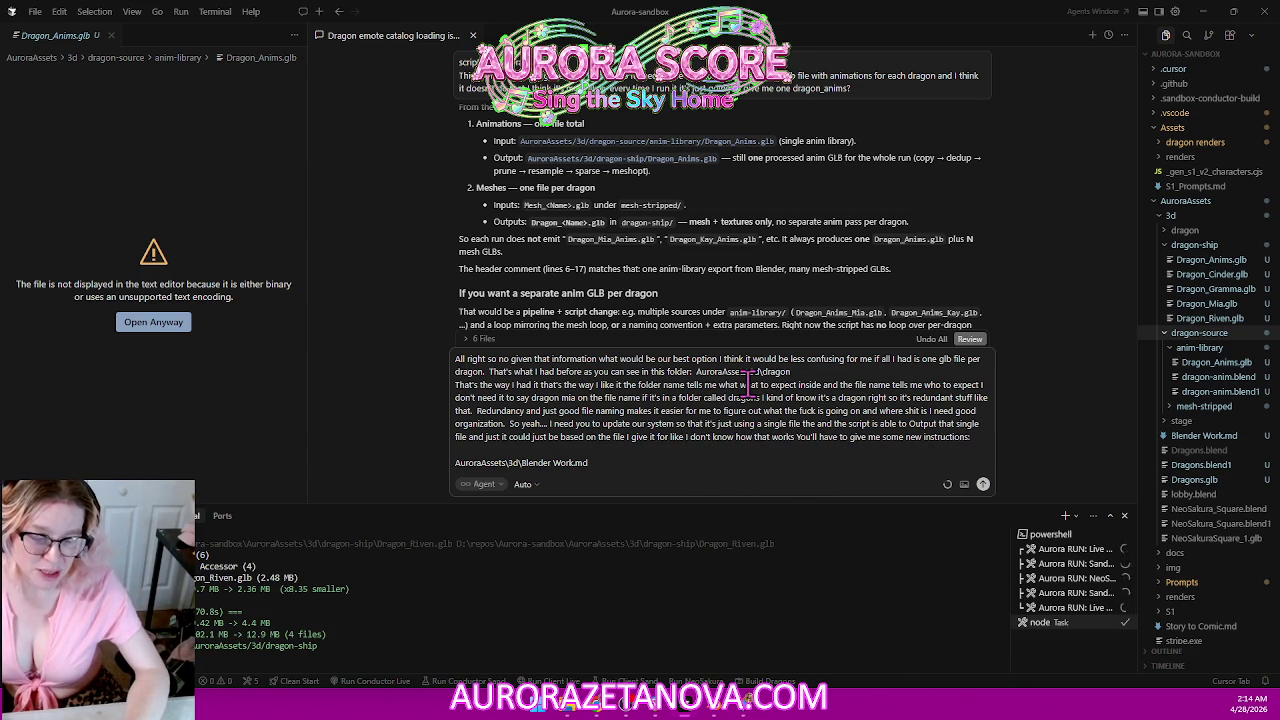